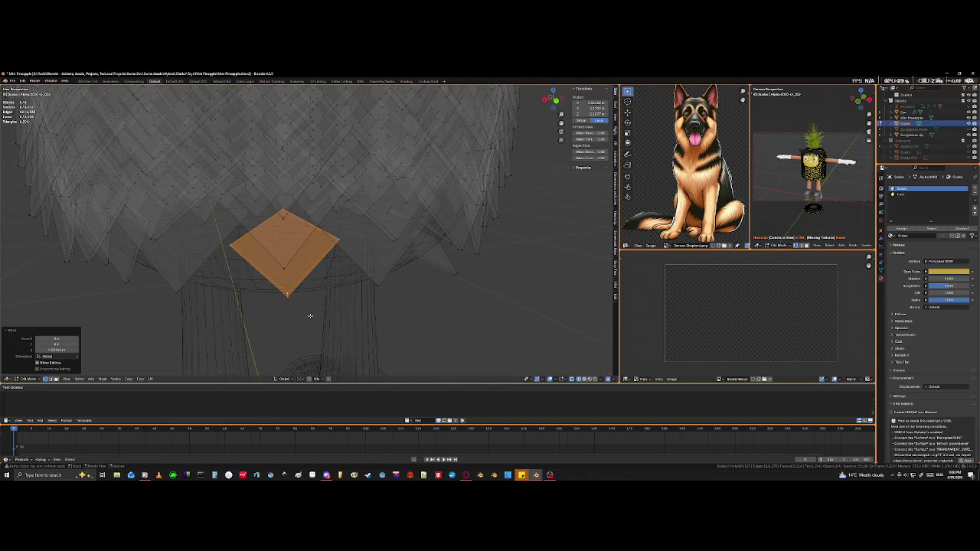
# Step: Circle-select the bottom diamond tile's corner vertices and move one of its edges into place
pyautogui.press('c')
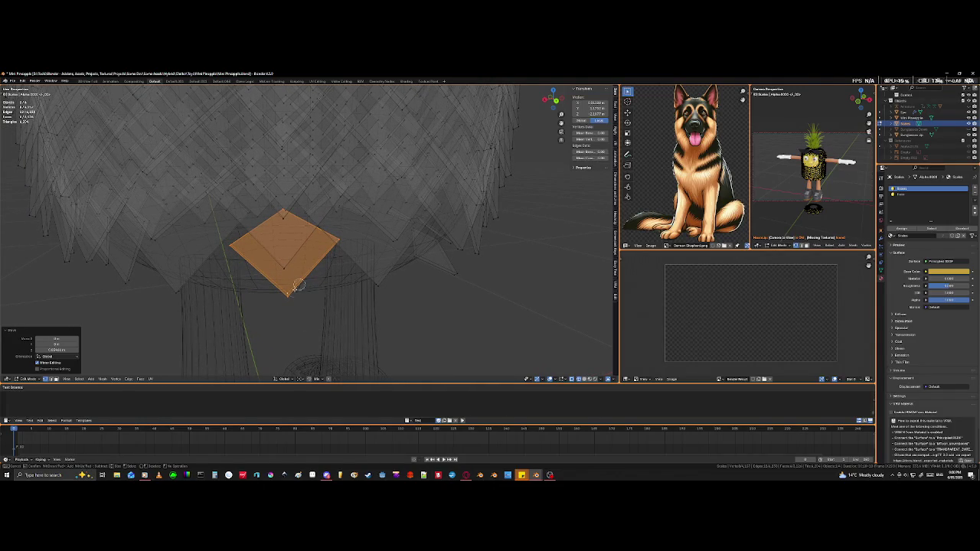
pyautogui.moveTo(287, 295); pyautogui.dragTo(358, 234, button='middle')
pyautogui.middleClick(339, 238)
pyautogui.press('Escape')
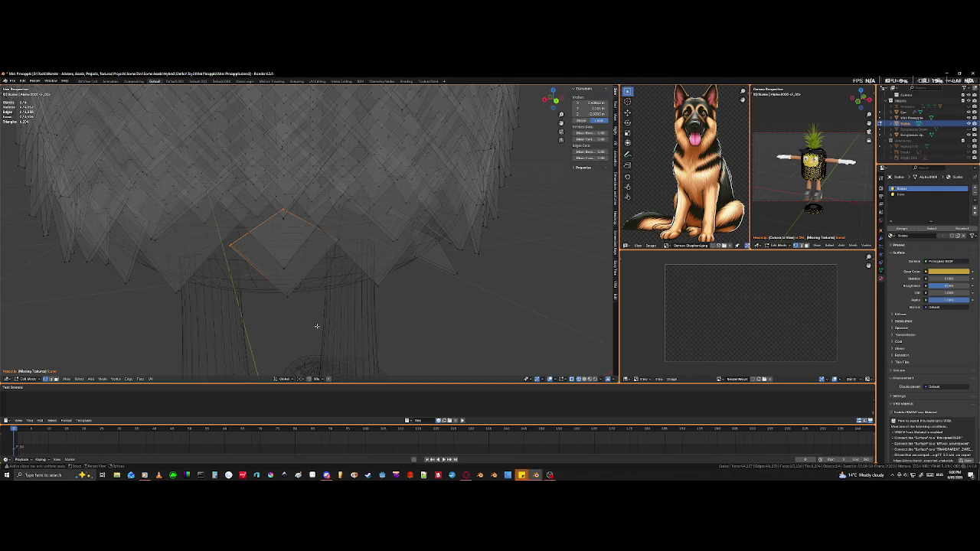
pyautogui.press('g')
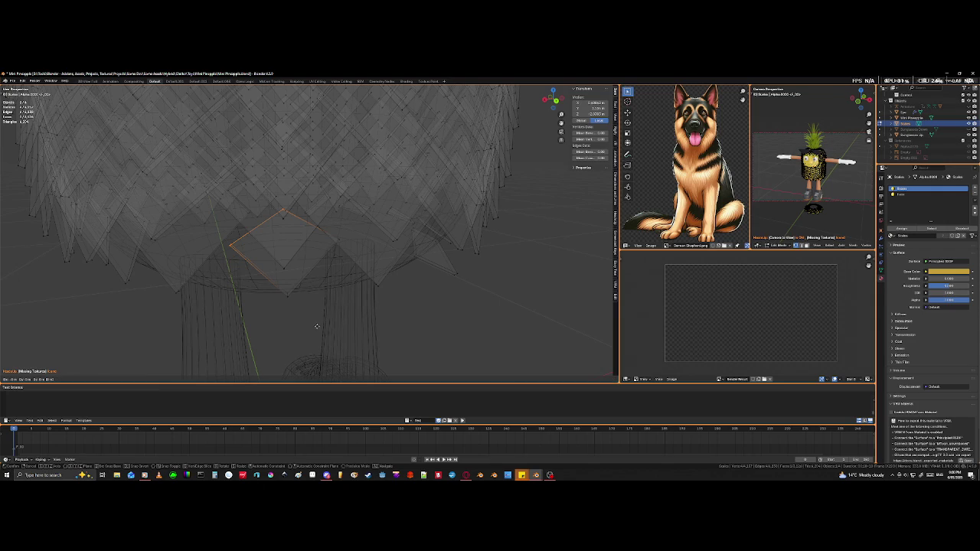
pyautogui.press('Escape')
pyautogui.moveTo(283, 212); pyautogui.dragTo(283, 232, button='middle')
pyautogui.press('Escape')
pyautogui.press('g')
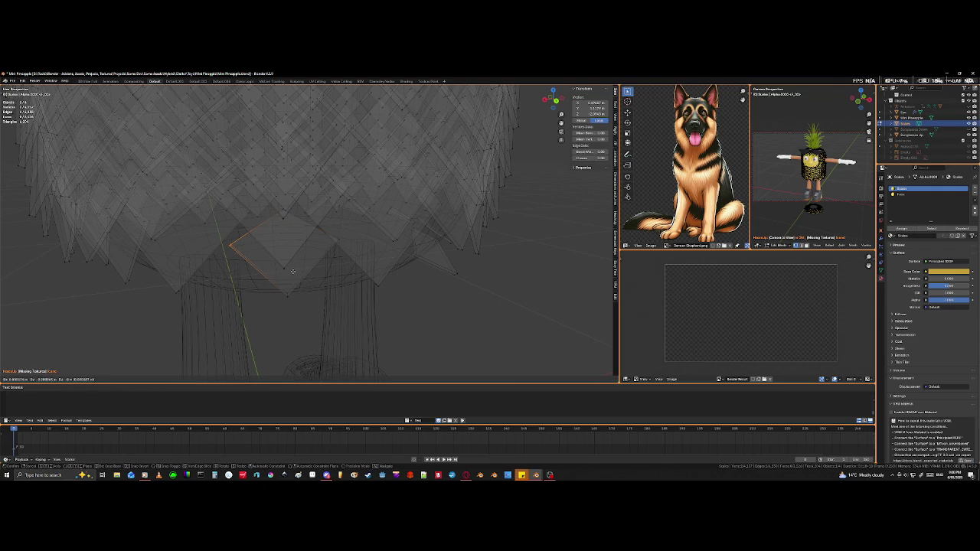
pyautogui.click(164, 198)
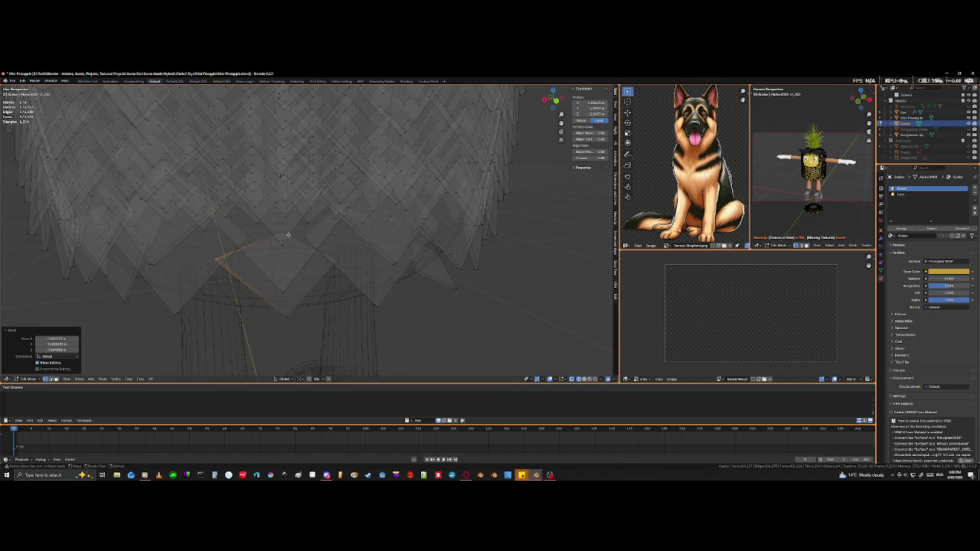
# Step: Grow the selection at the tile's apex and move the apex vertices upward
pyautogui.click(283, 226)
pyautogui.press('ctrl+KP_Add')
pyautogui.press('g')
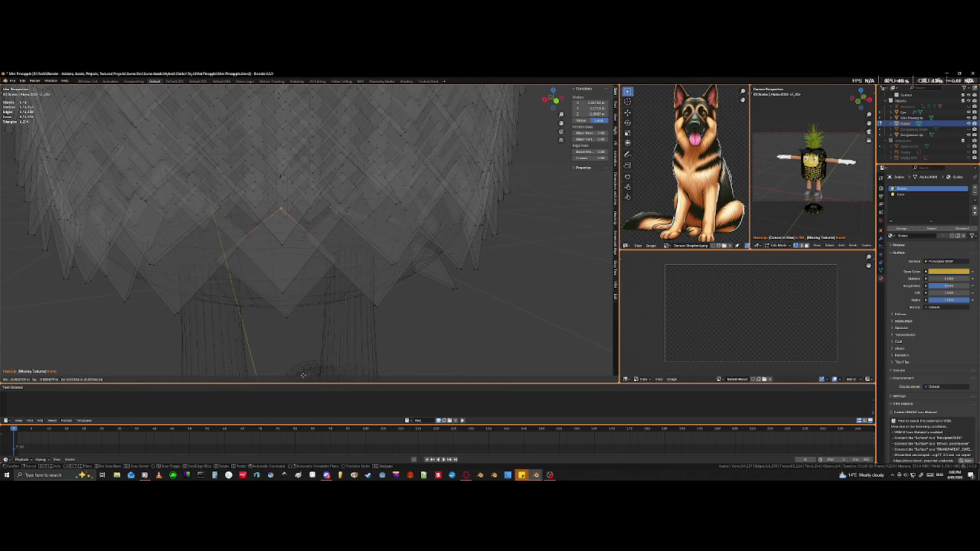
pyautogui.click(282, 318)
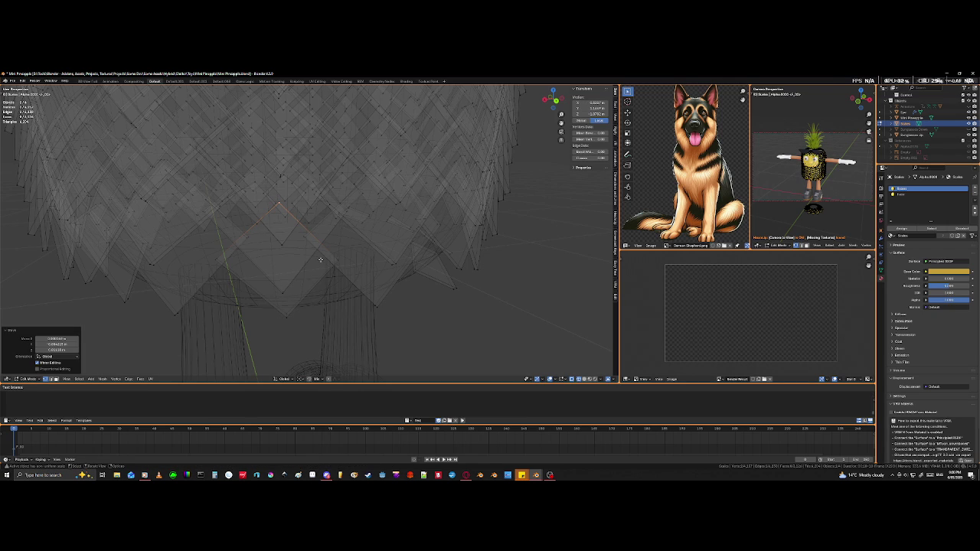
# Step: Edge-slide the tile's left corner edges along the mesh
pyautogui.click(217, 260)
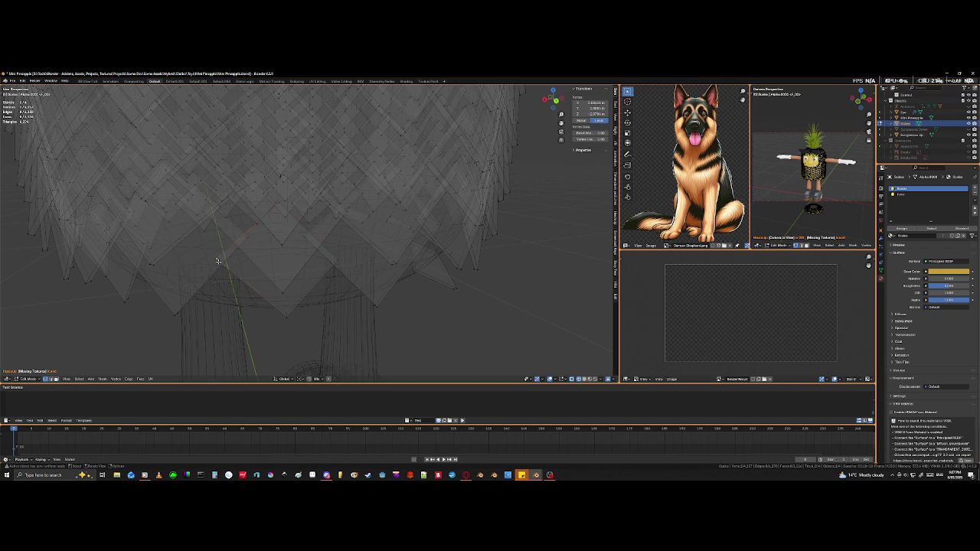
pyautogui.keyDown('alt'); pyautogui.click(215, 262); pyautogui.keyUp('alt')
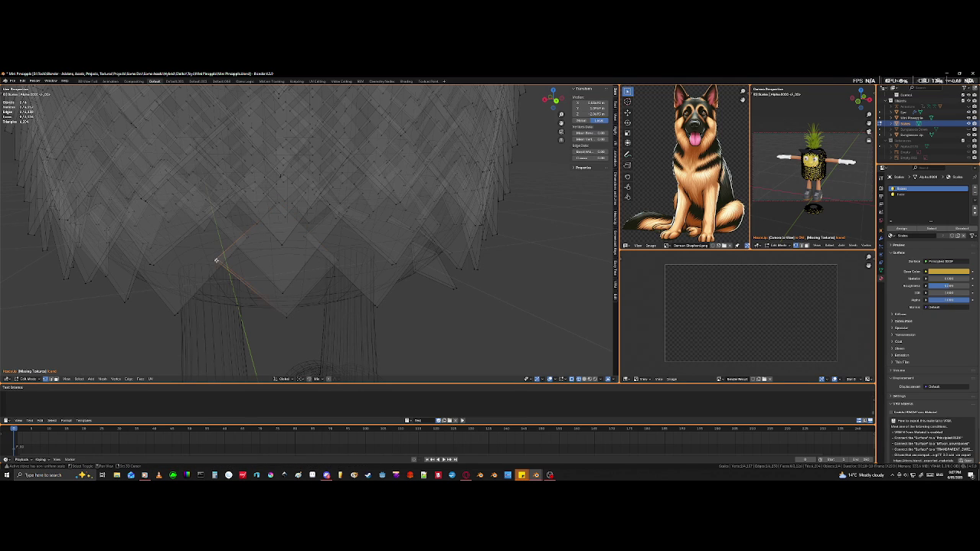
pyautogui.press('g')
pyautogui.press('g')
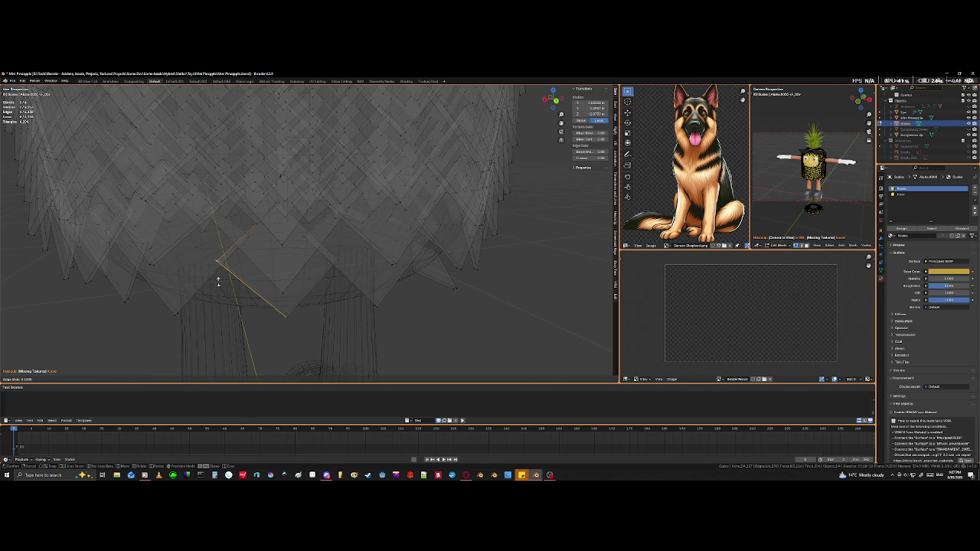
pyautogui.click(234, 288)
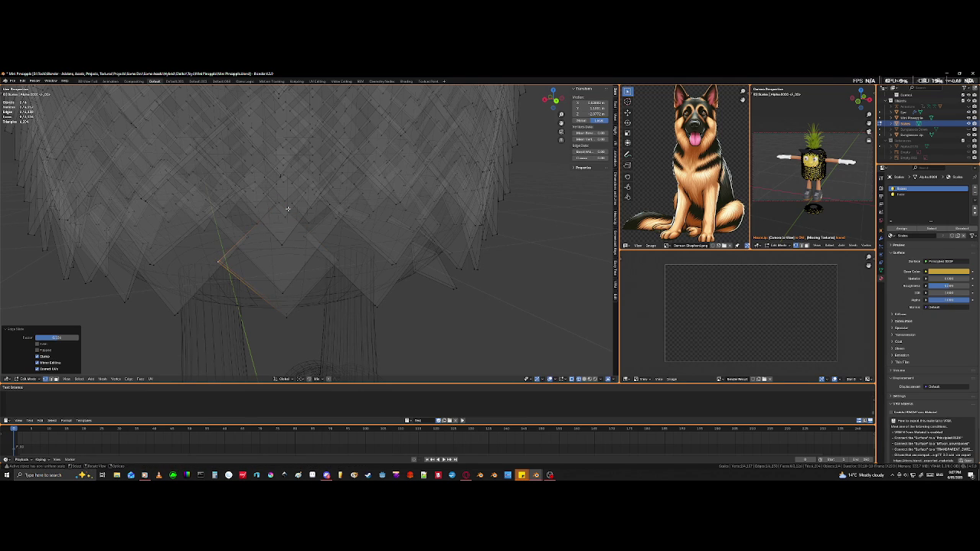
# Step: Move another corner vertex and the tile's bottom corner vertex into place
pyautogui.hotkey('alt', 'a')
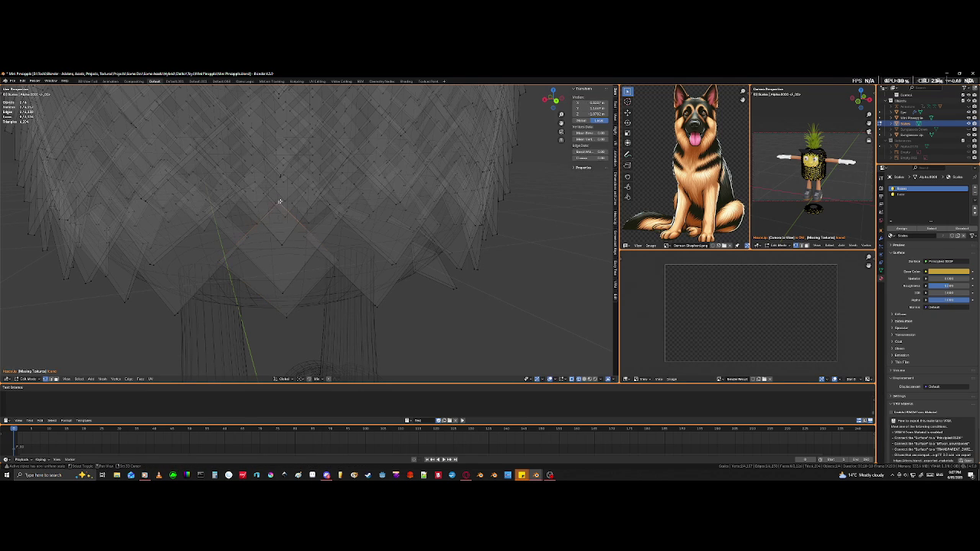
pyautogui.moveTo(278, 205)
pyautogui.mouseDown()
pyautogui.moveTo(278, 181)
pyautogui.moveTo(273, 192)
pyautogui.mouseUp()
pyautogui.scroll(-1, 299, 335)
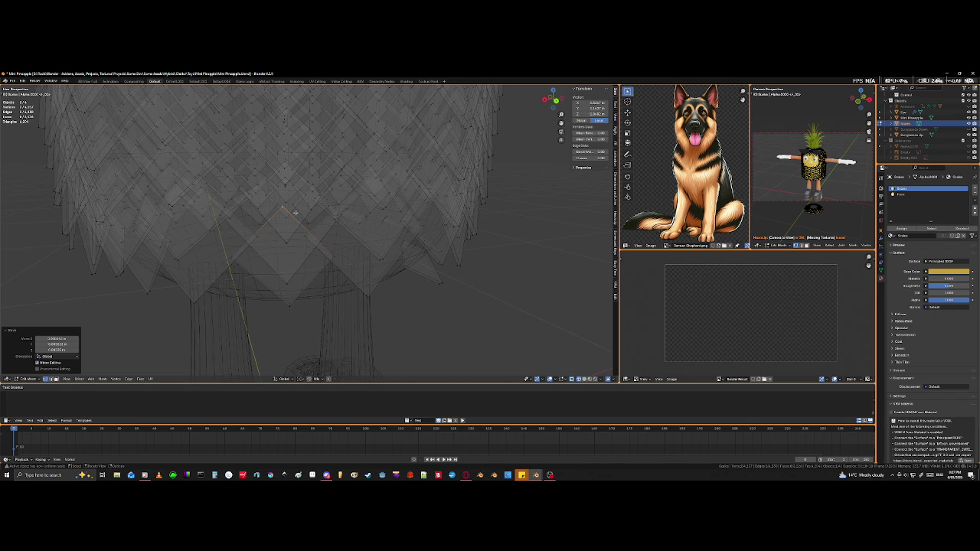
pyautogui.click(286, 307)
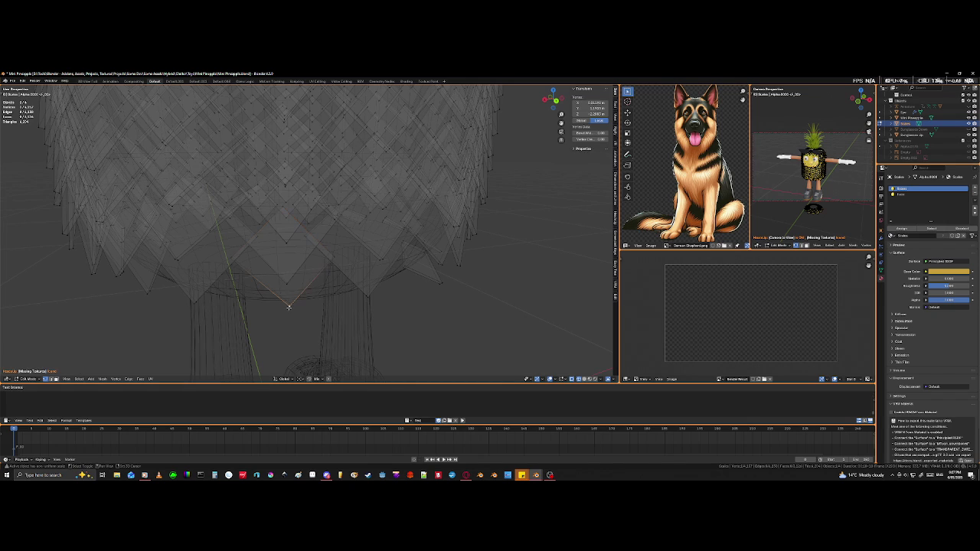
pyautogui.moveTo(280, 326); pyautogui.dragTo(267, 239, button='middle')
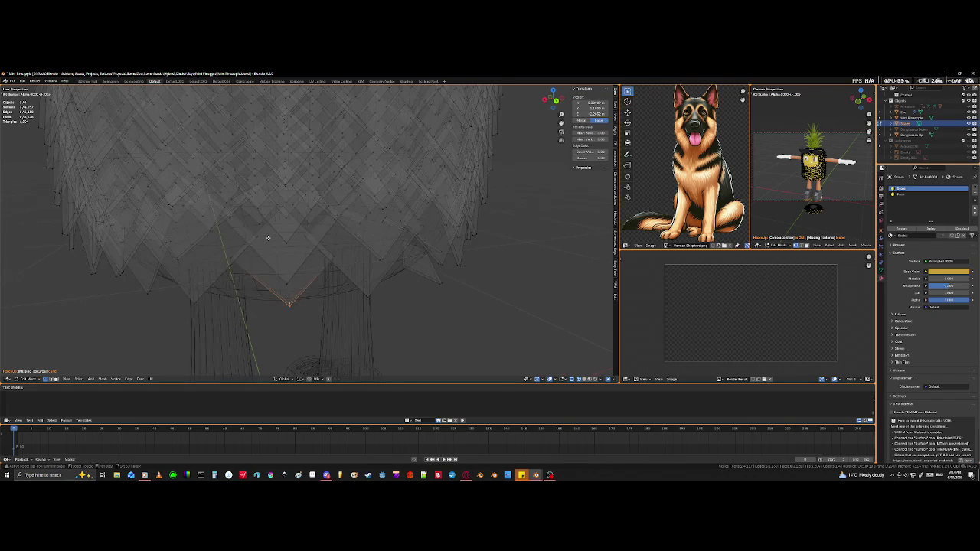
pyautogui.press('g')
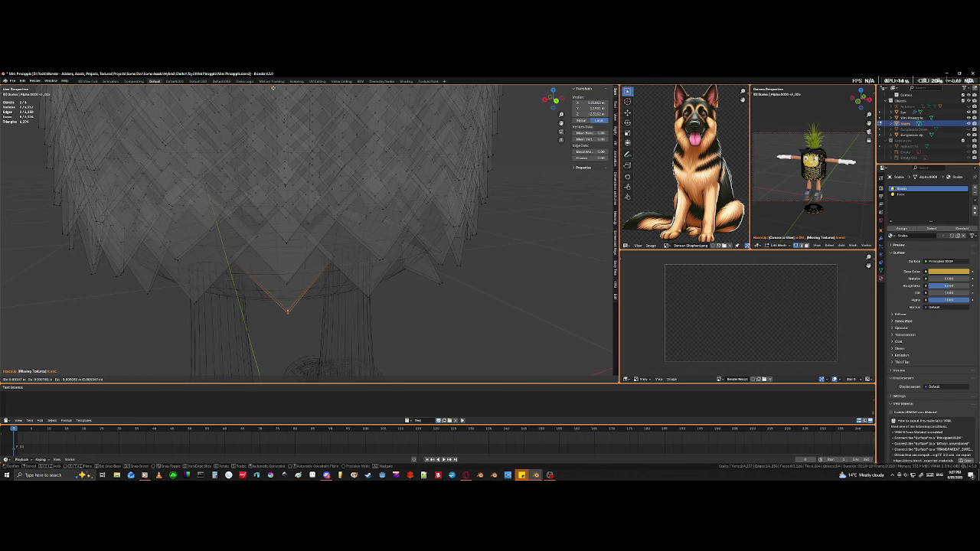
pyautogui.click(274, 88)
pyautogui.hotkey('shift', 'z')
# Step: Select the loose tile on the dome with L and move it into place
pyautogui.moveTo(323, 191)
pyautogui.mouseDown(button='middle')
pyautogui.moveTo(302, 142)
pyautogui.moveTo(301, 158)
pyautogui.moveTo(329, 157)
pyautogui.mouseUp(button='middle')
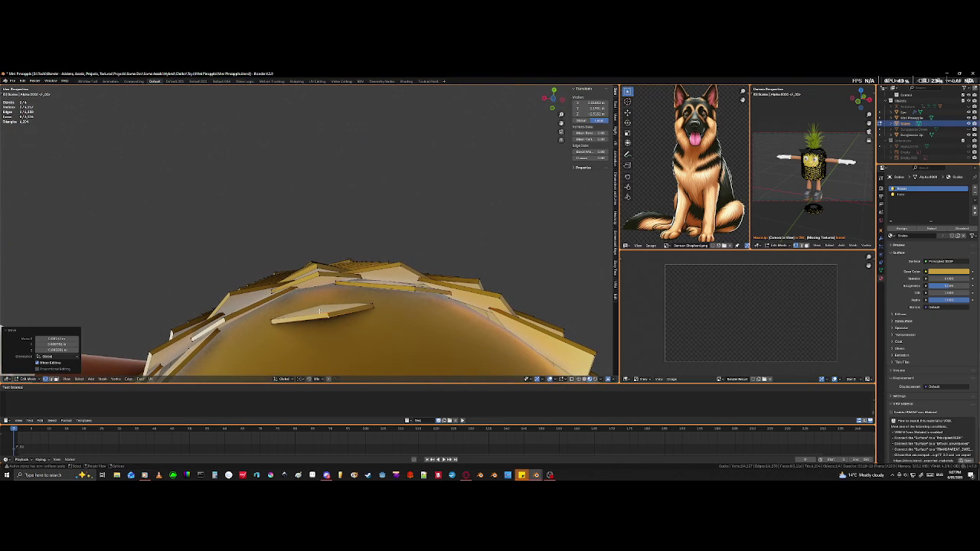
pyautogui.hotkey('ctrl', 'l')
pyautogui.click(57, 346)
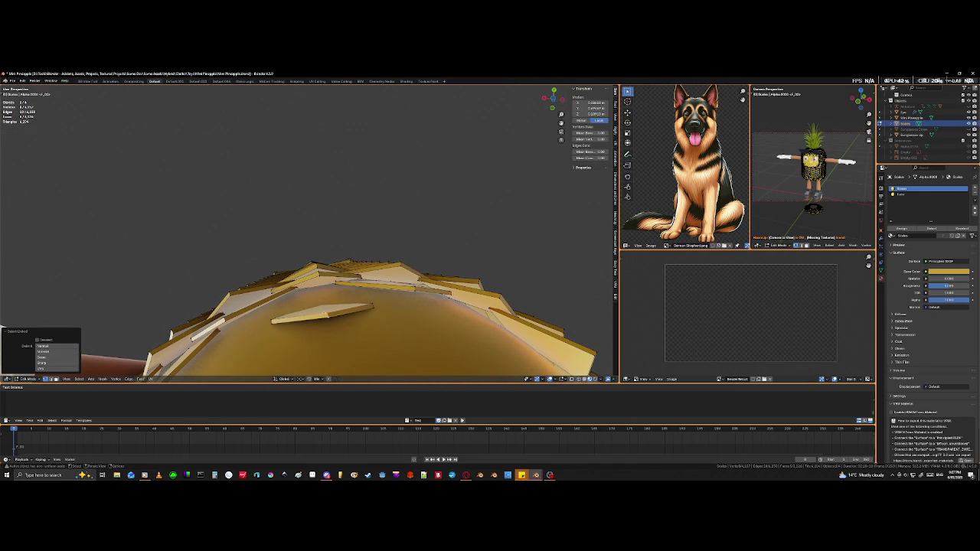
pyautogui.press('l')
pyautogui.press('g')
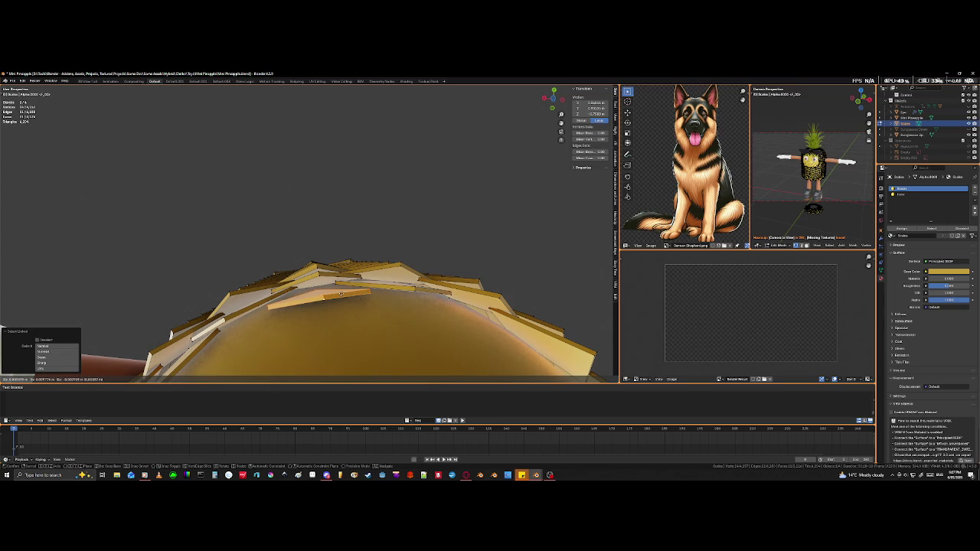
pyautogui.click(342, 293)
# Step: Enlarge the dome tile slightly to 1.06 and start lifting the front diamond tile
pyautogui.moveTo(343, 293)
pyautogui.mouseDown(button='middle')
pyautogui.moveTo(324, 309)
pyautogui.moveTo(309, 301)
pyautogui.moveTo(329, 251)
pyautogui.moveTo(330, 164)
pyautogui.moveTo(323, 222)
pyautogui.mouseUp(button='middle')
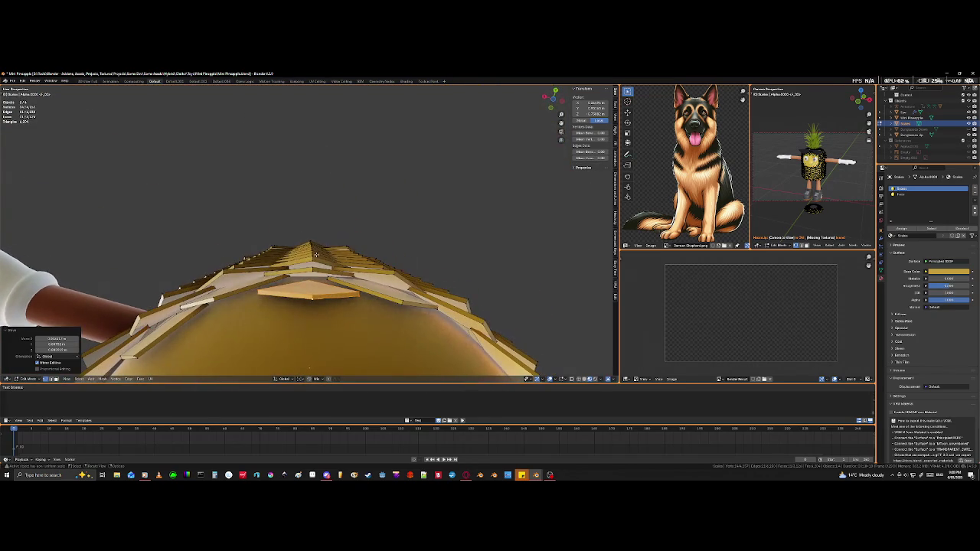
pyautogui.press('s')
pyautogui.click(343, 290)
pyautogui.moveTo(342, 289)
pyautogui.mouseDown(button='middle')
pyautogui.moveTo(330, 355)
pyautogui.moveTo(339, 360)
pyautogui.mouseUp(button='middle')
pyautogui.press('g')
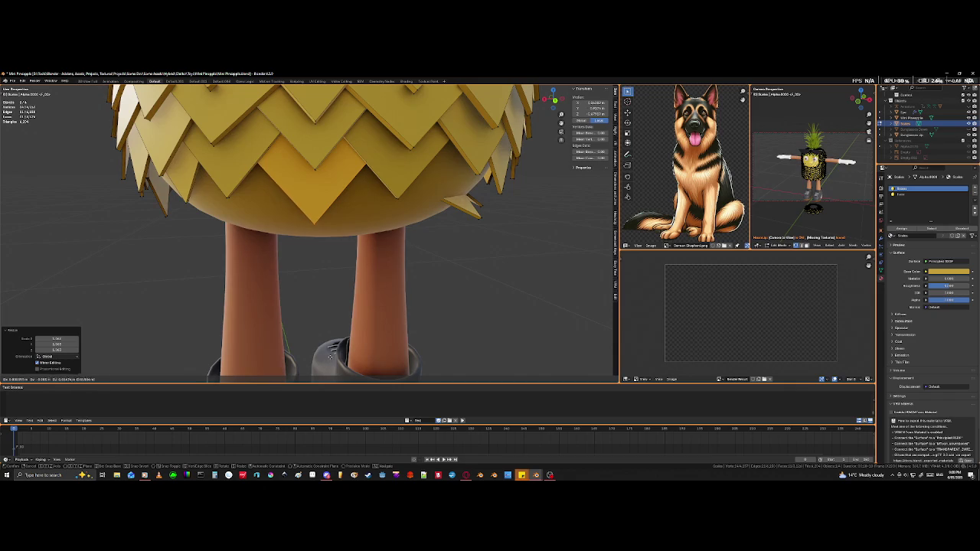
# Step: Confirm the front diamond tile in the lowest scale row and orbit to inspect the underside and dome
pyautogui.click(333, 350)
pyautogui.moveTo(333, 349)
pyautogui.mouseDown(button='middle')
pyautogui.moveTo(349, 198)
pyautogui.moveTo(343, 192)
pyautogui.moveTo(343, 346)
pyautogui.moveTo(334, 103)
pyautogui.moveTo(324, 212)
pyautogui.mouseUp(button='middle')
pyautogui.scroll(-3, 320, 284)
pyautogui.moveTo(320, 284); pyautogui.dragTo(320, 246, button='middle')
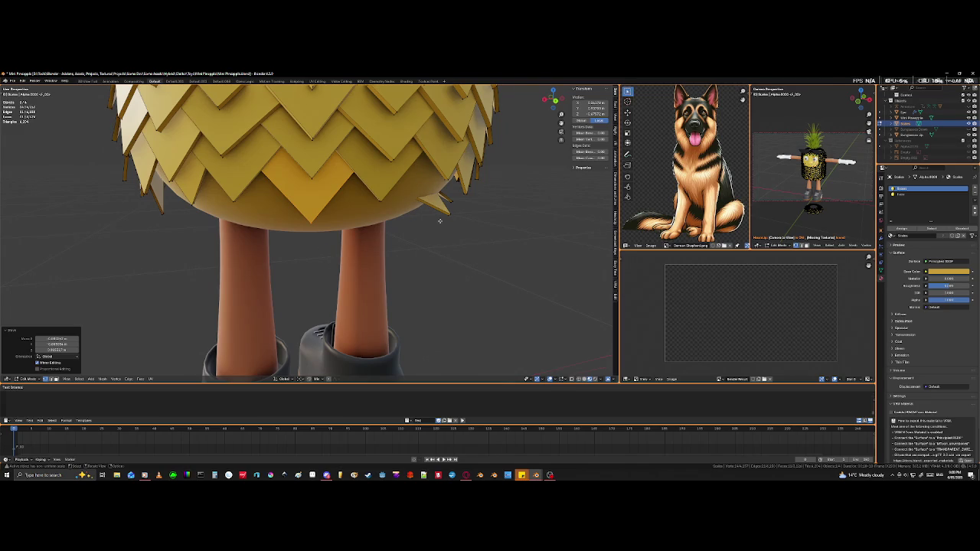
pyautogui.moveTo(440, 222); pyautogui.dragTo(406, 219, button='middle')
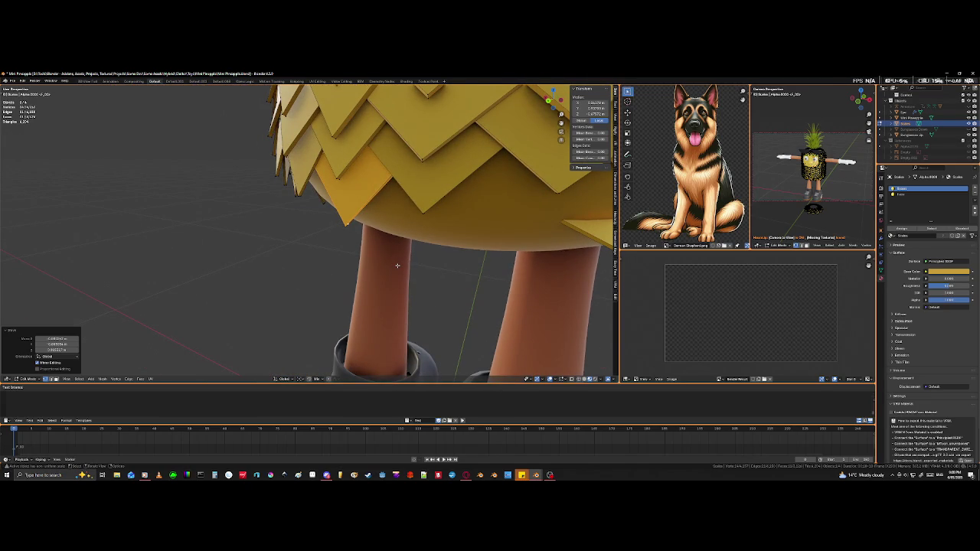
pyautogui.moveTo(503, 234)
pyautogui.mouseDown(button='middle')
pyautogui.moveTo(444, 168)
pyautogui.moveTo(271, 260)
pyautogui.moveTo(350, 229)
pyautogui.mouseUp(button='middle')
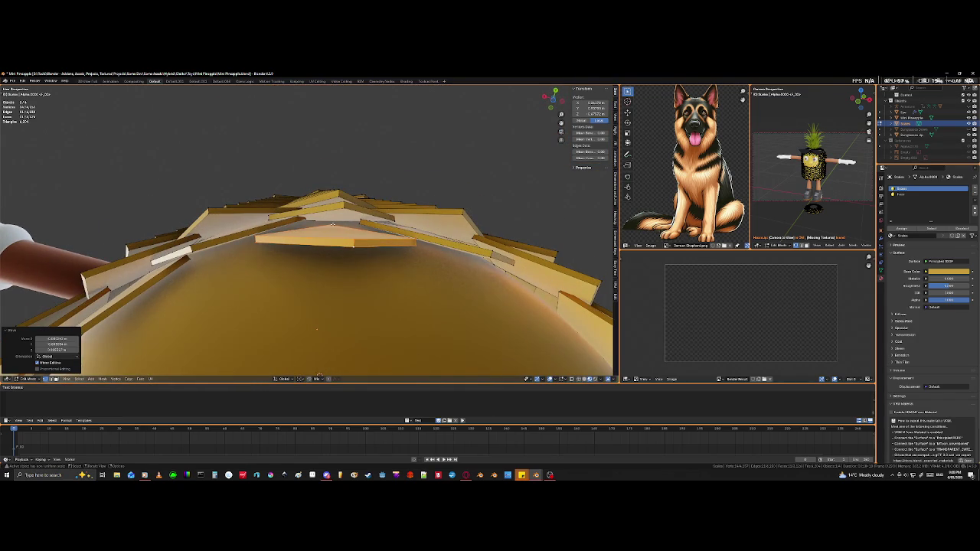
# Step: Undo the stray move, then select a dome tile with Ctrl+L and move it into place
pyautogui.hotkey('ctrl', 'z')
pyautogui.hotkey('shift', 'z')
pyautogui.hotkey('alt', 'a')
pyautogui.click(306, 216)
pyautogui.moveTo(307, 217)
pyautogui.mouseDown(button='middle')
pyautogui.moveTo(322, 255)
pyautogui.moveTo(310, 248)
pyautogui.mouseUp(button='middle')
pyautogui.hotkey('ctrl', 'l')
pyautogui.hotkey('shift', 'z')
pyautogui.press('g')
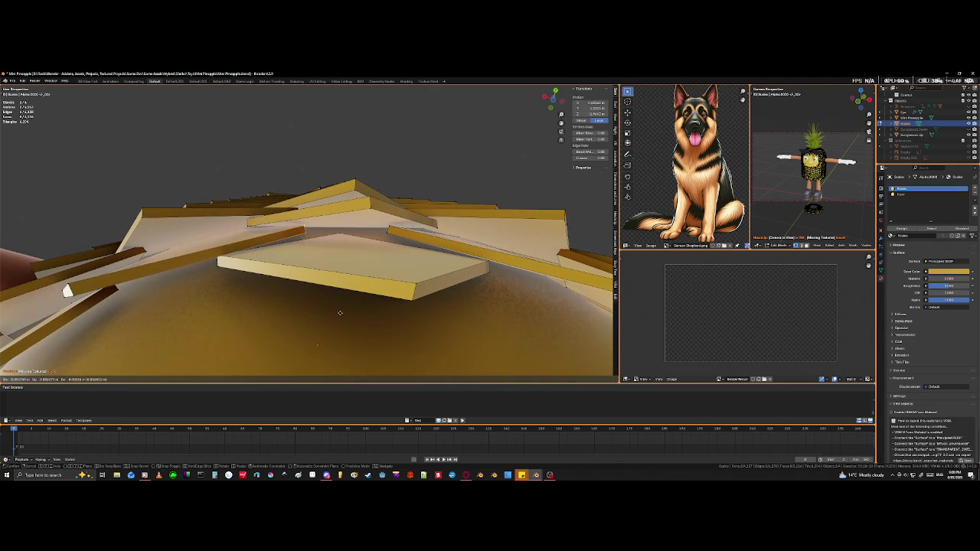
pyautogui.click(341, 314)
# Step: Move a second slab tile on the dome to close the remaining gap
pyautogui.moveTo(340, 315)
pyautogui.mouseDown(button='middle')
pyautogui.moveTo(151, 334)
pyautogui.moveTo(233, 287)
pyautogui.mouseUp(button='middle')
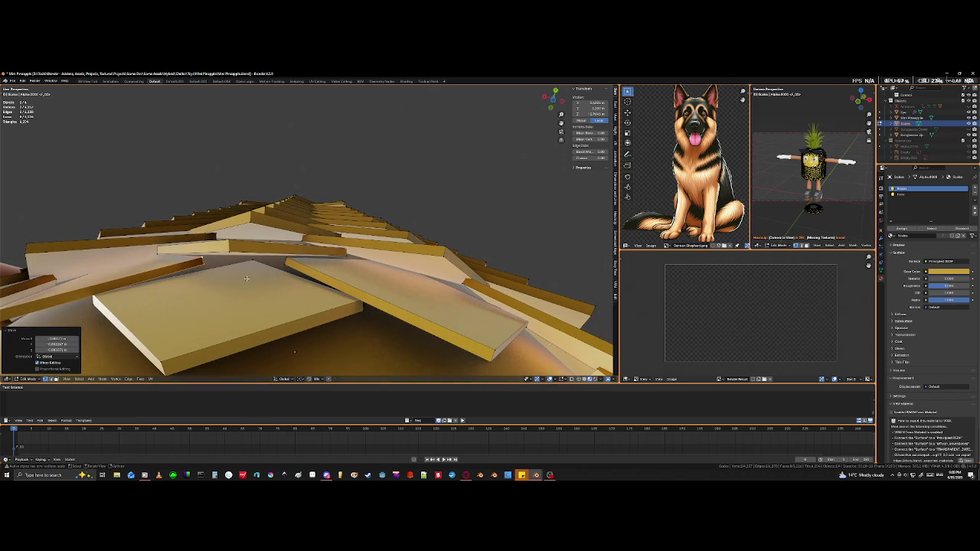
pyautogui.click(232, 240)
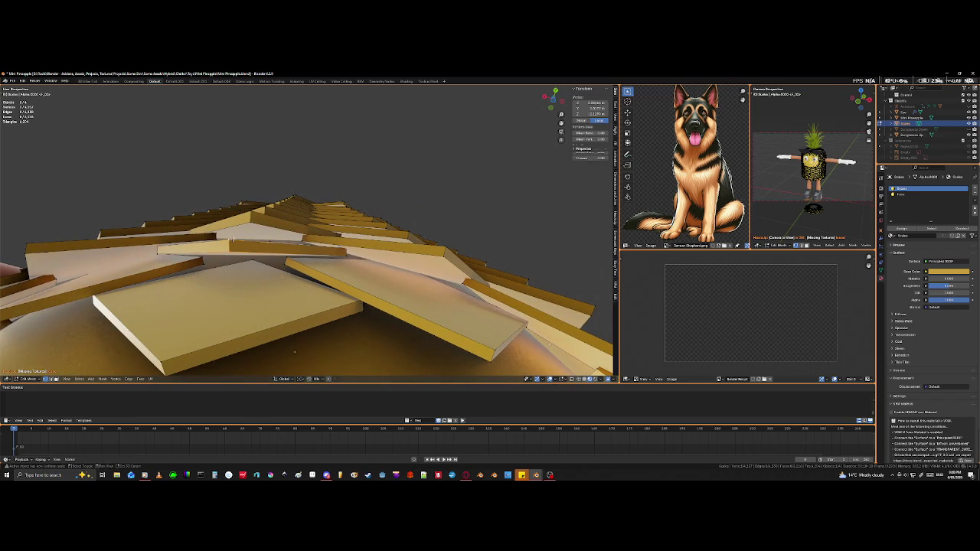
pyautogui.press('g')
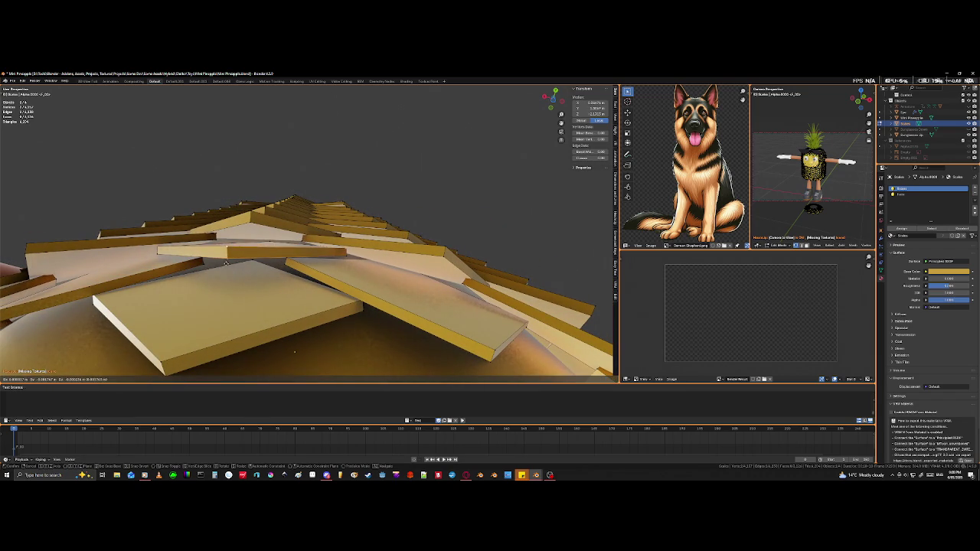
pyautogui.click(223, 285)
pyautogui.moveTo(223, 284)
pyautogui.mouseDown(button='middle')
pyautogui.moveTo(257, 245)
pyautogui.moveTo(255, 316)
pyautogui.moveTo(324, 228)
pyautogui.moveTo(339, 337)
pyautogui.moveTo(363, 287)
pyautogui.mouseUp(button='middle')
pyautogui.click(340, 337)
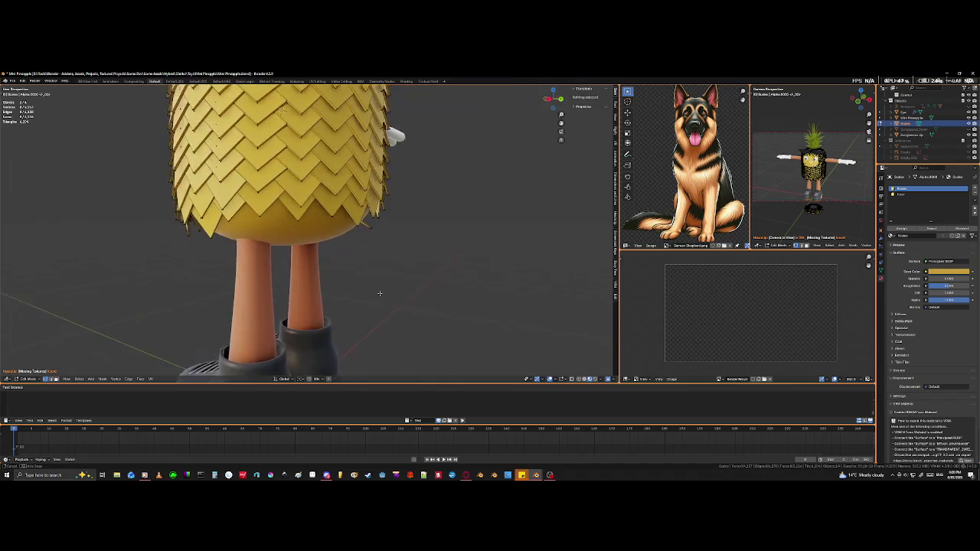
# Step: In X-ray wireframe, move an edge of a bottom-row tile to a new position
pyautogui.scroll(3, 363, 287)
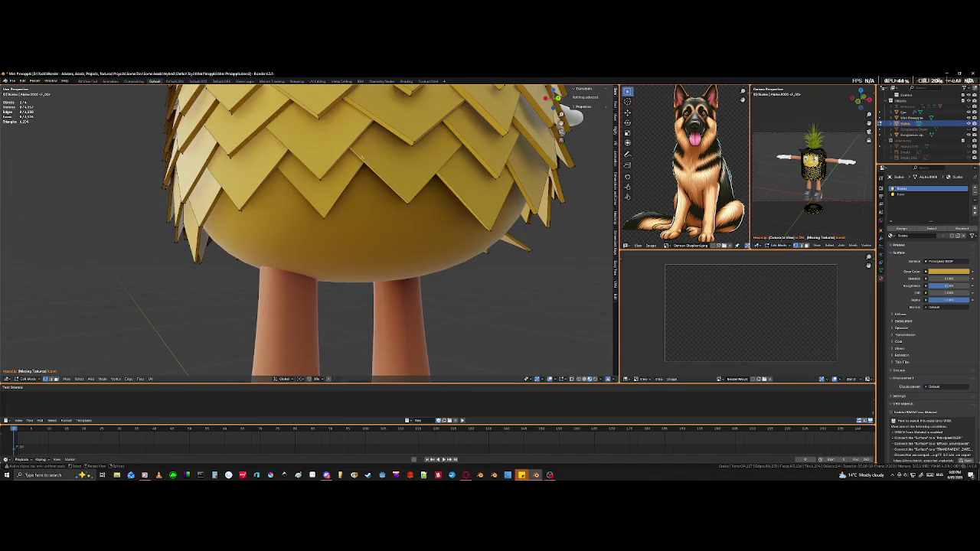
pyautogui.hotkey('shift', 'z')
pyautogui.moveTo(365, 222); pyautogui.dragTo(386, 226, button='middle')
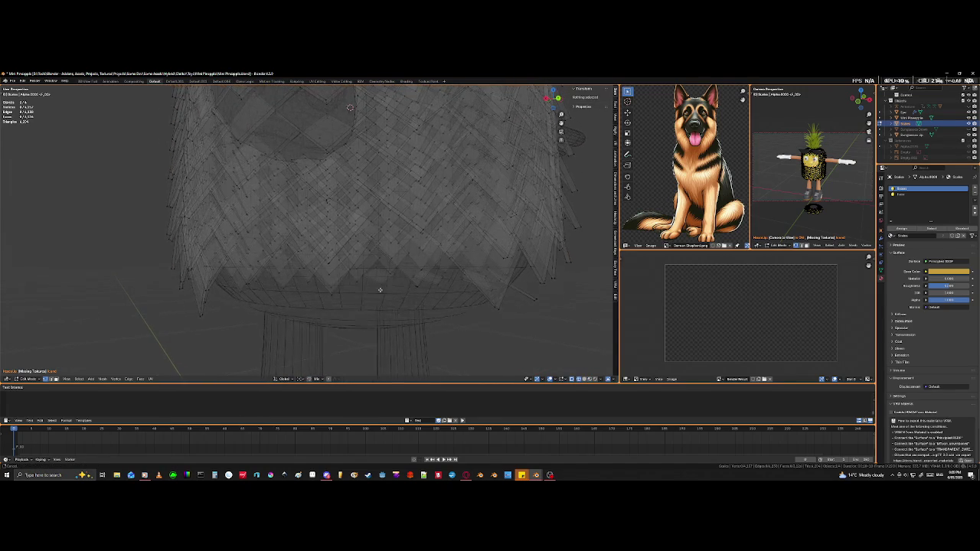
pyautogui.click(380, 226)
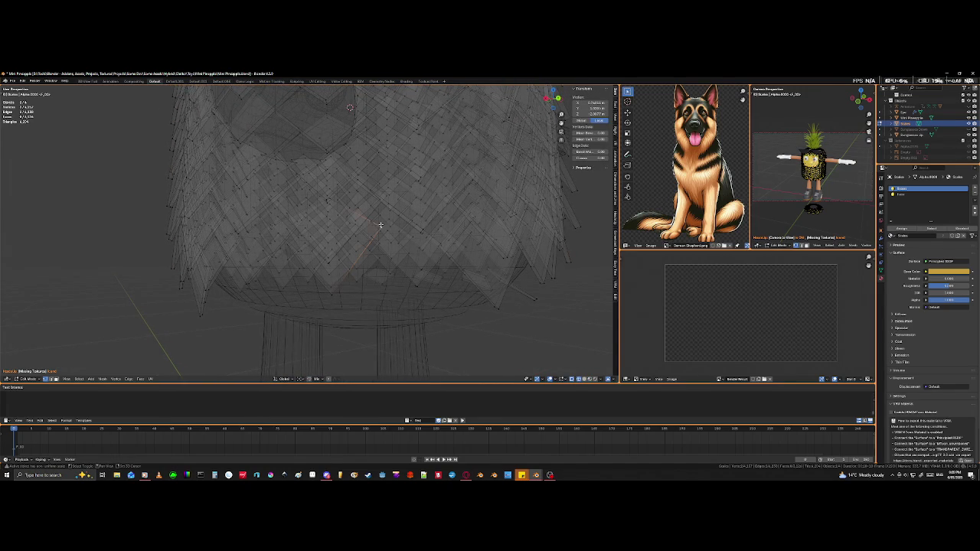
pyautogui.press('g')
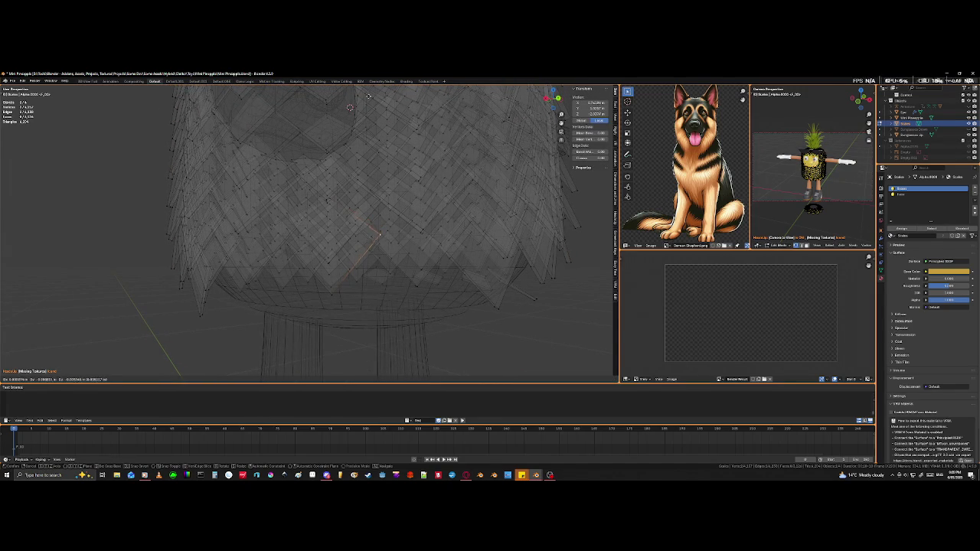
pyautogui.click(351, 121)
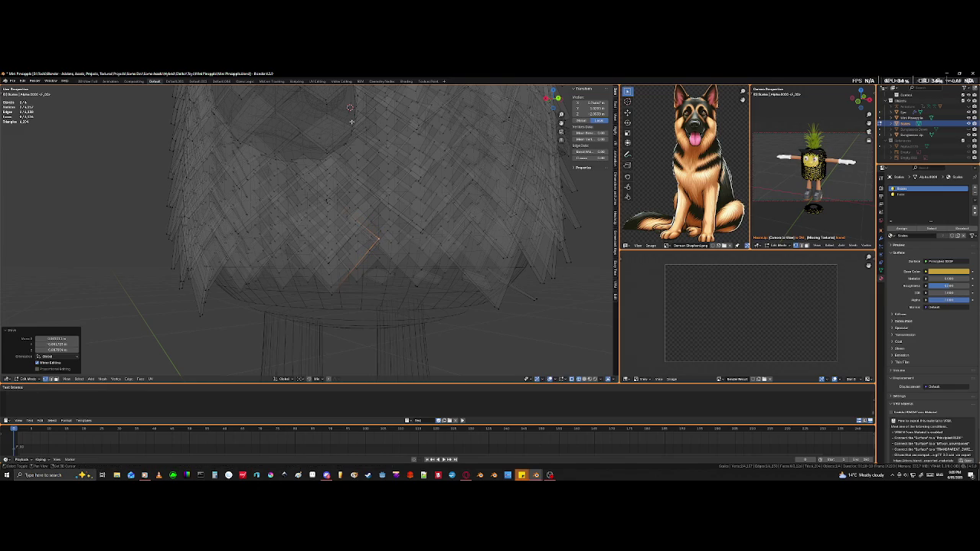
pyautogui.hotkey('shift', 'z')
# Step: Orbit and zoom to inspect the underside tiles, ending on a front view
pyautogui.moveTo(360, 287); pyautogui.dragTo(340, 136, button='middle')
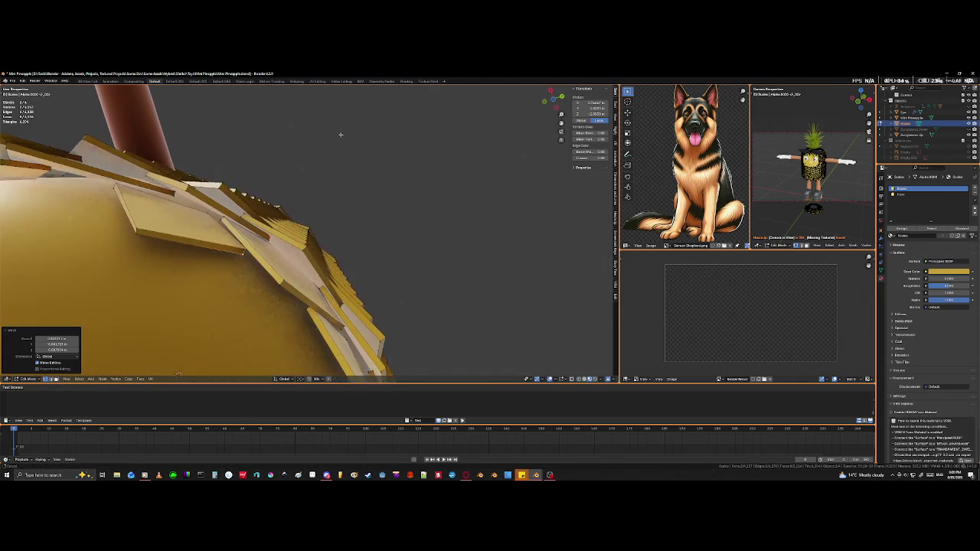
pyautogui.moveTo(329, 204)
pyautogui.mouseDown(button='middle')
pyautogui.moveTo(318, 197)
pyautogui.moveTo(291, 228)
pyautogui.moveTo(288, 342)
pyautogui.mouseUp(button='middle')
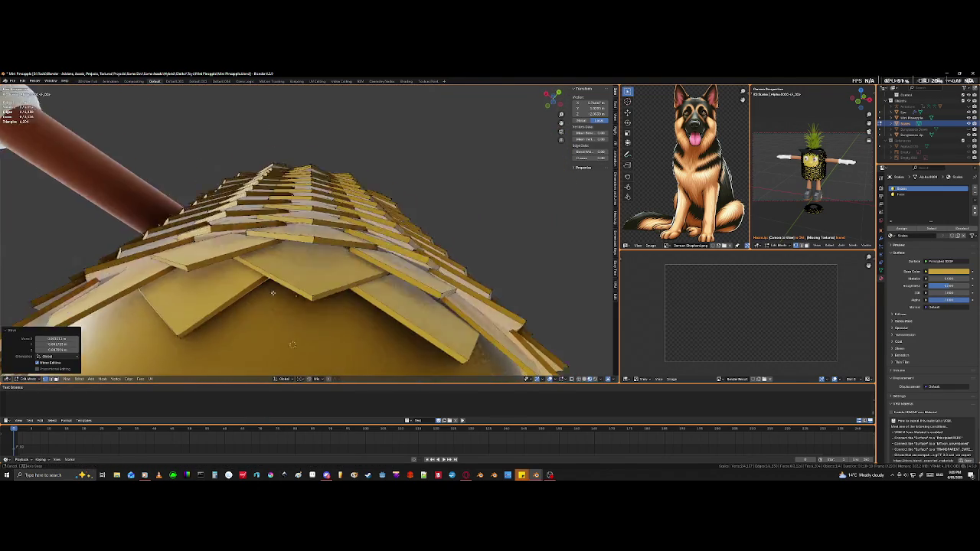
pyautogui.scroll(-2, 299, 340)
pyautogui.scroll(-2, 311, 339)
pyautogui.scroll(-2, 317, 339)
pyautogui.moveTo(317, 339)
pyautogui.mouseDown(button='middle')
pyautogui.moveTo(336, 283)
pyautogui.moveTo(291, 281)
pyautogui.moveTo(297, 274)
pyautogui.mouseUp(button='middle')
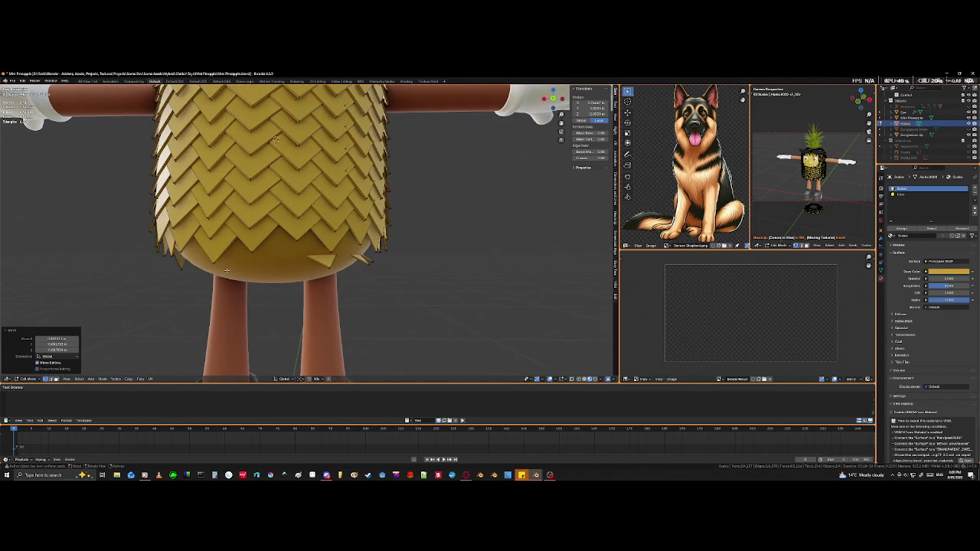
# Step: Swing a bottom-row tile around the body on Z using a different pivot point
pyautogui.click(215, 262)
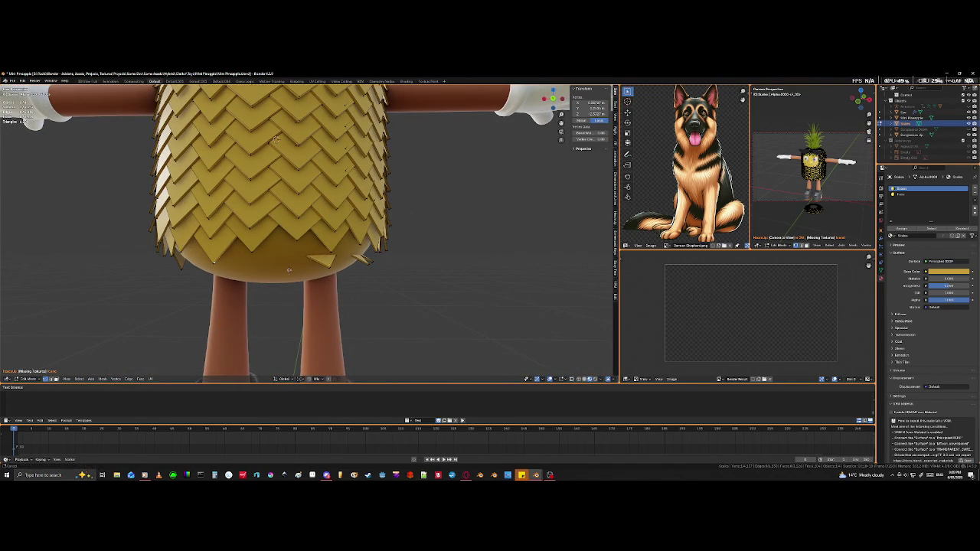
pyautogui.moveTo(215, 262); pyautogui.dragTo(169, 262, button='middle')
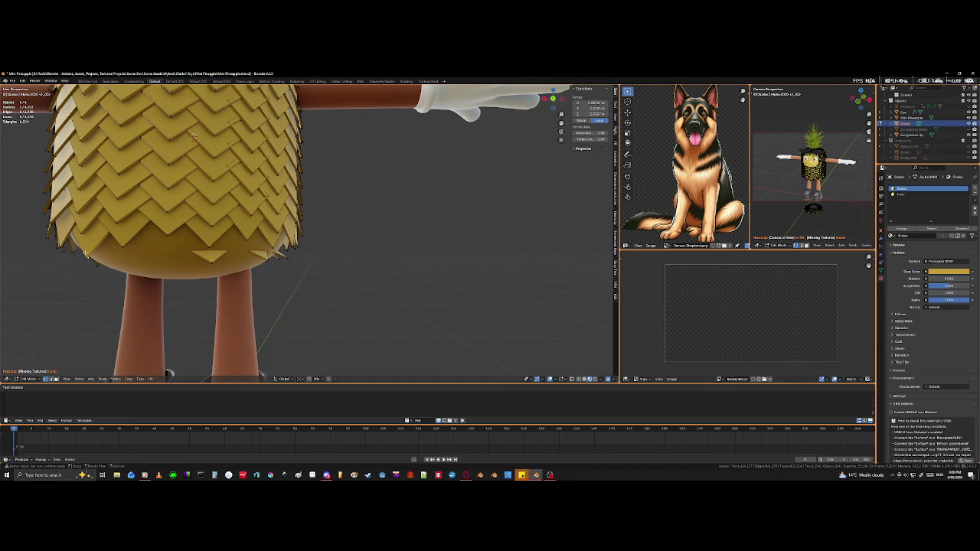
pyautogui.press('l')
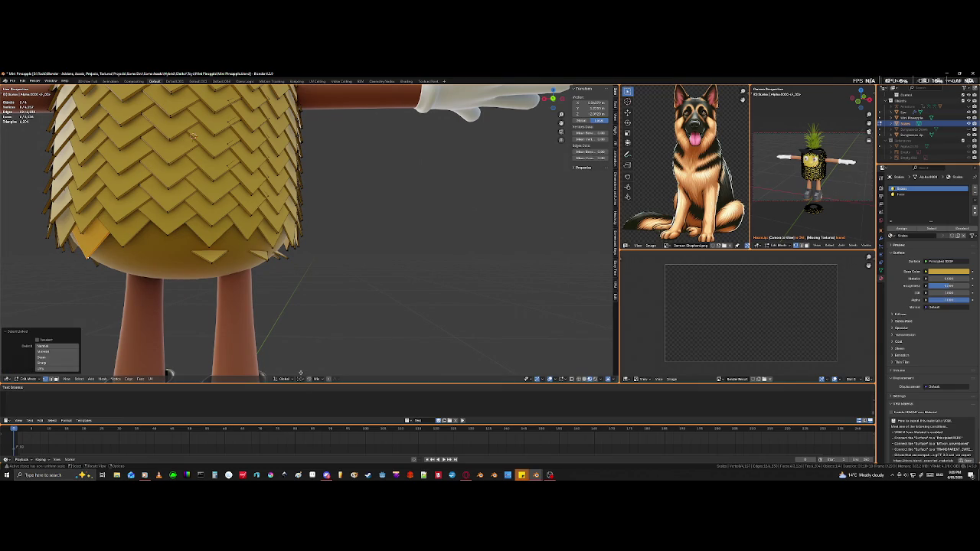
pyautogui.click(301, 379)
pyautogui.click(310, 359)
pyautogui.press('s')
pyautogui.press('z')
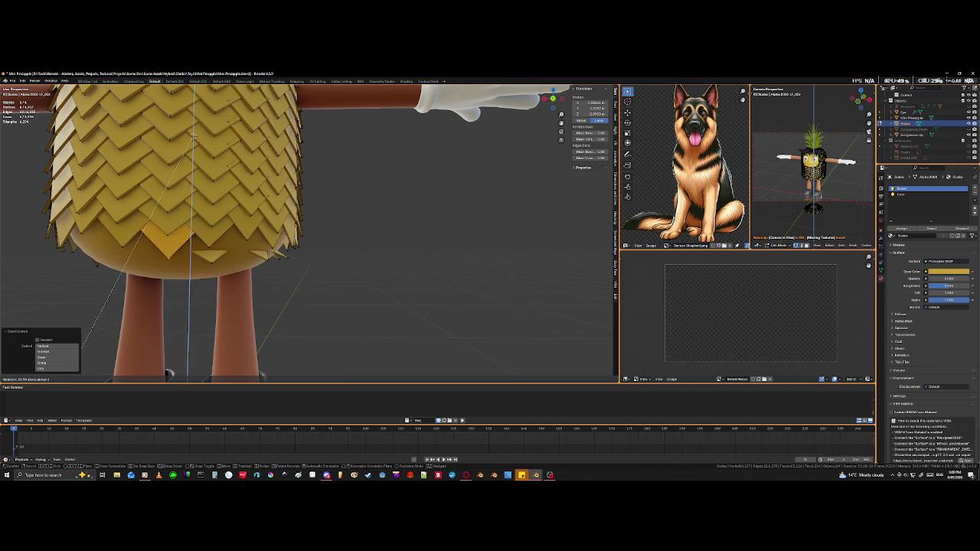
pyautogui.click(117, 369)
# Step: Circle-select an underside tile in X-ray wireframe and scale it to fit
pyautogui.scroll(3, 146, 293)
pyautogui.moveTo(146, 293); pyautogui.dragTo(411, 282, button='middle')
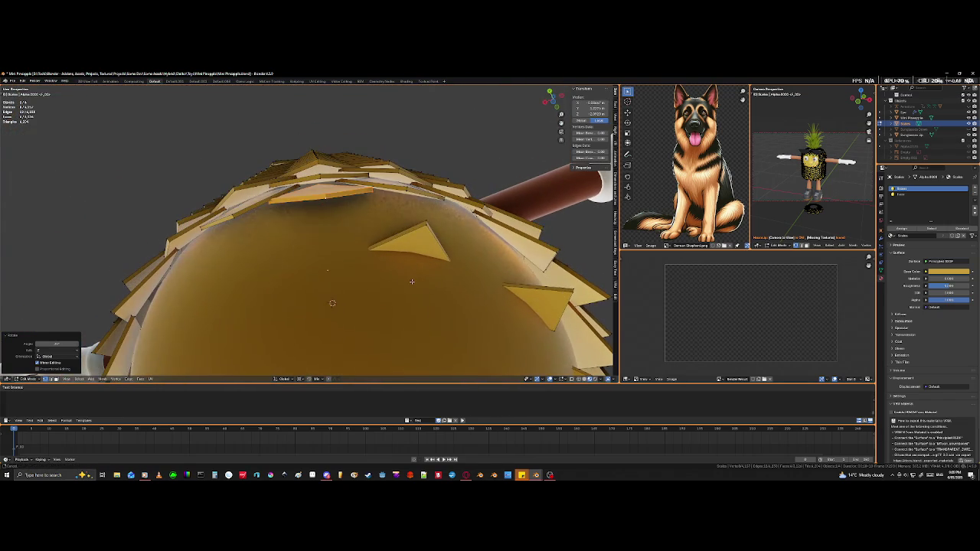
pyautogui.moveTo(333, 247); pyautogui.dragTo(288, 206, button='middle')
pyautogui.moveTo(282, 192); pyautogui.dragTo(262, 225, button='middle')
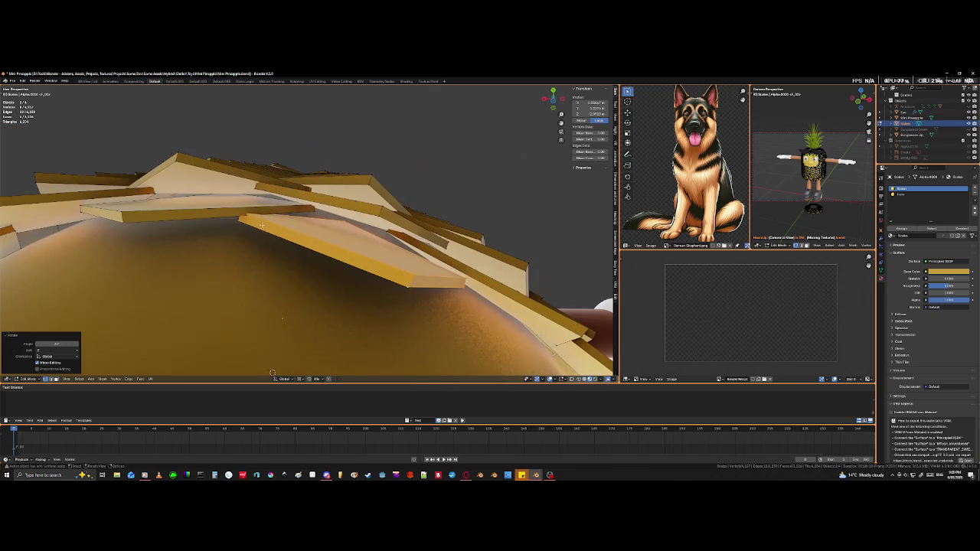
pyautogui.keyDown('shift'); pyautogui.click(232, 219); pyautogui.keyUp('shift')
pyautogui.hotkey('shift', 'z')
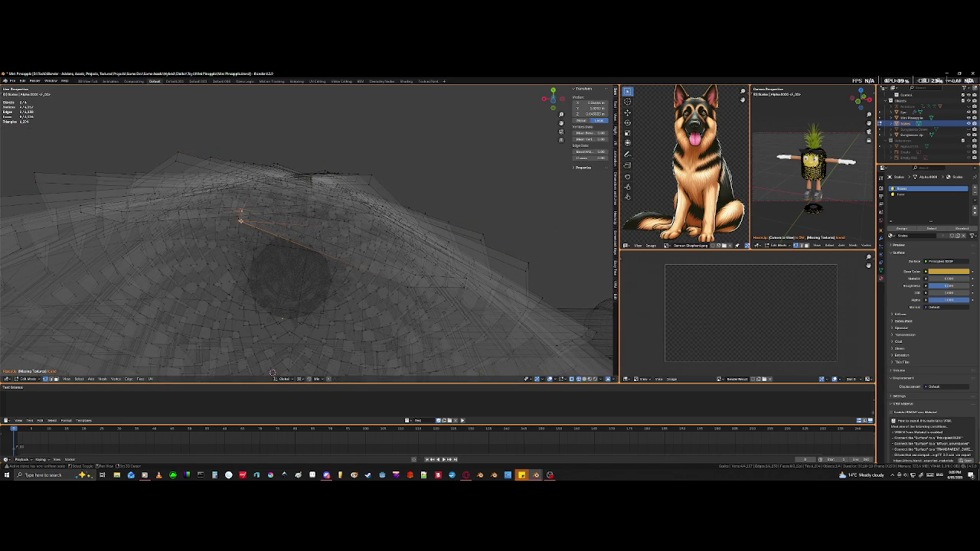
pyautogui.moveTo(272, 373); pyautogui.dragTo(274, 320, button='middle')
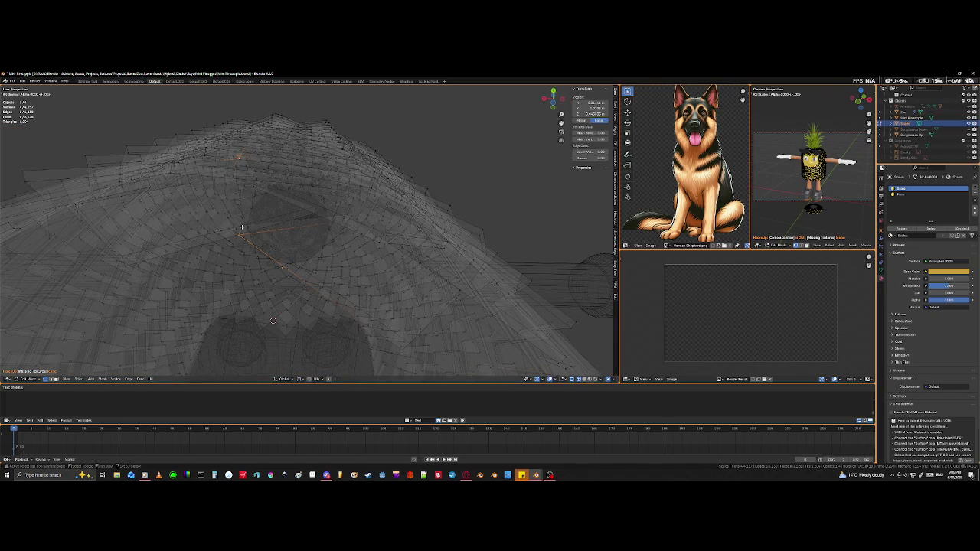
pyautogui.press('c')
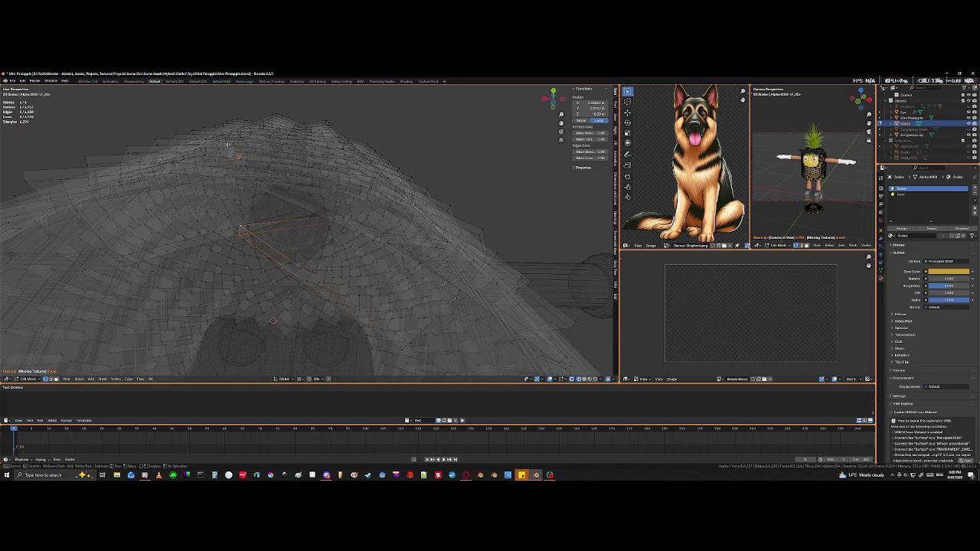
pyautogui.moveTo(237, 170)
pyautogui.mouseDown(button='middle')
pyautogui.moveTo(364, 223)
pyautogui.moveTo(288, 230)
pyautogui.mouseUp(button='middle')
pyautogui.hotkey('alt', 'z')
pyautogui.press('s')
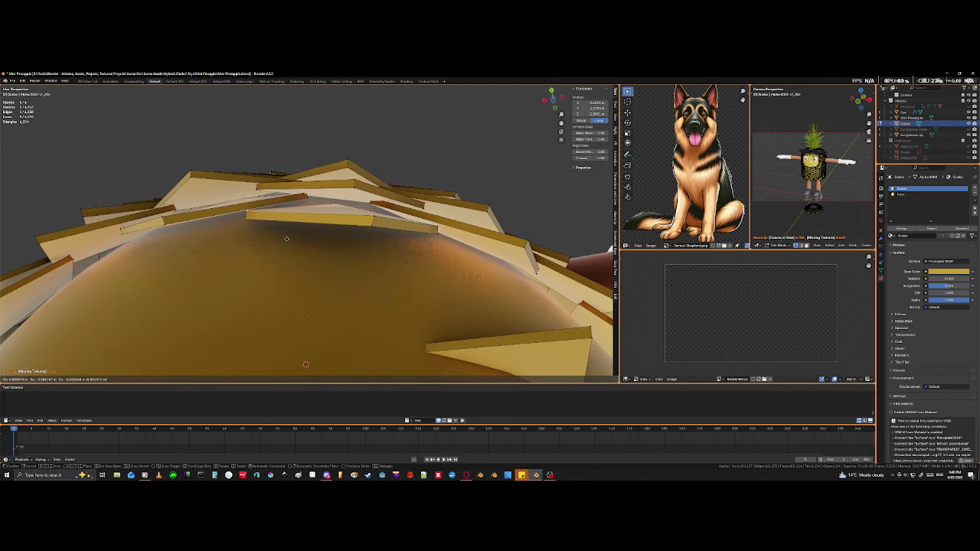
pyautogui.click(285, 243)
pyautogui.moveTo(286, 243)
pyautogui.mouseDown(button='middle')
pyautogui.moveTo(359, 243)
pyautogui.moveTo(349, 299)
pyautogui.moveTo(363, 309)
pyautogui.moveTo(263, 243)
pyautogui.mouseUp(button='middle')
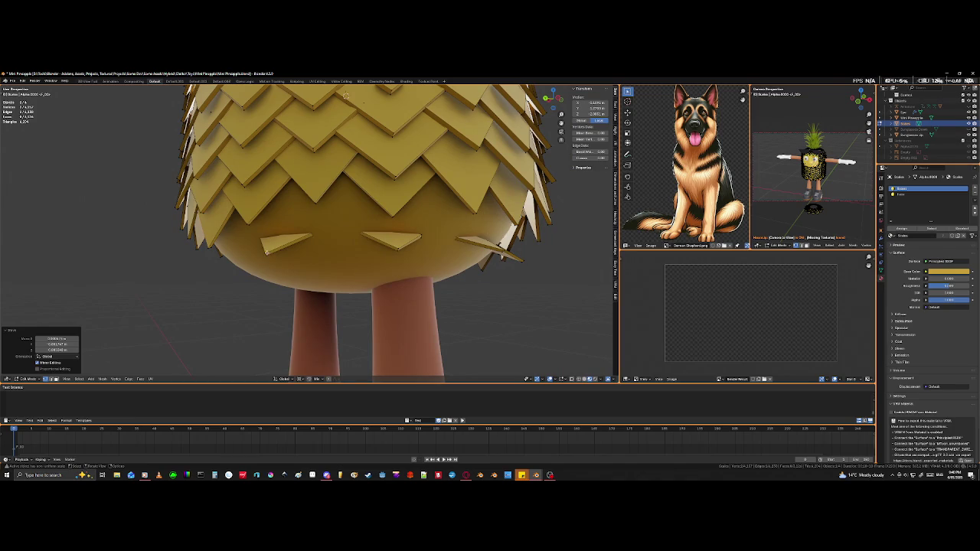
# Step: Rotate two bottom triangle tiles around the body's vertical Z axis into new spots
pyautogui.moveTo(265, 254); pyautogui.dragTo(290, 262, button='middle')
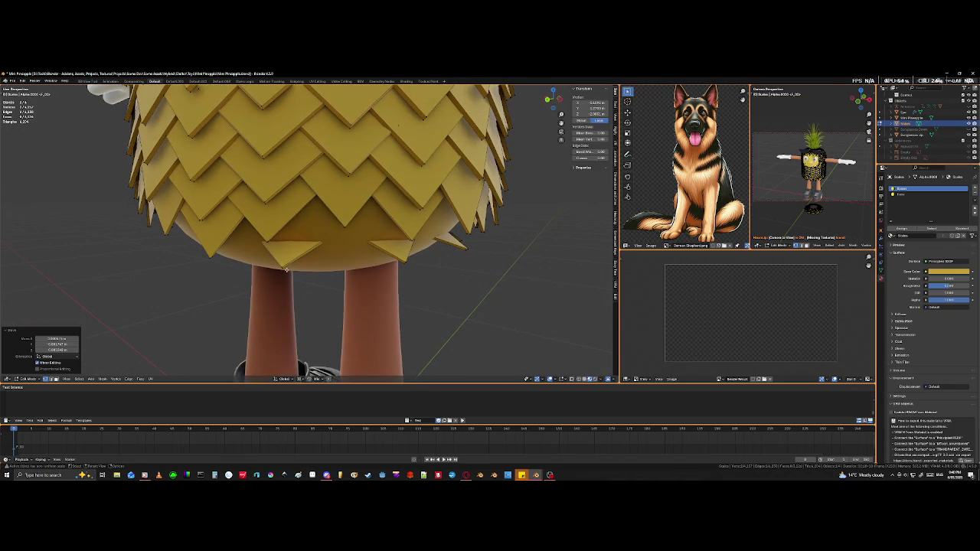
pyautogui.click(286, 269)
pyautogui.press('l')
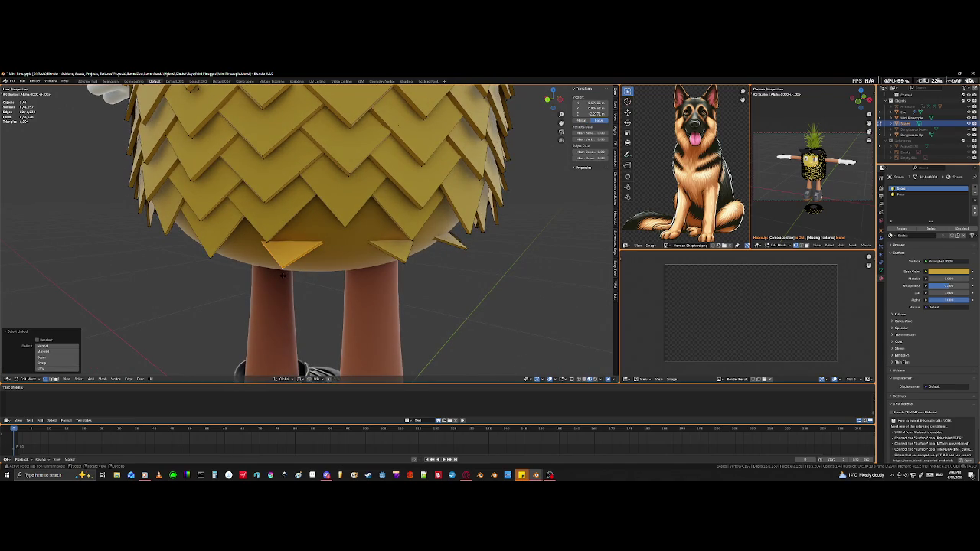
pyautogui.press('r')
pyautogui.press('z')
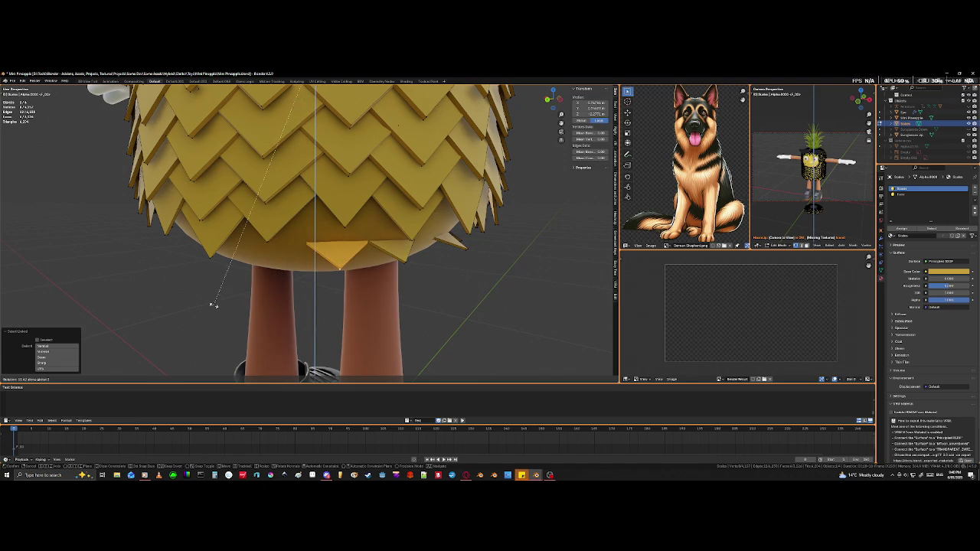
pyautogui.click(203, 307)
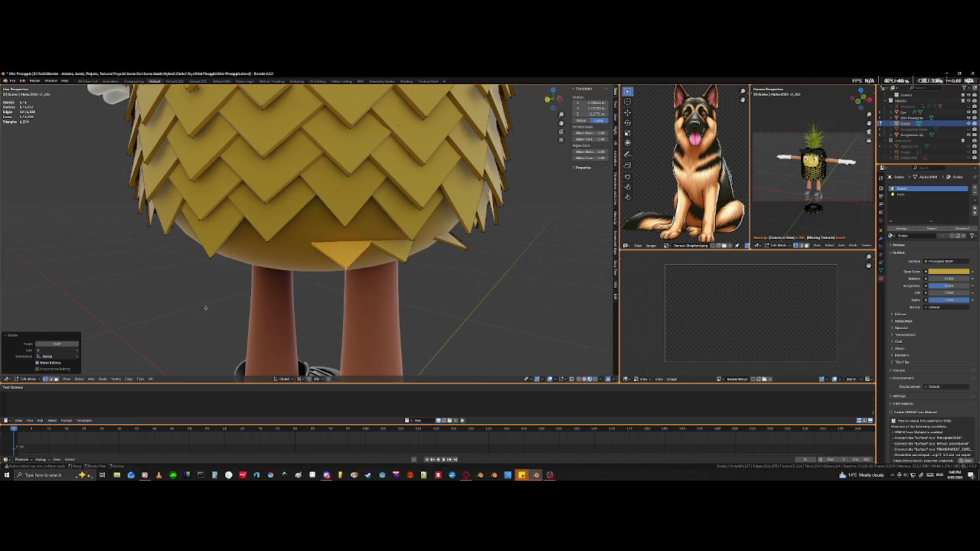
pyautogui.moveTo(203, 307); pyautogui.dragTo(215, 268, button='middle')
pyautogui.click(239, 266)
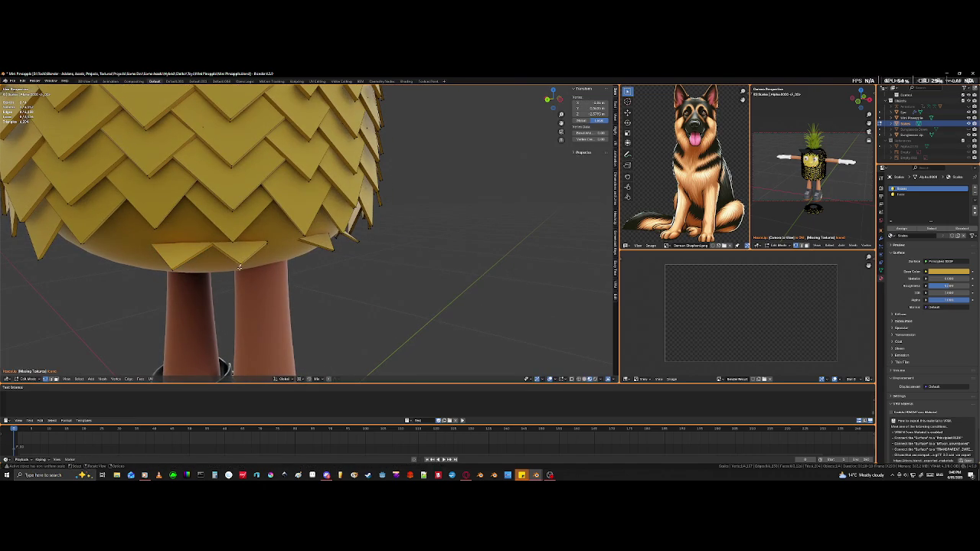
pyautogui.press('l')
pyautogui.press('r')
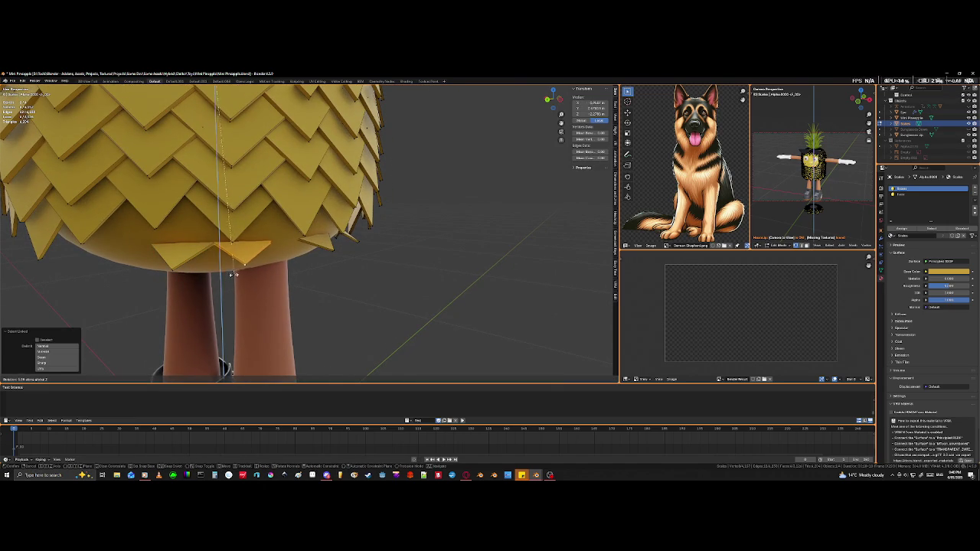
pyautogui.press('z')
pyautogui.click(202, 270)
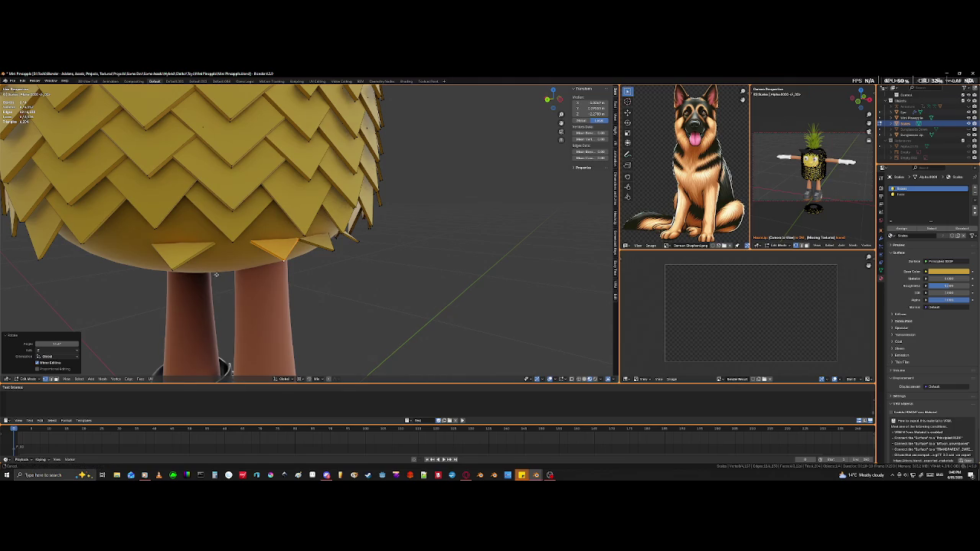
pyautogui.moveTo(201, 270); pyautogui.dragTo(266, 272, button='middle')
pyautogui.hotkey('alt', 'a')
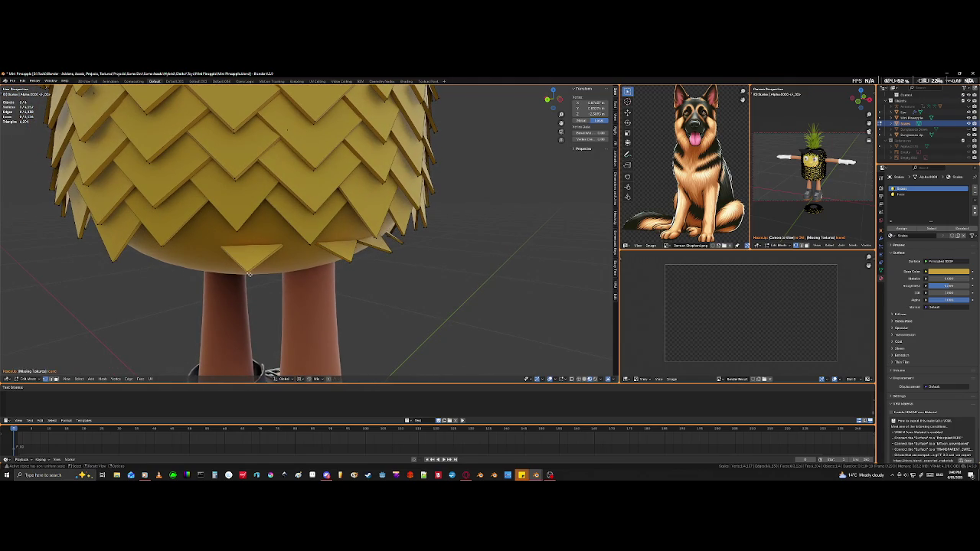
# Step: Move the bottom-centre triangle tile into place and select the linked triangle pieces
pyautogui.press('l')
pyautogui.press('g')
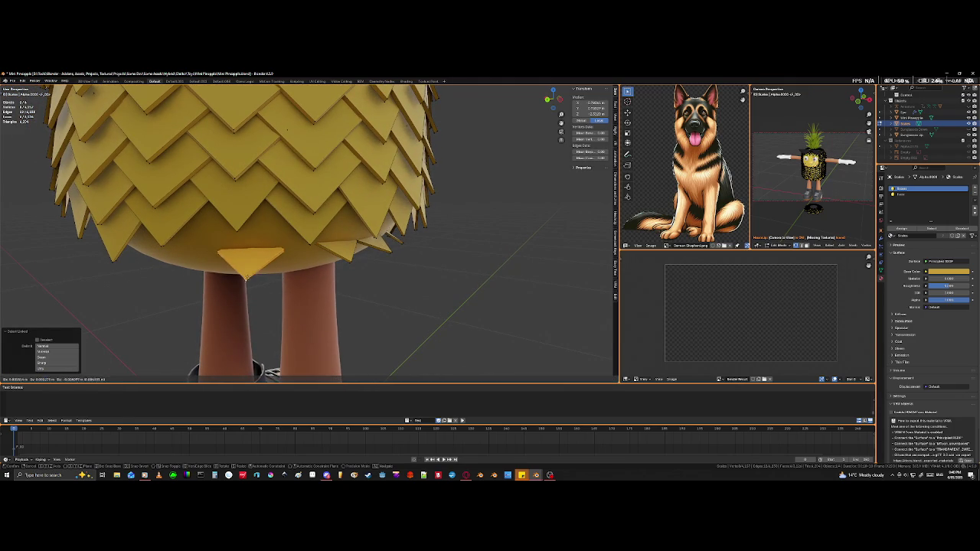
pyautogui.click(200, 117)
pyautogui.moveTo(200, 118); pyautogui.dragTo(251, 180, button='middle')
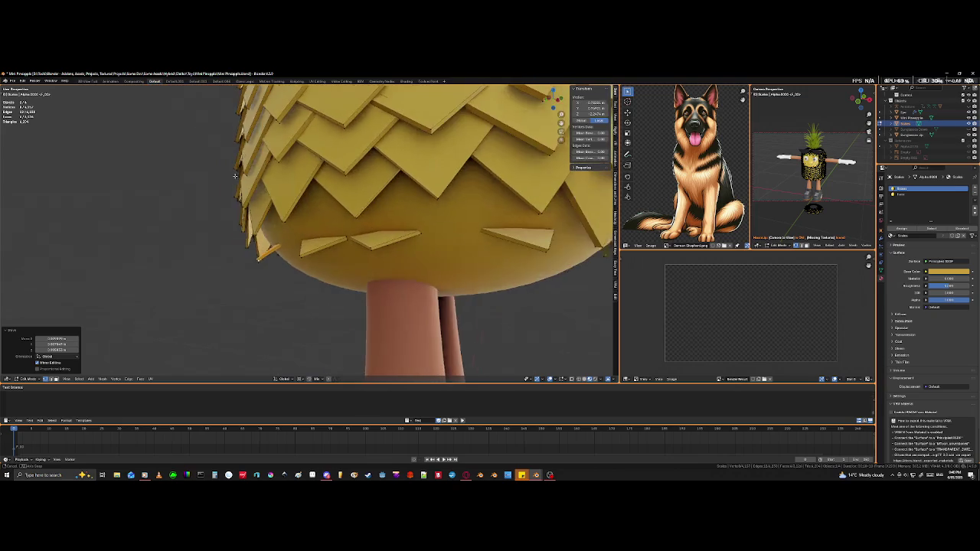
pyautogui.scroll(-3, 251, 182)
pyautogui.scroll(-2, 262, 218)
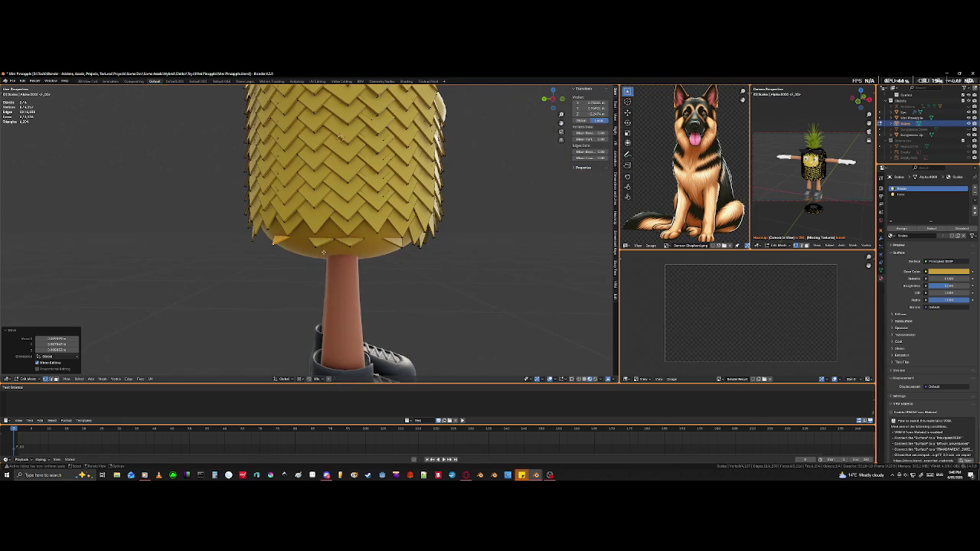
pyautogui.moveTo(324, 252); pyautogui.dragTo(328, 256, button='middle')
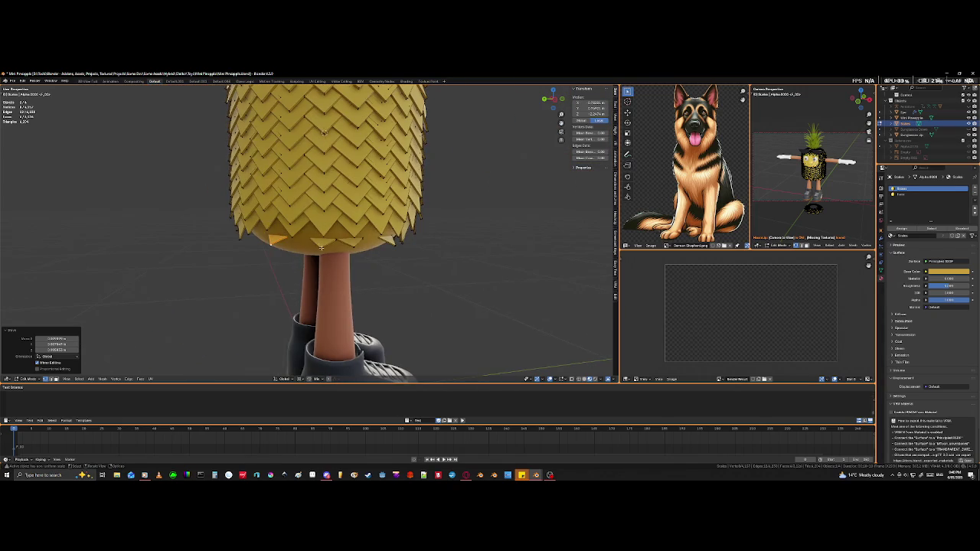
pyautogui.press('l')
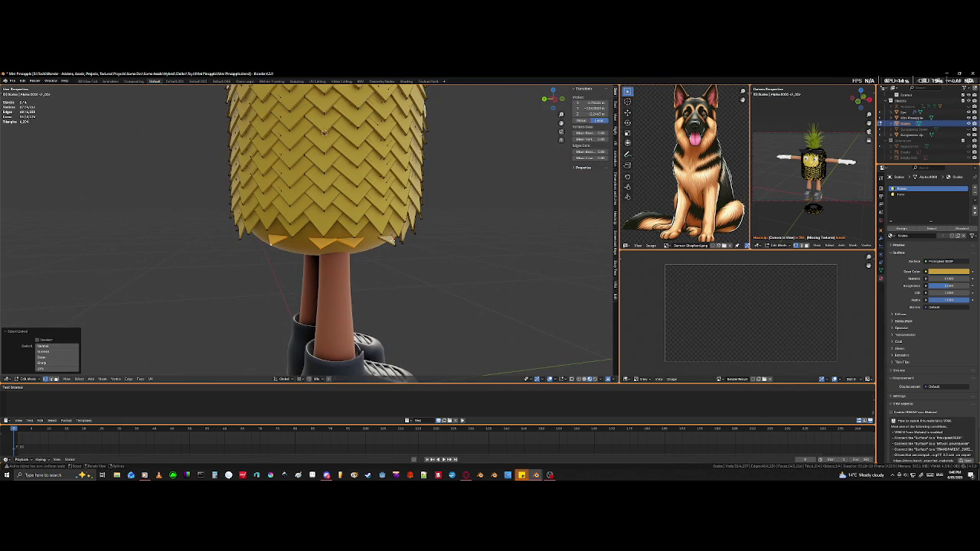
pyautogui.moveTo(393, 243)
pyautogui.mouseDown(button='middle')
pyautogui.moveTo(457, 256)
pyautogui.moveTo(441, 263)
pyautogui.mouseUp(button='middle')
pyautogui.scroll(3, 457, 255)
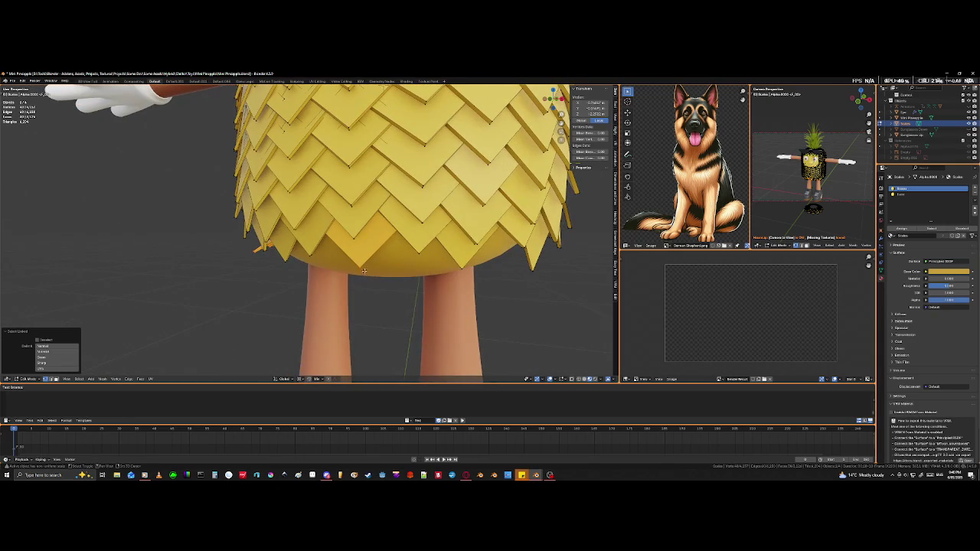
# Step: Select a bottom-row diamond scale with L and rotate it around the global Z axis
pyautogui.moveTo(352, 272)
pyautogui.mouseDown(button='middle')
pyautogui.moveTo(304, 293)
pyautogui.moveTo(280, 280)
pyautogui.mouseUp(button='middle')
pyautogui.rightClick(304, 293)
pyautogui.click(304, 297)
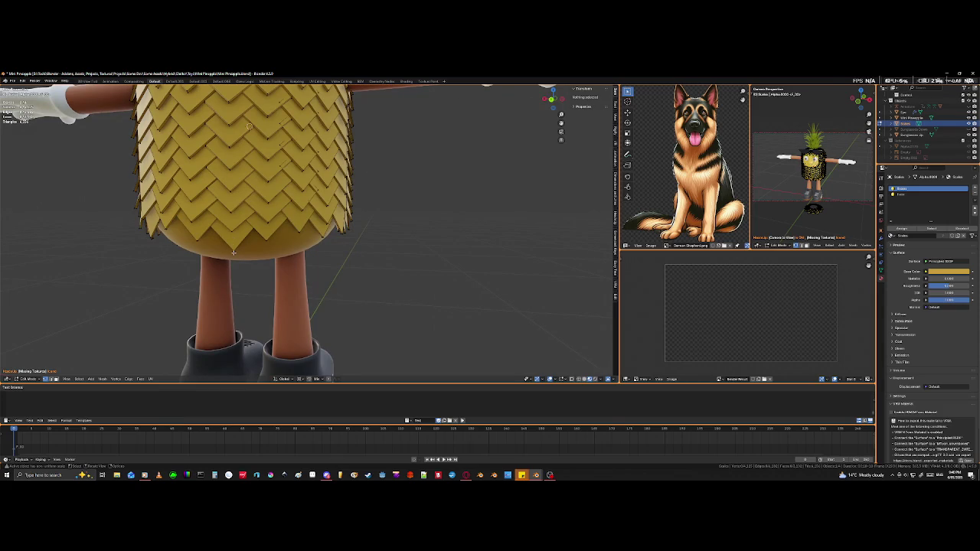
pyautogui.press('l')
pyautogui.press('r')
pyautogui.press('z')
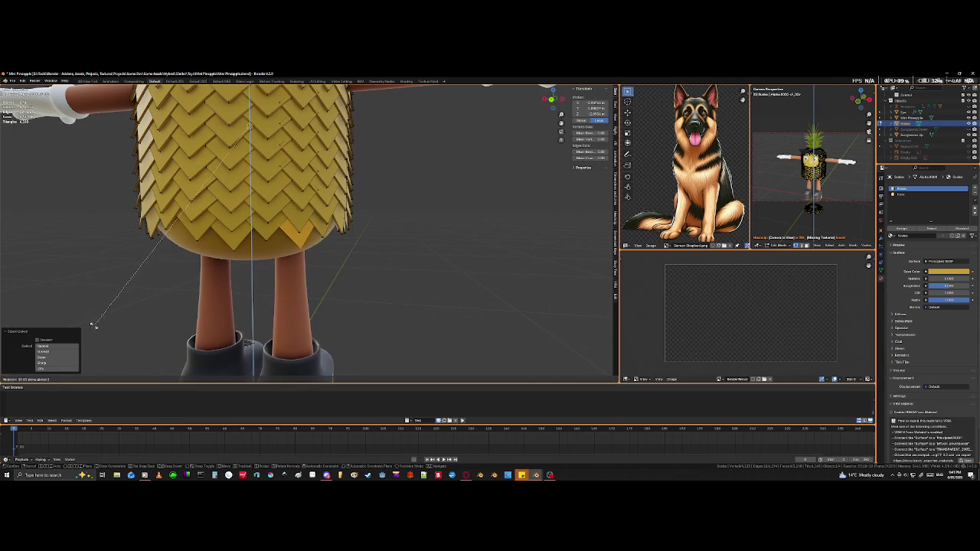
pyautogui.click(91, 326)
pyautogui.scroll(2, 228, 362)
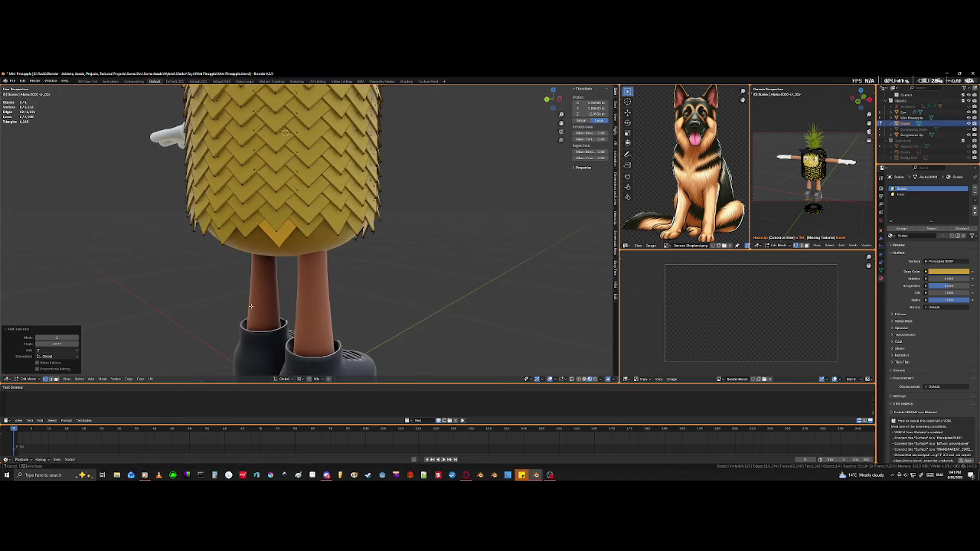
pyautogui.scroll(1, 227, 363)
pyautogui.scroll(3, 227, 362)
pyautogui.moveTo(227, 362); pyautogui.dragTo(263, 317, button='middle')
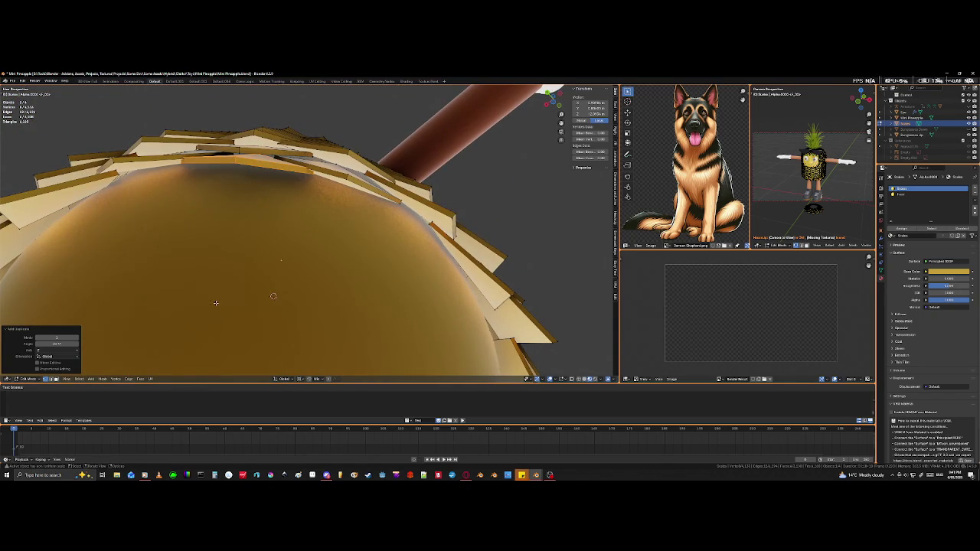
# Step: Shift two shoulder scale tiles beside the arm, then select a shoulder edge in X-ray
pyautogui.moveTo(273, 297)
pyautogui.mouseDown(button='middle')
pyautogui.moveTo(274, 307)
pyautogui.moveTo(291, 295)
pyautogui.mouseUp(button='middle')
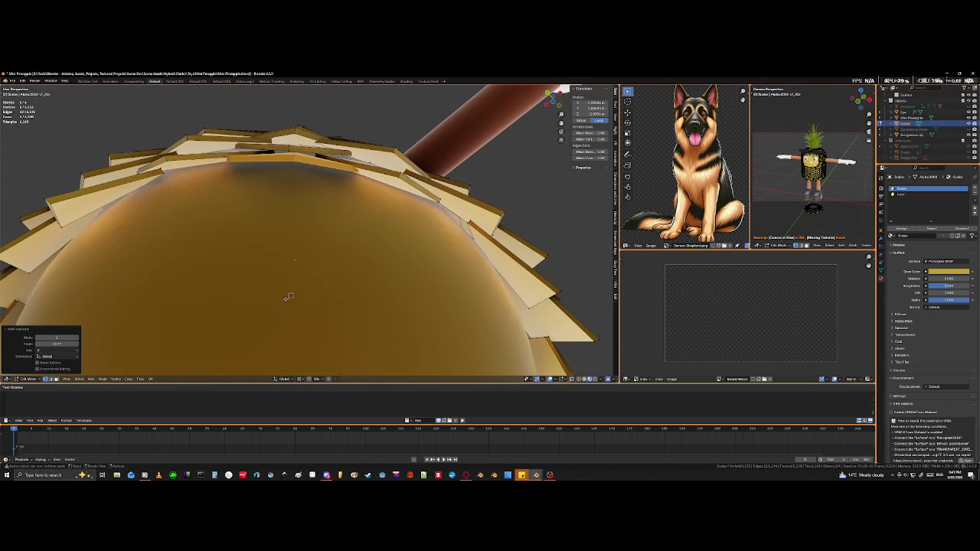
pyautogui.press('g')
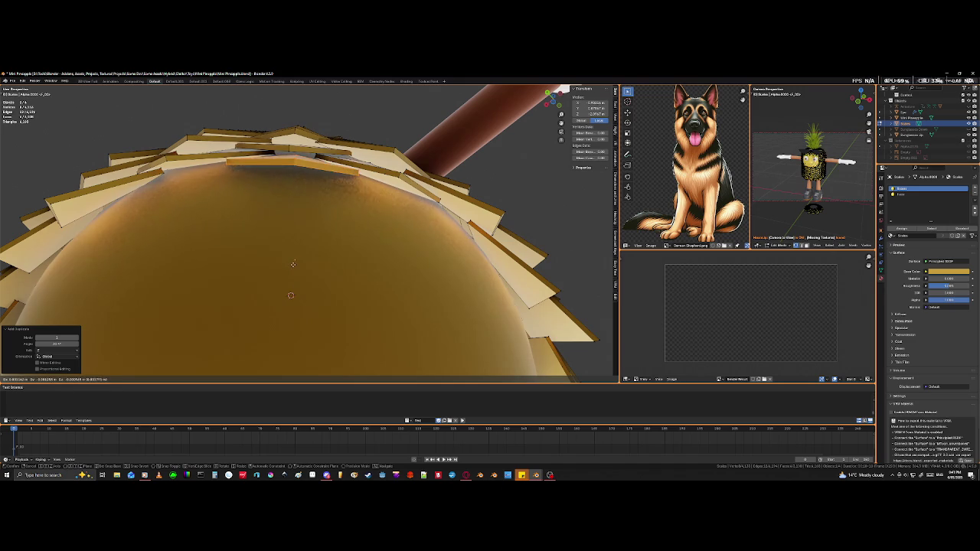
pyautogui.click(294, 272)
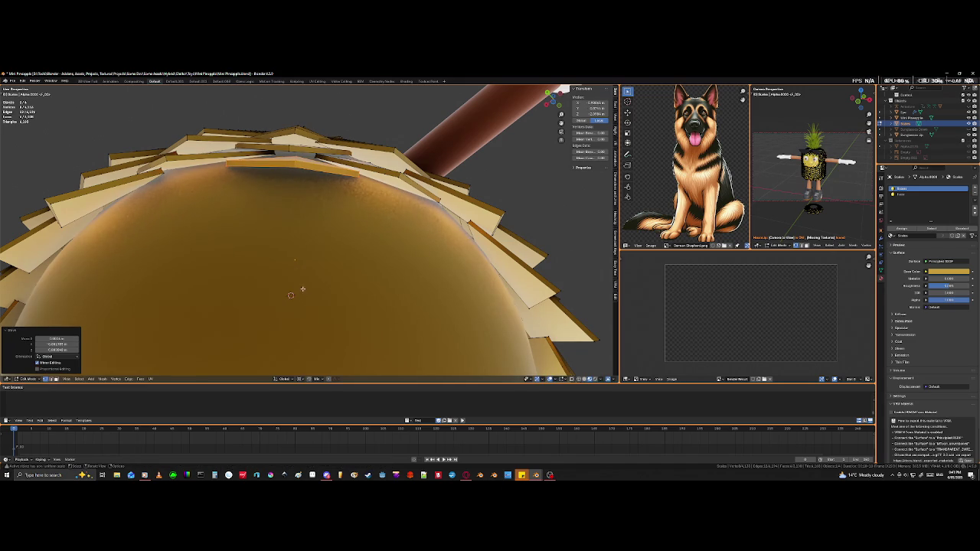
pyautogui.moveTo(486, 169); pyautogui.dragTo(467, 184, button='middle')
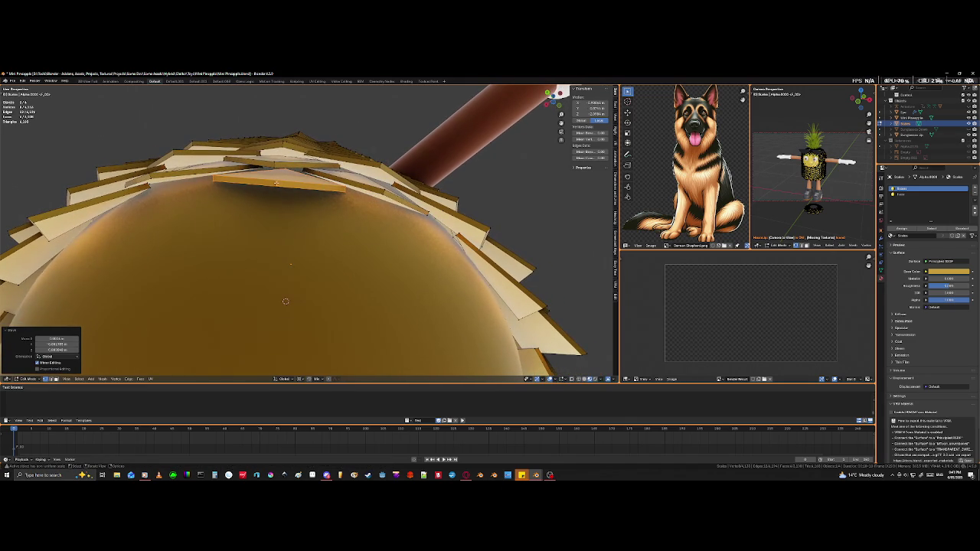
pyautogui.moveTo(210, 178); pyautogui.dragTo(353, 197, button='middle')
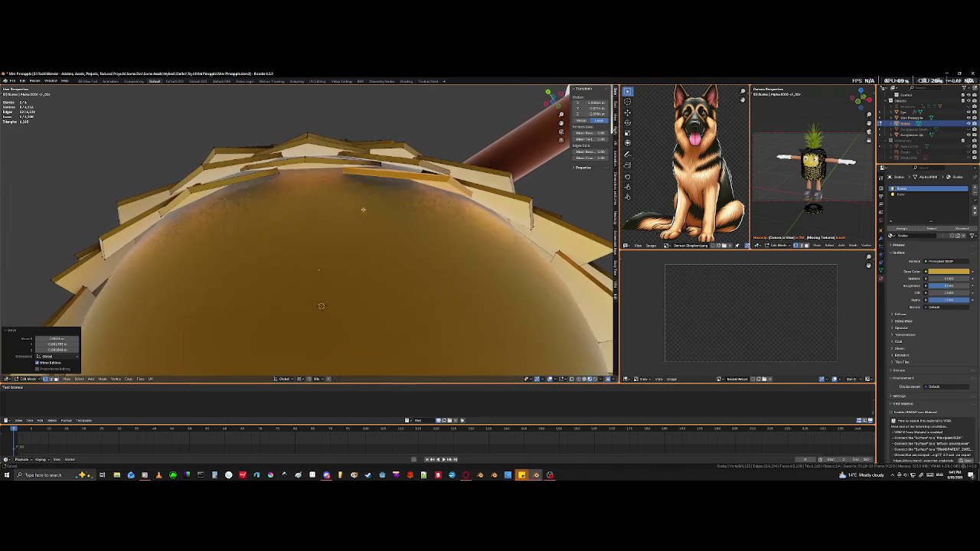
pyautogui.press('g')
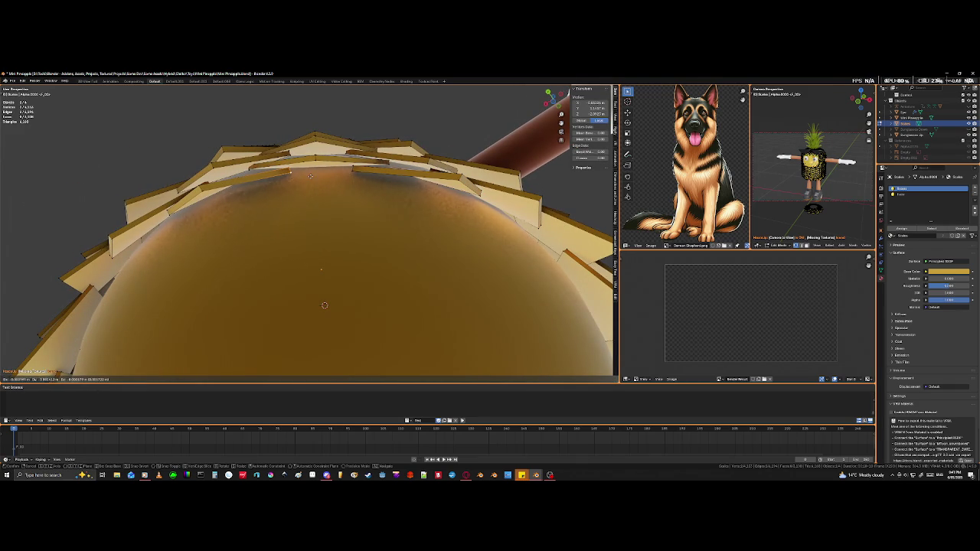
pyautogui.click(310, 176)
pyautogui.moveTo(311, 176); pyautogui.dragTo(391, 237, button='middle')
pyautogui.click(332, 174)
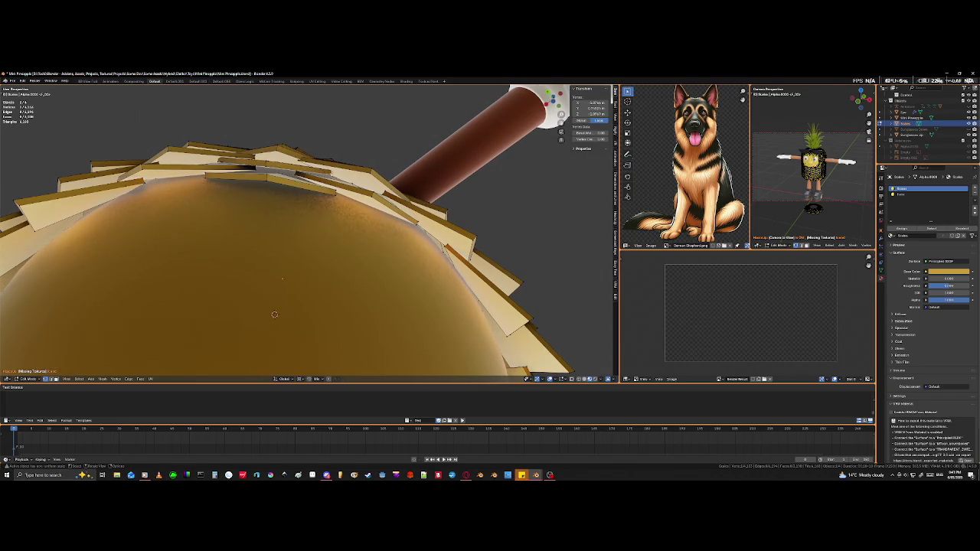
pyautogui.hotkey('shift', 'z')
pyautogui.moveTo(332, 170)
pyautogui.mouseDown(button='middle')
pyautogui.moveTo(340, 219)
pyautogui.moveTo(412, 247)
pyautogui.moveTo(426, 166)
pyautogui.mouseUp(button='middle')
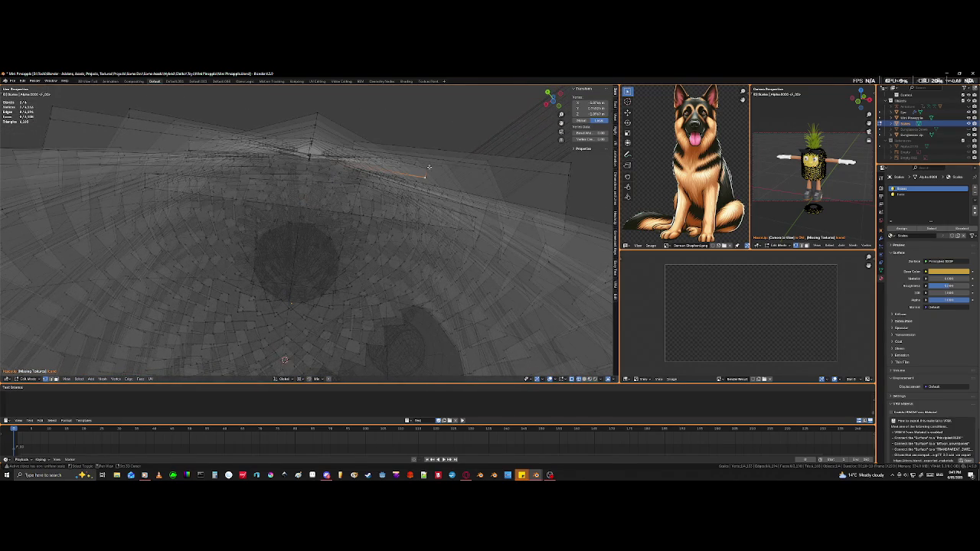
# Step: Nudge the first shoulder scale tile beside the arm into a tighter overlap
pyautogui.scroll(3, 427, 165)
pyautogui.hotkey('shift', 'z')
pyautogui.scroll(2, 428, 164)
pyautogui.moveTo(267, 311); pyautogui.dragTo(268, 317, button='middle')
pyautogui.press('g')
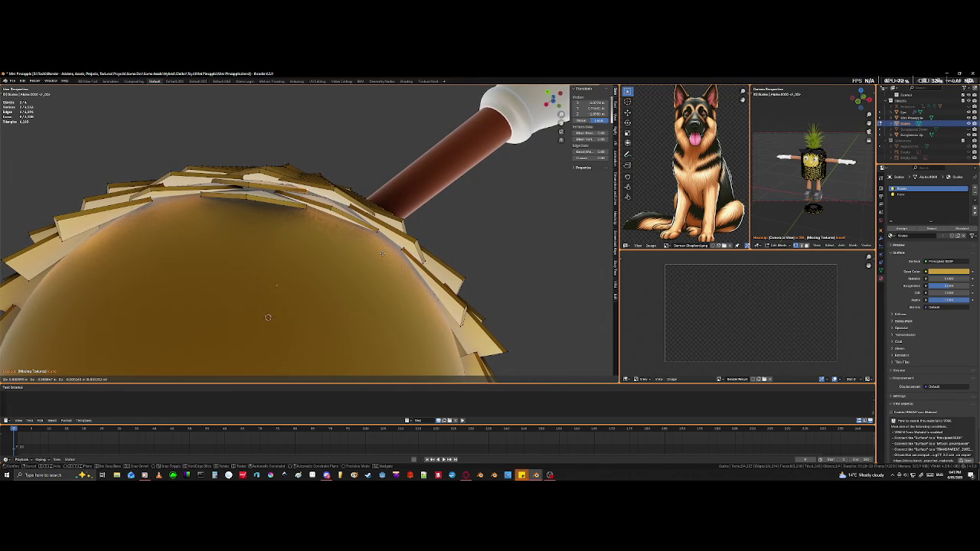
pyautogui.click(383, 252)
# Step: Pick a buried shoulder shingle's edge in wireframe and move it against its neighbours
pyautogui.scroll(5, 280, 164)
pyautogui.moveTo(280, 164); pyautogui.dragTo(254, 218, button='middle')
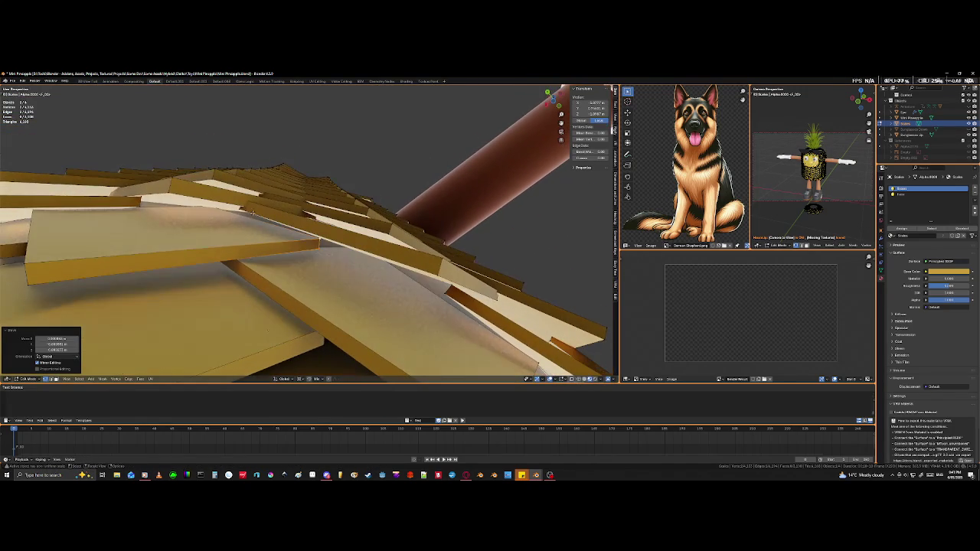
pyautogui.hotkey('shift', 'z')
pyautogui.click(243, 200)
pyautogui.hotkey('shift', 'z')
pyautogui.press('g')
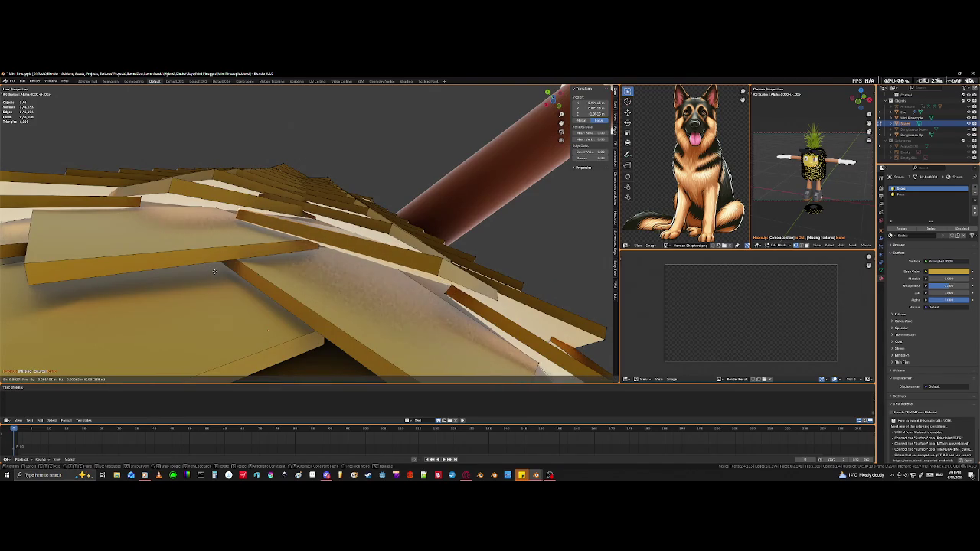
pyautogui.click(260, 236)
pyautogui.moveTo(261, 236); pyautogui.dragTo(262, 216, button='middle')
pyautogui.hotkey('shift', 'z')
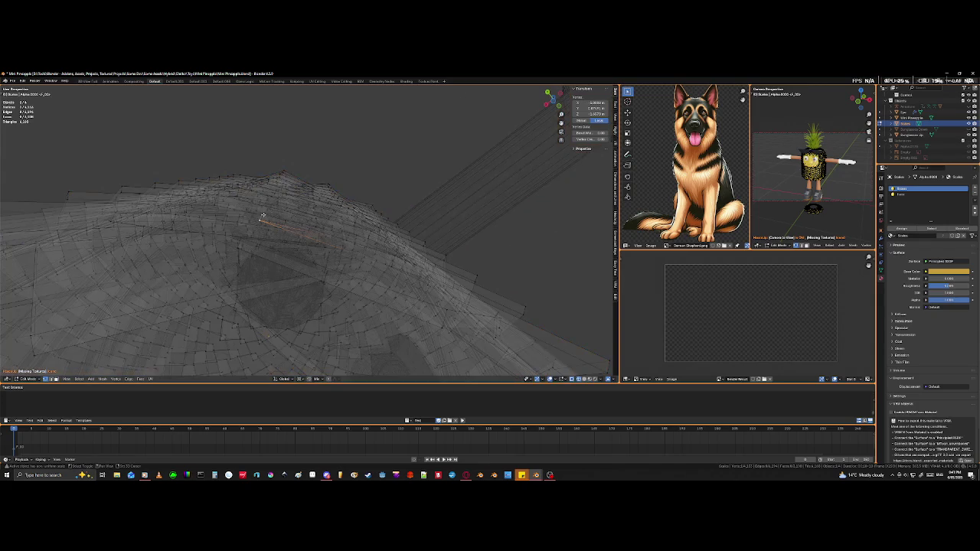
# Step: Brush-select a long strip of underside shingle faces and move it
pyautogui.hotkey('shift', 'z')
pyautogui.hotkey('shift', 'z')
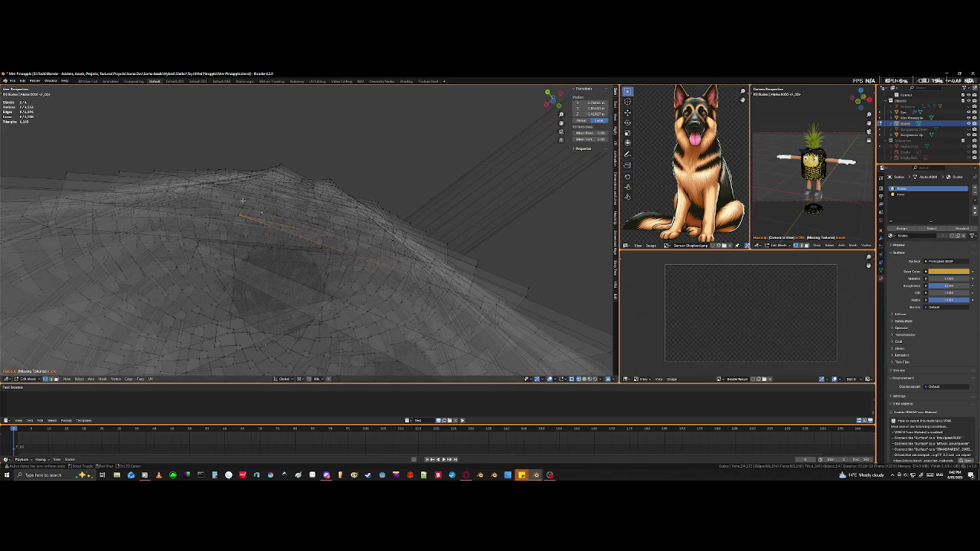
pyautogui.press('c')
pyautogui.moveTo(243, 200); pyautogui.dragTo(262, 217)
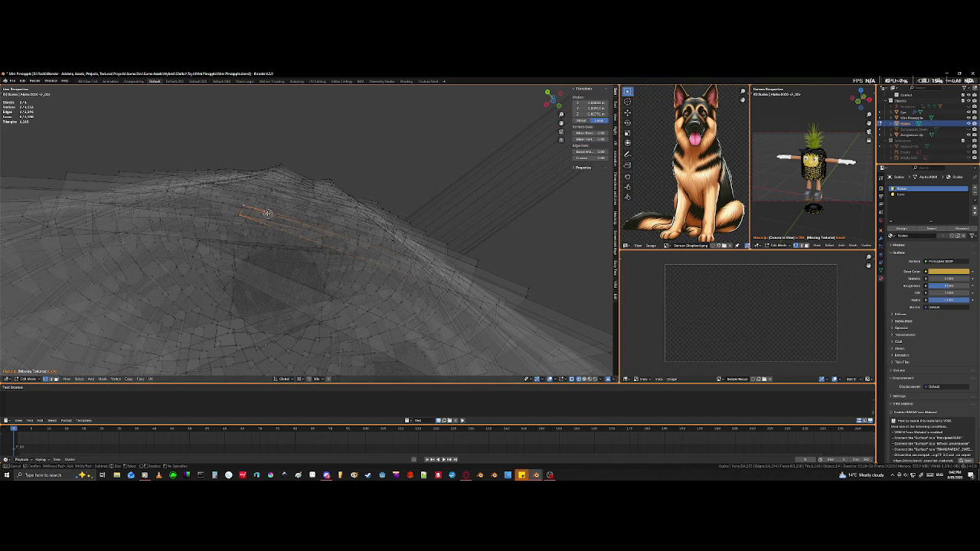
pyautogui.press('Escape')
pyautogui.hotkey('shift', 'z')
pyautogui.moveTo(262, 213)
pyautogui.mouseDown(button='middle')
pyautogui.moveTo(346, 261)
pyautogui.moveTo(368, 251)
pyautogui.mouseUp(button='middle')
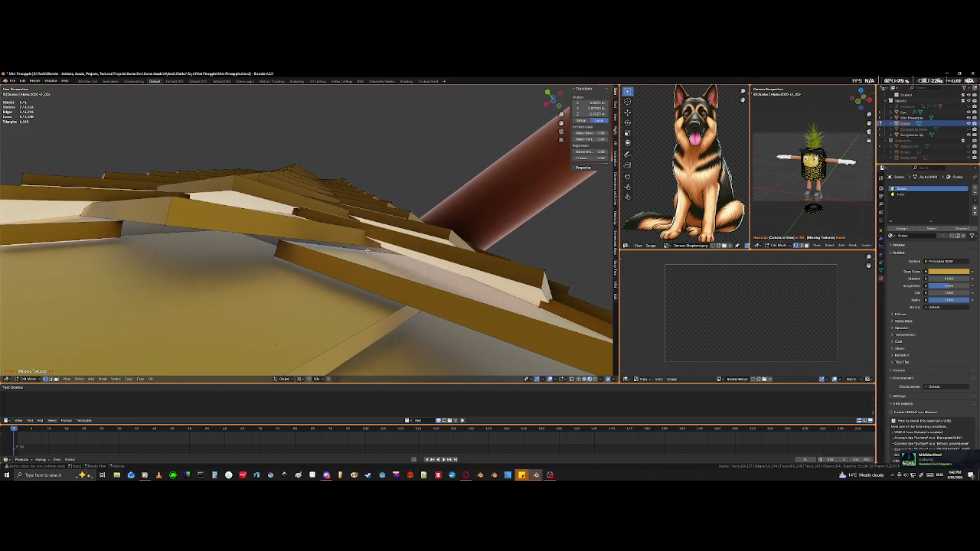
pyautogui.press('g')
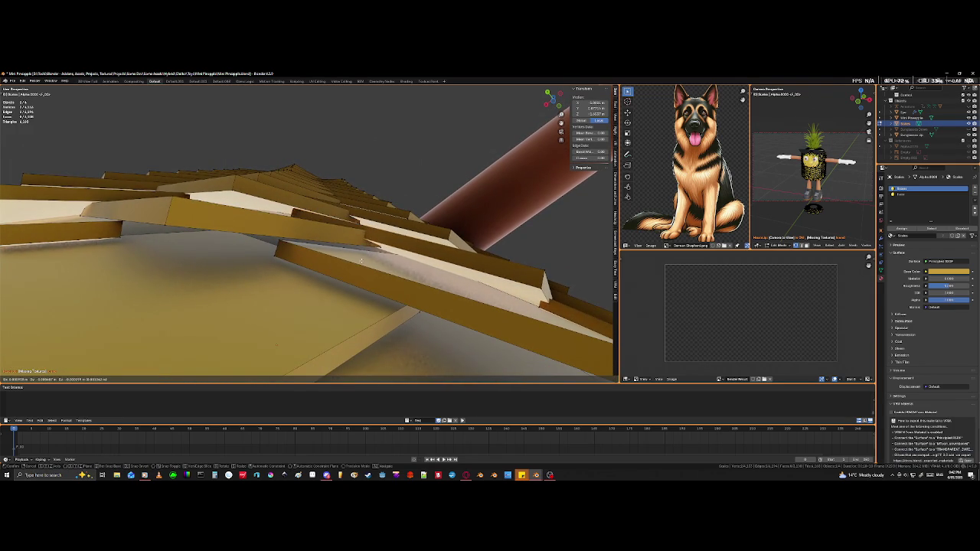
pyautogui.click(389, 241)
# Step: Reposition the shingle strip again, undoing a bad move before placing it
pyautogui.hotkey('shift', 'z')
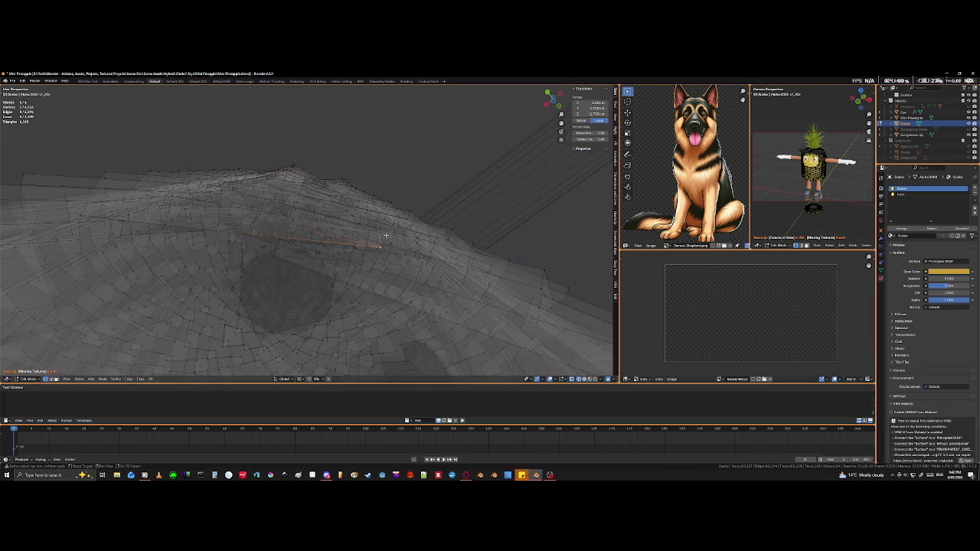
pyautogui.hotkey('shift', 'z')
pyautogui.press('g')
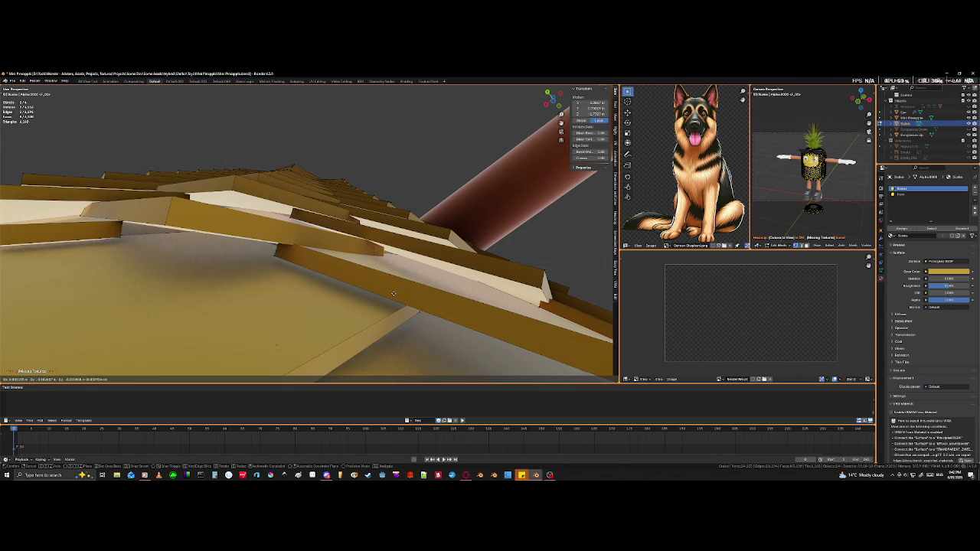
pyautogui.click(392, 297)
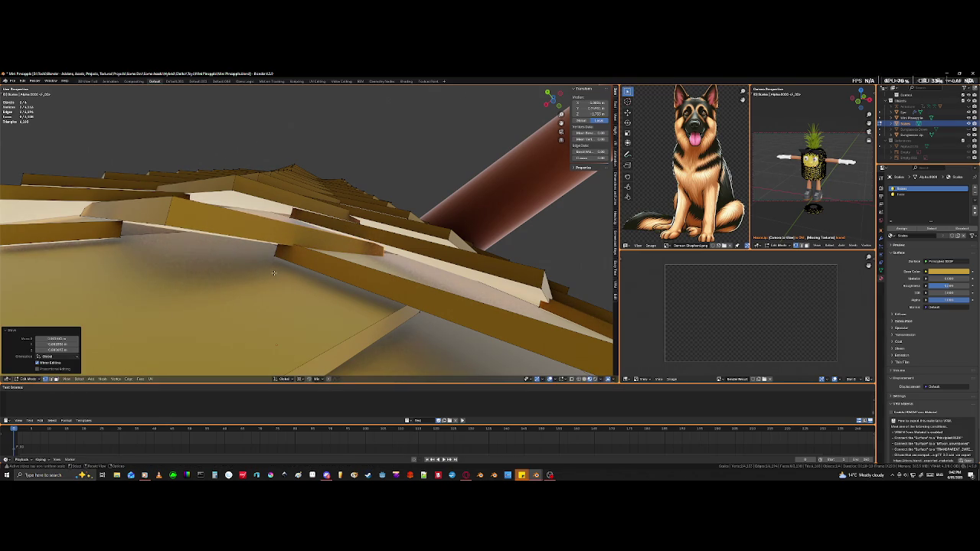
pyautogui.hotkey('ctrl', 'z')
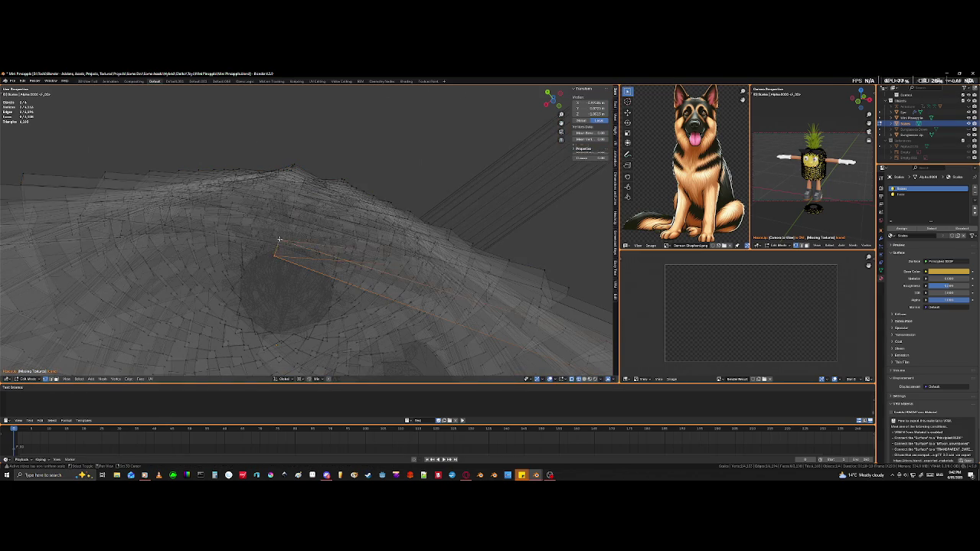
pyautogui.press('g')
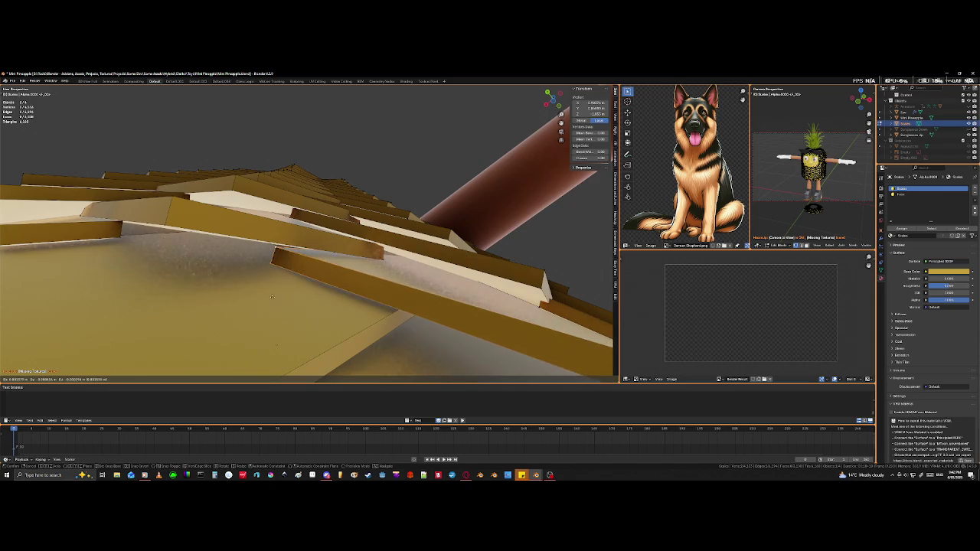
pyautogui.click(278, 291)
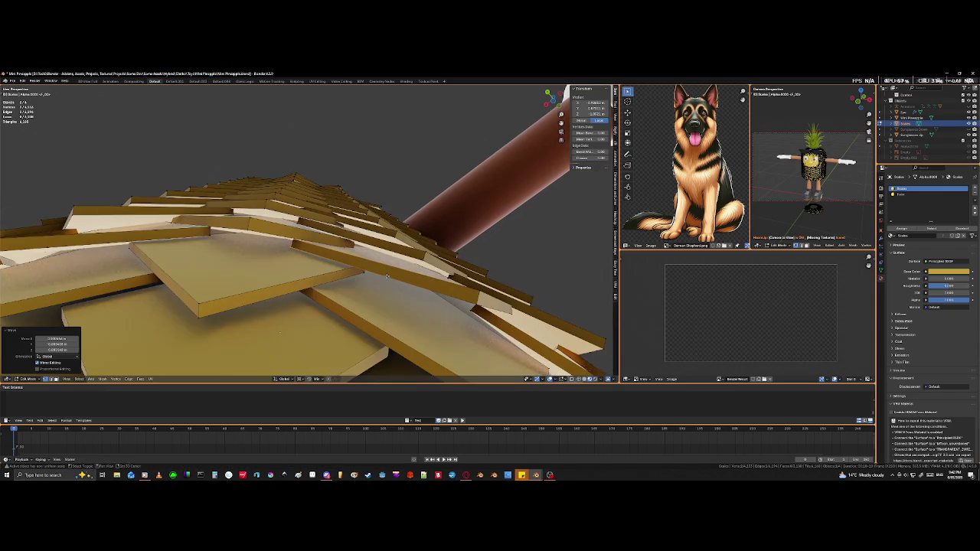
# Step: Add a hidden board edge in X-ray and move the board into overlap
pyautogui.moveTo(388, 281); pyautogui.dragTo(292, 209, button='middle')
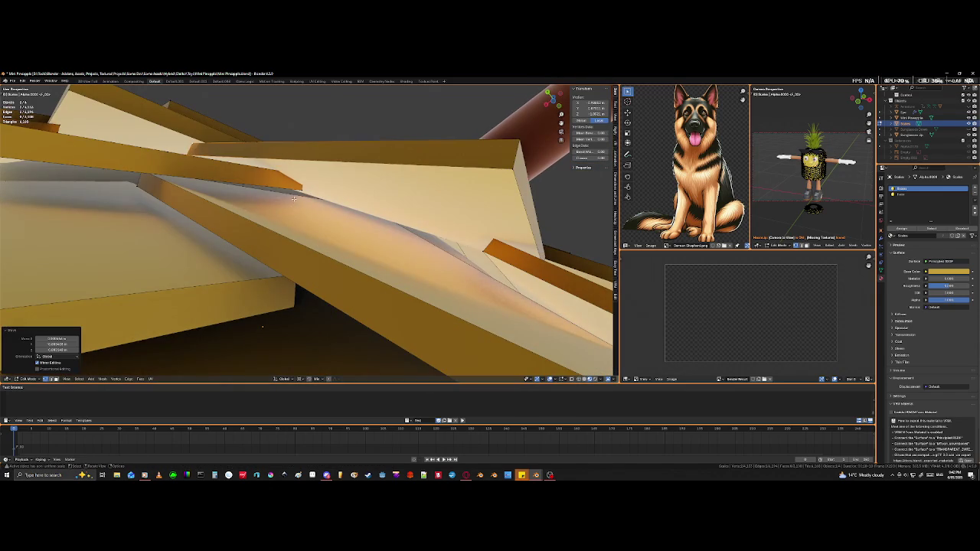
pyautogui.hotkey('shift', 'z')
pyautogui.keyDown('shift'); pyautogui.click(308, 177); pyautogui.keyUp('shift')
pyautogui.hotkey('shift', 'z')
pyautogui.press('g')
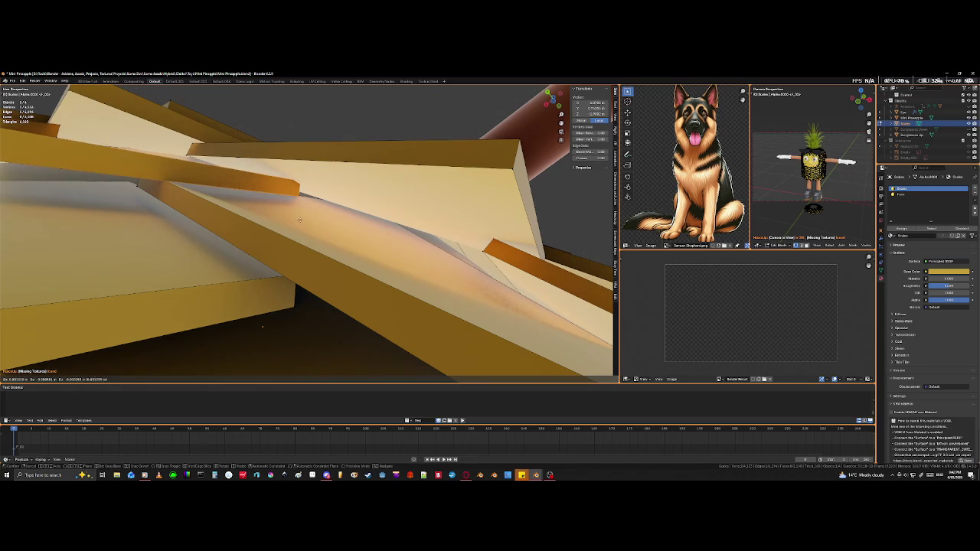
pyautogui.click(307, 267)
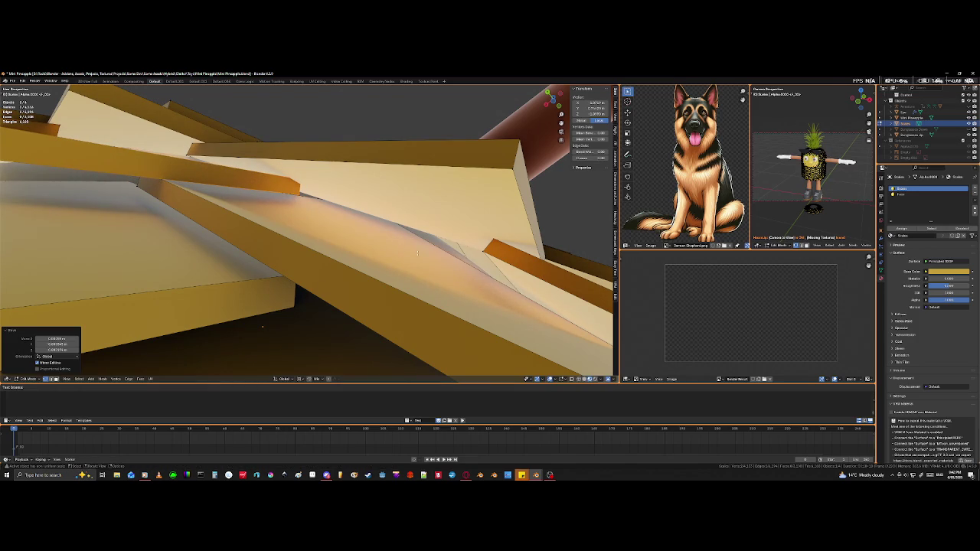
# Step: Select a different underside board near the leg and shift it
pyautogui.moveTo(262, 327); pyautogui.dragTo(409, 246, button='middle')
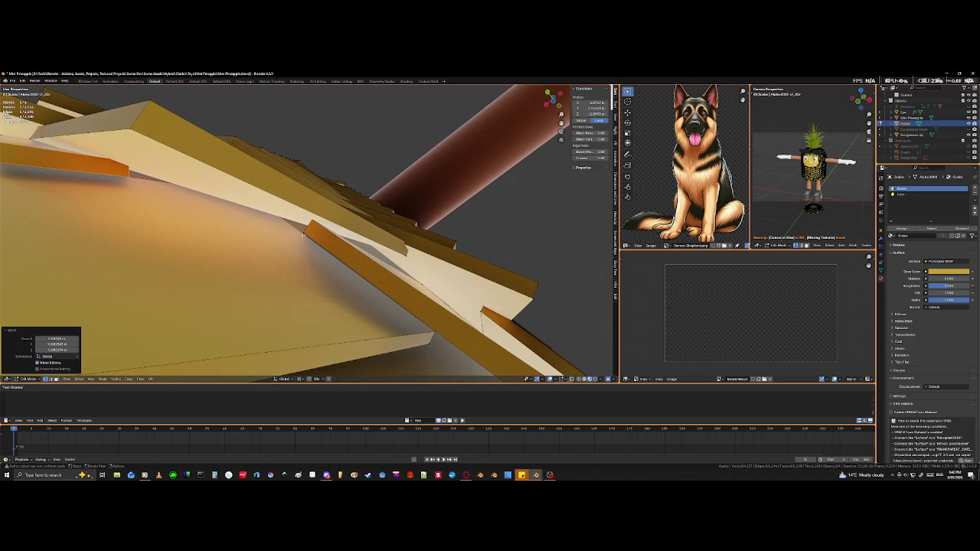
pyautogui.keyDown('shift'); pyautogui.click(304, 235); pyautogui.keyUp('shift')
pyautogui.press('g')
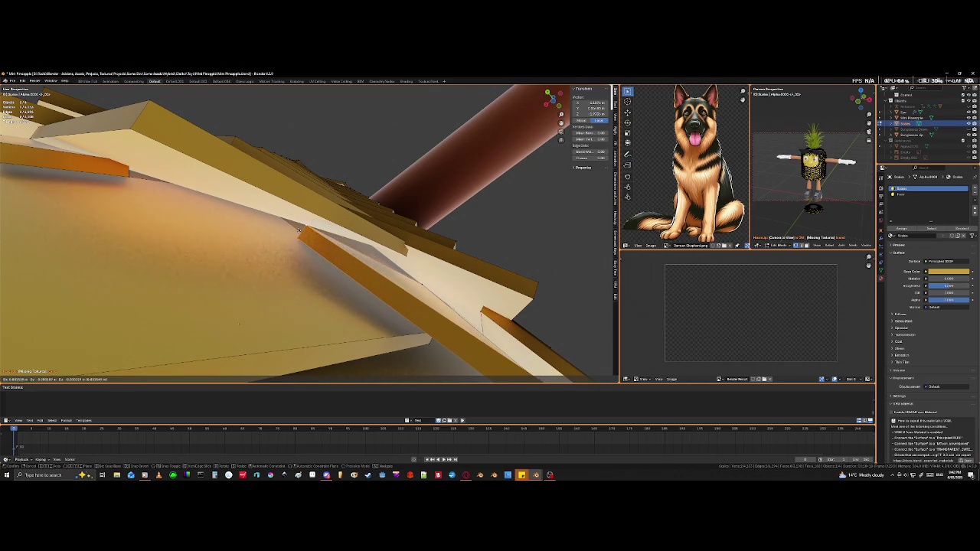
pyautogui.click(298, 229)
# Step: Add a hidden tile edge in X-ray and move the tile tighter
pyautogui.hotkey('shift', 'z')
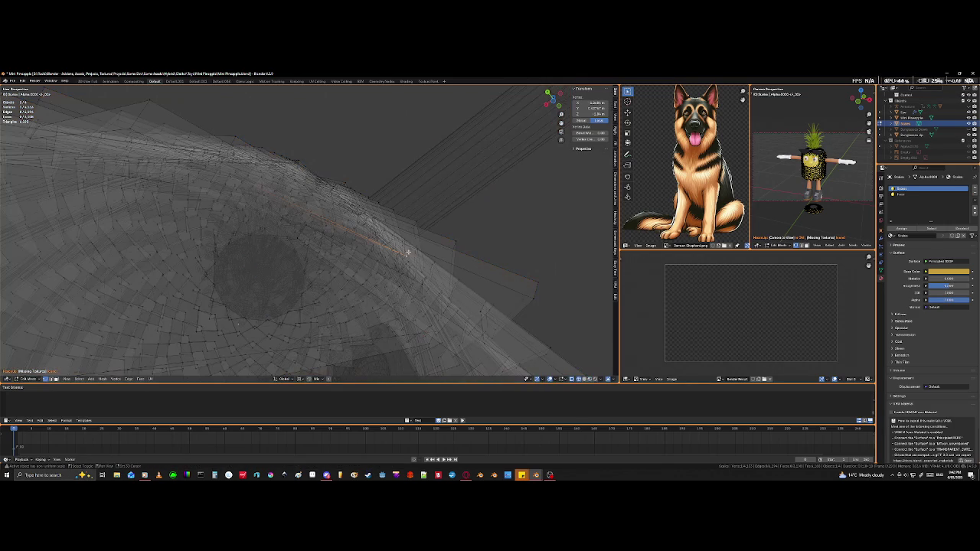
pyautogui.keyDown('shift'); pyautogui.click(409, 244); pyautogui.keyUp('shift')
pyautogui.hotkey('shift', 'z')
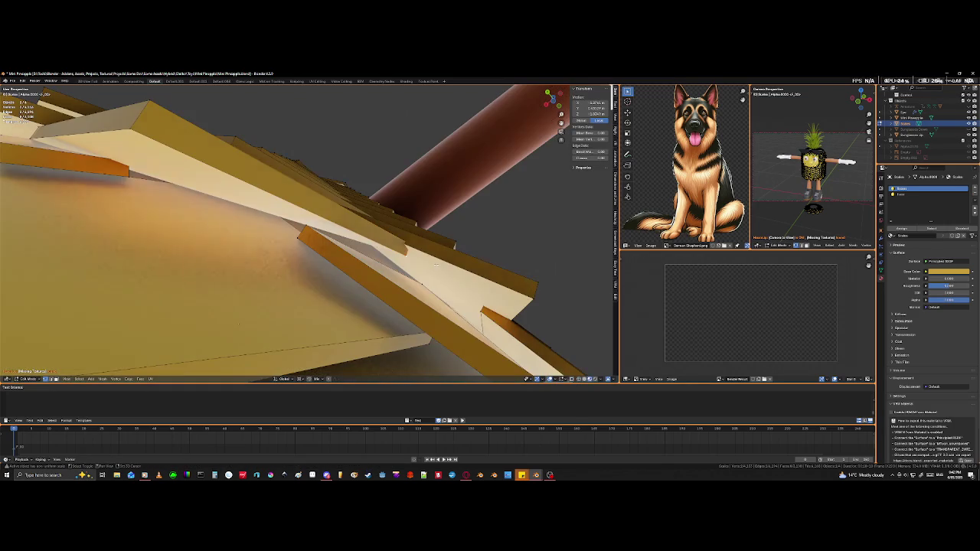
pyautogui.press('g')
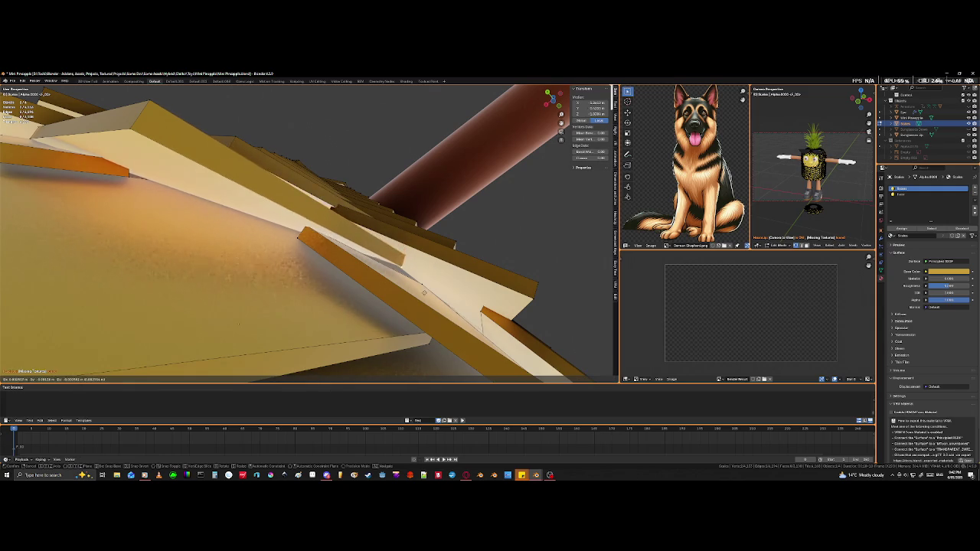
pyautogui.click(427, 286)
pyautogui.moveTo(427, 286)
pyautogui.mouseDown(button='middle')
pyautogui.moveTo(320, 339)
pyautogui.moveTo(268, 340)
pyautogui.mouseUp(button='middle')
# Step: From a low front view, select a front tile's edges and slide it down
pyautogui.moveTo(331, 249); pyautogui.dragTo(308, 285, button='middle')
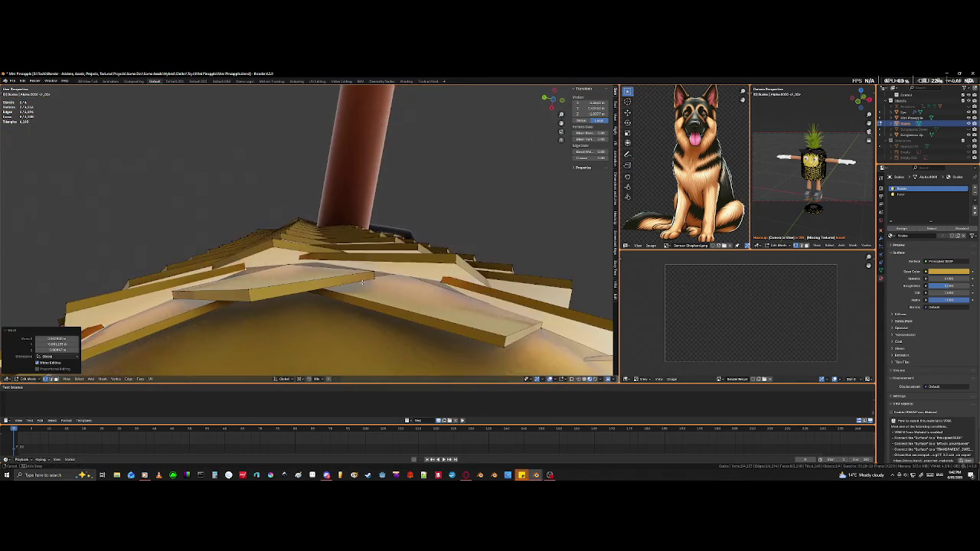
pyautogui.click(291, 279)
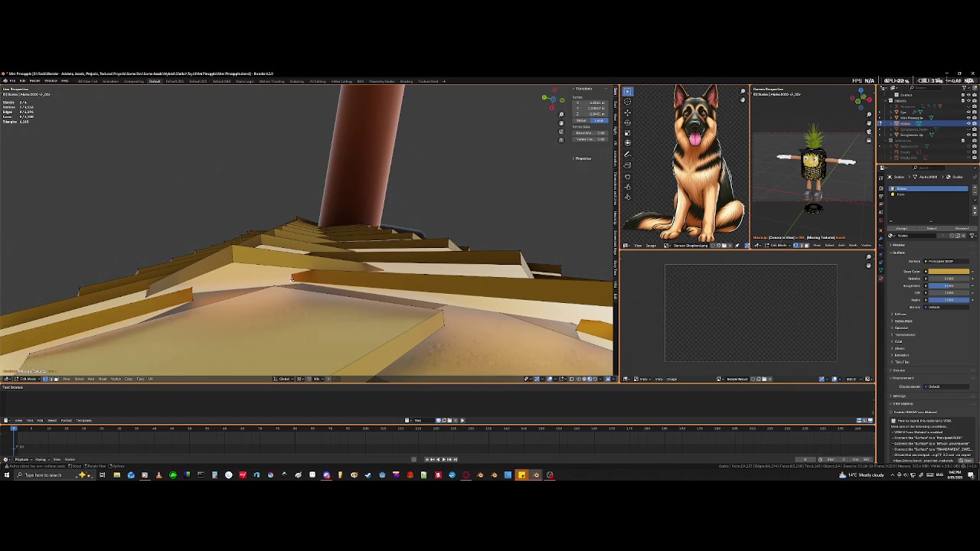
pyautogui.hotkey('shift', 'z')
pyautogui.keyDown('shift'); pyautogui.click(290, 269); pyautogui.keyUp('shift')
pyautogui.hotkey('shift', 'z')
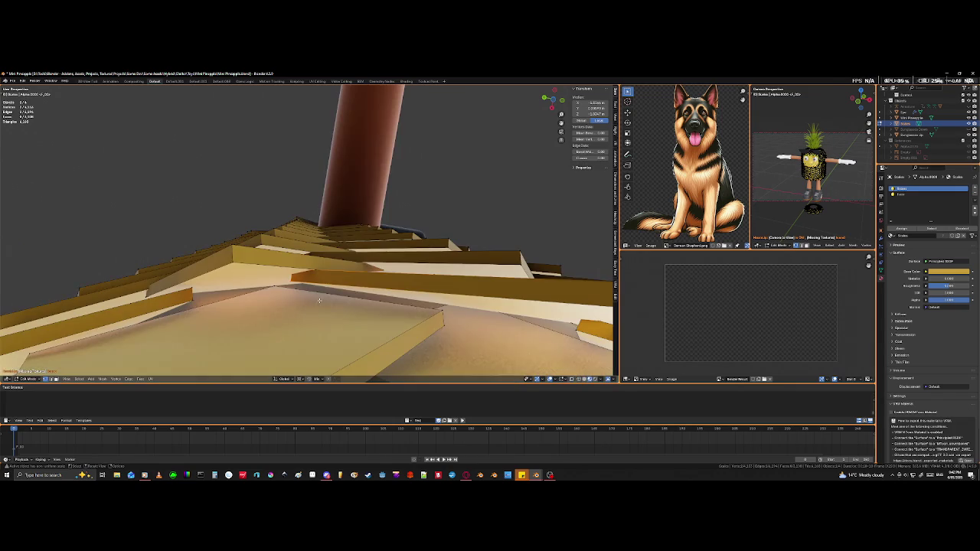
pyautogui.press('g')
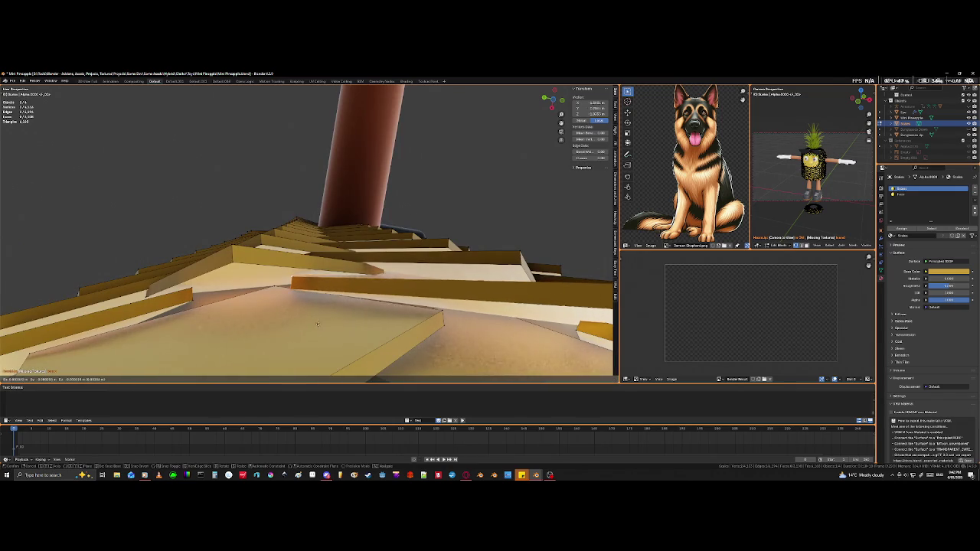
pyautogui.click(317, 324)
# Step: Select the front plank's edges and lower it to close the gap
pyautogui.moveTo(317, 325); pyautogui.dragTo(288, 311, button='middle')
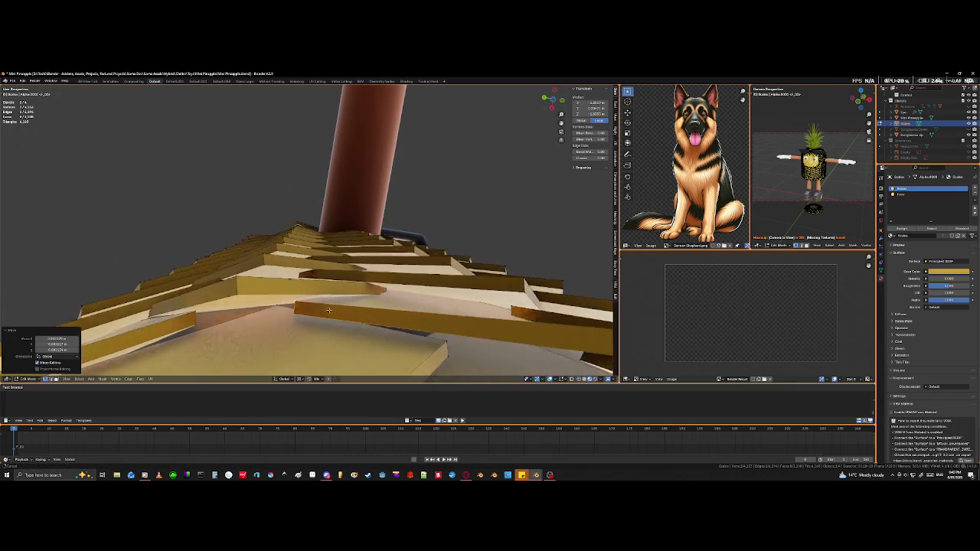
pyautogui.click(301, 305)
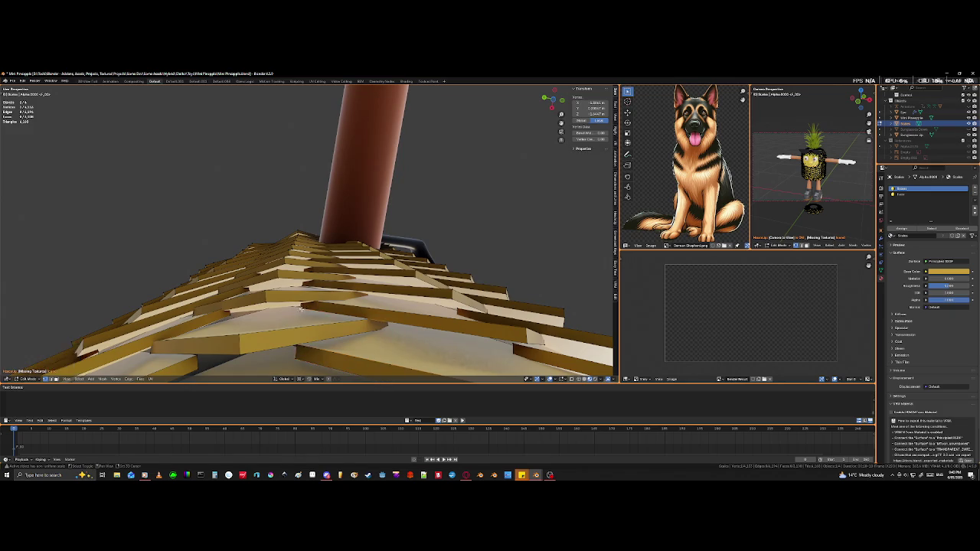
pyautogui.hotkey('shift', 'z')
pyautogui.hotkey('shift', 'z')
pyautogui.press('g')
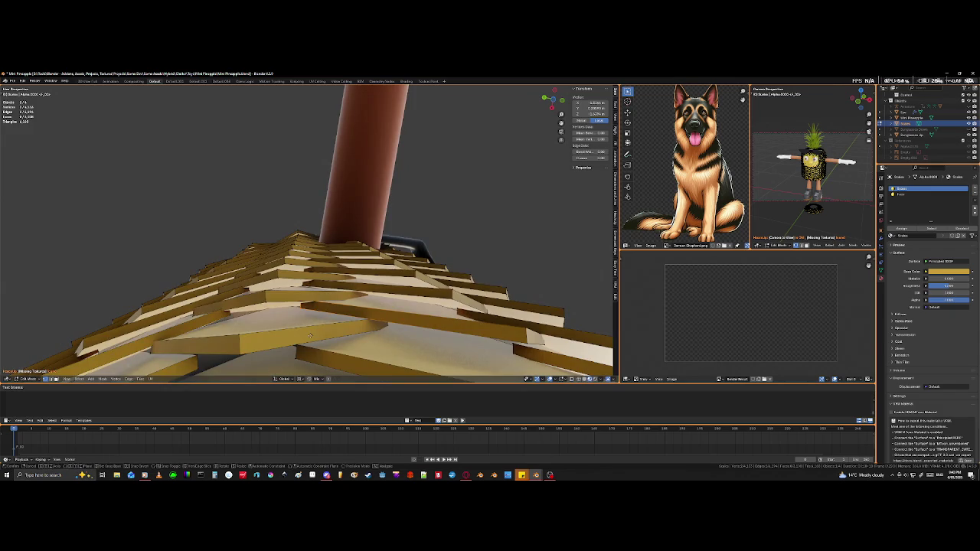
pyautogui.click(306, 349)
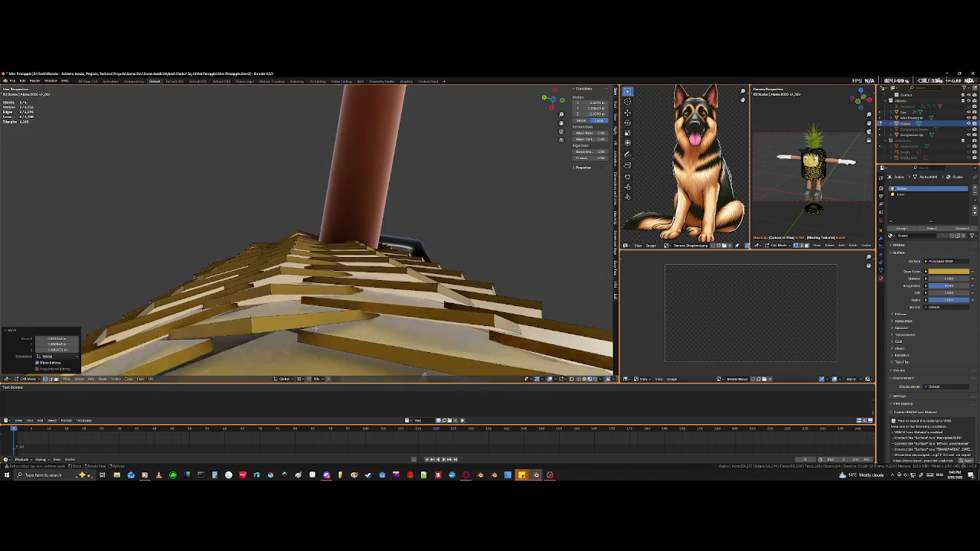
pyautogui.moveTo(306, 349)
pyautogui.mouseDown(button='middle')
pyautogui.moveTo(400, 255)
pyautogui.moveTo(383, 303)
pyautogui.mouseUp(button='middle')
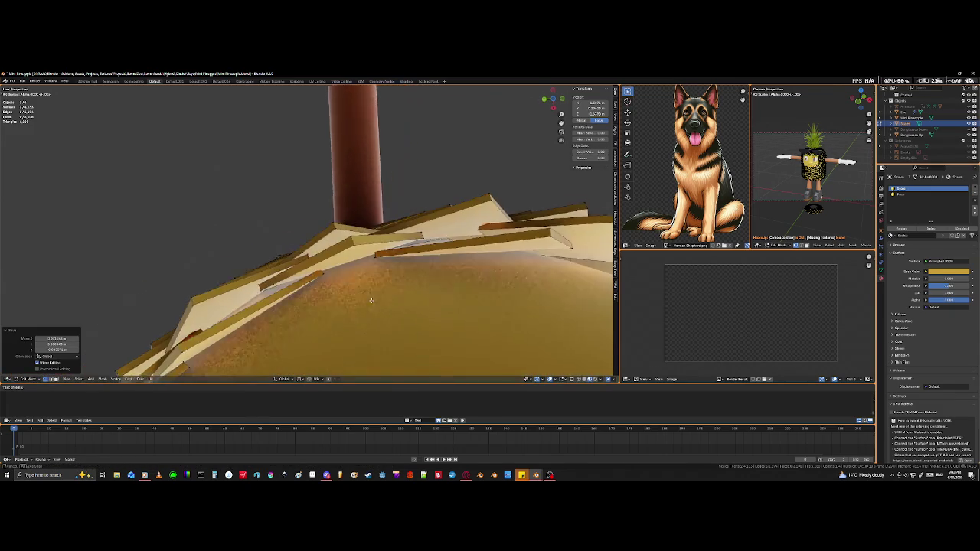
pyautogui.moveTo(384, 304)
pyautogui.mouseDown(button='middle')
pyautogui.moveTo(416, 281)
pyautogui.moveTo(265, 303)
pyautogui.moveTo(185, 292)
pyautogui.mouseUp(button='middle')
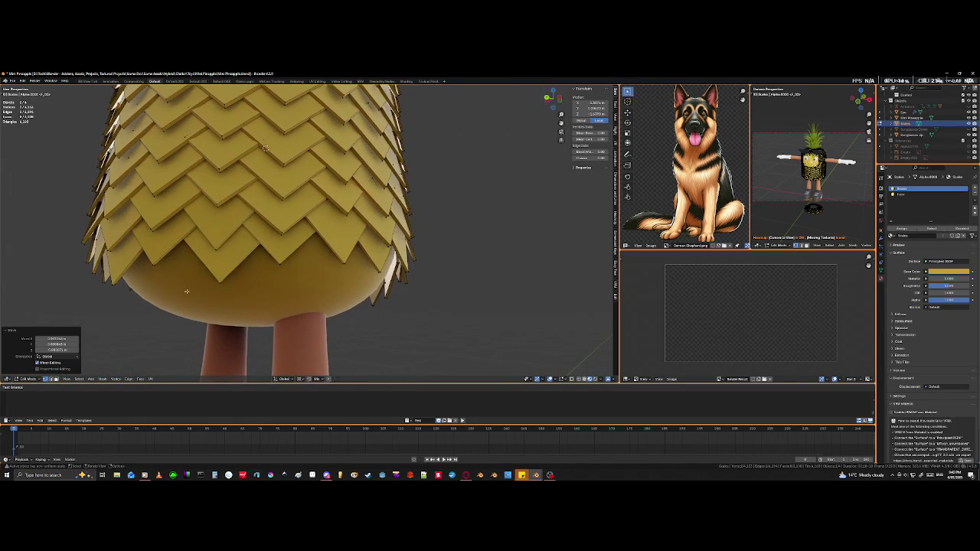
# Step: Select the linked bottom-row scales and rotate them about the Z axis into line
pyautogui.press('l')
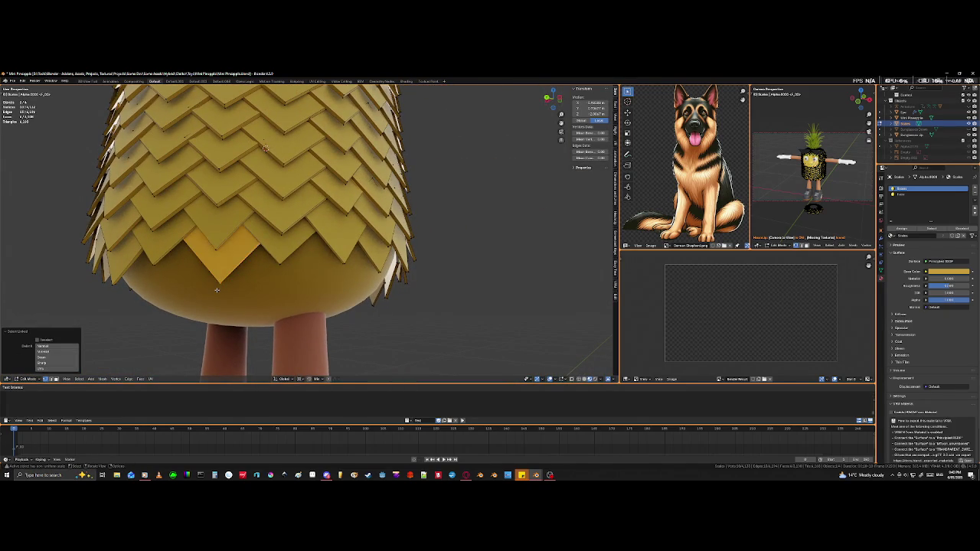
pyautogui.press('r')
pyautogui.press('z')
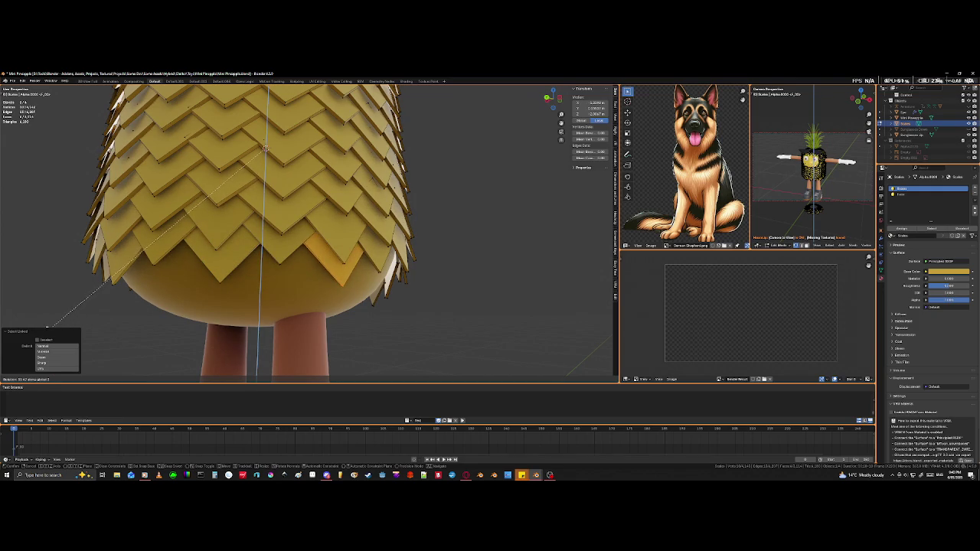
pyautogui.click(43, 328)
pyautogui.moveTo(79, 337); pyautogui.dragTo(154, 319, button='middle')
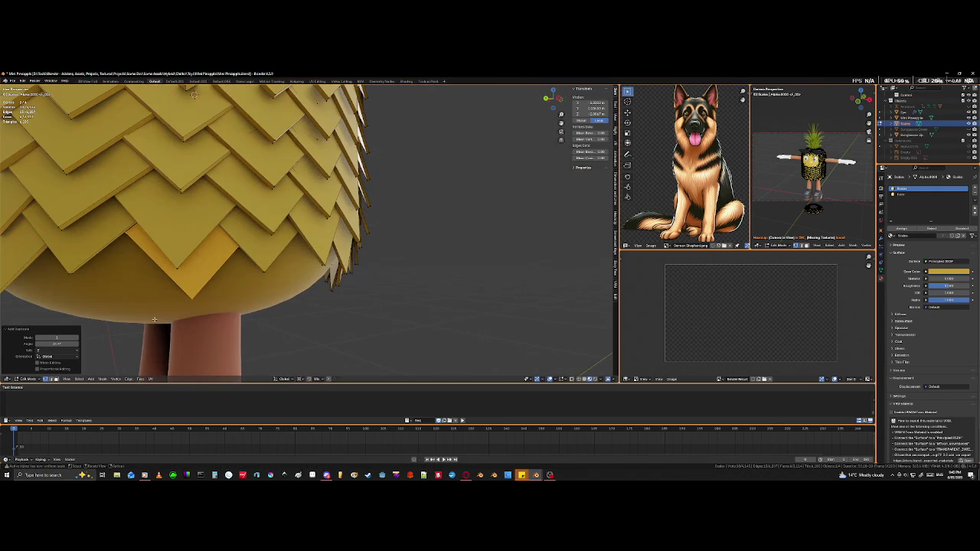
pyautogui.press('r')
pyautogui.press('z')
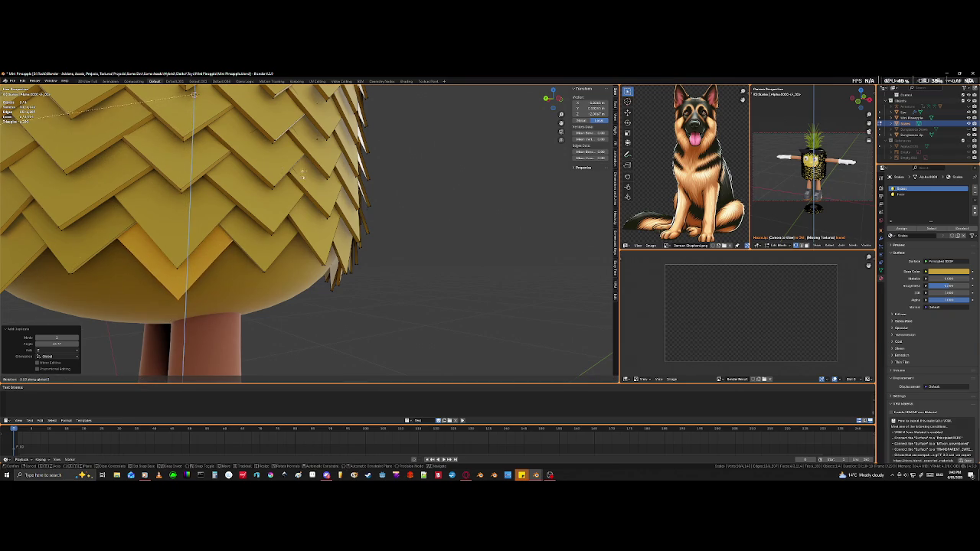
pyautogui.click(367, 204)
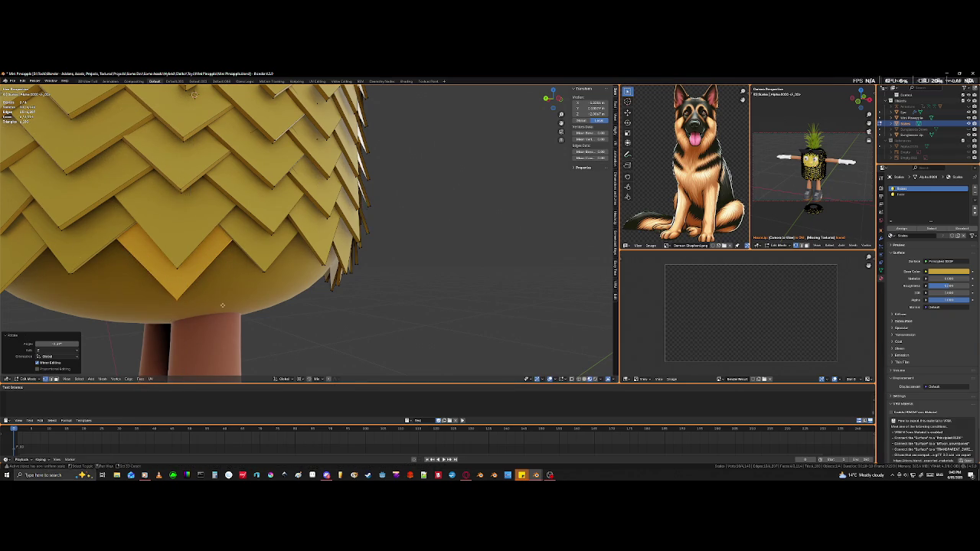
# Step: Move the bottom-row scales down along Z so they sit evenly at the base
pyautogui.scroll(2, 222, 306)
pyautogui.scroll(2, 245, 291)
pyautogui.scroll(1, 291, 268)
pyautogui.scroll(2, 332, 242)
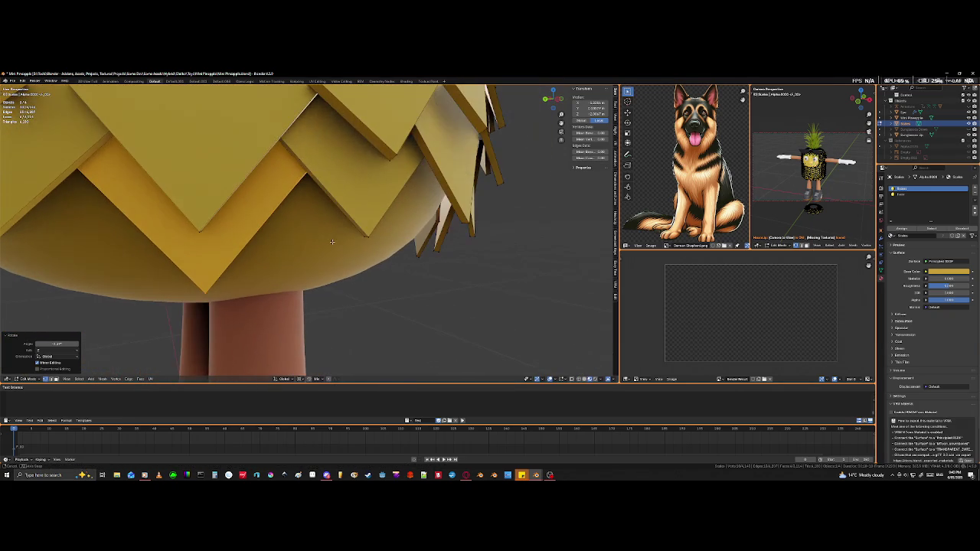
pyautogui.scroll(-2, 240, 243)
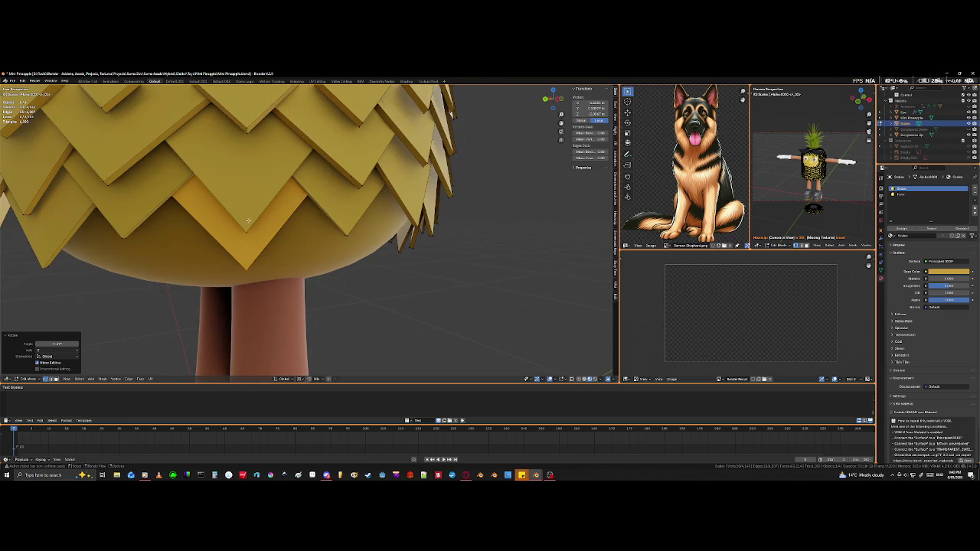
pyautogui.moveTo(247, 222)
pyautogui.mouseDown(button='middle')
pyautogui.moveTo(257, 194)
pyautogui.moveTo(275, 239)
pyautogui.moveTo(291, 230)
pyautogui.moveTo(294, 245)
pyautogui.mouseUp(button='middle')
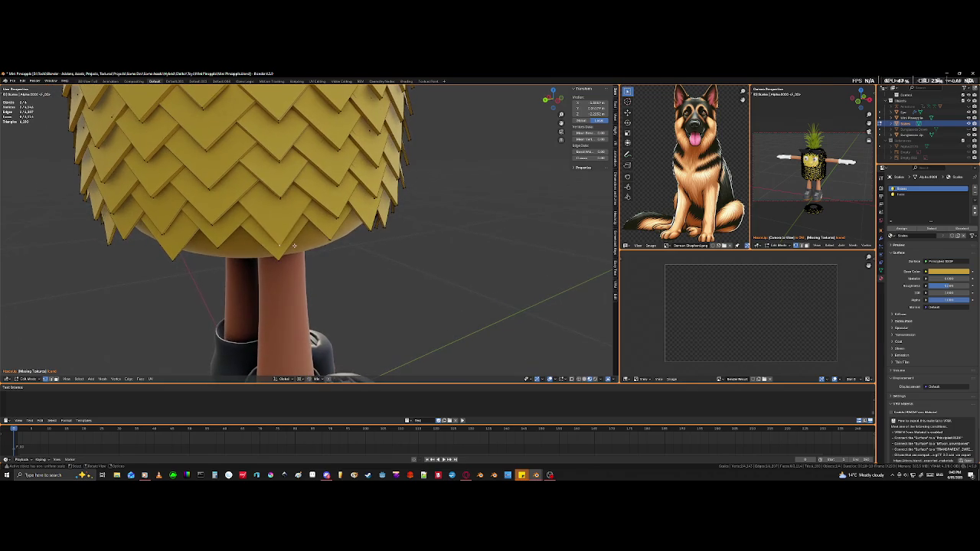
pyautogui.press('g')
pyautogui.press('z')
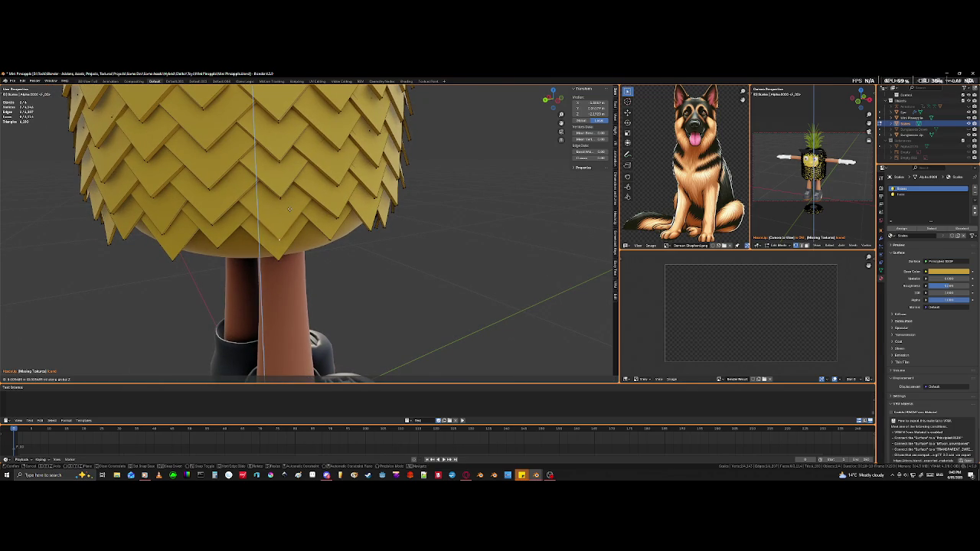
pyautogui.click(289, 208)
pyautogui.moveTo(288, 208)
pyautogui.mouseDown(button='middle')
pyautogui.moveTo(301, 259)
pyautogui.moveTo(300, 186)
pyautogui.moveTo(304, 230)
pyautogui.mouseUp(button='middle')
pyautogui.scroll(3, 300, 186)
# Step: Move a corner of an underside scale tile below the stem
pyautogui.click(229, 170)
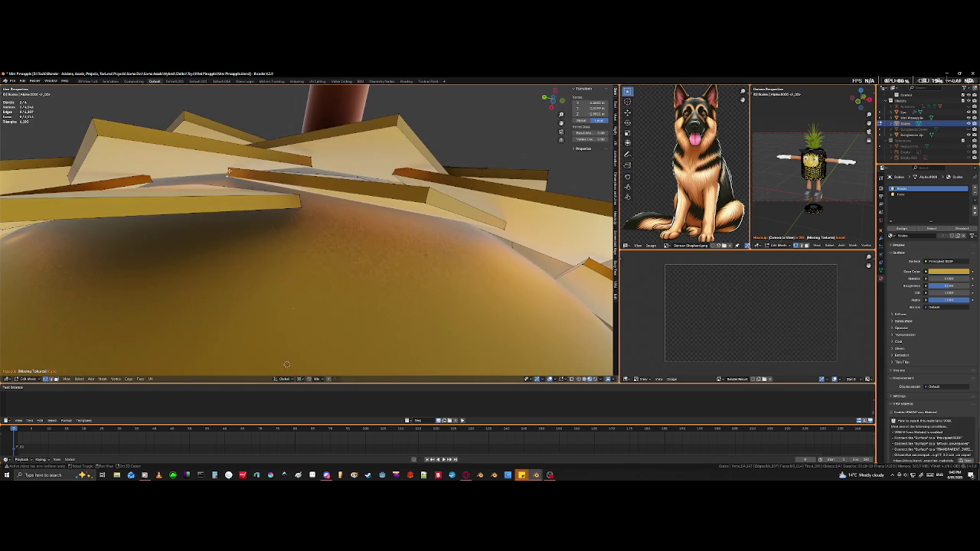
pyautogui.press('g')
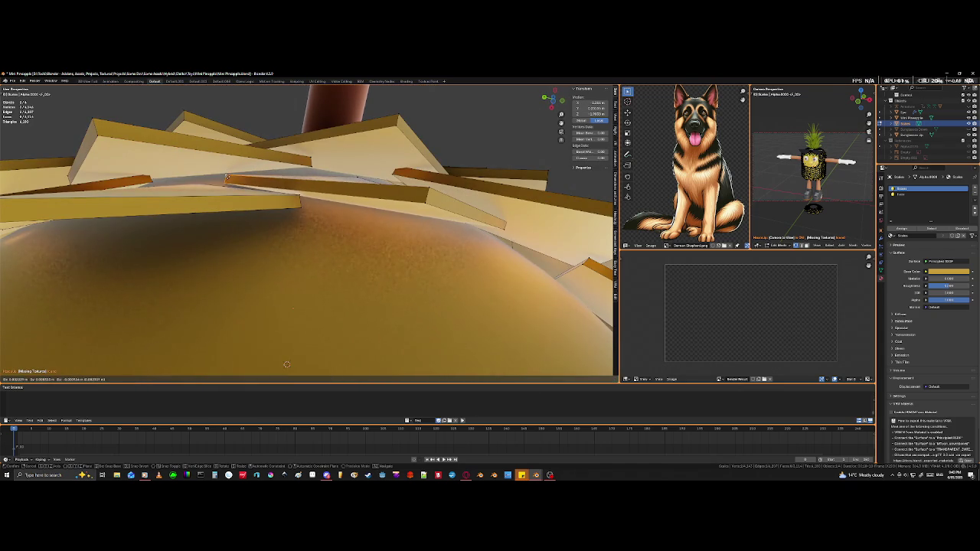
pyautogui.click(228, 175)
pyautogui.moveTo(227, 175)
pyautogui.mouseDown(button='middle')
pyautogui.moveTo(436, 228)
pyautogui.moveTo(293, 268)
pyautogui.mouseUp(button='middle')
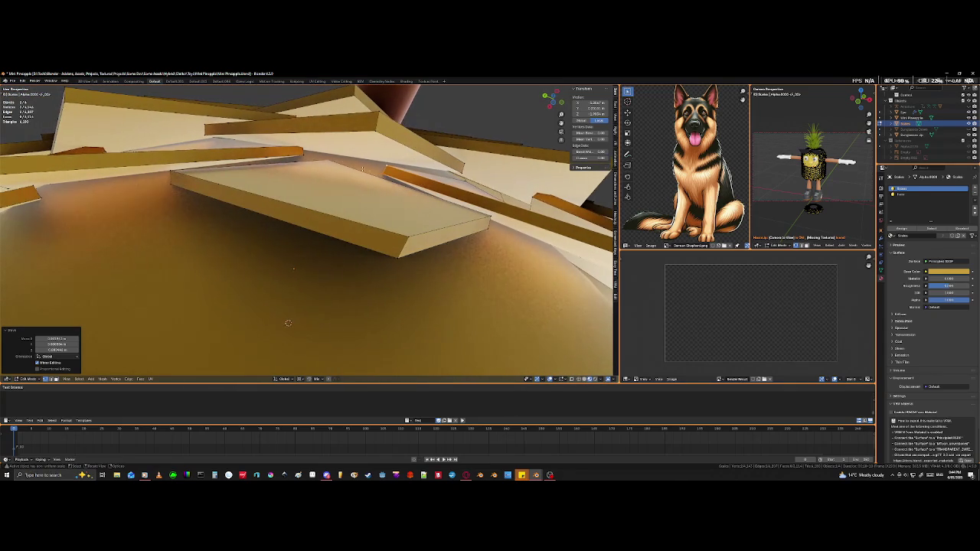
# Step: Select a thin underside tile's edges in X-ray and move it
pyautogui.hotkey('alt', 'a')
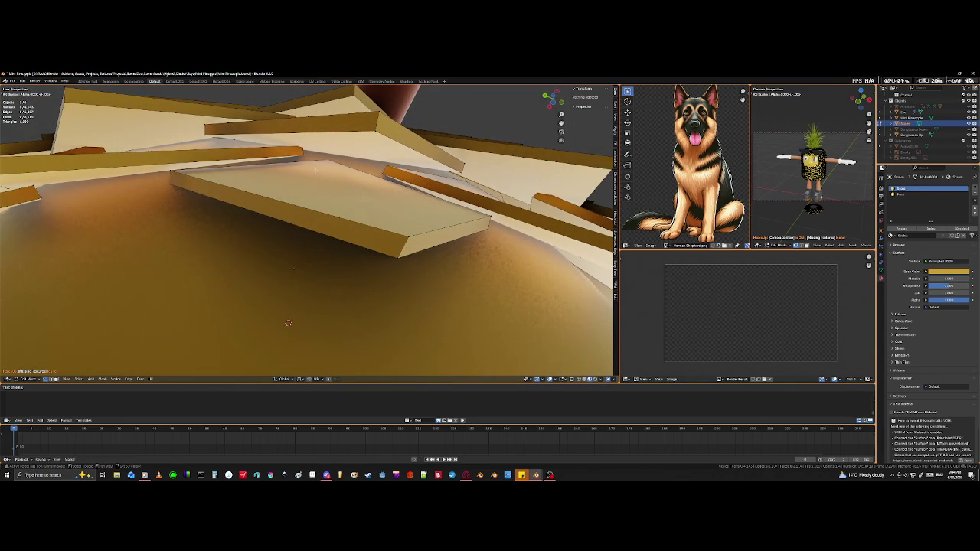
pyautogui.click(300, 154)
pyautogui.hotkey('shift', 'z')
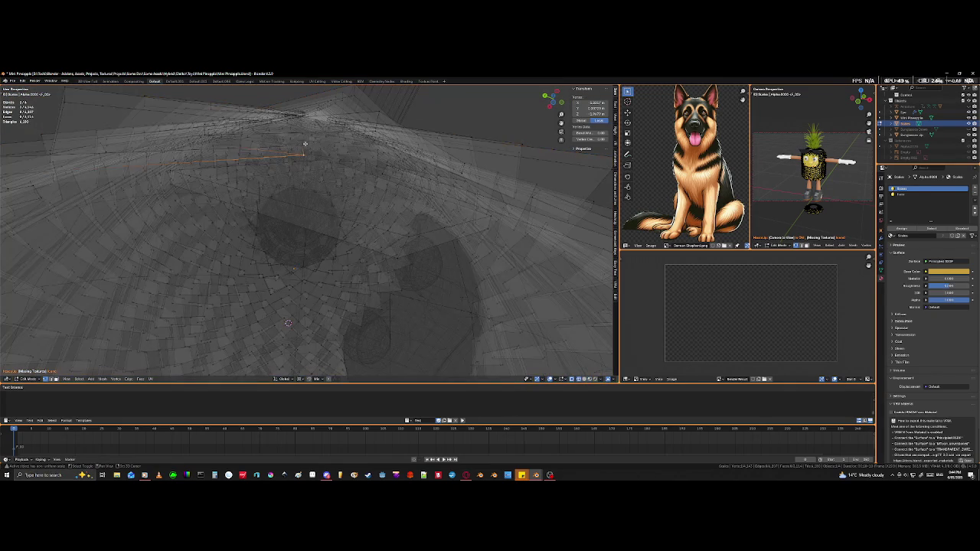
pyautogui.keyDown('shift'); pyautogui.click(302, 147); pyautogui.keyUp('shift')
pyautogui.moveTo(309, 157)
pyautogui.mouseDown(button='middle')
pyautogui.moveTo(300, 142)
pyautogui.moveTo(312, 166)
pyautogui.moveTo(299, 188)
pyautogui.moveTo(353, 207)
pyautogui.mouseUp(button='middle')
pyautogui.keyDown('shift'); pyautogui.click(300, 175); pyautogui.keyUp('shift')
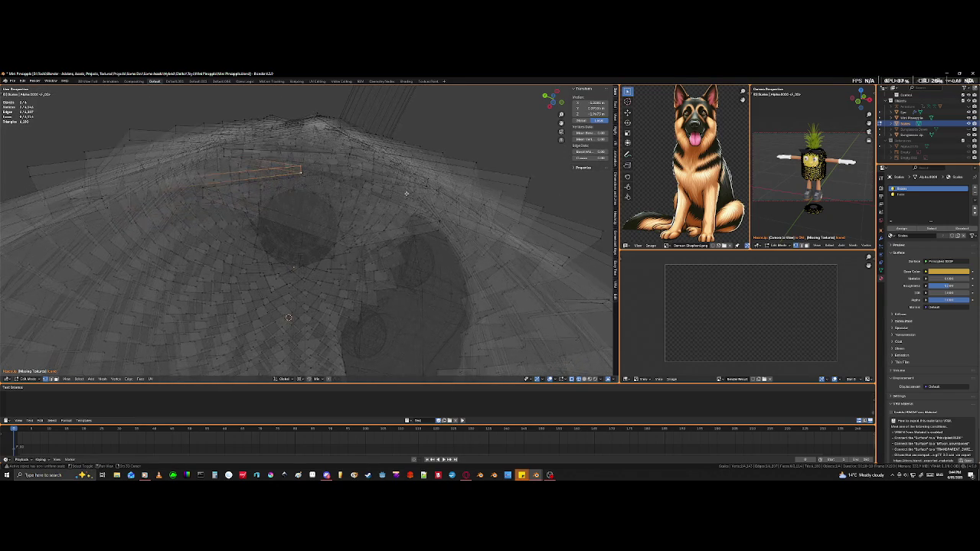
pyautogui.hotkey('shift', 'z')
pyautogui.press('g')
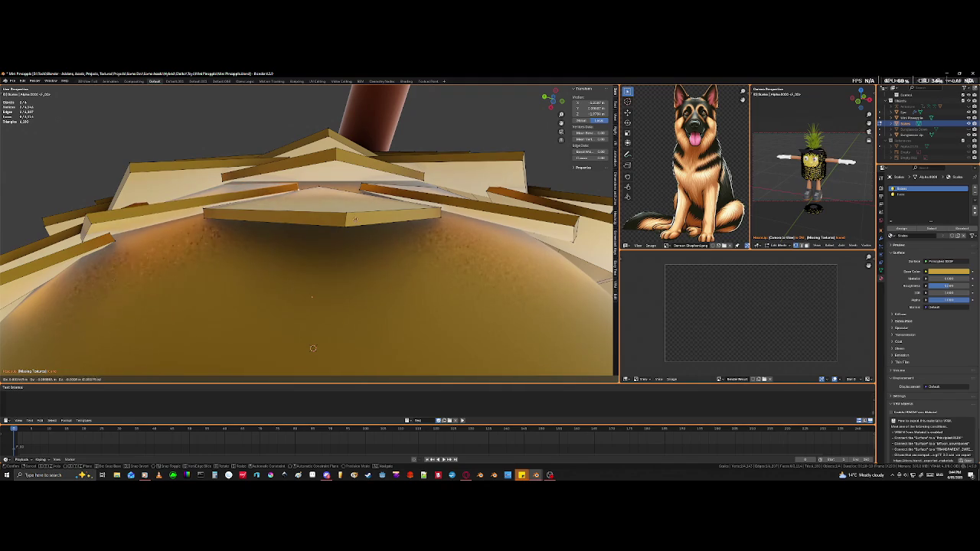
pyautogui.click(353, 220)
# Step: Undo that tile move and place the tile again to overlap its neighbours
pyautogui.moveTo(313, 348); pyautogui.dragTo(313, 310, button='middle')
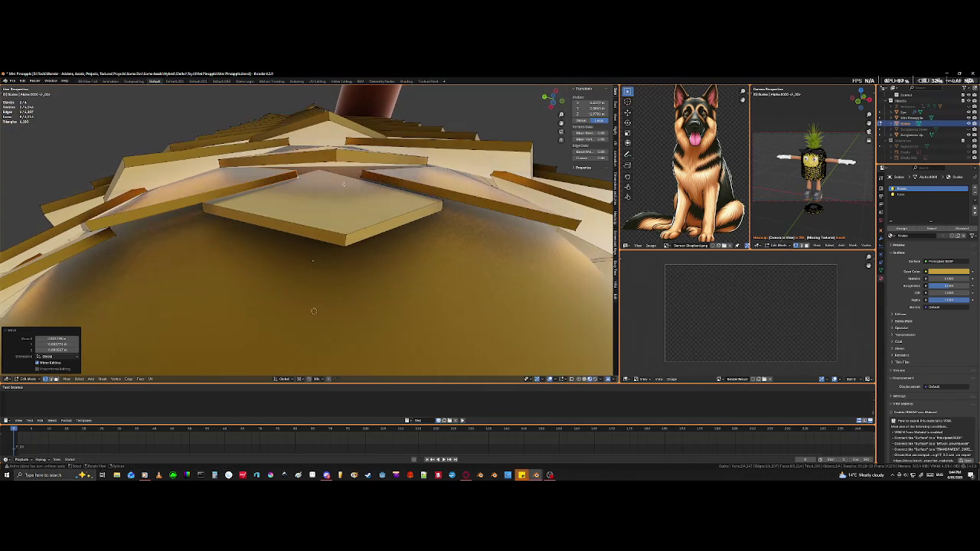
pyautogui.hotkey('ctrl', 'z')
pyautogui.hotkey('ctrl', 'z')
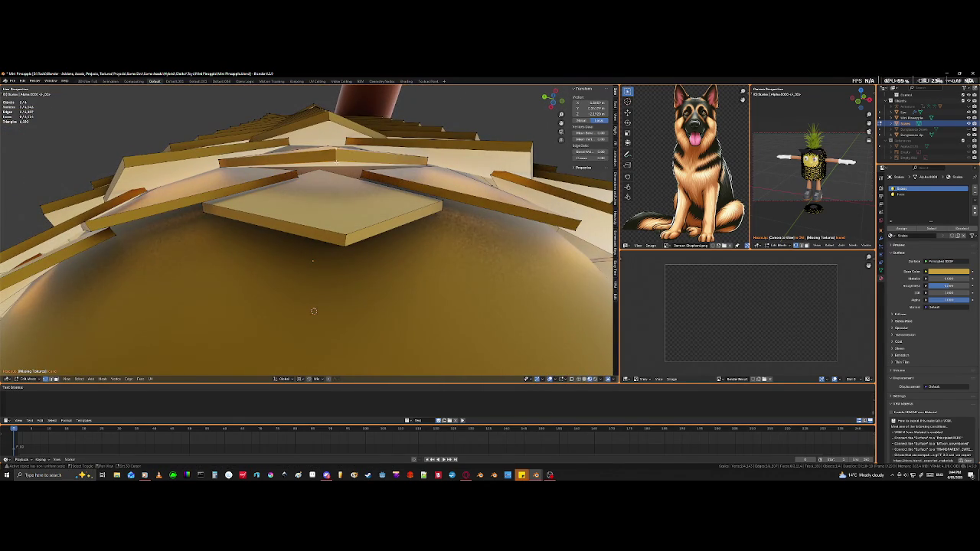
pyautogui.press('g')
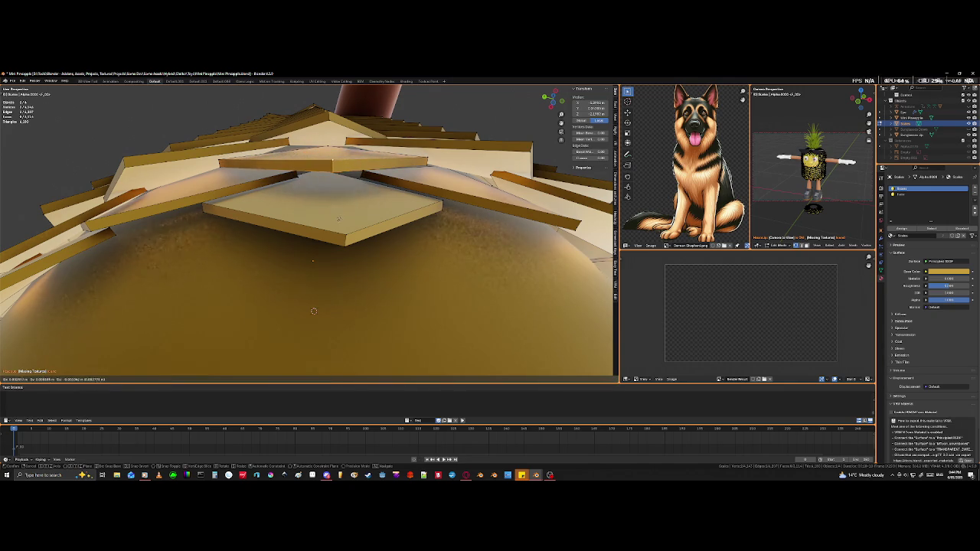
pyautogui.click(341, 213)
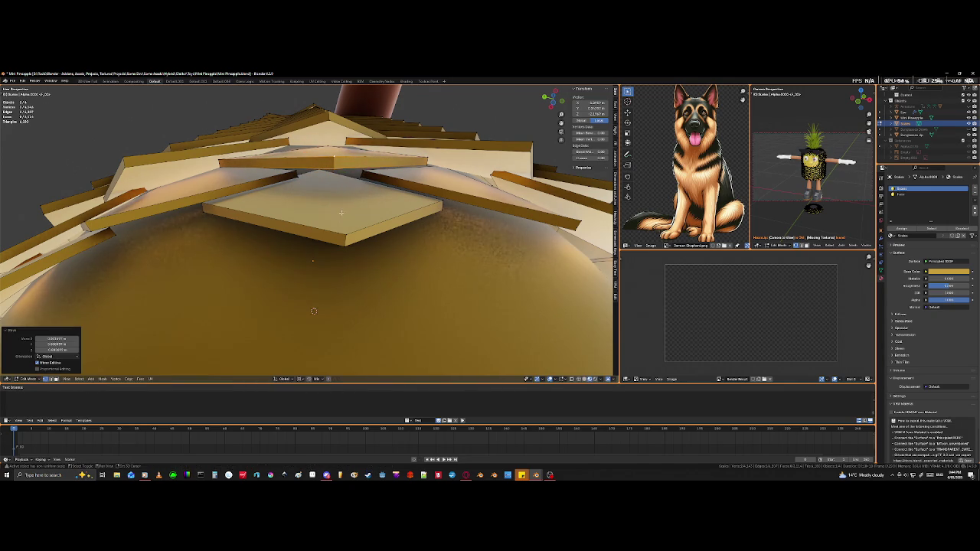
pyautogui.moveTo(341, 212); pyautogui.dragTo(377, 186, button='middle')
pyautogui.moveTo(376, 234)
pyautogui.mouseDown(button='middle')
pyautogui.moveTo(382, 265)
pyautogui.moveTo(373, 265)
pyautogui.moveTo(396, 285)
pyautogui.moveTo(414, 280)
pyautogui.moveTo(360, 278)
pyautogui.moveTo(348, 265)
pyautogui.mouseUp(button='middle')
# Step: Select a front bottom-row diamond scale with L and rotate it twice about Z
pyautogui.click(310, 255)
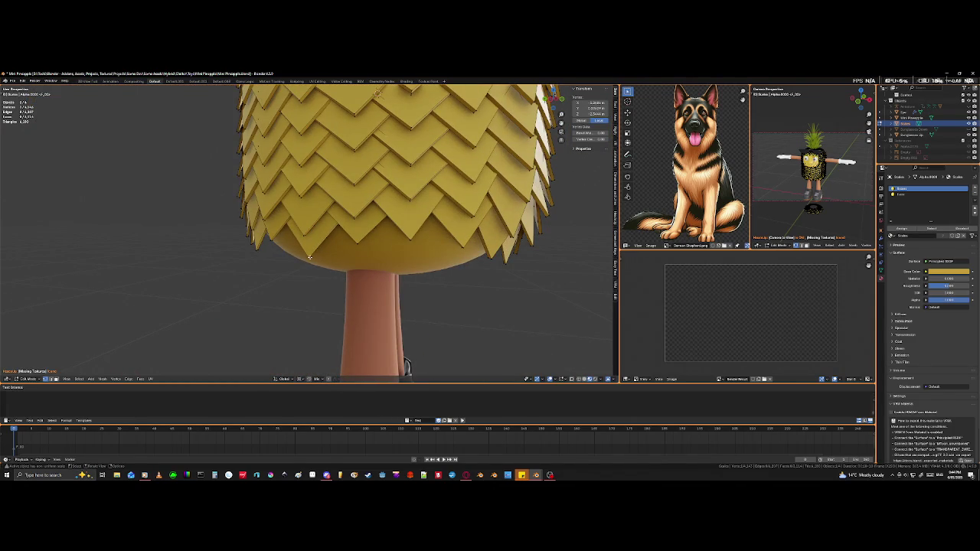
pyautogui.press('l')
pyautogui.press('r')
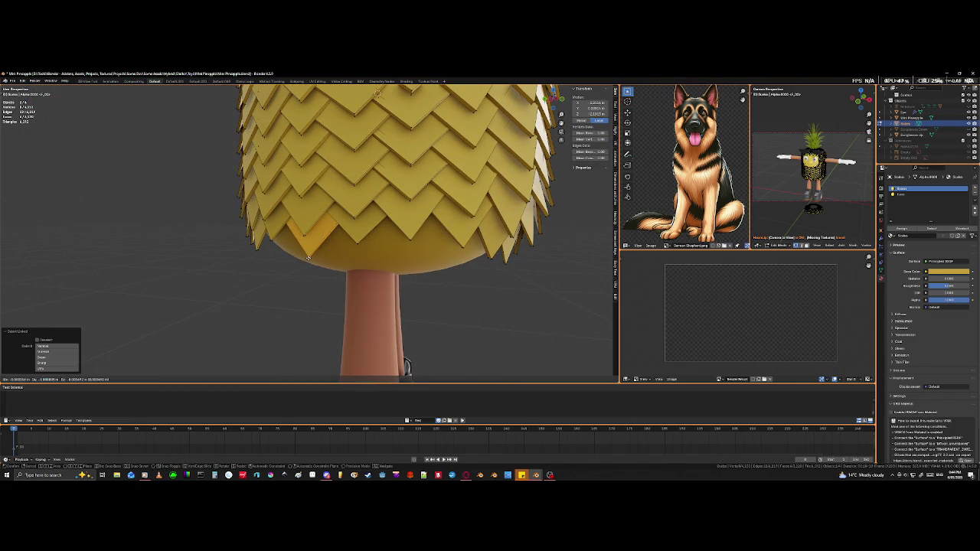
pyautogui.press('z')
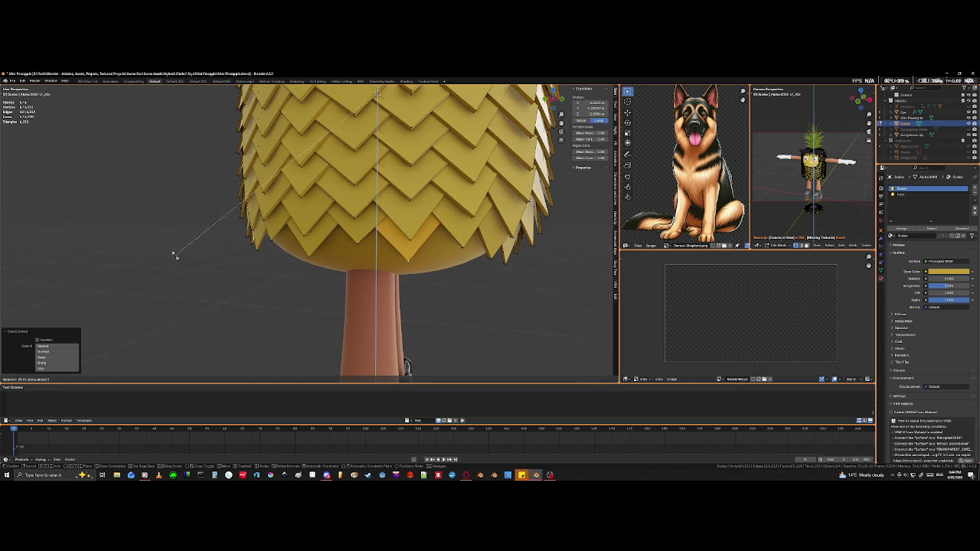
pyautogui.click(165, 257)
pyautogui.moveTo(164, 258); pyautogui.dragTo(235, 273, button='middle')
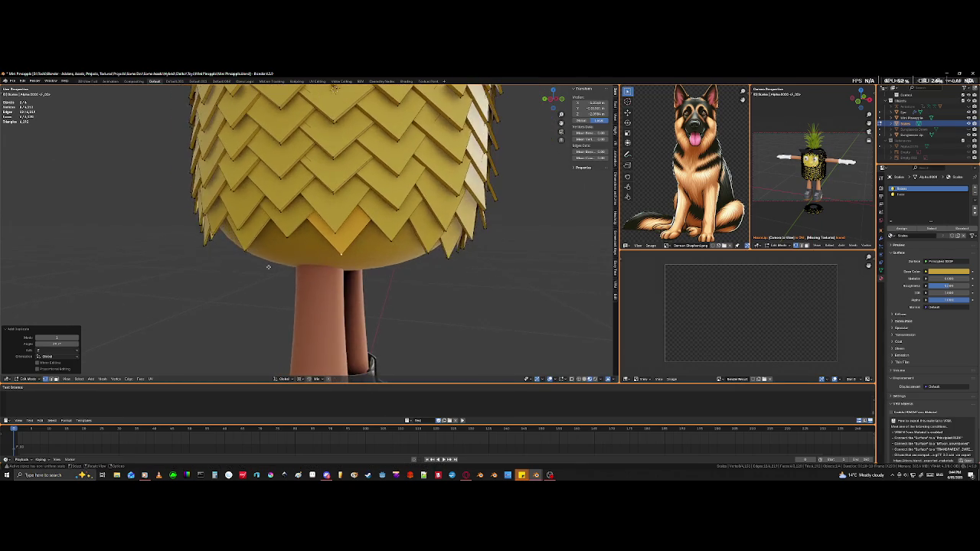
pyautogui.scroll(3, 325, 273)
pyautogui.moveTo(325, 273); pyautogui.dragTo(352, 281, button='middle')
pyautogui.press('r')
pyautogui.press('z')
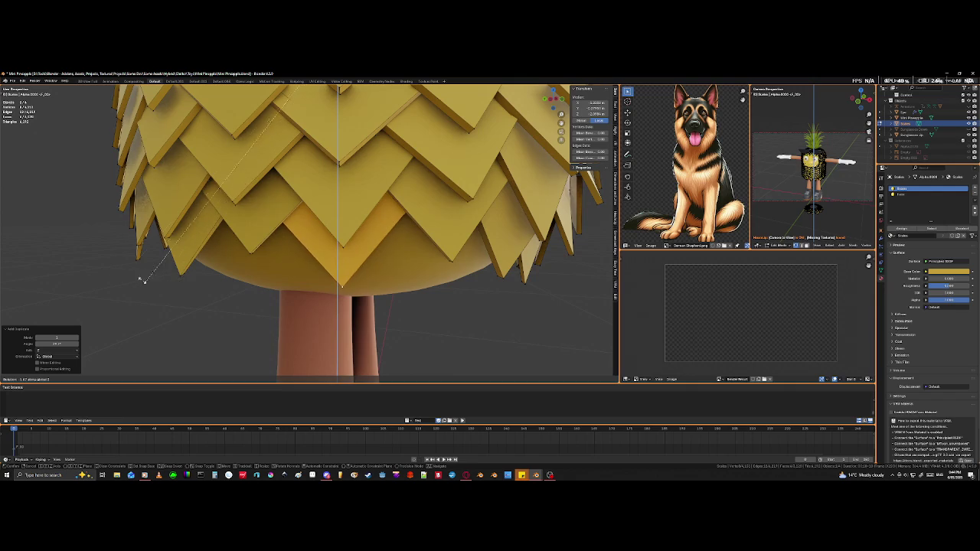
pyautogui.click(26, 276)
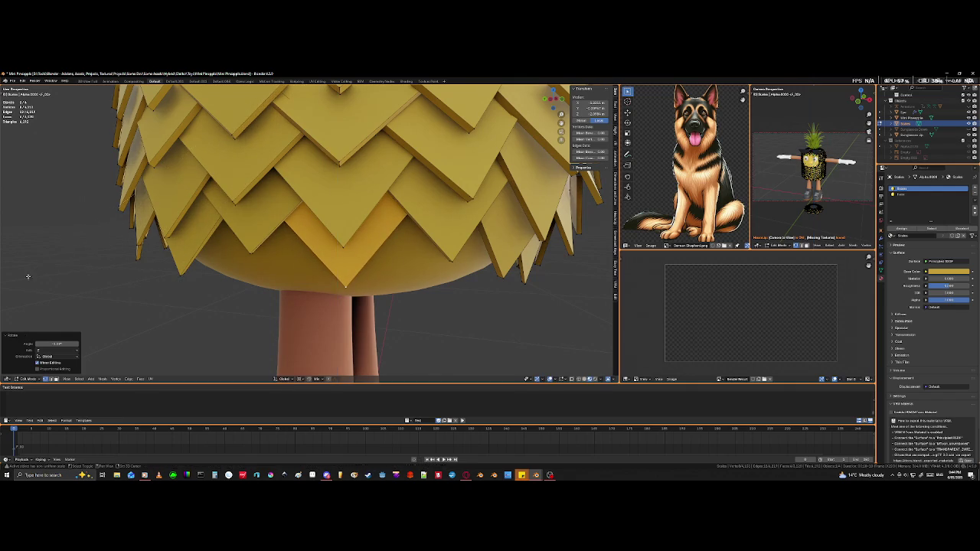
pyautogui.moveTo(31, 280)
pyautogui.mouseDown(button='middle')
pyautogui.moveTo(288, 345)
pyautogui.moveTo(303, 304)
pyautogui.moveTo(285, 239)
pyautogui.mouseUp(button='middle')
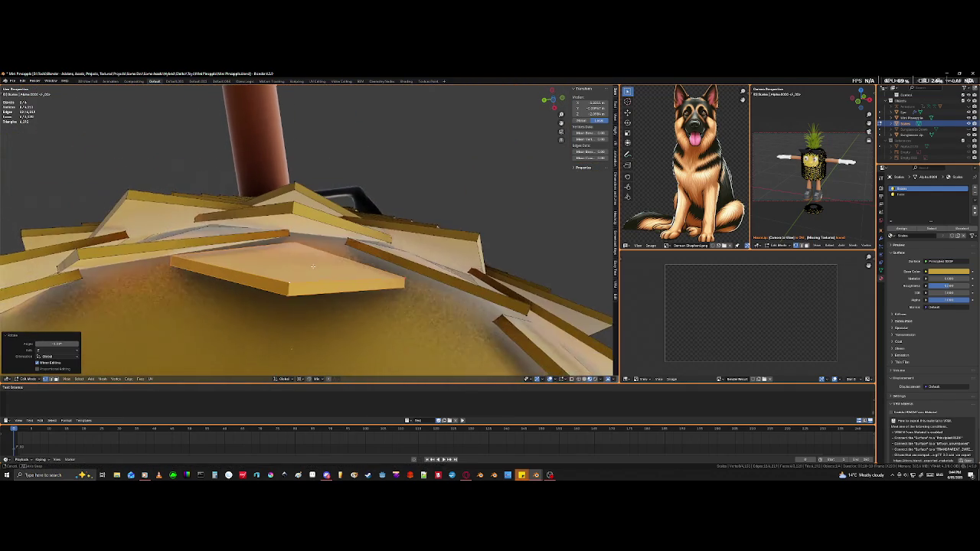
# Step: Select an edge on an underside tile and slide it along the surface
pyautogui.click(285, 239)
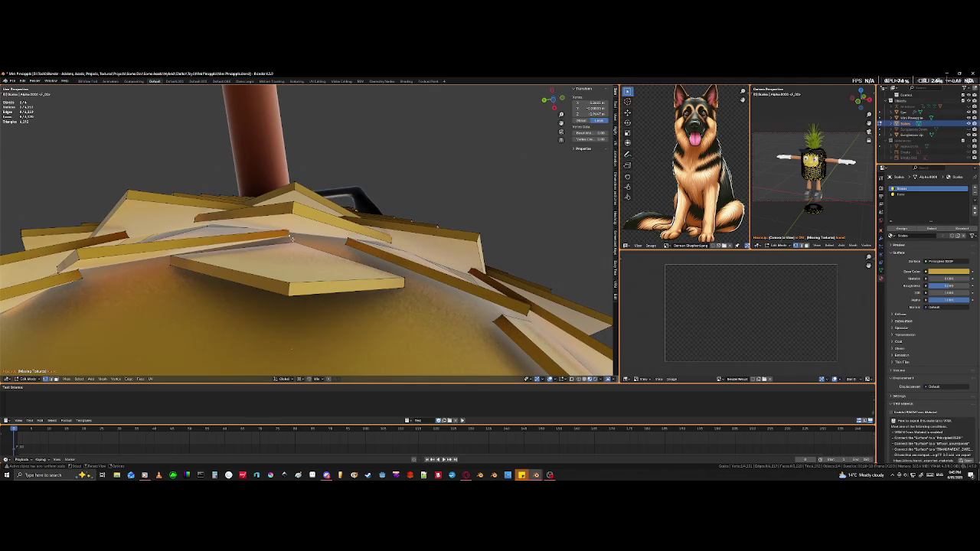
pyautogui.hotkey('shift', 'z')
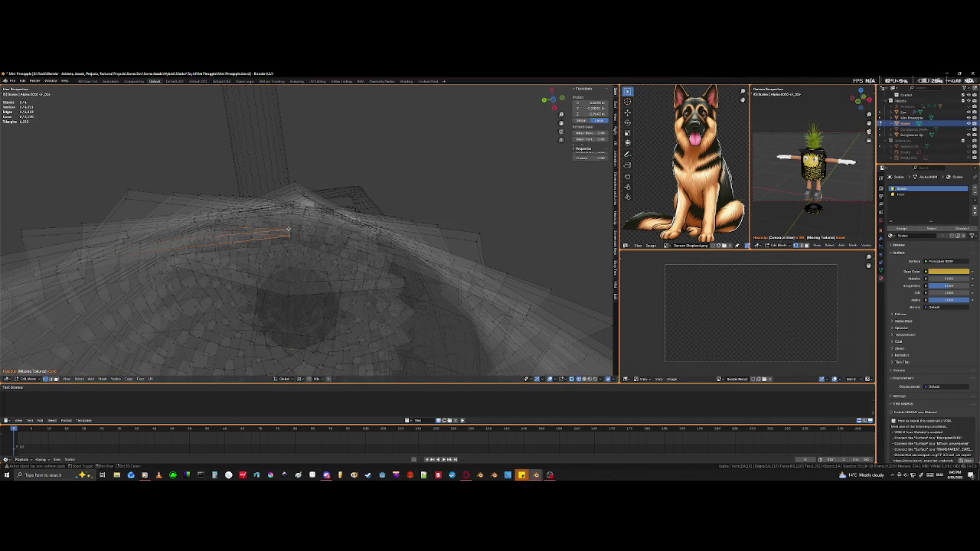
pyautogui.hotkey('shift', 'z')
pyautogui.moveTo(302, 284)
pyautogui.mouseDown(button='middle')
pyautogui.moveTo(235, 258)
pyautogui.moveTo(278, 258)
pyautogui.mouseUp(button='middle')
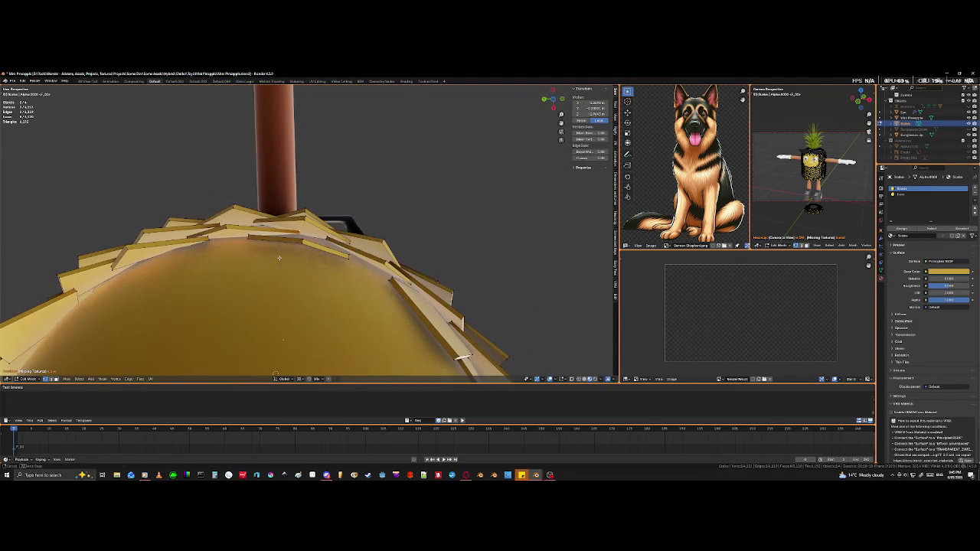
pyautogui.press('g')
pyautogui.press('g')
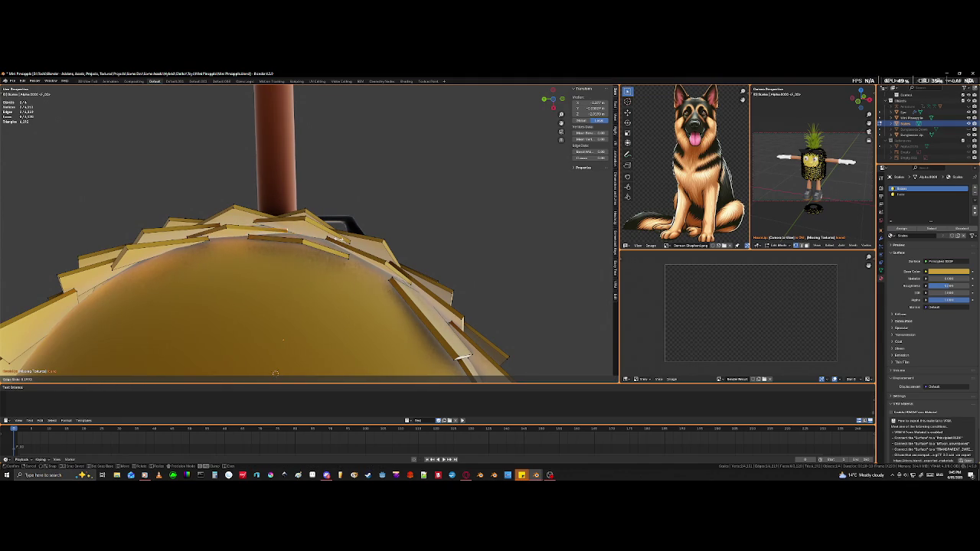
pyautogui.click(327, 237)
pyautogui.moveTo(328, 238)
pyautogui.mouseDown(button='middle')
pyautogui.moveTo(313, 286)
pyautogui.moveTo(285, 245)
pyautogui.moveTo(250, 241)
pyautogui.mouseUp(button='middle')
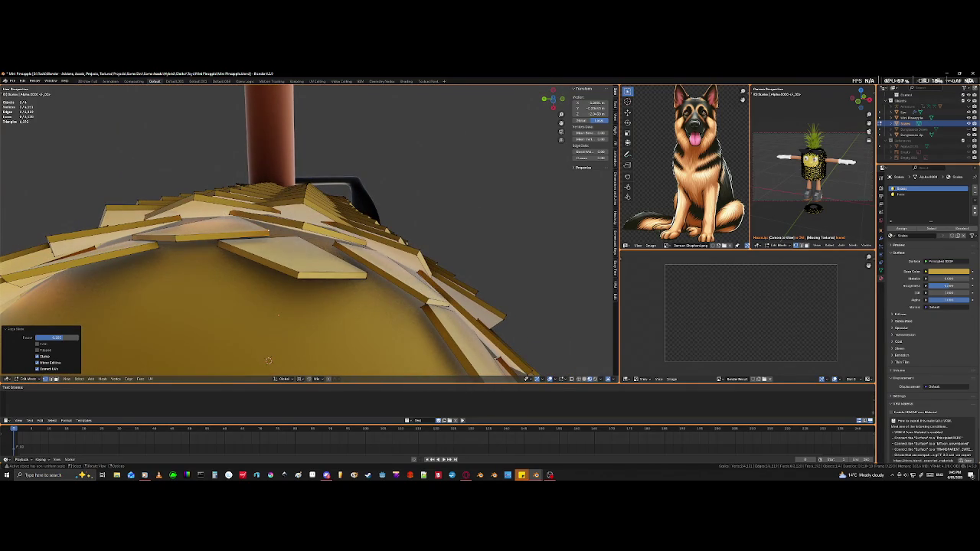
# Step: Brush-select several underside tile edges in wireframe from below the body
pyautogui.click(234, 217)
pyautogui.hotkey('shift', 'z')
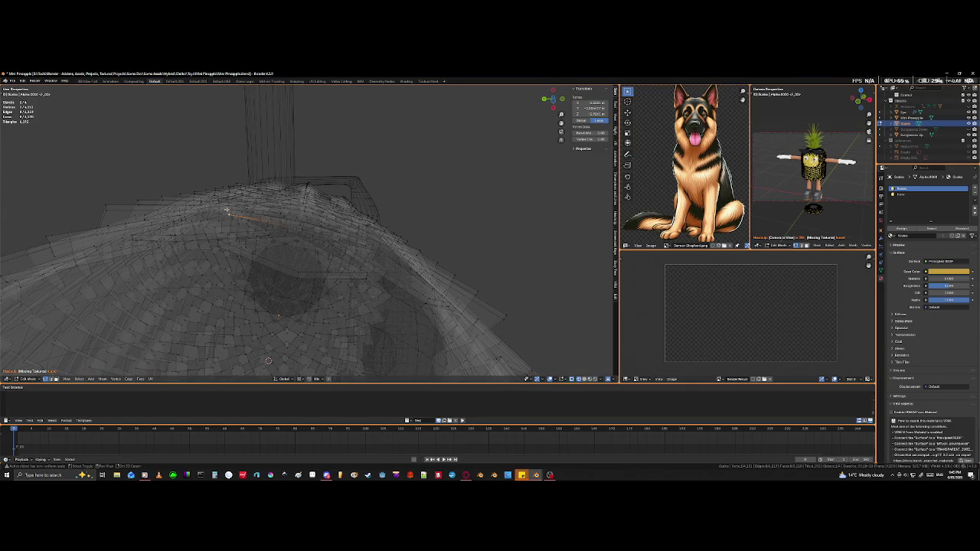
pyautogui.moveTo(226, 209); pyautogui.dragTo(232, 246, button='middle')
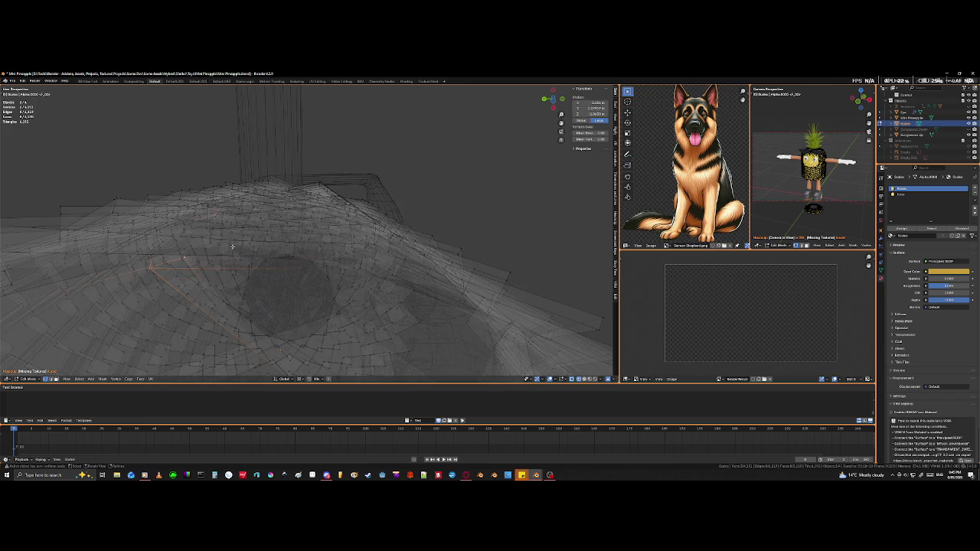
pyautogui.keyDown('shift'); pyautogui.click(157, 257); pyautogui.keyUp('shift')
pyautogui.press('c')
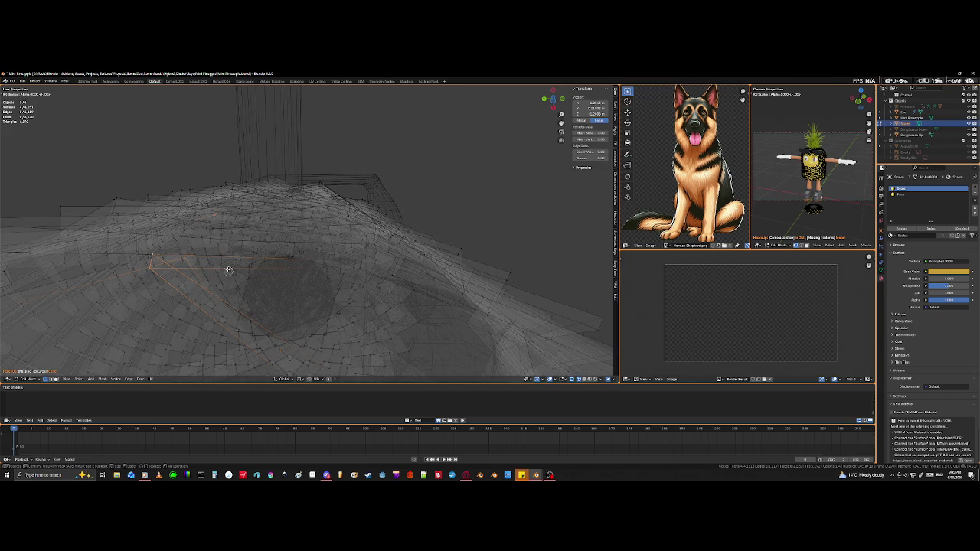
pyautogui.press('Escape')
pyautogui.moveTo(218, 262); pyautogui.dragTo(298, 288, button='middle')
pyautogui.press('Tab')
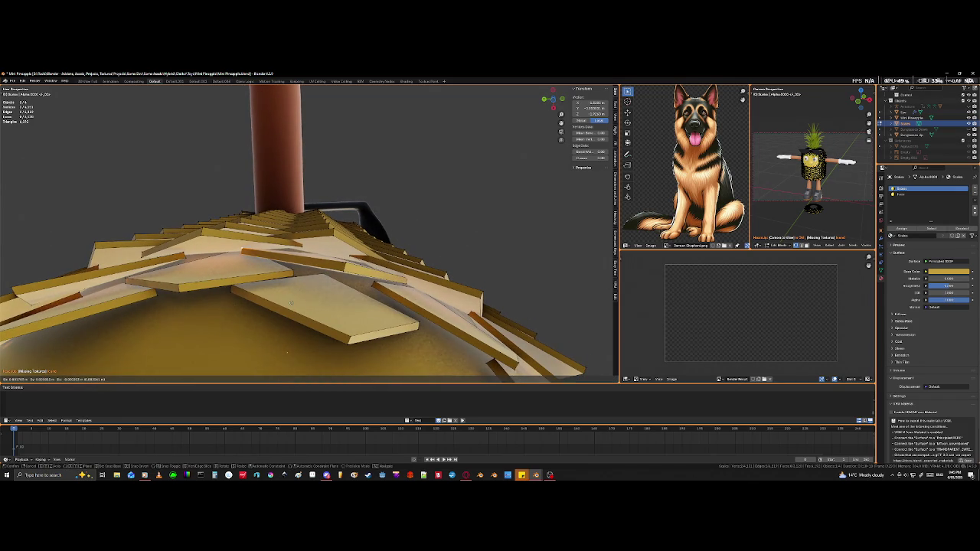
pyautogui.press('Tab')
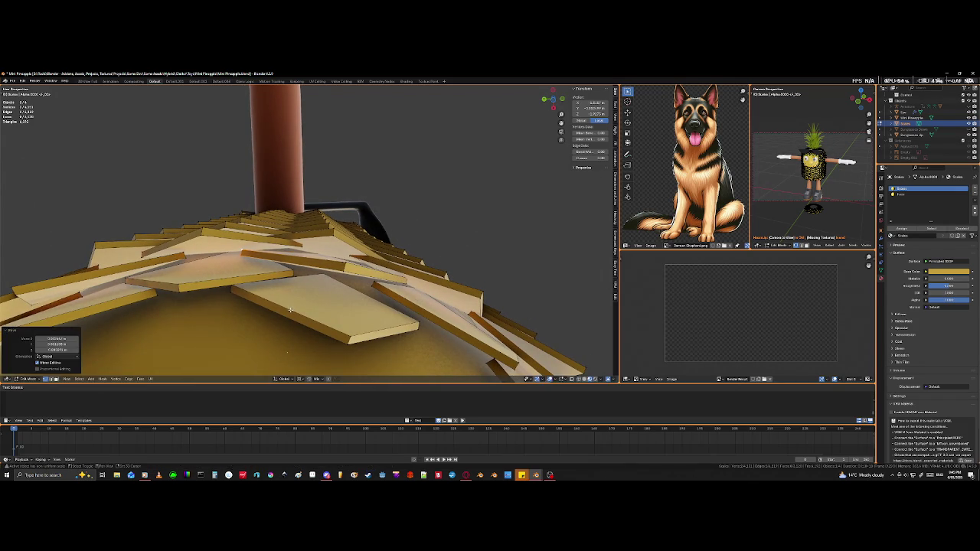
pyautogui.scroll(1, 290, 309)
pyautogui.scroll(1, 290, 309)
# Step: Select a stray underside tile's edges in X-ray and move it among the tiles
pyautogui.hotkey('shift', 'z')
pyautogui.click(298, 258)
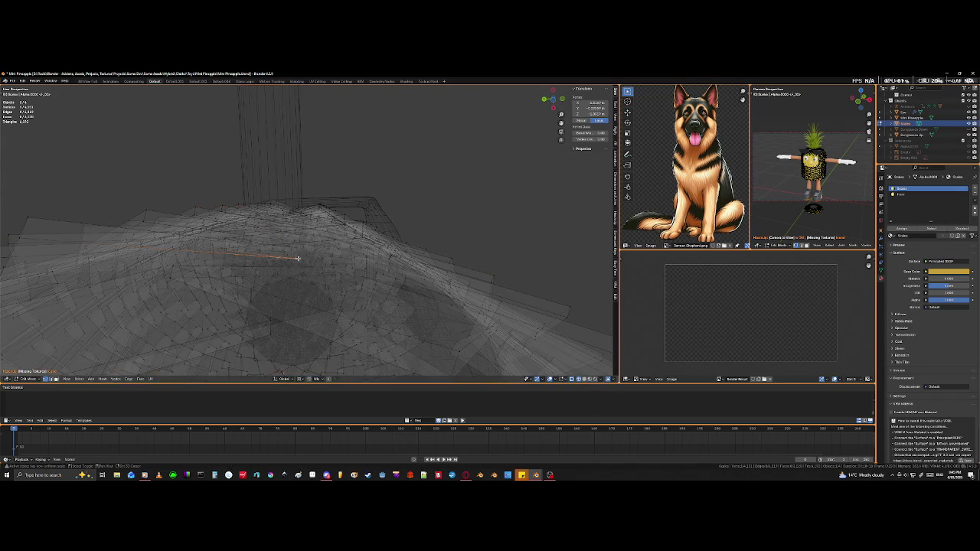
pyautogui.click(296, 251)
pyautogui.hotkey('shift', 'z')
pyautogui.press('g')
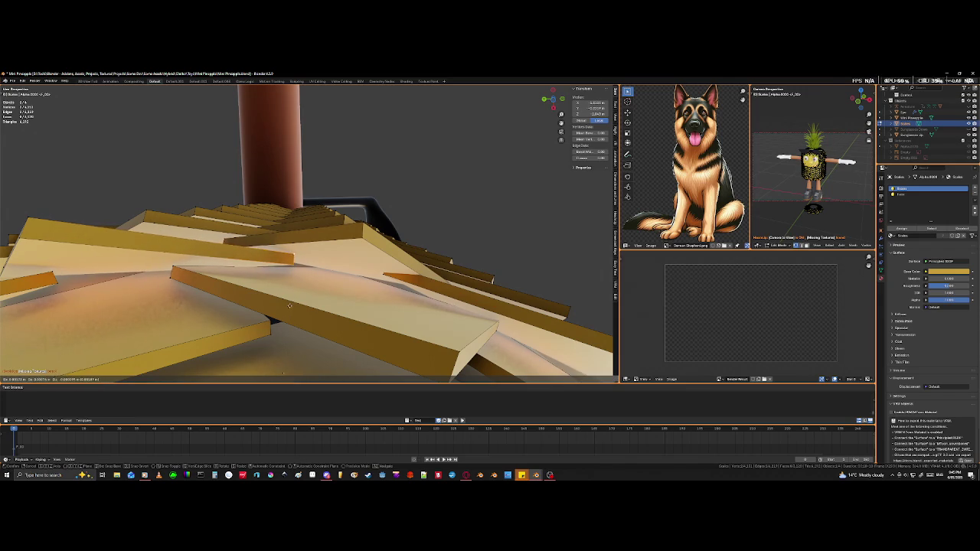
pyautogui.click(289, 305)
pyautogui.moveTo(290, 305)
pyautogui.mouseDown(button='middle')
pyautogui.moveTo(314, 290)
pyautogui.moveTo(328, 369)
pyautogui.moveTo(252, 260)
pyautogui.mouseUp(button='middle')
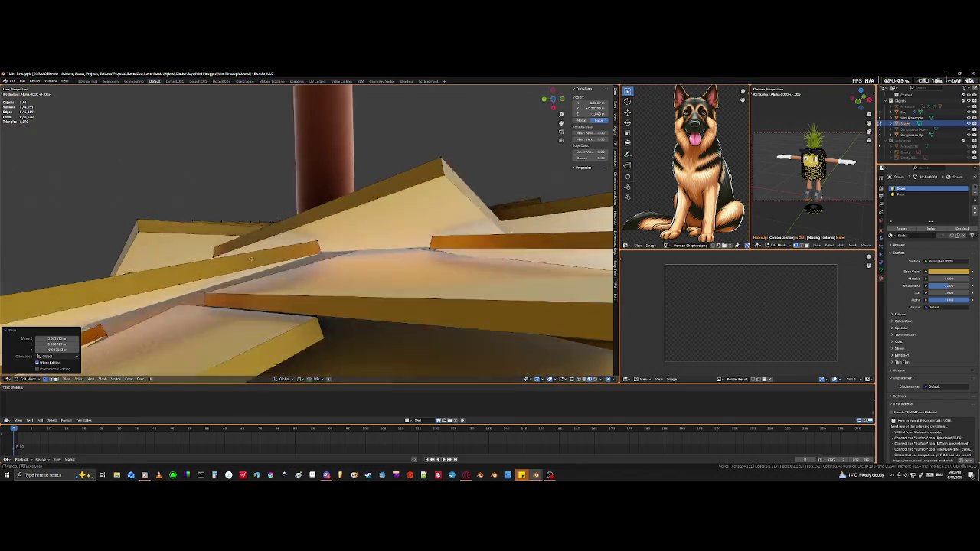
pyautogui.scroll(-3, 252, 260)
pyautogui.moveTo(252, 260)
pyautogui.mouseDown(button='middle')
pyautogui.moveTo(349, 270)
pyautogui.moveTo(309, 247)
pyautogui.moveTo(347, 255)
pyautogui.mouseUp(button='middle')
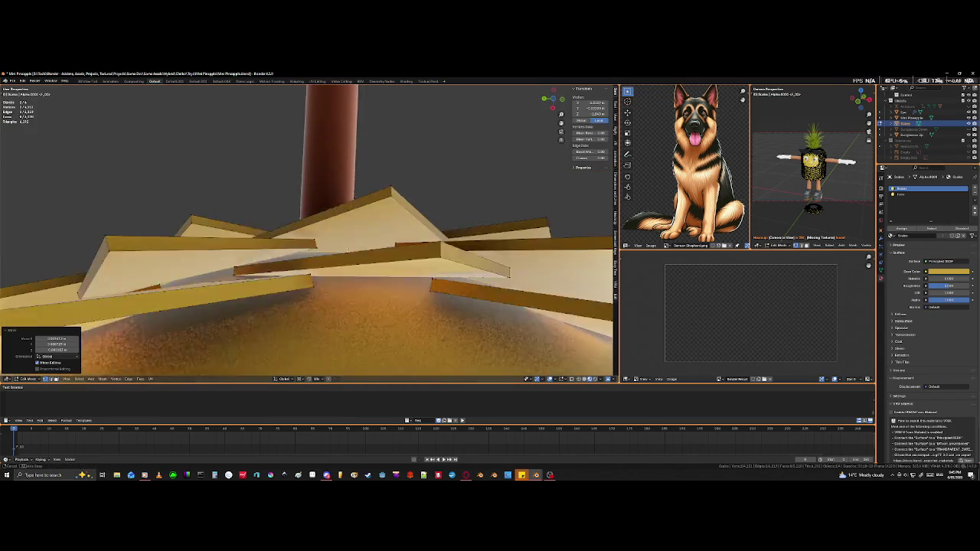
pyautogui.click(309, 292)
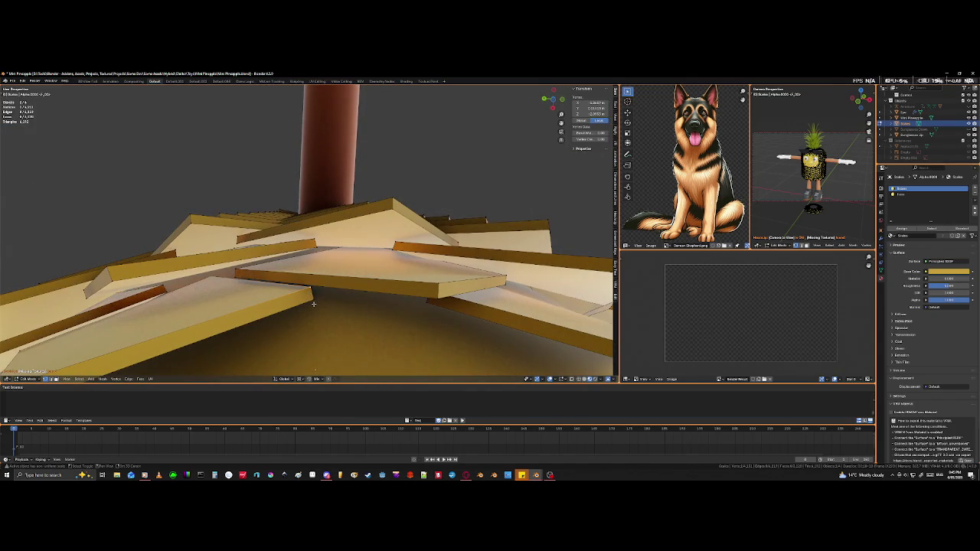
pyautogui.moveTo(314, 304); pyautogui.dragTo(358, 352, button='middle')
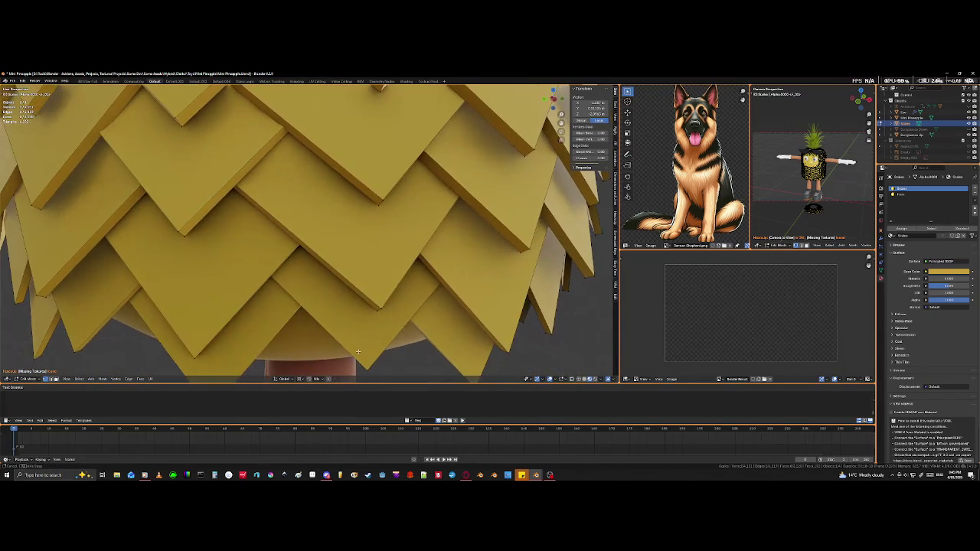
# Step: Turn on the see-through display and orbit to the bottom row of scales
pyautogui.hotkey('shift', 'z')
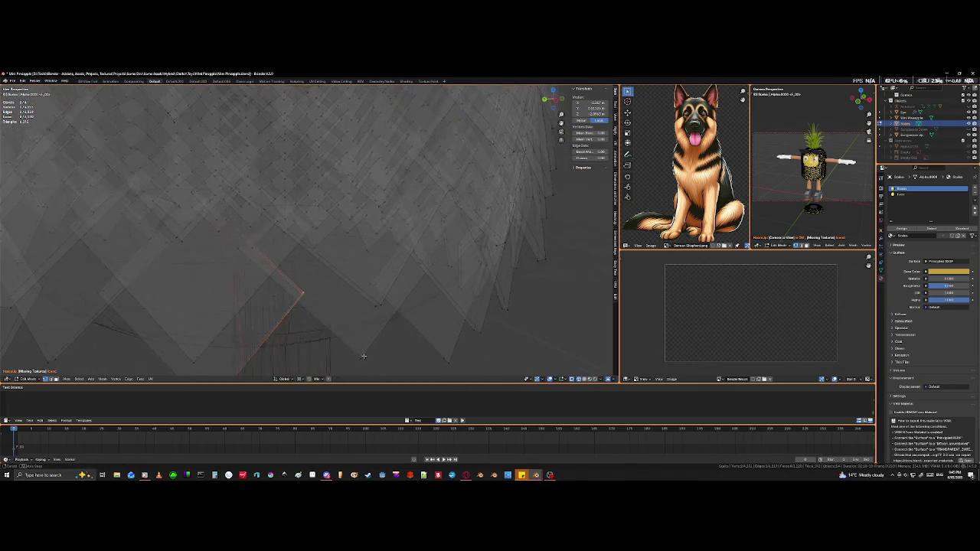
pyautogui.moveTo(360, 356)
pyautogui.mouseDown(button='middle')
pyautogui.moveTo(339, 350)
pyautogui.moveTo(347, 344)
pyautogui.mouseUp(button='middle')
pyautogui.scroll(-5, 353, 353)
pyautogui.scroll(3, 322, 341)
pyautogui.scroll(1, 310, 342)
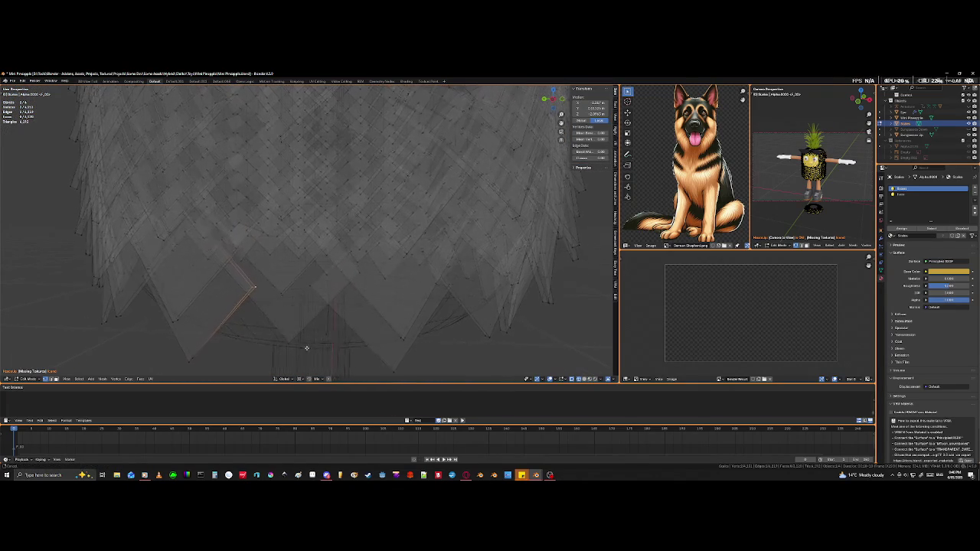
pyautogui.scroll(1, 303, 314)
pyautogui.moveTo(311, 295)
pyautogui.mouseDown(button='middle')
pyautogui.moveTo(277, 192)
pyautogui.moveTo(275, 201)
pyautogui.mouseUp(button='middle')
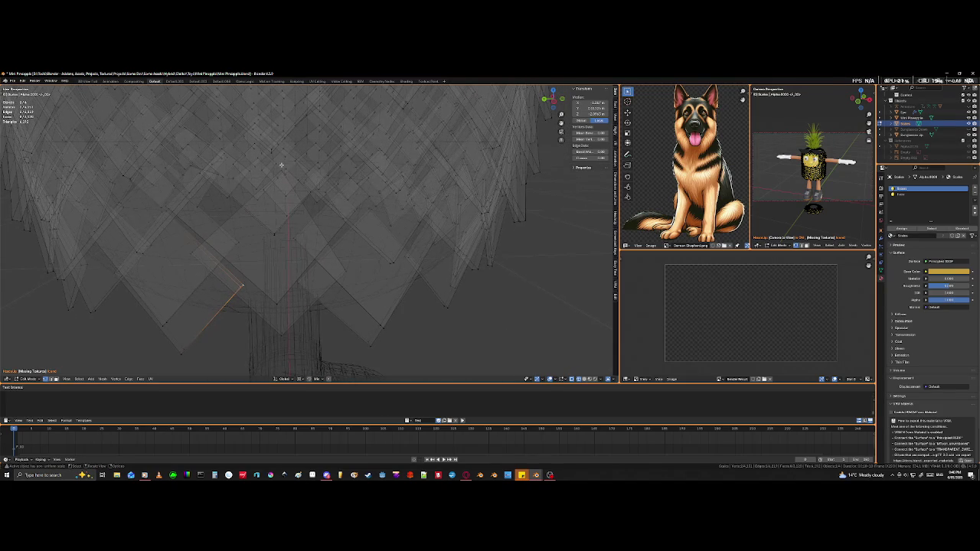
# Step: Move a bottom-row tile's corner vertex, then return to solid shading to check it
pyautogui.click(280, 169)
pyautogui.press('g')
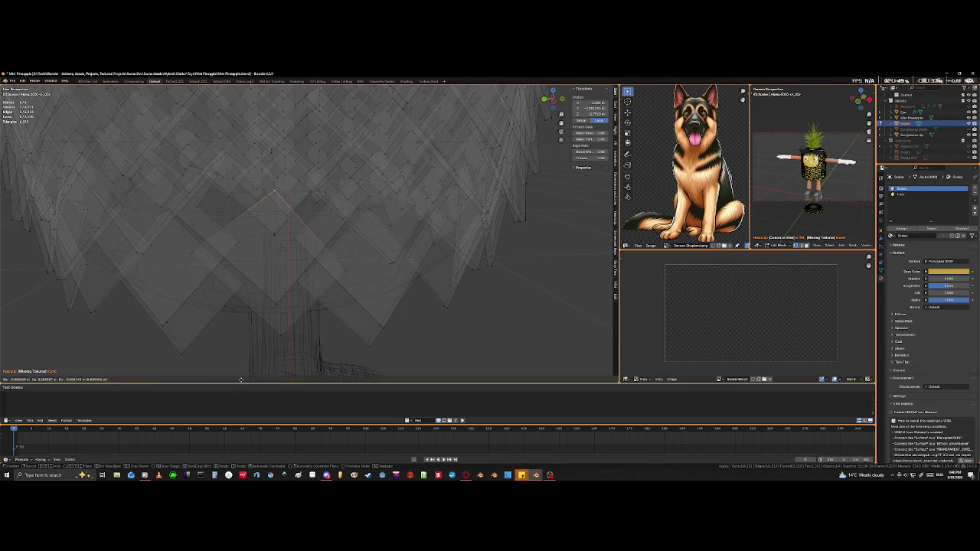
pyautogui.click(246, 89)
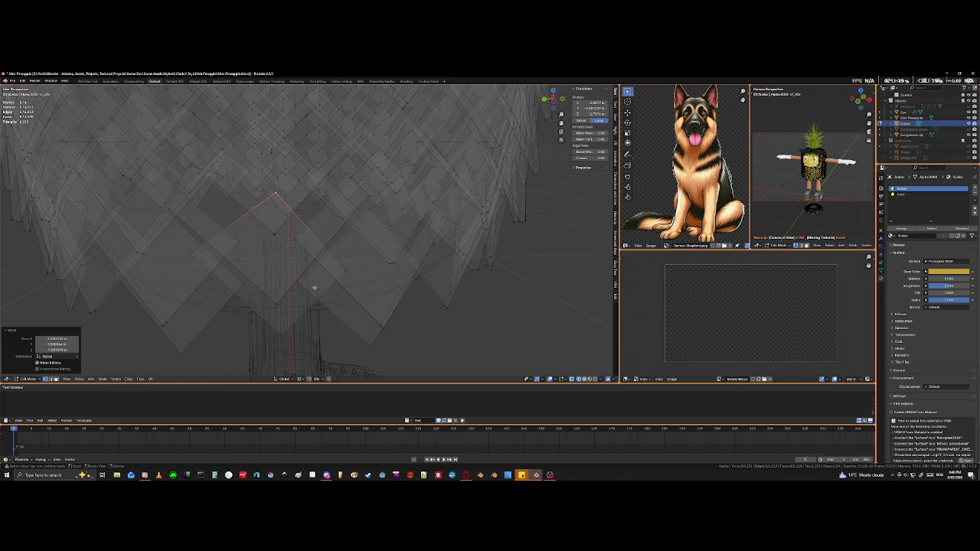
pyautogui.moveTo(312, 315)
pyautogui.mouseDown(button='middle')
pyautogui.moveTo(255, 297)
pyautogui.moveTo(250, 233)
pyautogui.moveTo(256, 289)
pyautogui.moveTo(251, 278)
pyautogui.moveTo(190, 297)
pyautogui.mouseUp(button='middle')
pyautogui.hotkey('shift', 'z')
pyautogui.moveTo(298, 353)
pyautogui.mouseDown(button='middle')
pyautogui.moveTo(382, 295)
pyautogui.moveTo(368, 262)
pyautogui.mouseUp(button='middle')
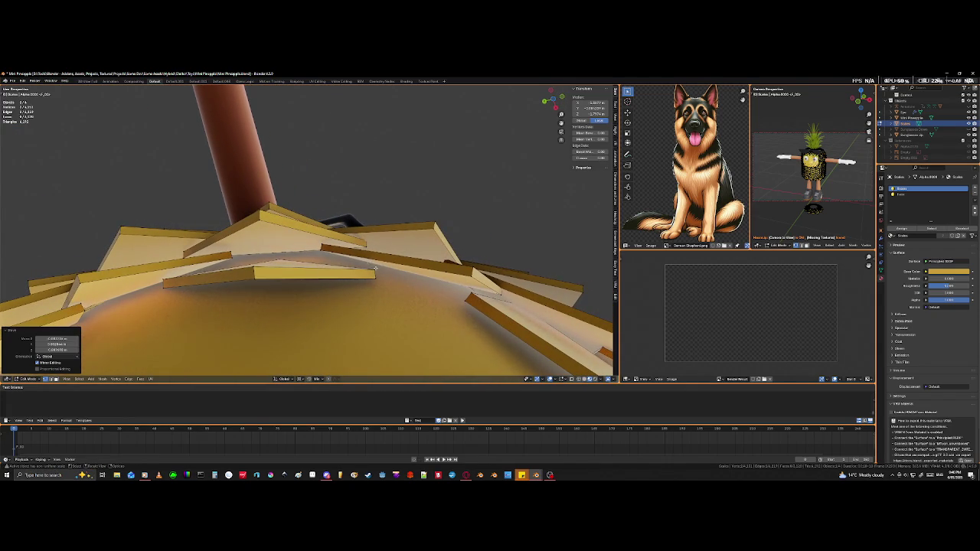
# Step: Move an underside tile and an edge of a neighbouring tile to close the gaps
pyautogui.click(375, 268)
pyautogui.press('g')
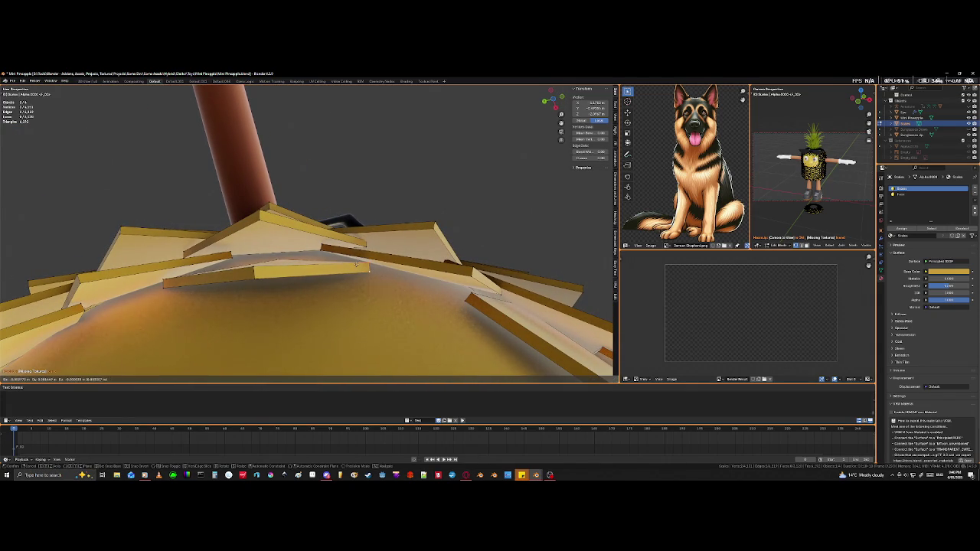
pyautogui.click(356, 264)
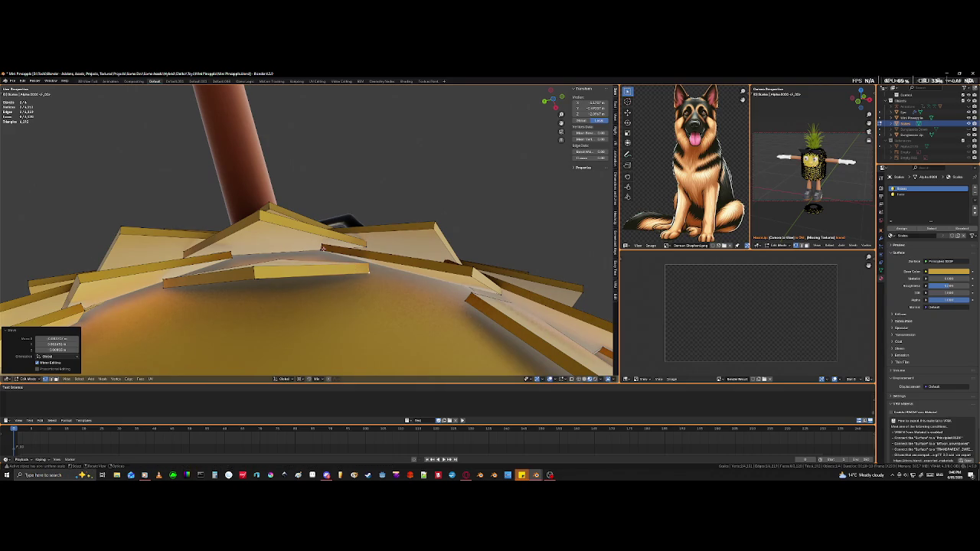
pyautogui.click(321, 245)
pyautogui.click(322, 245)
pyautogui.press('g')
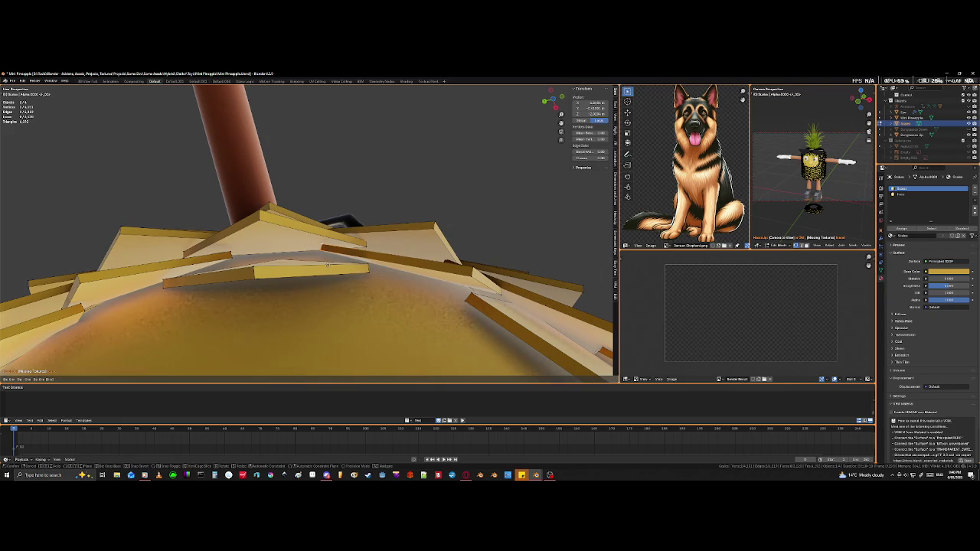
pyautogui.click(348, 260)
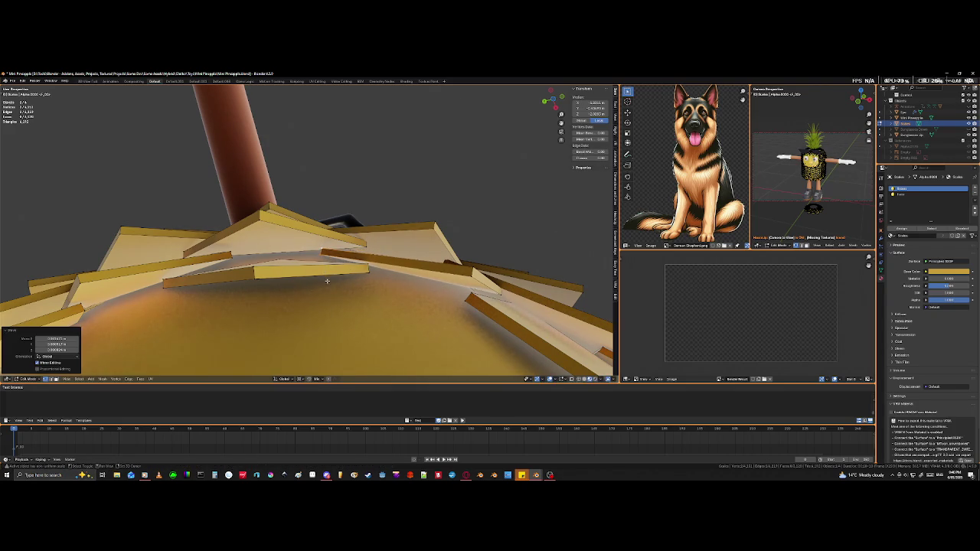
# Step: Pick a hidden plank edge in see-through view and move it into place
pyautogui.click(396, 246)
pyautogui.hotkey('shift', 'z')
pyautogui.click(365, 238)
pyautogui.hotkey('shift', 'z')
pyautogui.moveTo(365, 239); pyautogui.dragTo(391, 276, button='middle')
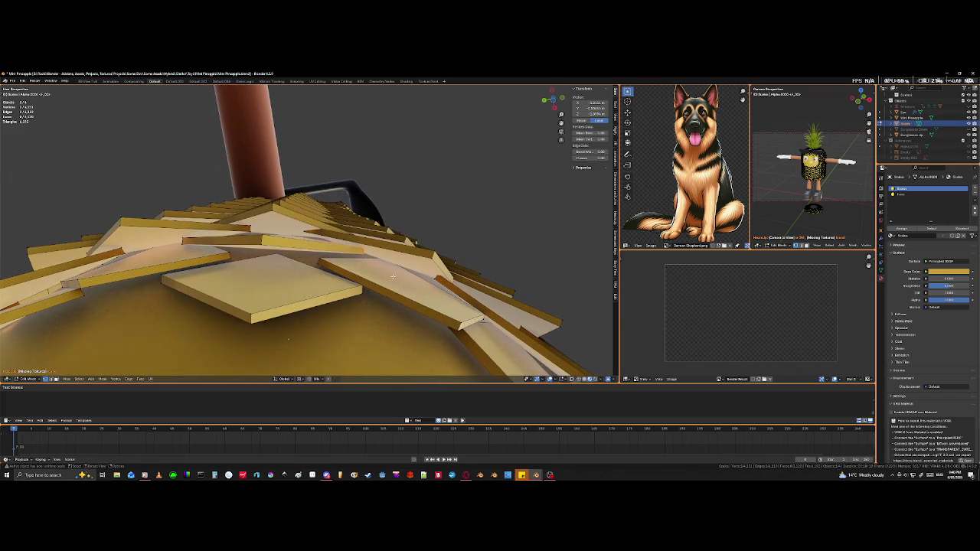
pyautogui.press('g')
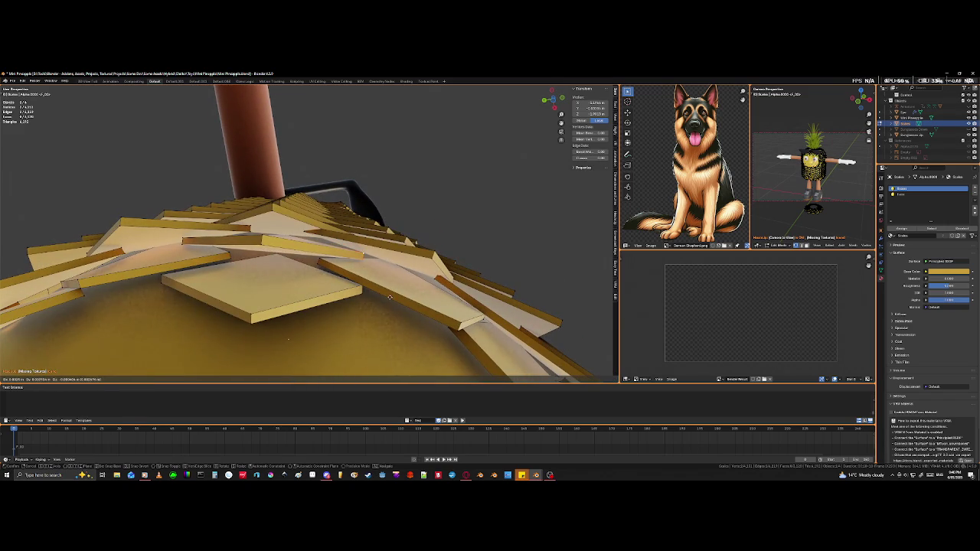
pyautogui.click(390, 298)
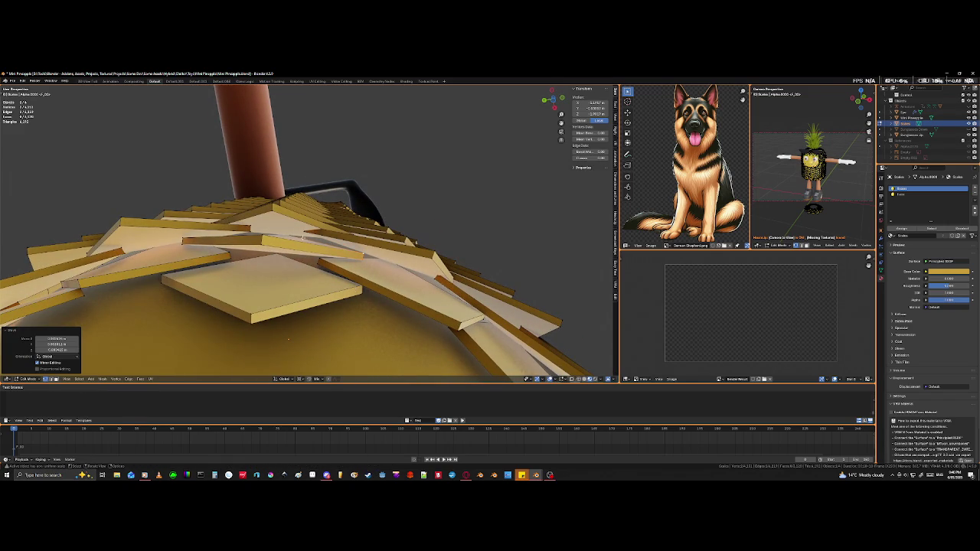
# Step: Switch to edge select and move another underside tile edge against its neighbours
pyautogui.click(483, 321)
pyautogui.hotkey('shift', 'z')
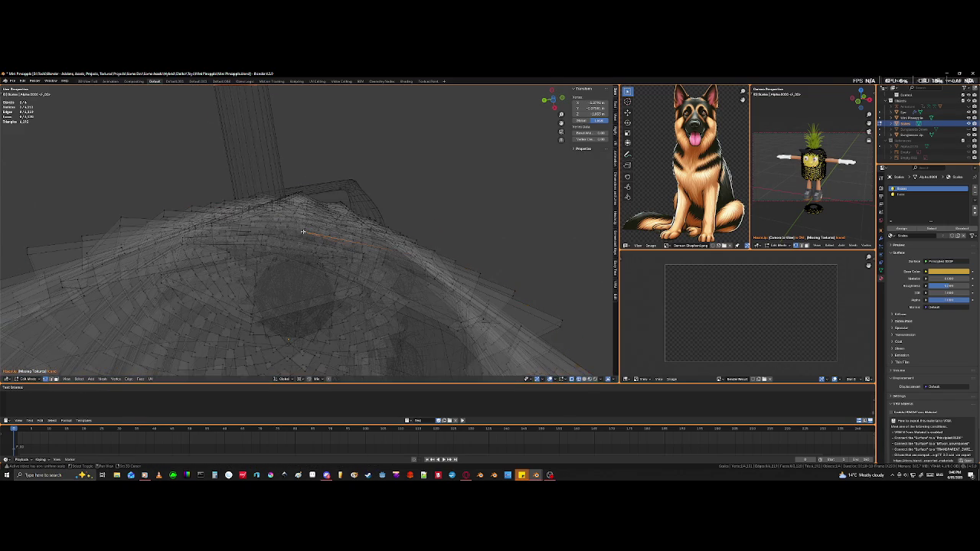
pyautogui.moveTo(317, 243); pyautogui.dragTo(306, 226, button='middle')
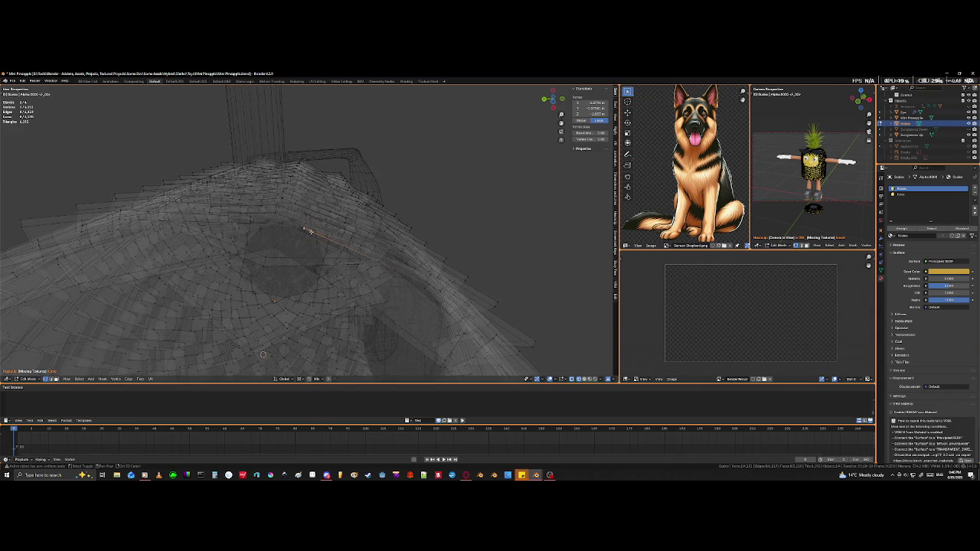
pyautogui.press('2')
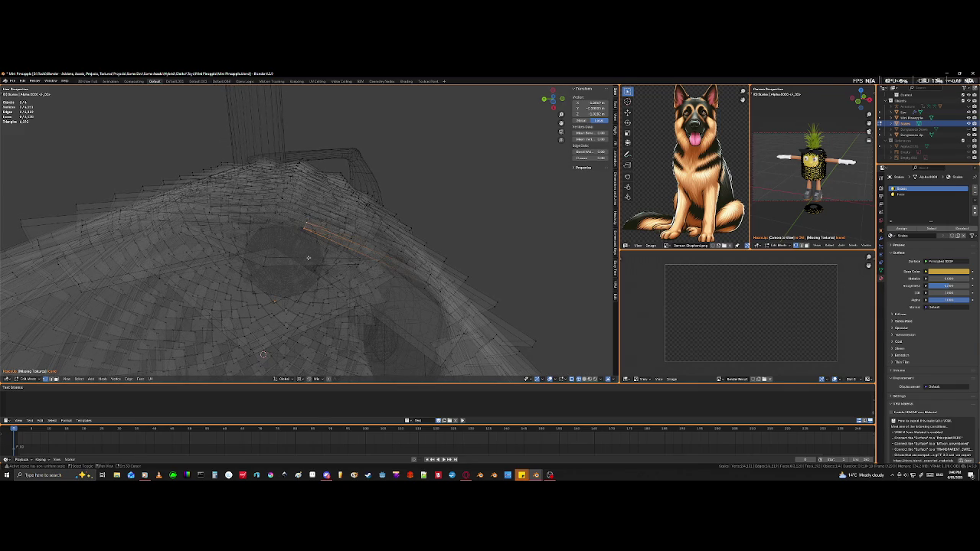
pyautogui.hotkey('shift', 'z')
pyautogui.moveTo(306, 225); pyautogui.dragTo(332, 245, button='middle')
pyautogui.press('g')
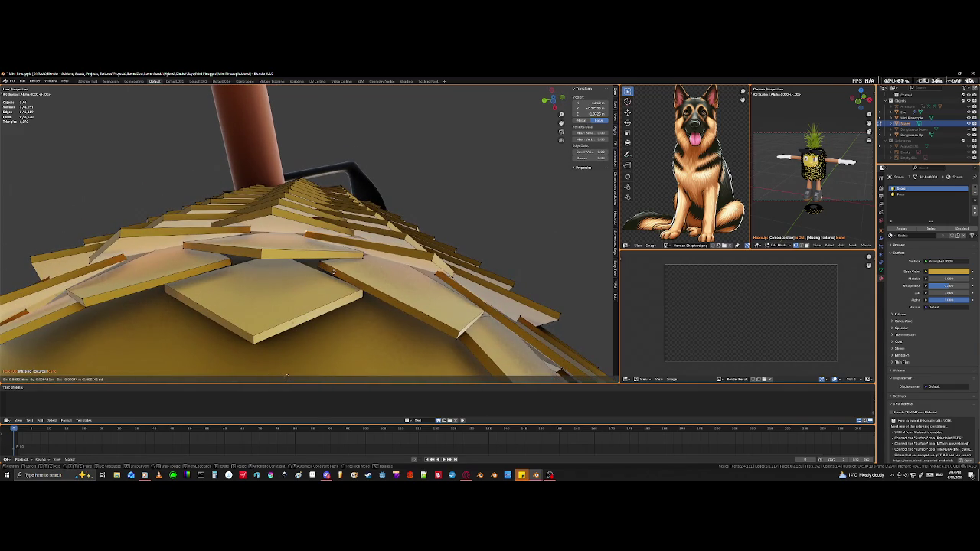
pyautogui.click(333, 272)
# Step: Undo the last edit and reposition an underside tile near the trunk
pyautogui.moveTo(333, 272)
pyautogui.mouseDown(button='middle')
pyautogui.moveTo(304, 337)
pyautogui.moveTo(272, 331)
pyautogui.moveTo(283, 352)
pyautogui.mouseUp(button='middle')
pyautogui.hotkey('ctrl', 'z')
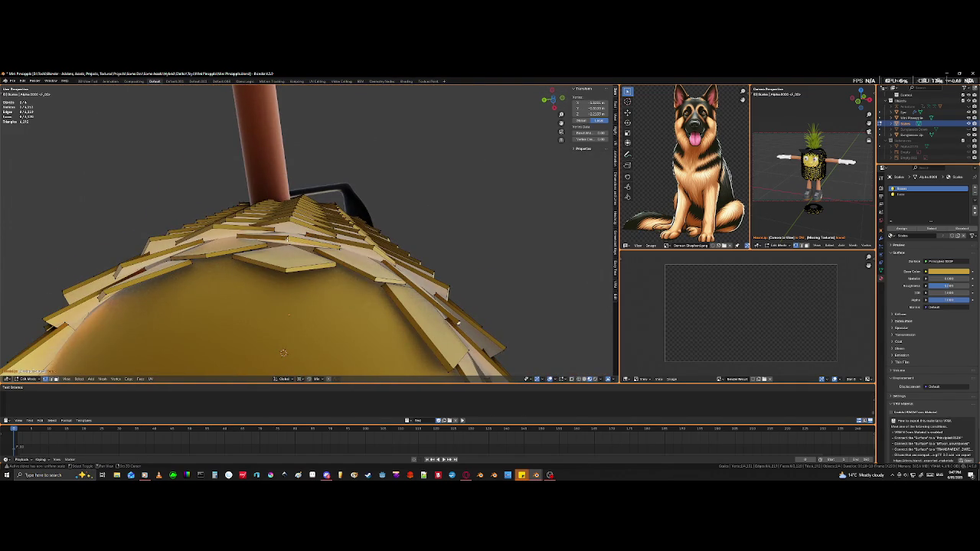
pyautogui.press('g')
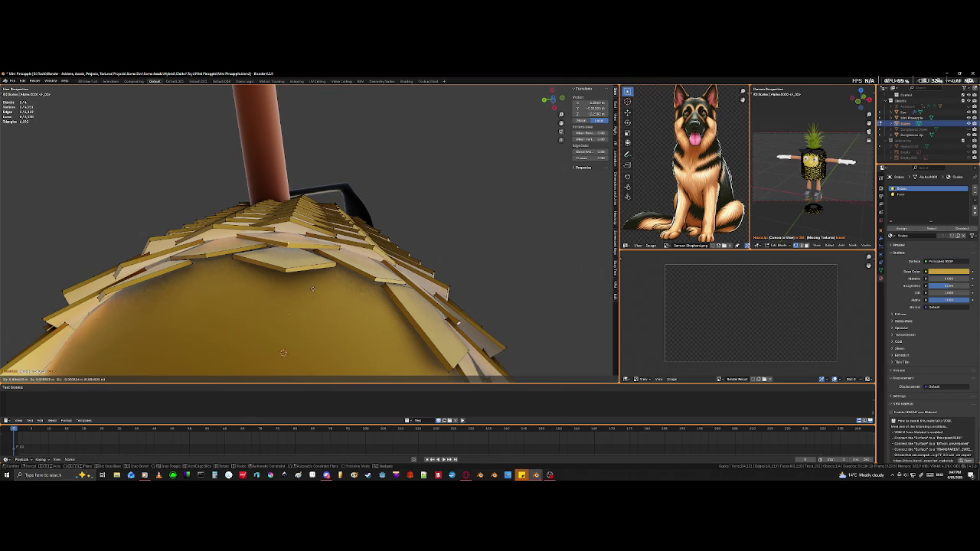
pyautogui.click(309, 287)
pyautogui.scroll(2, 282, 288)
pyautogui.scroll(3, 283, 288)
pyautogui.moveTo(283, 288); pyautogui.dragTo(282, 291, button='middle')
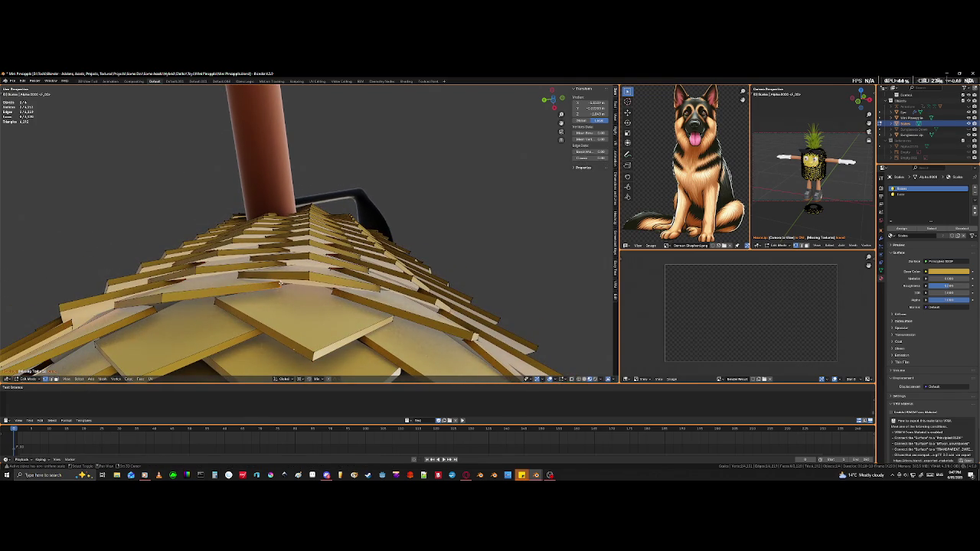
# Step: Reposition two more underside tiles, then switch over to the Twitch stream browser
pyautogui.press('g')
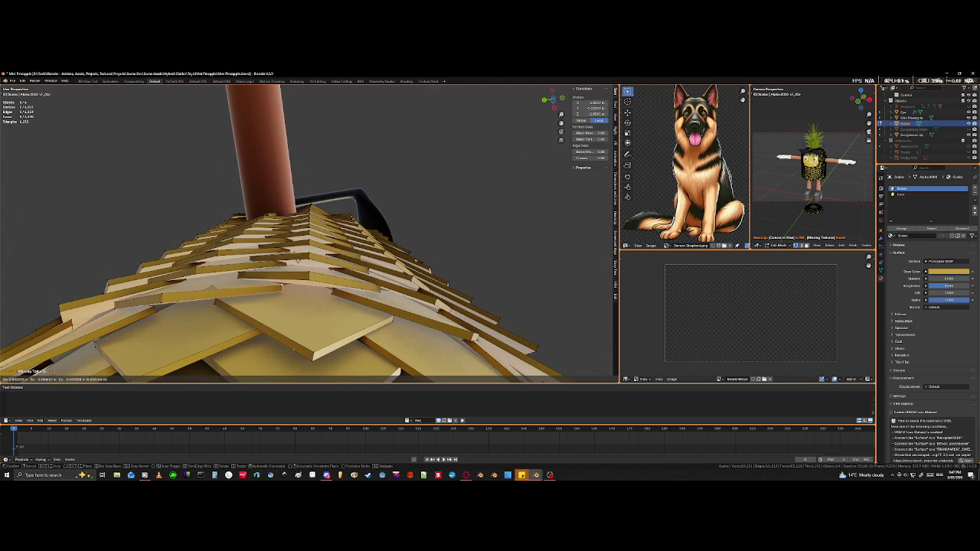
pyautogui.click(298, 261)
pyautogui.click(309, 274)
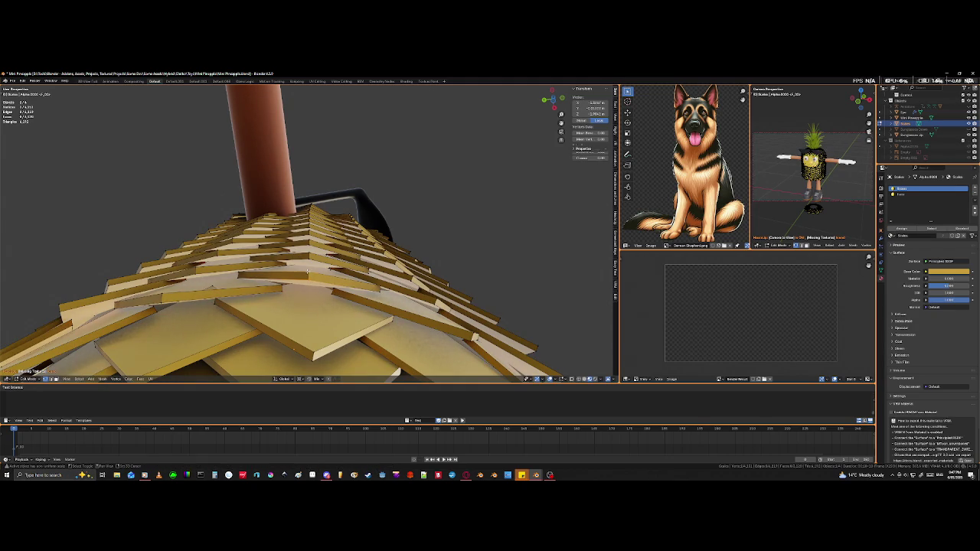
pyautogui.press('g')
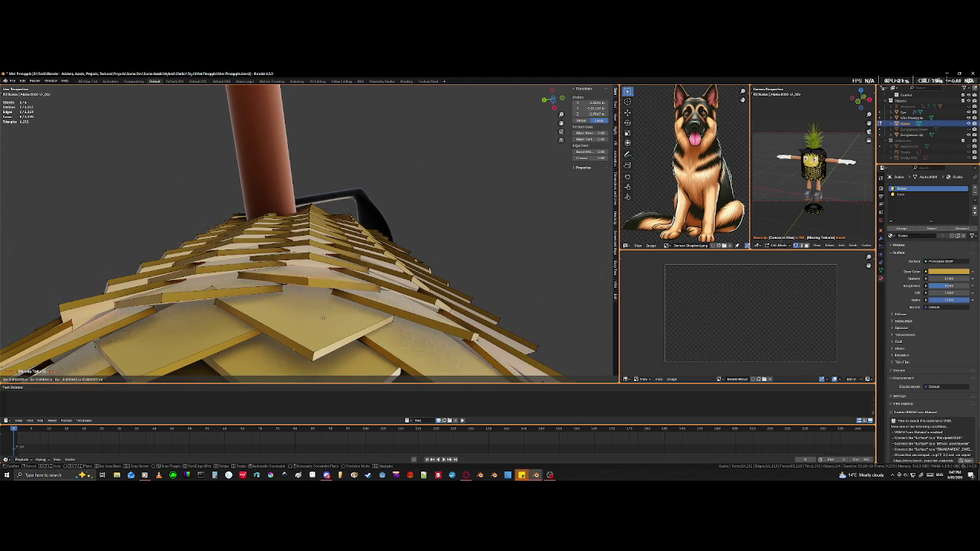
pyautogui.click(326, 318)
pyautogui.moveTo(326, 318)
pyautogui.mouseDown(button='middle')
pyautogui.moveTo(304, 308)
pyautogui.moveTo(226, 315)
pyautogui.mouseUp(button='middle')
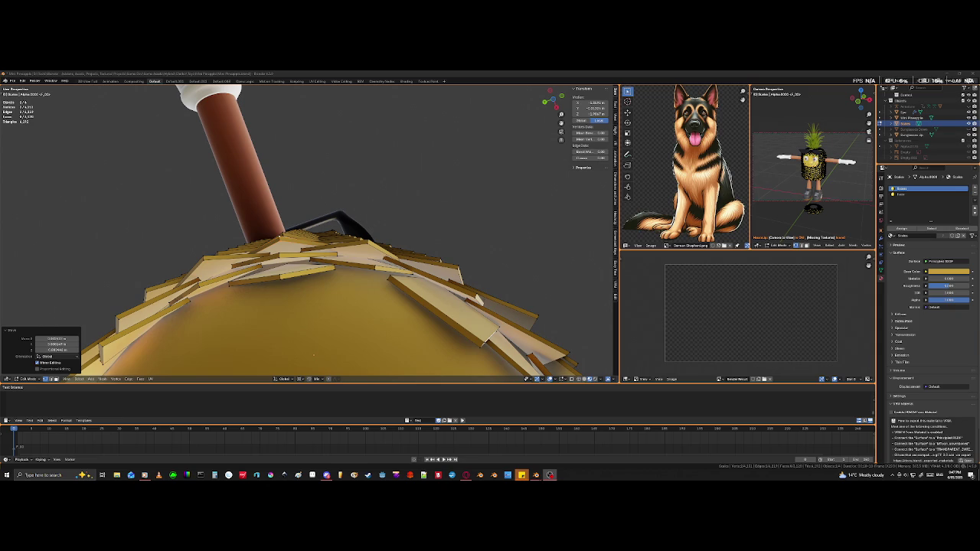
pyautogui.hotkey('alt', 'Tab')
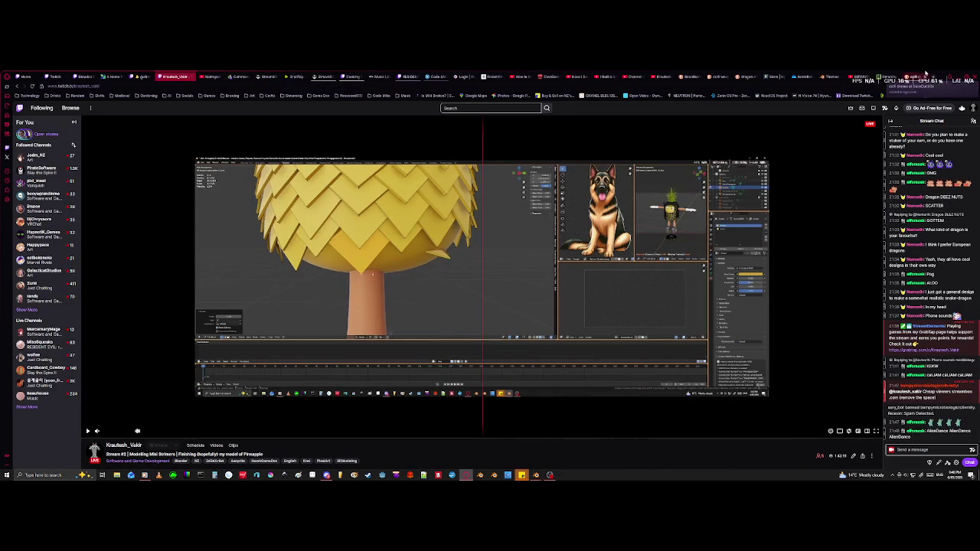
# Step: Minimize the Twitch browser window to bring the Blender scene back
pyautogui.click(949, 77)
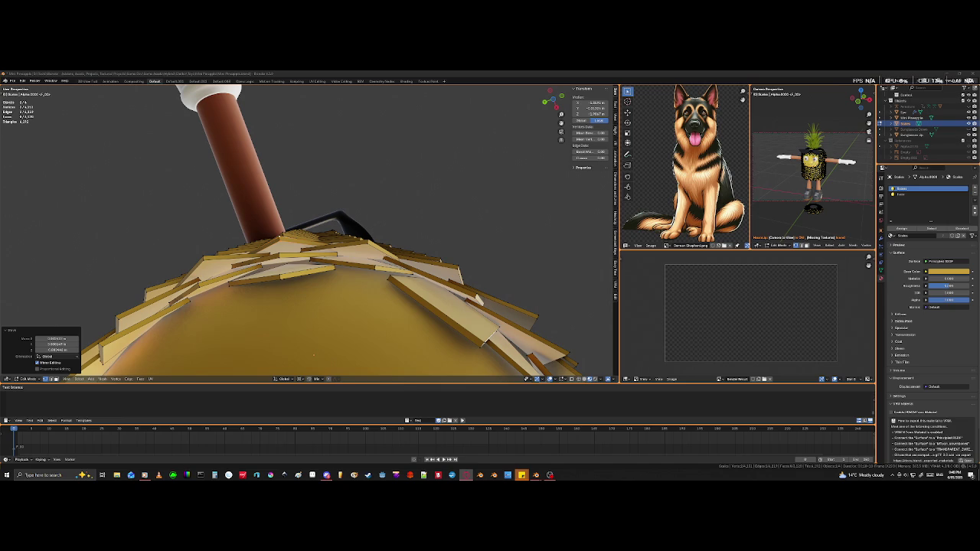
# Step: Move the selected shoulder tile vertices beside the arm twice so they overlap neatly
pyautogui.scroll(-1, 306, 230)
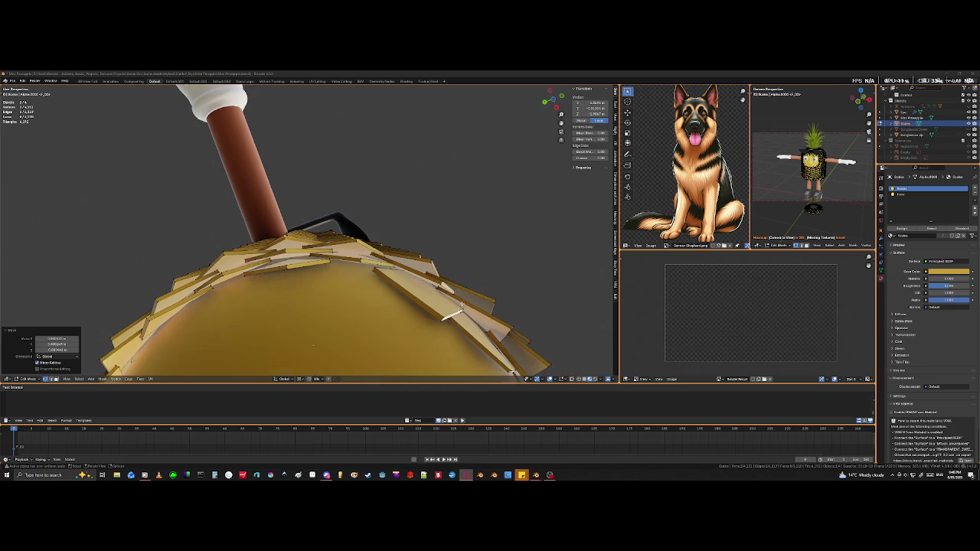
pyautogui.moveTo(346, 311); pyautogui.dragTo(329, 313, button='middle')
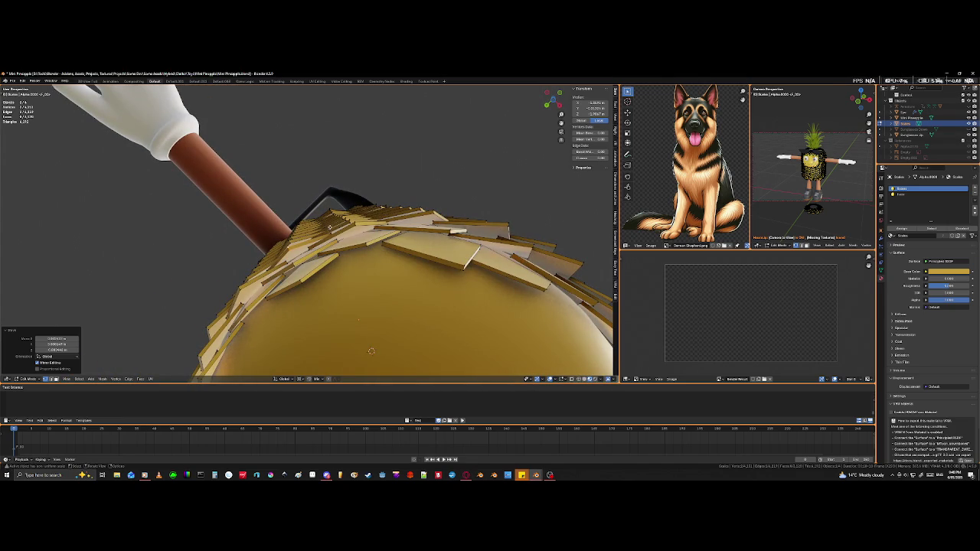
pyautogui.moveTo(321, 254)
pyautogui.mouseDown(button='middle')
pyautogui.moveTo(368, 262)
pyautogui.moveTo(264, 265)
pyautogui.moveTo(296, 258)
pyautogui.mouseUp(button='middle')
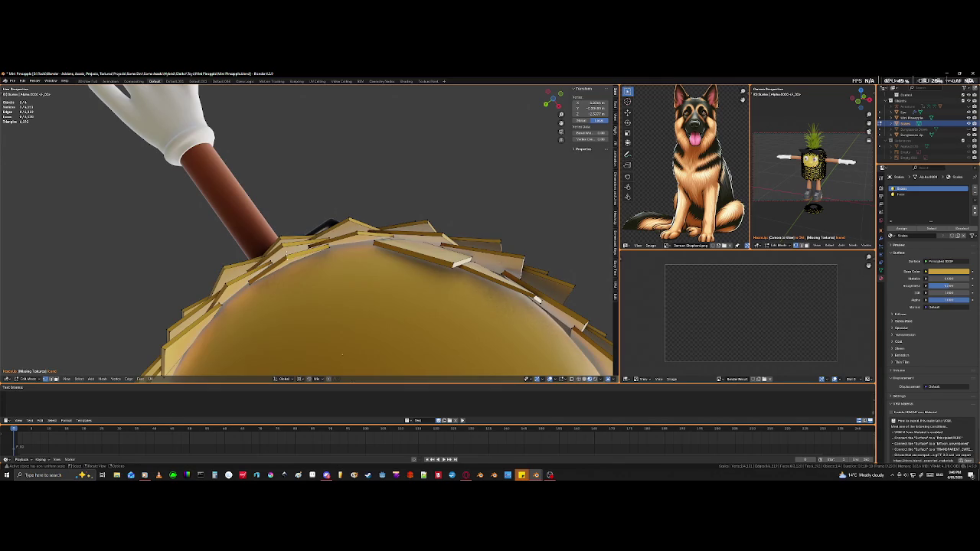
pyautogui.moveTo(342, 355)
pyautogui.mouseDown(button='middle')
pyautogui.moveTo(375, 290)
pyautogui.moveTo(297, 288)
pyautogui.mouseUp(button='middle')
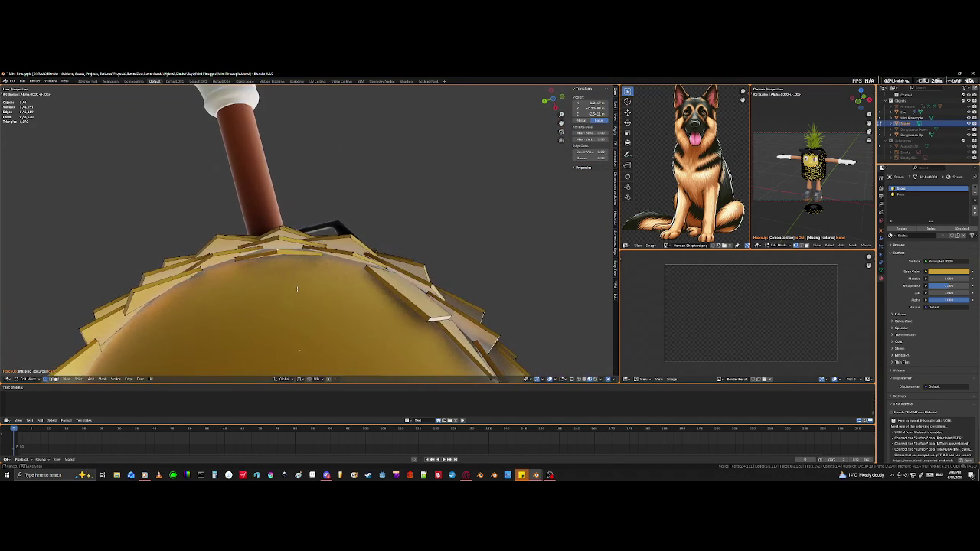
pyautogui.press('g')
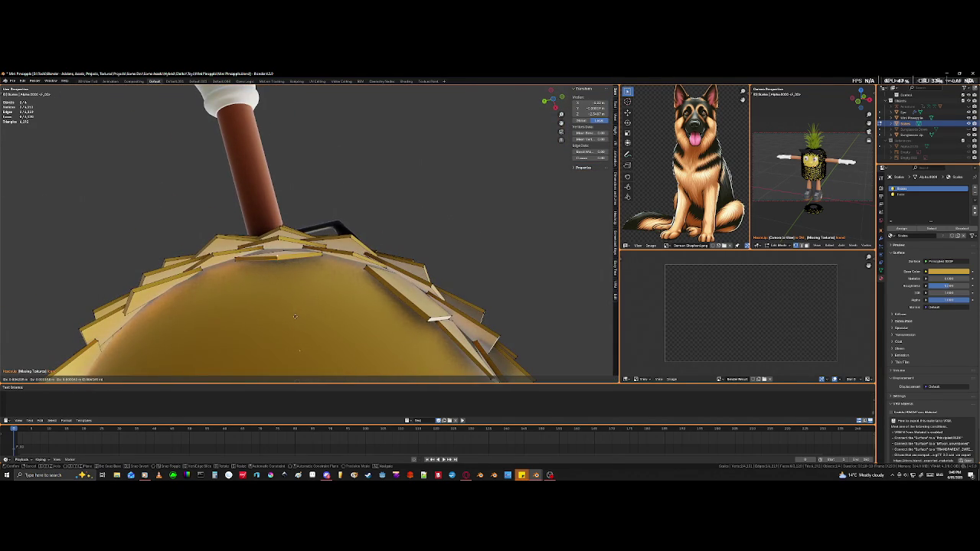
pyautogui.click(298, 314)
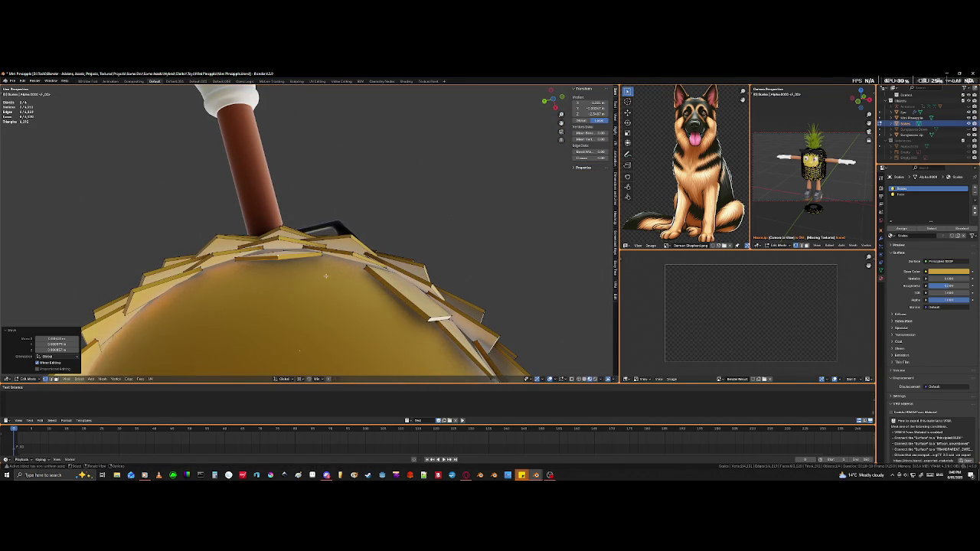
pyautogui.click(322, 257)
pyautogui.press('g')
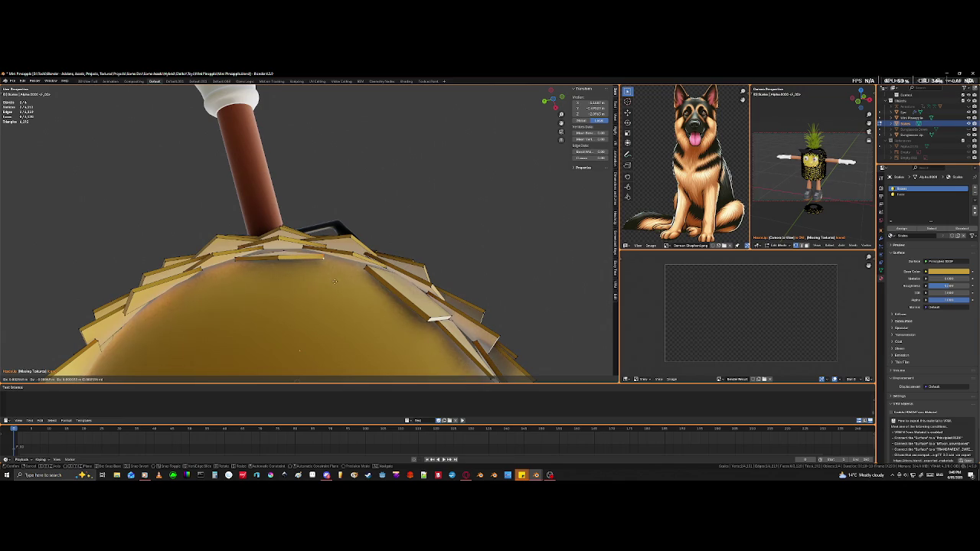
pyautogui.click(334, 283)
pyautogui.moveTo(334, 284); pyautogui.dragTo(334, 299, button='middle')
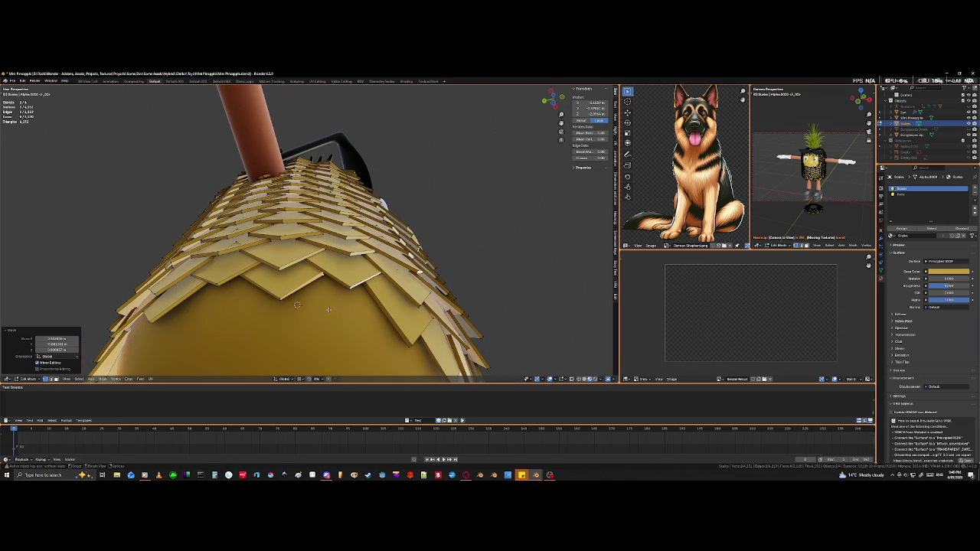
pyautogui.moveTo(334, 301); pyautogui.dragTo(364, 321, button='middle')
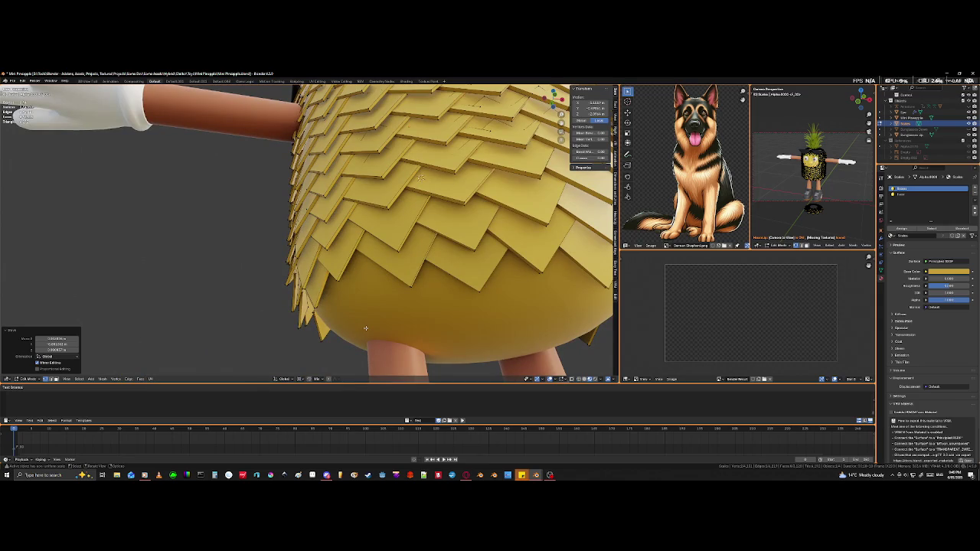
pyautogui.moveTo(365, 328)
pyautogui.mouseDown(button='middle')
pyautogui.moveTo(452, 253)
pyautogui.moveTo(444, 275)
pyautogui.moveTo(367, 263)
pyautogui.moveTo(442, 276)
pyautogui.moveTo(386, 277)
pyautogui.moveTo(412, 248)
pyautogui.mouseUp(button='middle')
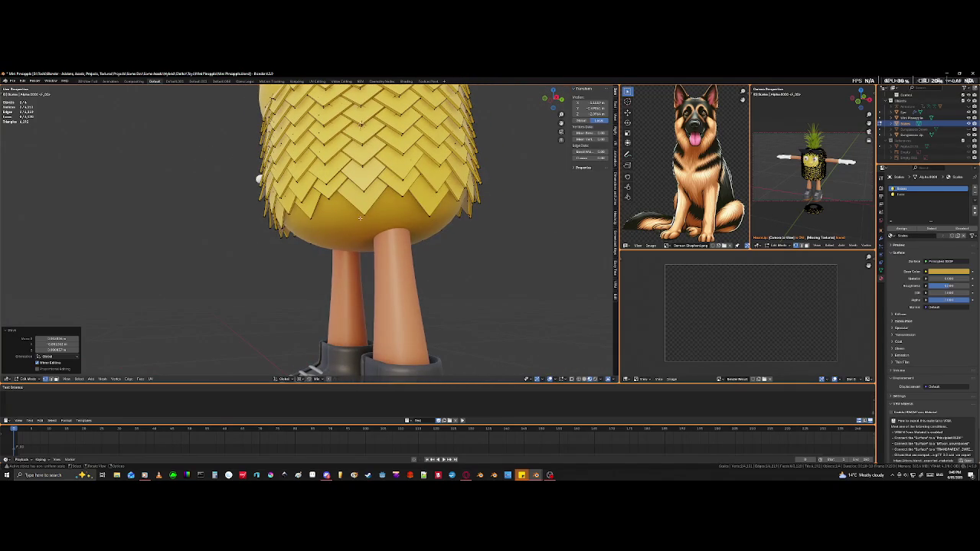
pyautogui.scroll(2, 363, 219)
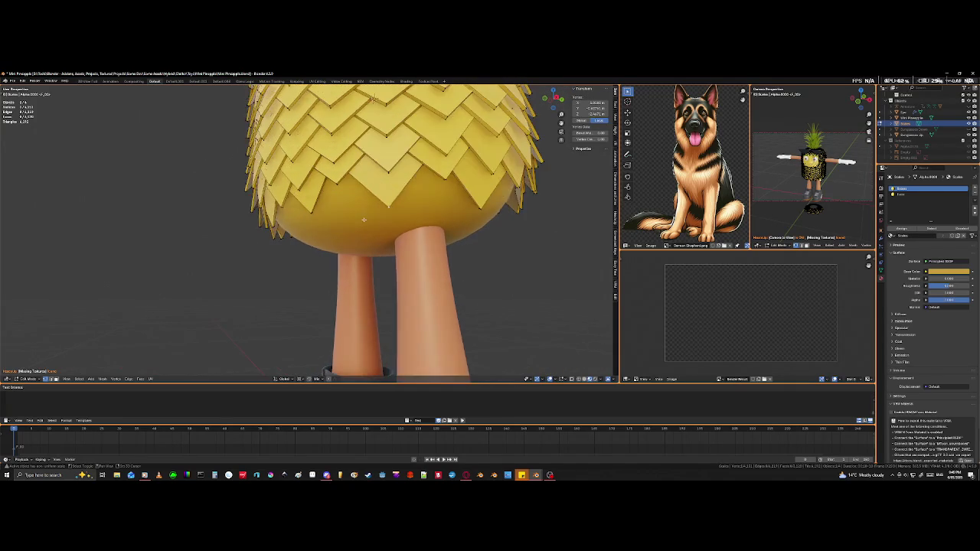
# Step: In wireframe view, select a bottom tile's corner vertex and nudge it up
pyautogui.hotkey('shift', 'z')
pyautogui.click(387, 207)
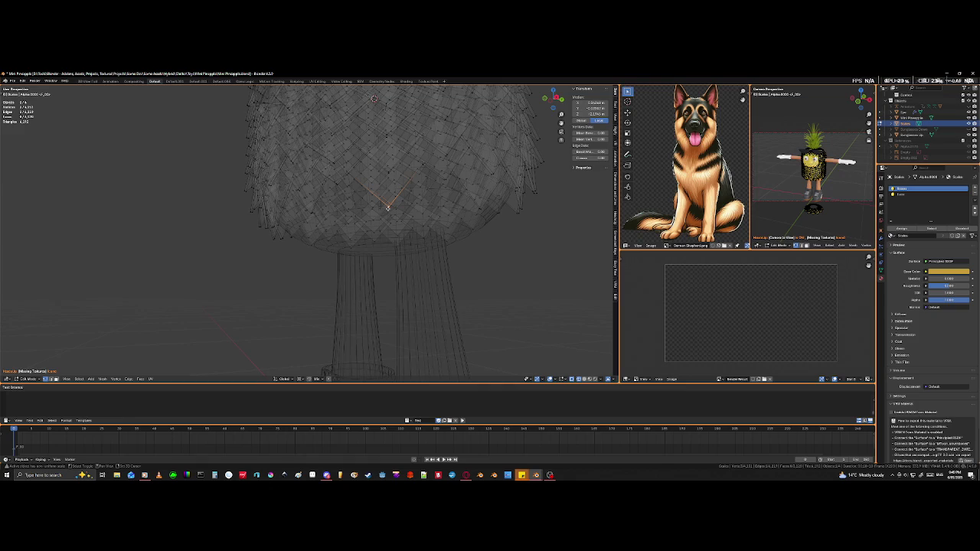
pyautogui.moveTo(389, 206); pyautogui.dragTo(390, 203)
pyautogui.moveTo(388, 204); pyautogui.dragTo(375, 220, button='middle')
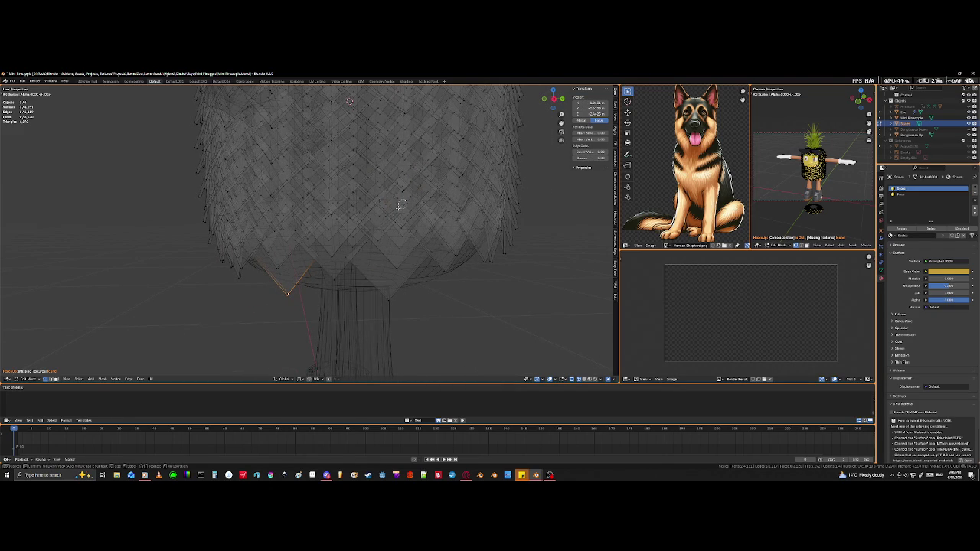
pyautogui.moveTo(404, 204)
pyautogui.mouseDown(button='middle')
pyautogui.moveTo(353, 276)
pyautogui.moveTo(479, 244)
pyautogui.moveTo(473, 252)
pyautogui.mouseUp(button='middle')
# Step: Move that vertex again and orbit out to view the whole character
pyautogui.press('Tab')
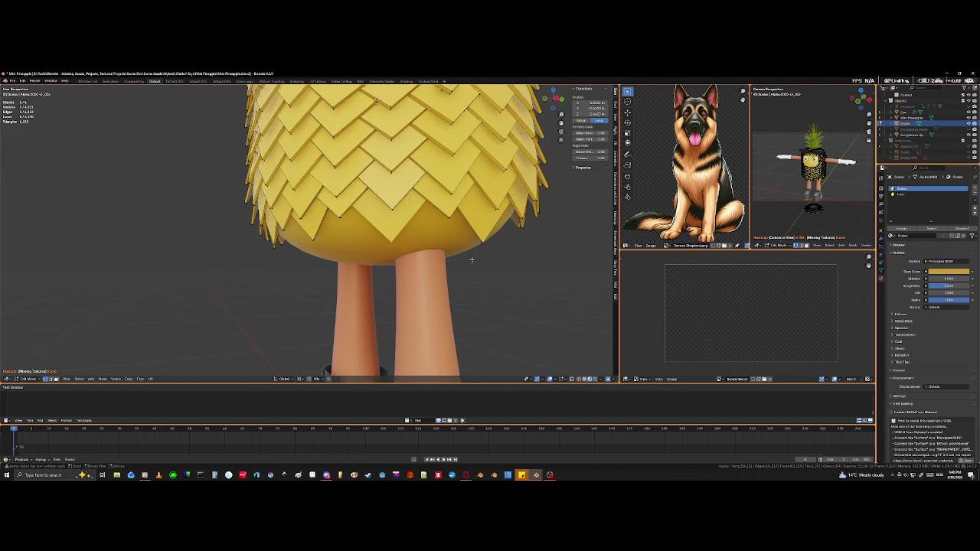
pyautogui.press('g')
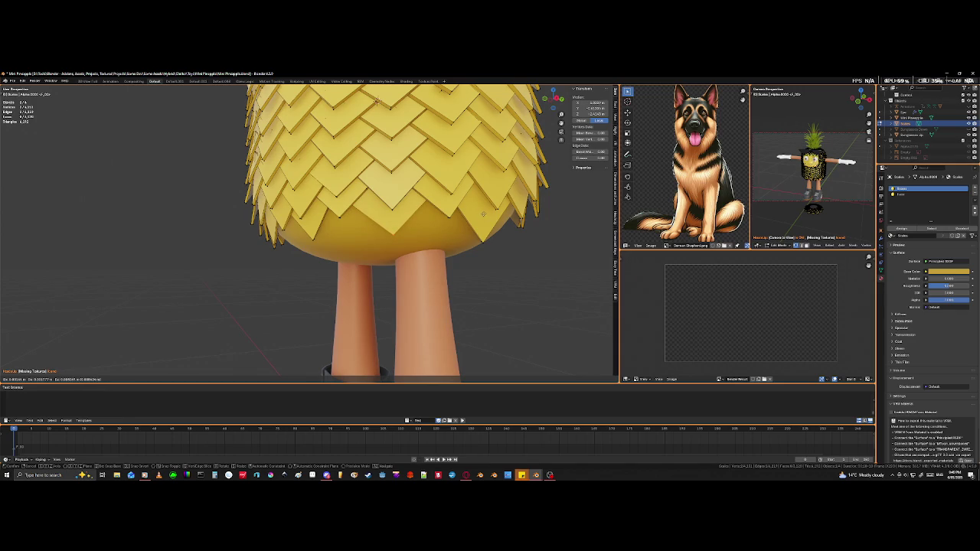
pyautogui.click(482, 244)
pyautogui.moveTo(482, 244); pyautogui.dragTo(415, 255, button='middle')
pyautogui.scroll(-5, 445, 287)
pyautogui.moveTo(445, 286); pyautogui.dragTo(435, 327, button='middle')
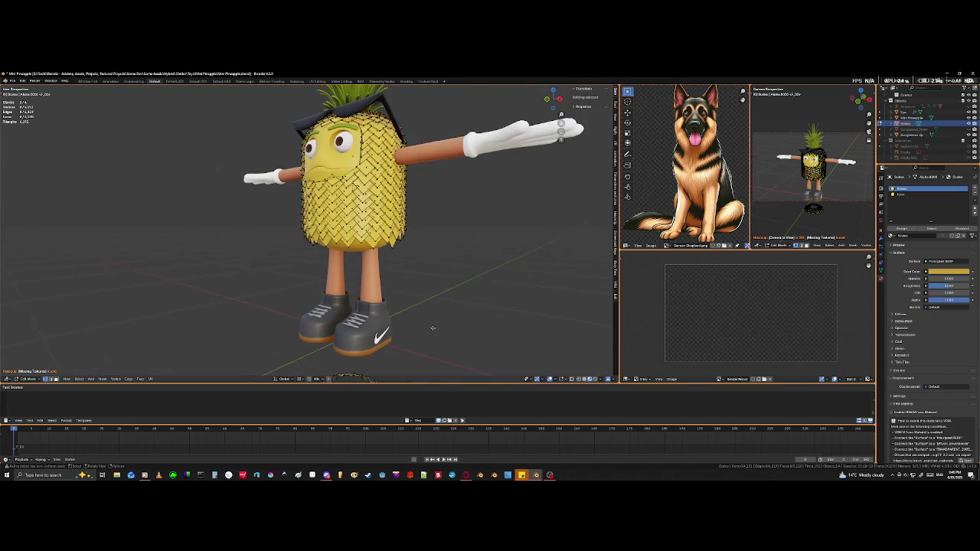
pyautogui.scroll(3, 366, 340)
pyautogui.scroll(3, 321, 340)
pyautogui.scroll(2, 275, 340)
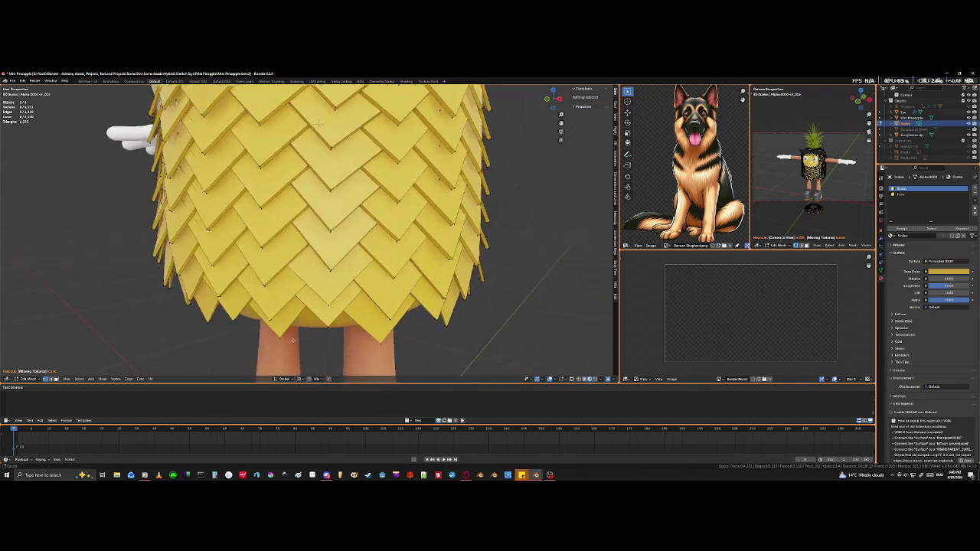
pyautogui.moveTo(254, 340); pyautogui.dragTo(270, 328, button='middle')
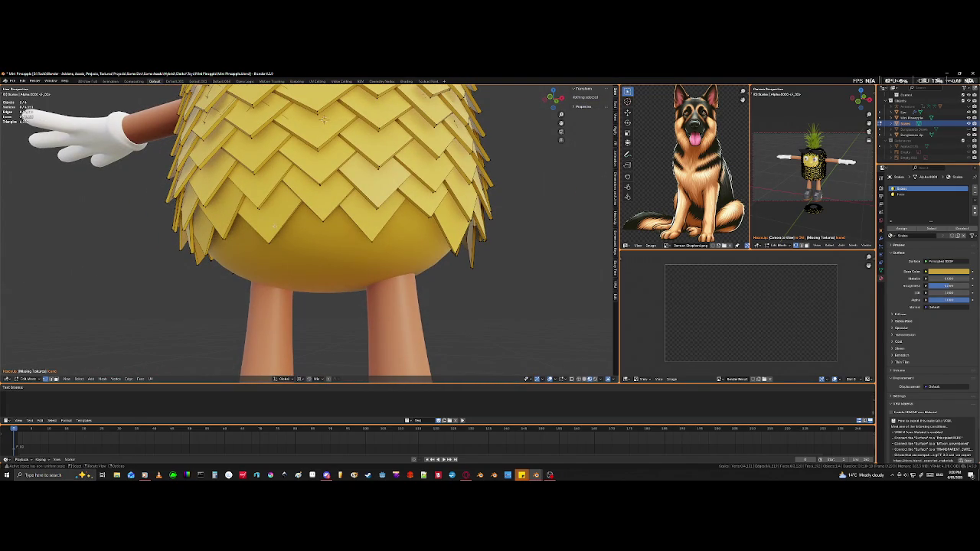
pyautogui.moveTo(326, 220)
pyautogui.mouseDown(button='middle')
pyautogui.moveTo(353, 242)
pyautogui.moveTo(306, 243)
pyautogui.moveTo(338, 253)
pyautogui.mouseUp(button='middle')
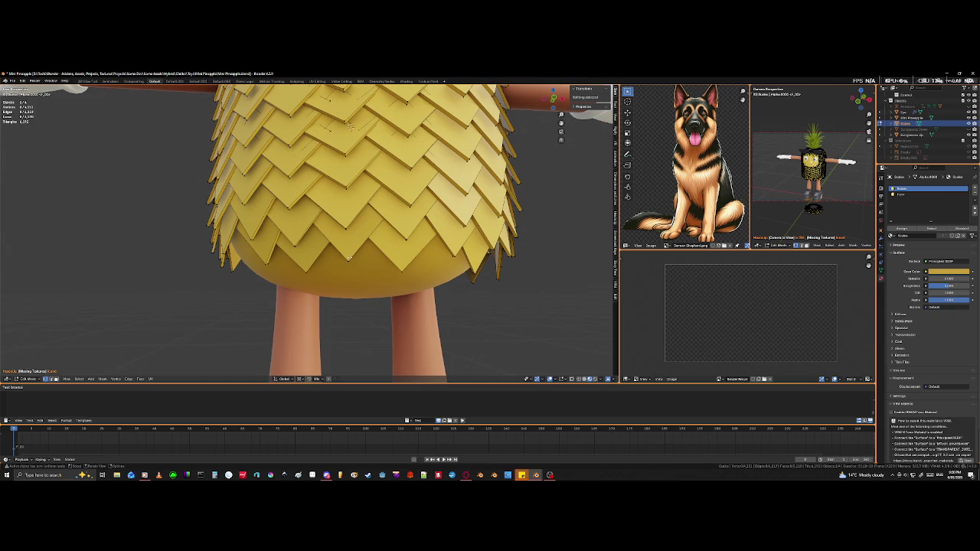
pyautogui.press('l')
pyautogui.moveTo(349, 258)
pyautogui.mouseDown(button='middle')
pyautogui.moveTo(373, 233)
pyautogui.moveTo(386, 237)
pyautogui.moveTo(361, 258)
pyautogui.moveTo(153, 266)
pyautogui.mouseUp(button='middle')
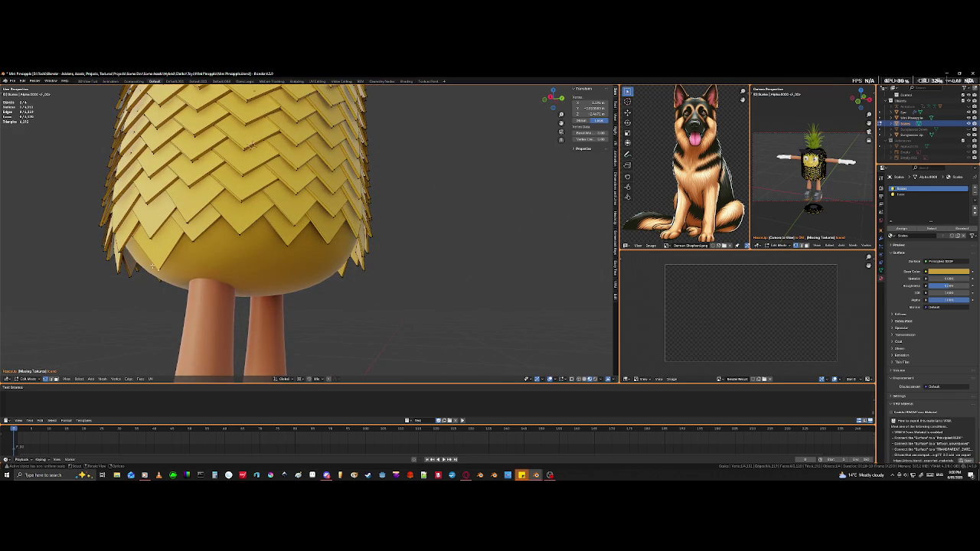
# Step: Select the lower-left scale tile and shift it along the Z axis
pyautogui.hotkey('ctrl', 'l')
pyautogui.press('g')
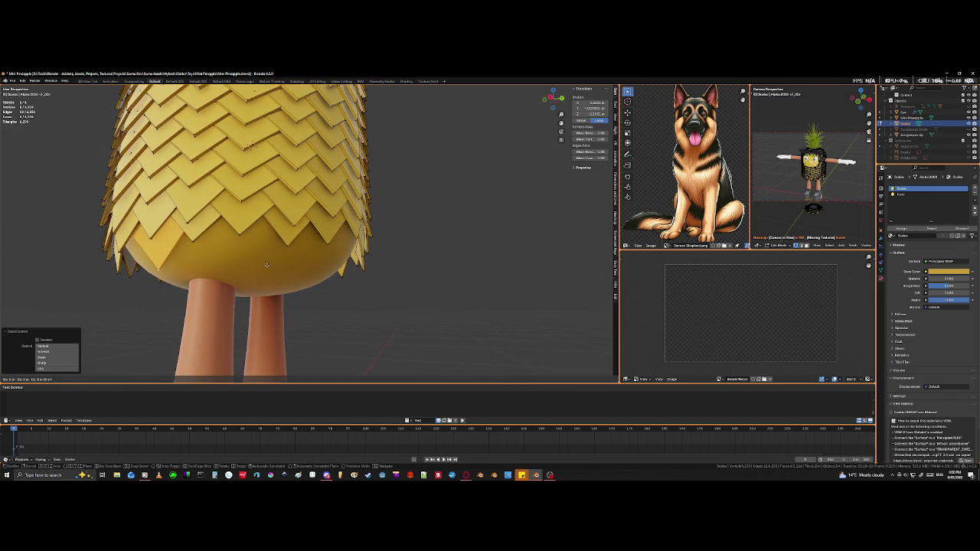
pyautogui.press('z')
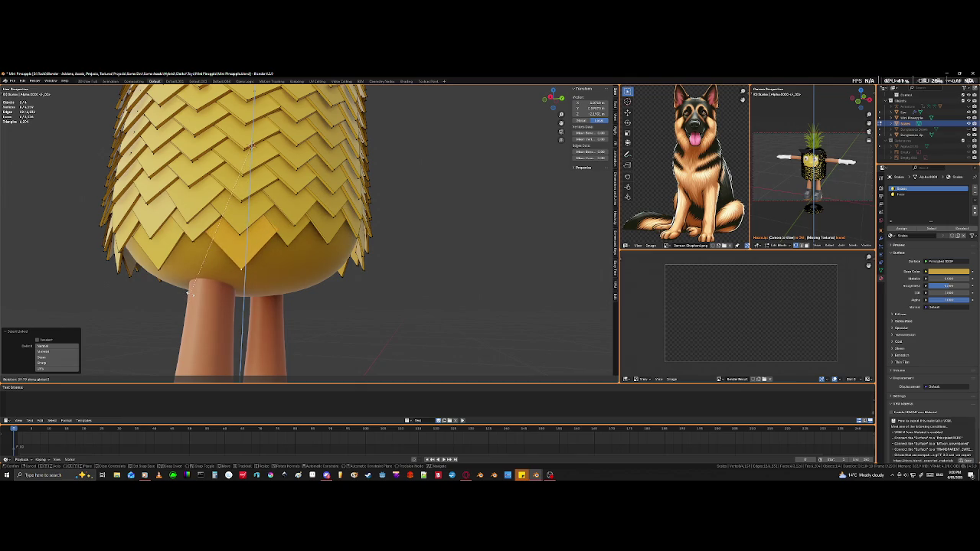
pyautogui.click(202, 277)
# Step: In X-ray, deselect the tile's bottom vertex and adjust its upper edges
pyautogui.hotkey('alt', 'z')
pyautogui.moveTo(263, 268); pyautogui.dragTo(212, 293, button='middle')
pyautogui.scroll(2, 218, 312)
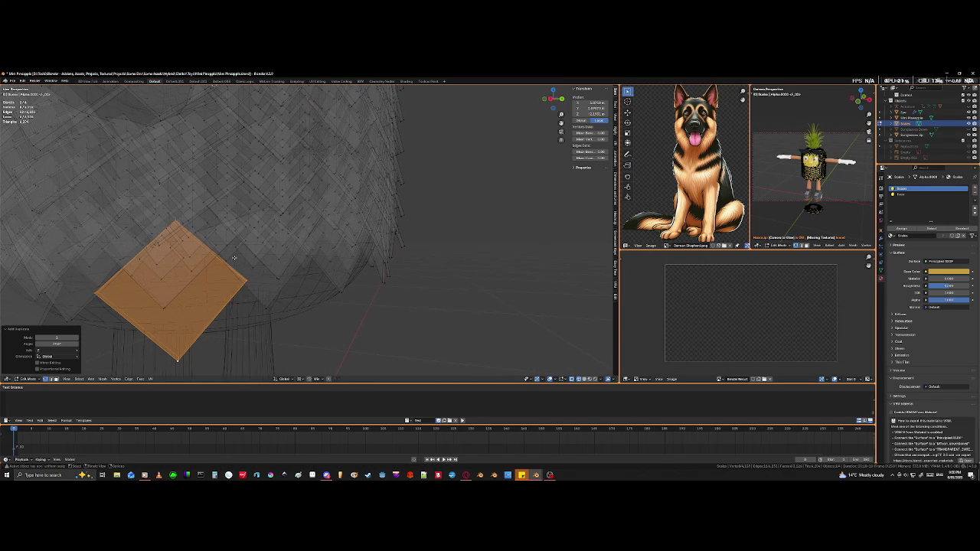
pyautogui.press('c')
pyautogui.moveTo(192, 354); pyautogui.dragTo(170, 358, button='middle')
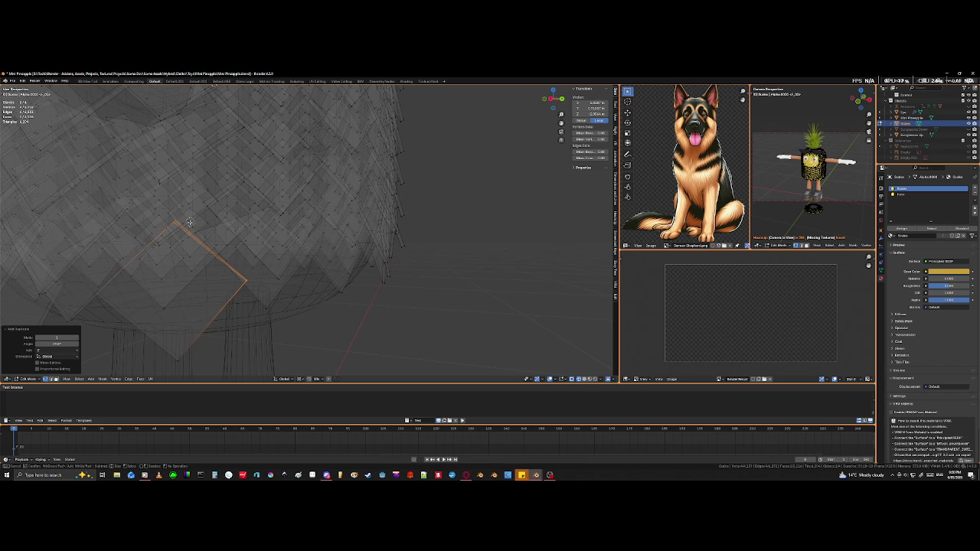
pyautogui.press('Escape')
pyautogui.press('g')
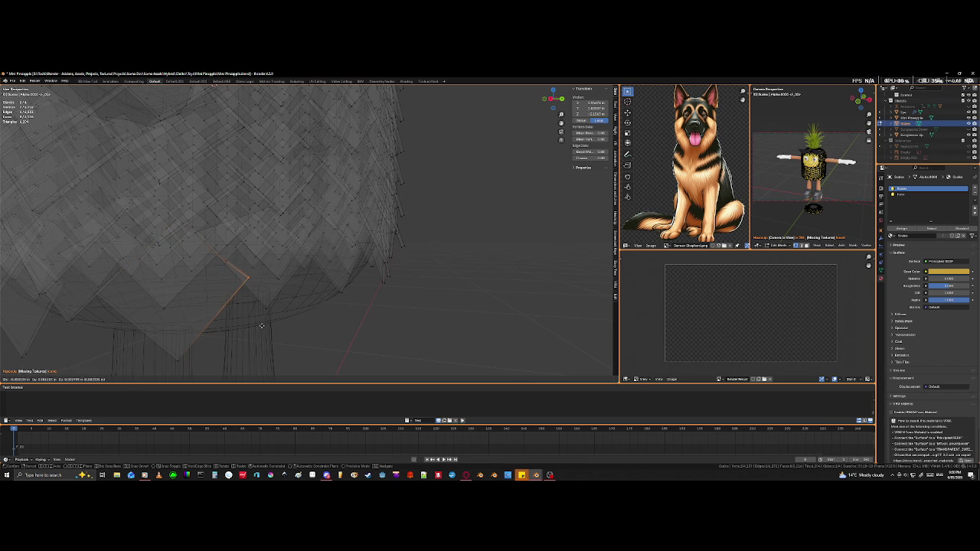
pyautogui.click(263, 326)
# Step: Slide a corner vertex of the tile along its edge
pyautogui.click(94, 292)
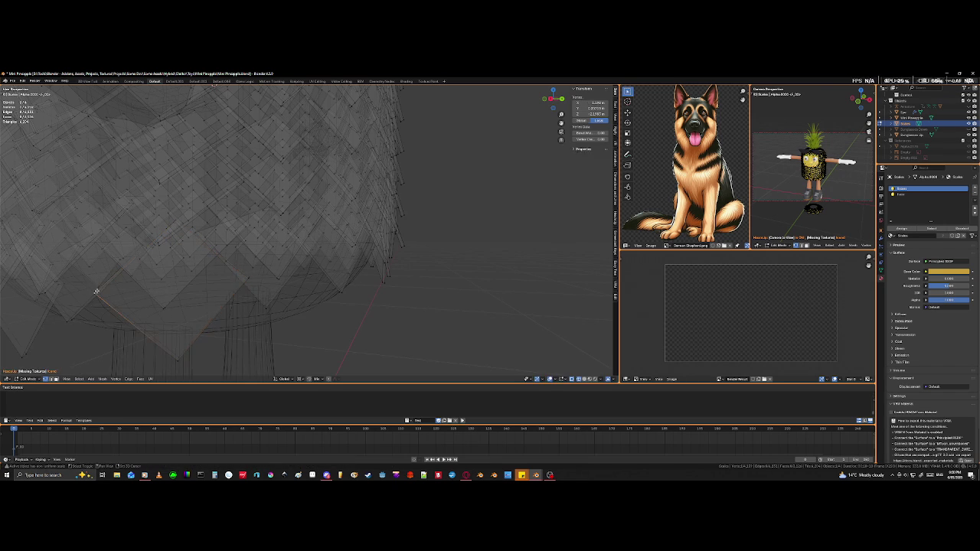
pyautogui.press('g')
pyautogui.press('g')
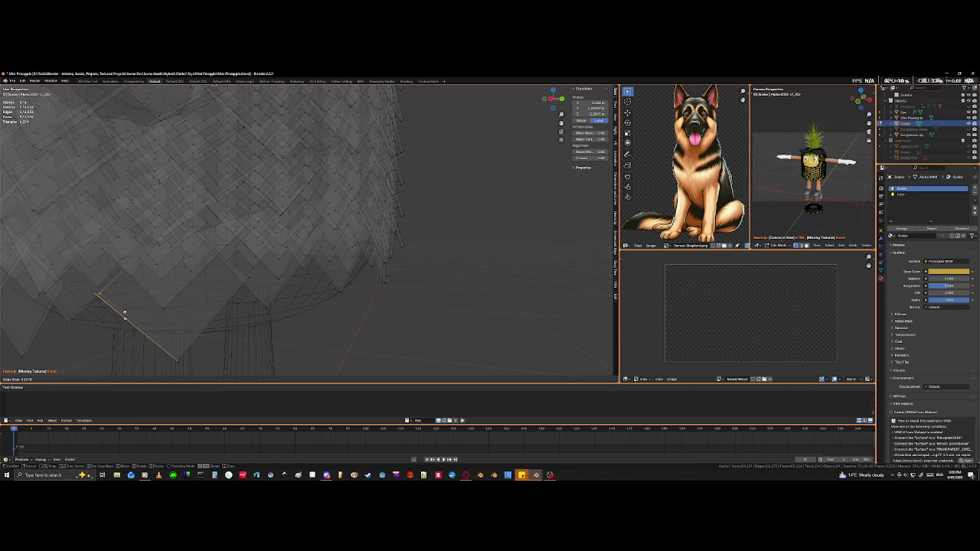
pyautogui.press('c')
pyautogui.click(78, 265)
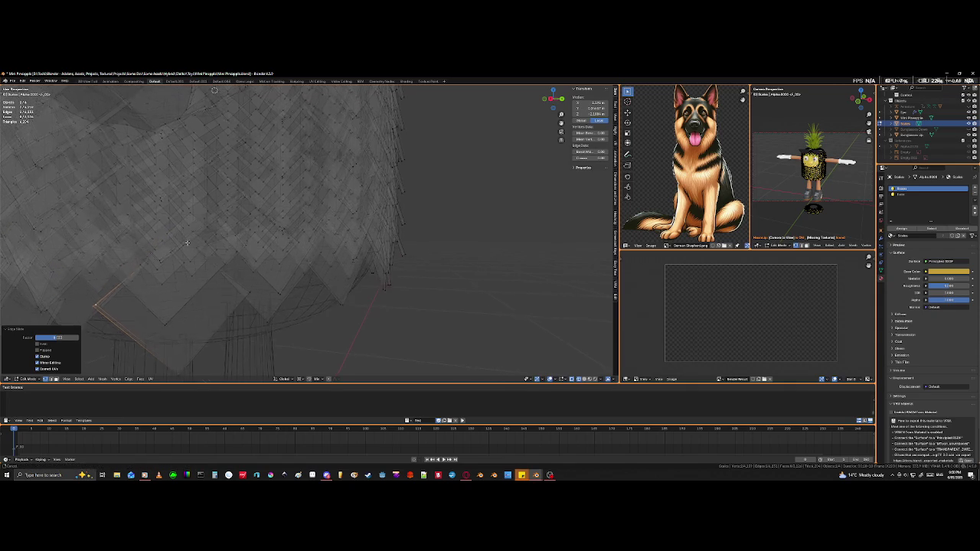
# Step: Move a bottom-row tile edge, then return to solid shading and view the shoulder
pyautogui.moveTo(186, 215); pyautogui.dragTo(184, 268, button='middle')
pyautogui.click(183, 268)
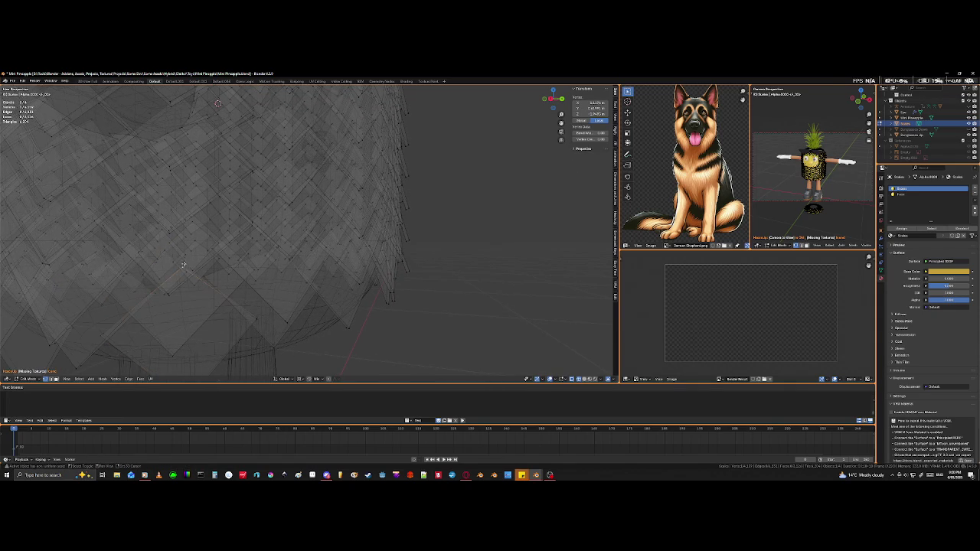
pyautogui.keyDown('shift'); pyautogui.click(183, 262); pyautogui.keyUp('shift')
pyautogui.keyDown('shift'); pyautogui.scroll(-2, 182, 264); pyautogui.keyUp('shift')
pyautogui.keyDown('shift'); pyautogui.scroll(-1, 180, 265); pyautogui.keyUp('shift')
pyautogui.press('g')
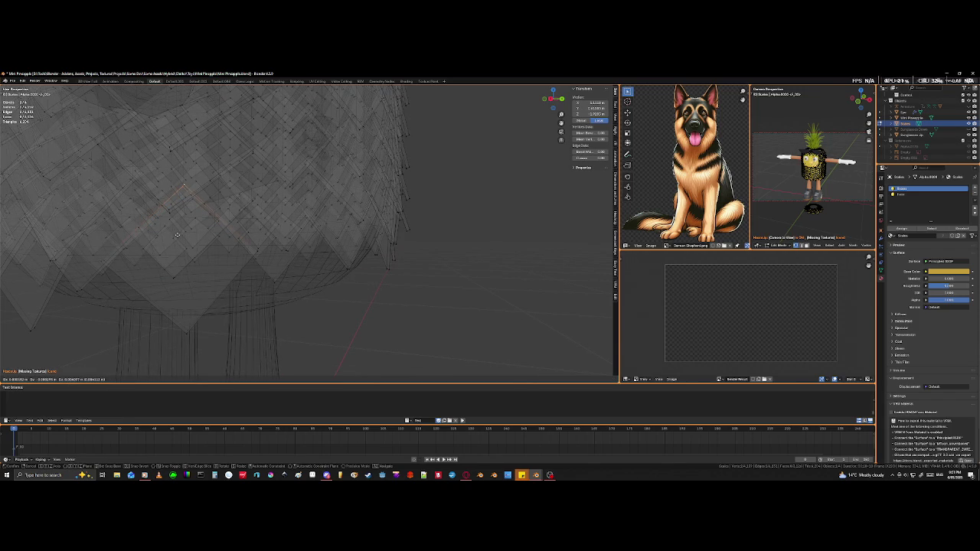
pyautogui.click(177, 235)
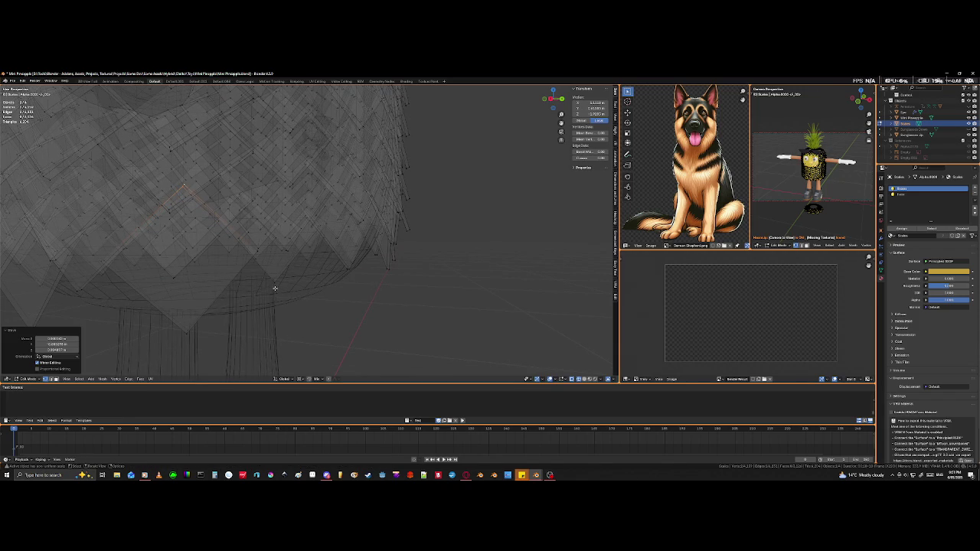
pyautogui.hotkey('shift', 'z')
pyautogui.moveTo(271, 294)
pyautogui.mouseDown(button='middle')
pyautogui.moveTo(250, 311)
pyautogui.moveTo(405, 331)
pyautogui.moveTo(400, 318)
pyautogui.moveTo(248, 309)
pyautogui.moveTo(278, 297)
pyautogui.mouseUp(button='middle')
pyautogui.scroll(5, 247, 309)
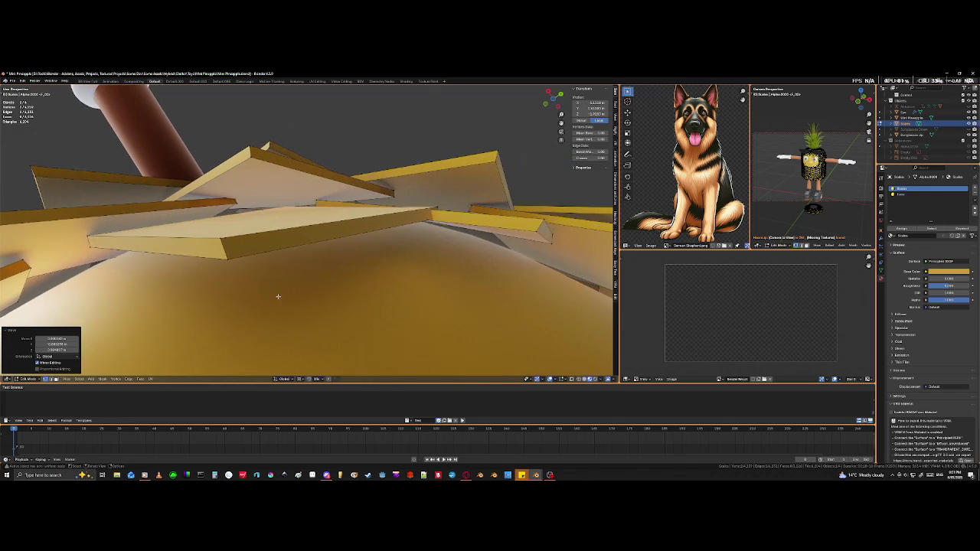
# Step: Move an edge of a shoulder tile beside the arm into a neater position
pyautogui.click(439, 207)
pyautogui.hotkey('shift', 'z')
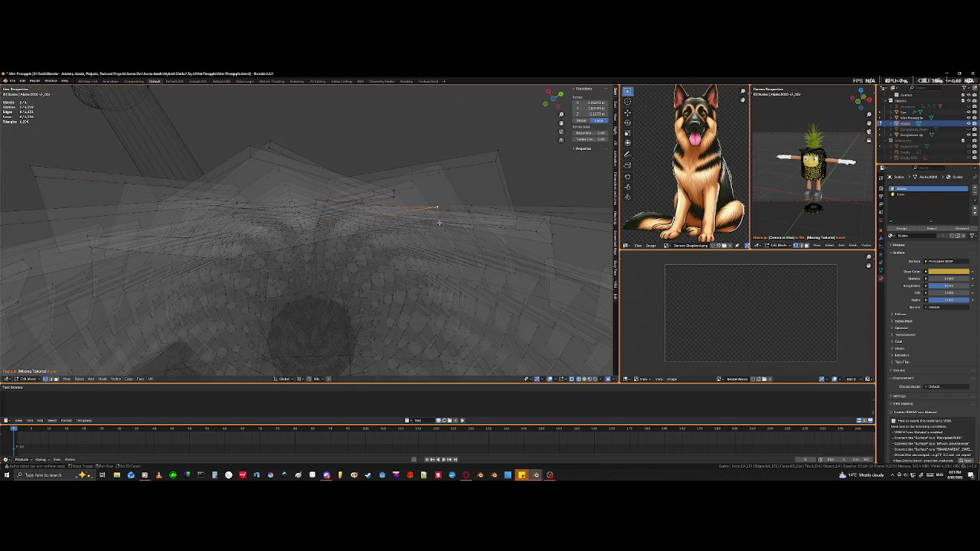
pyautogui.hotkey('shift', 'z')
pyautogui.press('g')
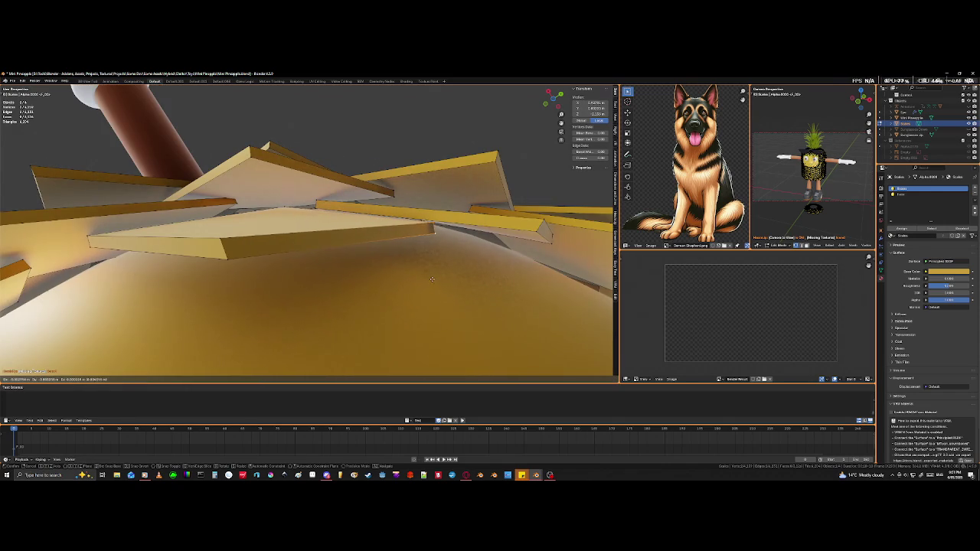
pyautogui.click(427, 277)
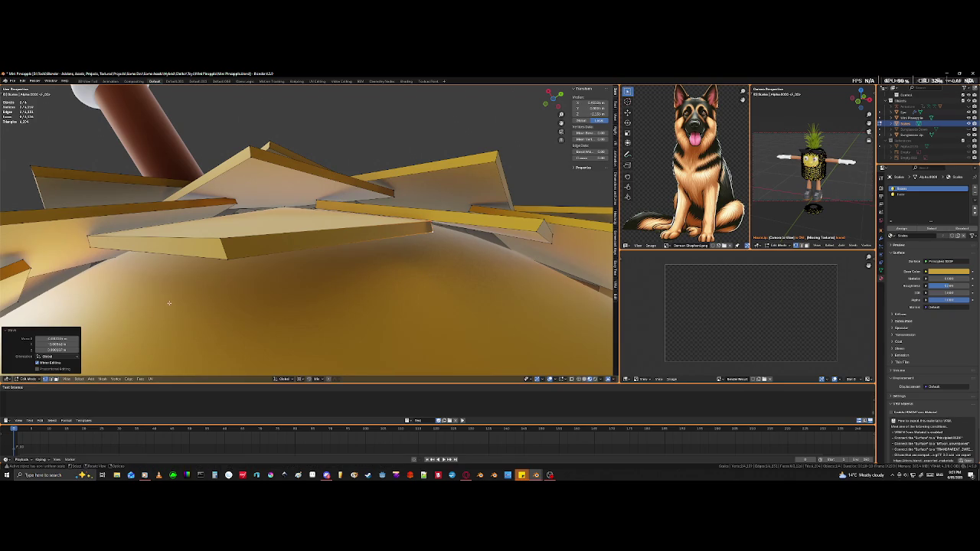
pyautogui.scroll(-4, 163, 320)
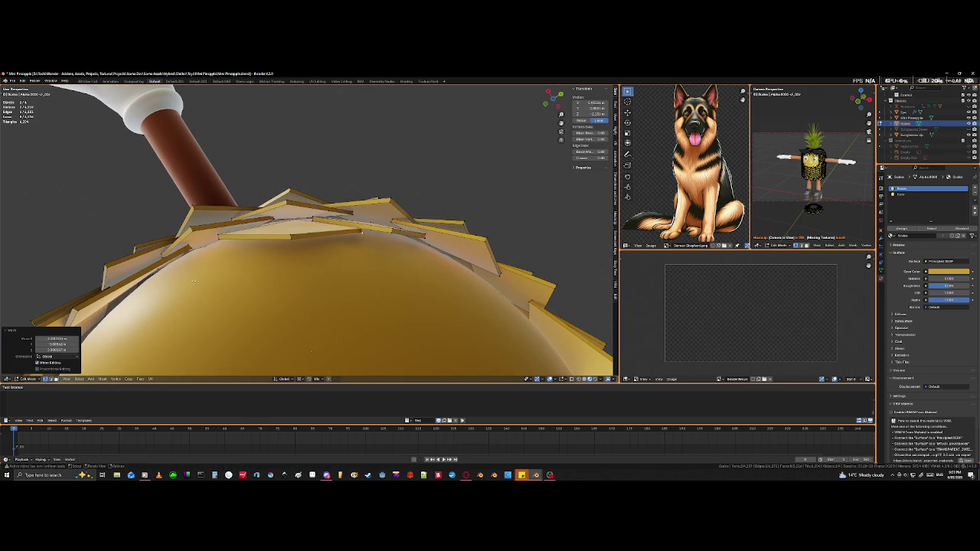
pyautogui.moveTo(186, 276)
pyautogui.mouseDown(button='middle')
pyautogui.moveTo(172, 279)
pyautogui.moveTo(180, 277)
pyautogui.mouseUp(button='middle')
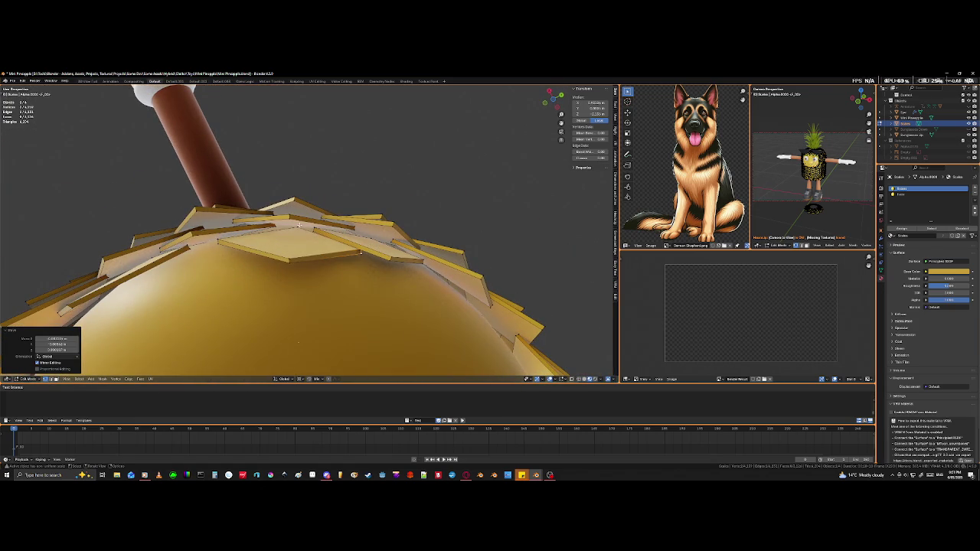
# Step: Move another shoulder tile, then orbit out to see the whole body and legs
pyautogui.click(289, 254)
pyautogui.hotkey('alt', 'z')
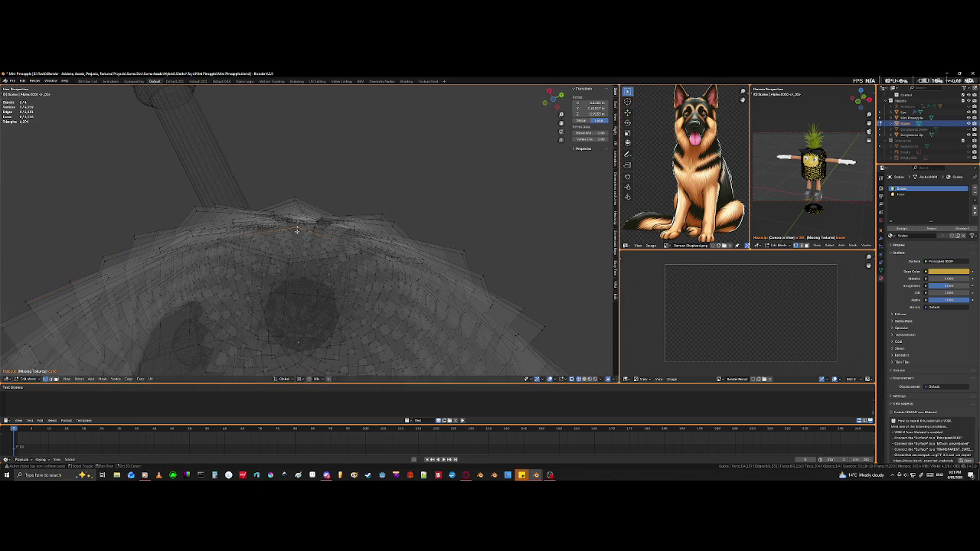
pyautogui.hotkey('alt', 'z')
pyautogui.press('g')
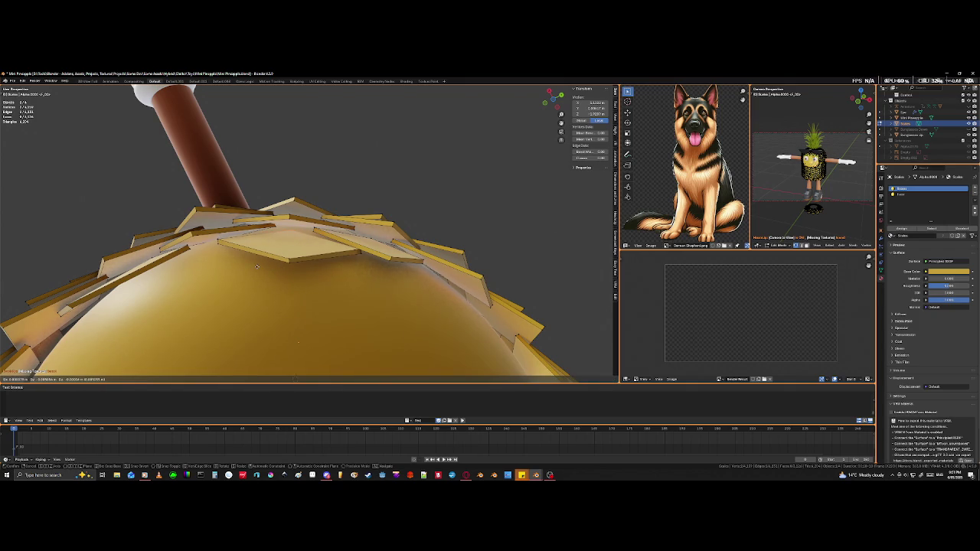
pyautogui.click(256, 266)
pyautogui.moveTo(256, 266); pyautogui.dragTo(321, 279, button='middle')
pyautogui.moveTo(265, 258)
pyautogui.mouseDown(button='middle')
pyautogui.moveTo(329, 272)
pyautogui.moveTo(337, 302)
pyautogui.moveTo(363, 232)
pyautogui.mouseUp(button='middle')
# Step: Pull the first drooping bottom spike tip up toward the pineapple body
pyautogui.scroll(-5, 272, 260)
pyautogui.scroll(-3, 276, 260)
pyautogui.scroll(2, 329, 272)
pyautogui.scroll(4, 376, 285)
pyautogui.scroll(2, 332, 302)
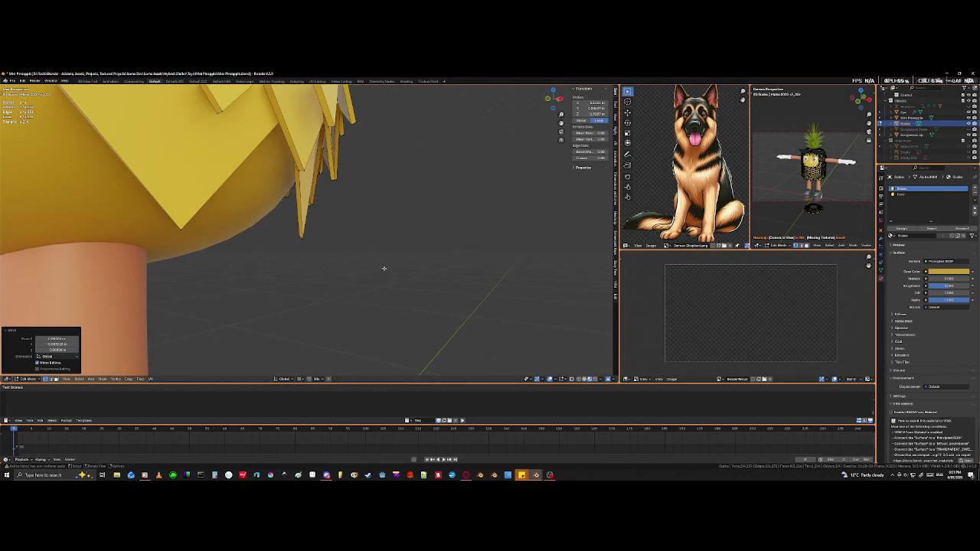
pyautogui.moveTo(387, 280)
pyautogui.mouseDown(button='middle')
pyautogui.moveTo(396, 265)
pyautogui.moveTo(390, 281)
pyautogui.mouseUp(button='middle')
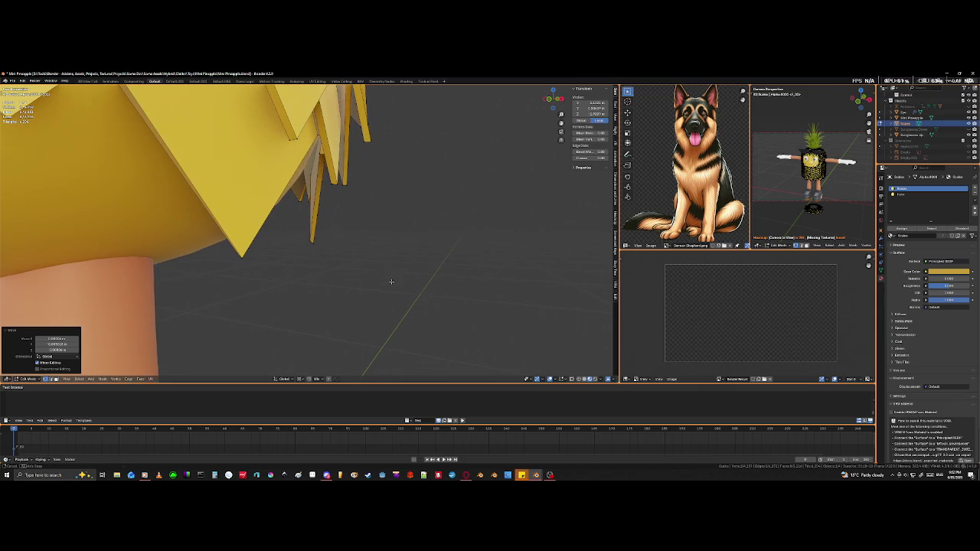
pyautogui.click(313, 243)
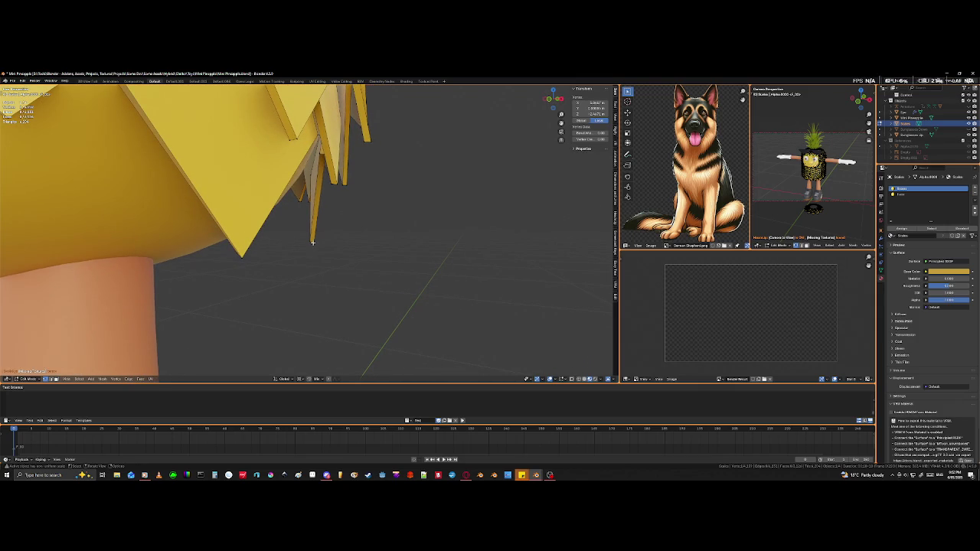
pyautogui.press('g')
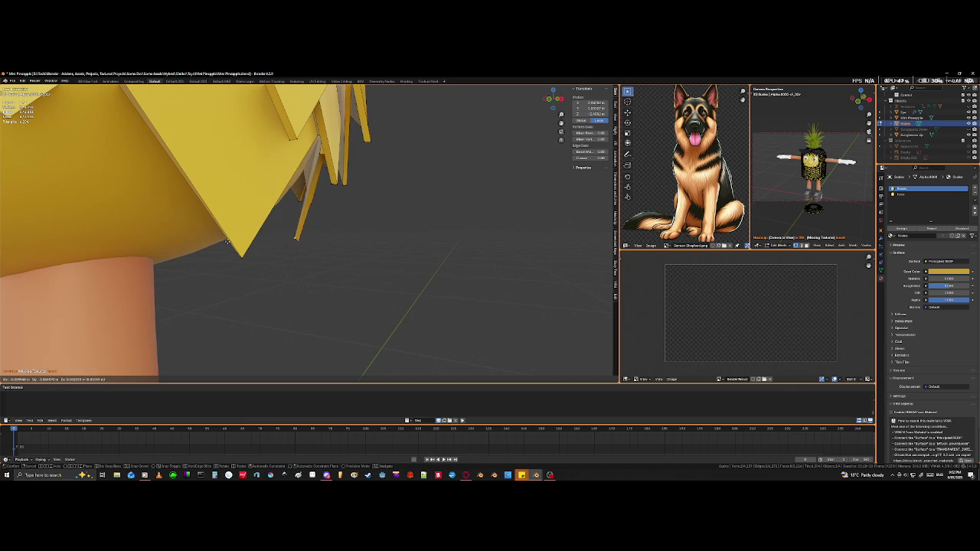
pyautogui.click(215, 246)
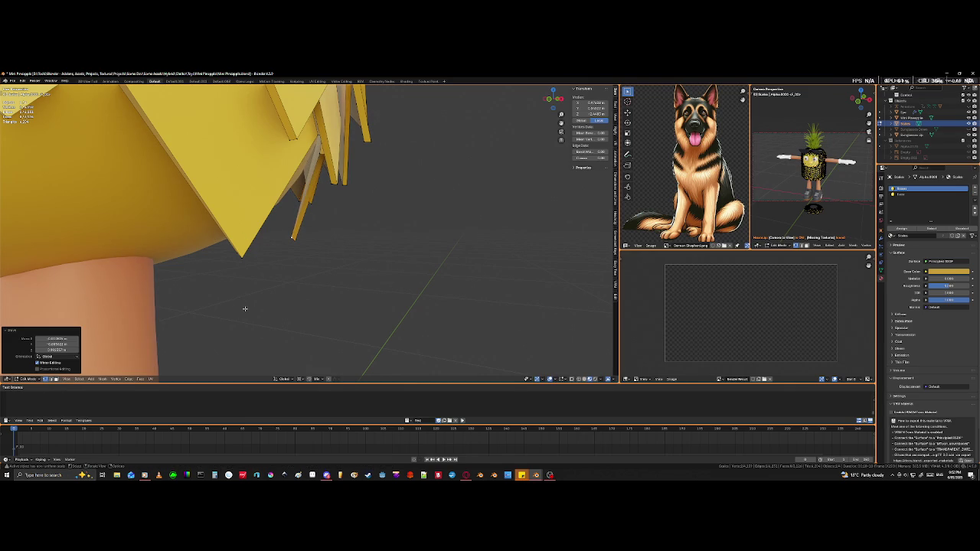
# Step: With the legs lined up sideways, move another bottom spike vertex closer to the body
pyautogui.scroll(-3, 311, 274)
pyautogui.scroll(-2, 321, 246)
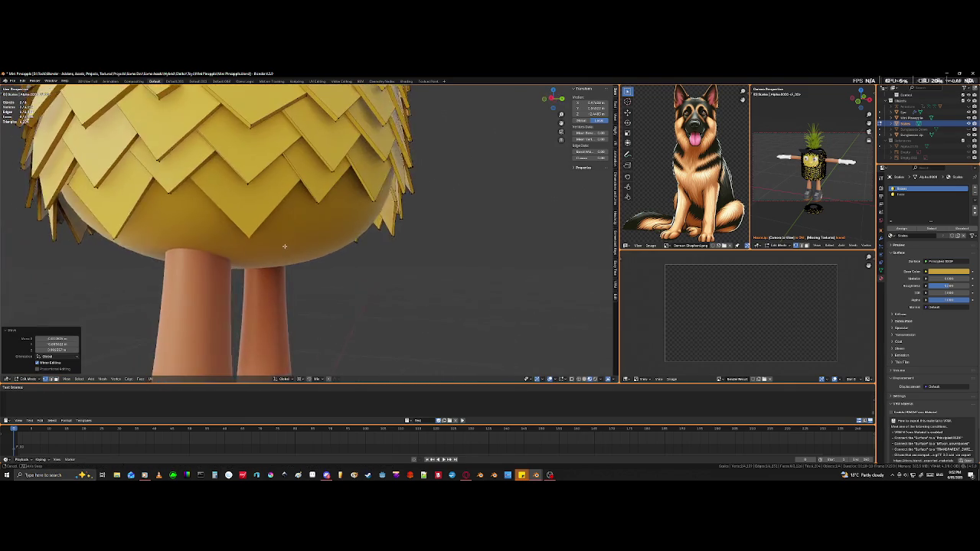
pyautogui.scroll(4, 223, 254)
pyautogui.scroll(-3, 223, 254)
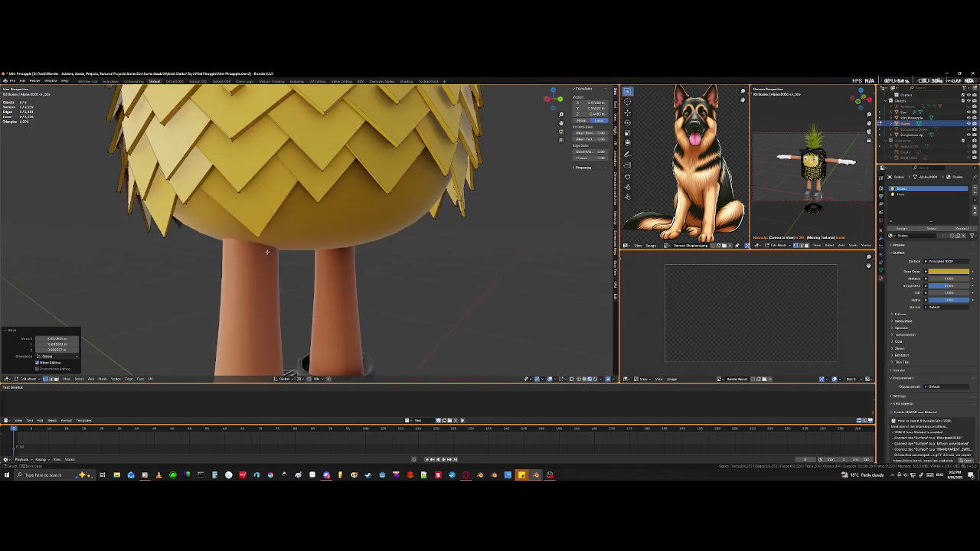
pyautogui.scroll(4, 215, 245)
pyautogui.moveTo(212, 242)
pyautogui.mouseDown(button='middle')
pyautogui.moveTo(283, 231)
pyautogui.moveTo(230, 235)
pyautogui.moveTo(222, 270)
pyautogui.mouseUp(button='middle')
pyautogui.press('g')
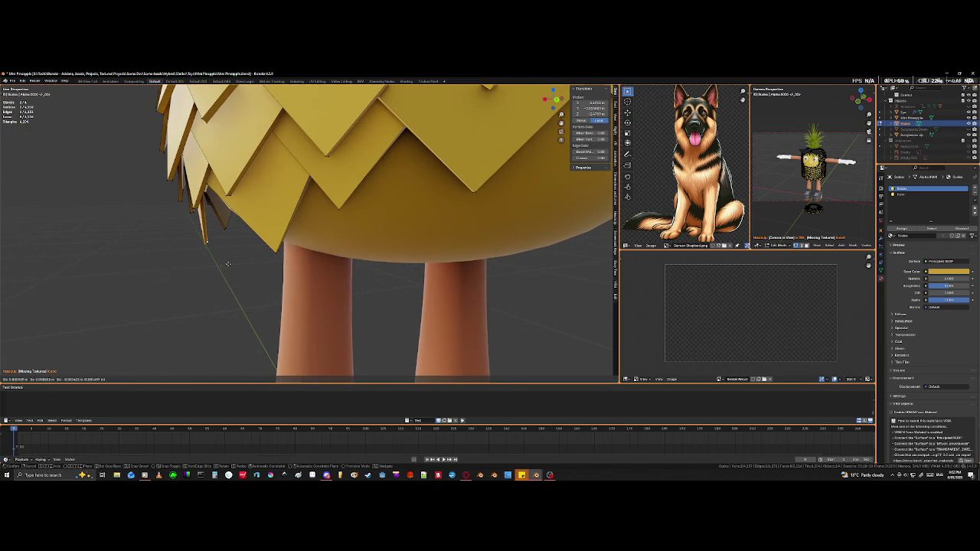
pyautogui.click(321, 230)
# Step: Tuck a drooping spike tip and its neighbouring vertex beside the leg in toward the body
pyautogui.moveTo(321, 232)
pyautogui.mouseDown(button='middle')
pyautogui.moveTo(204, 265)
pyautogui.moveTo(164, 258)
pyautogui.moveTo(360, 225)
pyautogui.mouseUp(button='middle')
pyautogui.scroll(-3, 384, 245)
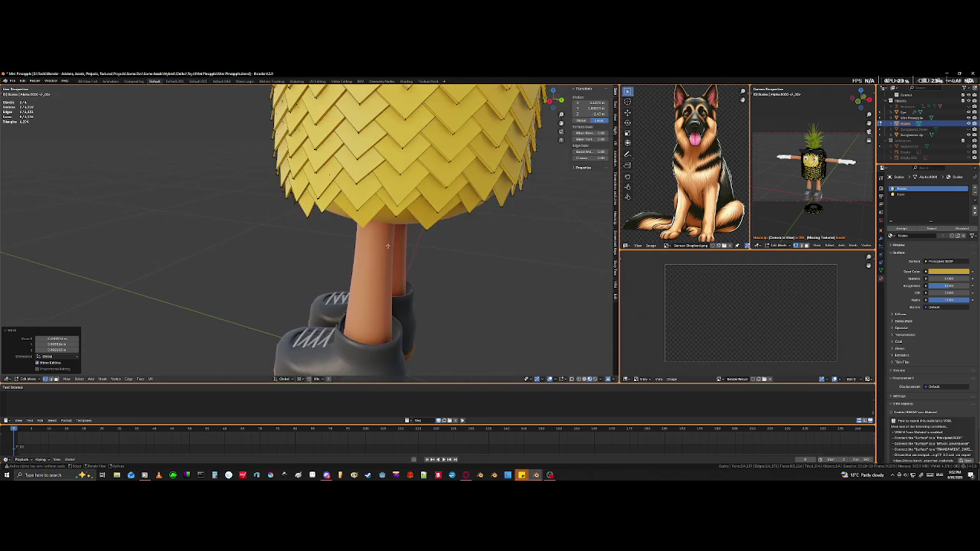
pyautogui.click(322, 227)
pyautogui.scroll(3, 312, 221)
pyautogui.click(319, 215)
pyautogui.scroll(3, 304, 217)
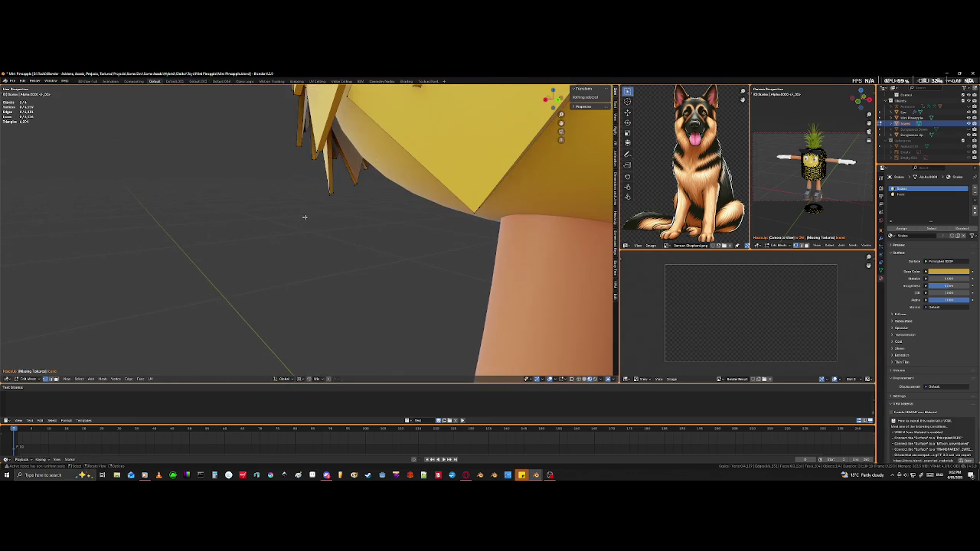
pyautogui.click(337, 193)
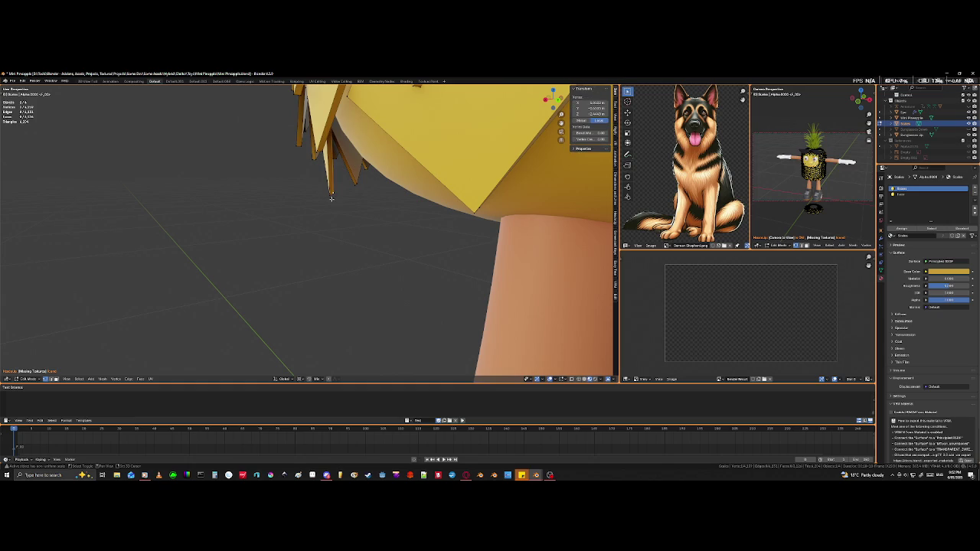
pyautogui.keyDown('shift'); pyautogui.click(330, 185); pyautogui.keyUp('shift')
pyautogui.press('g')
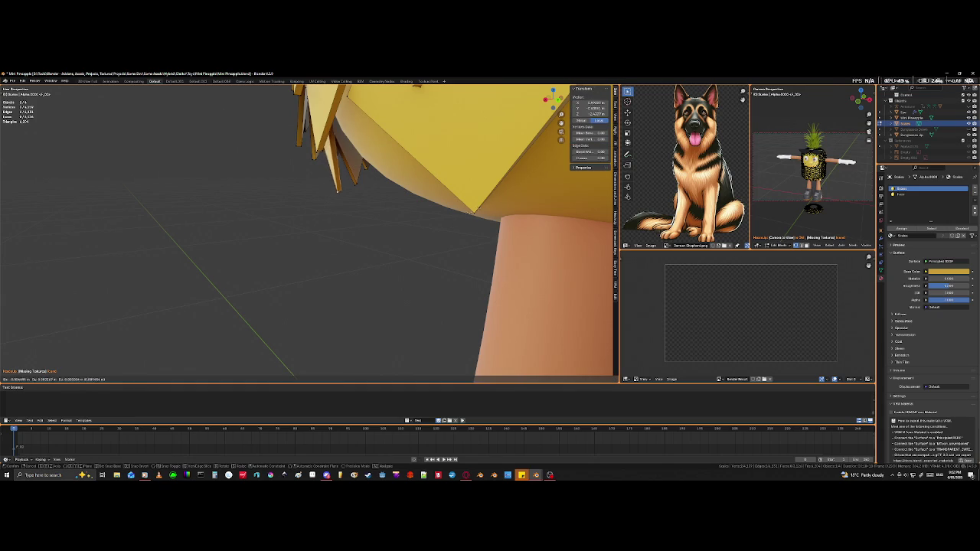
pyautogui.click(14, 198)
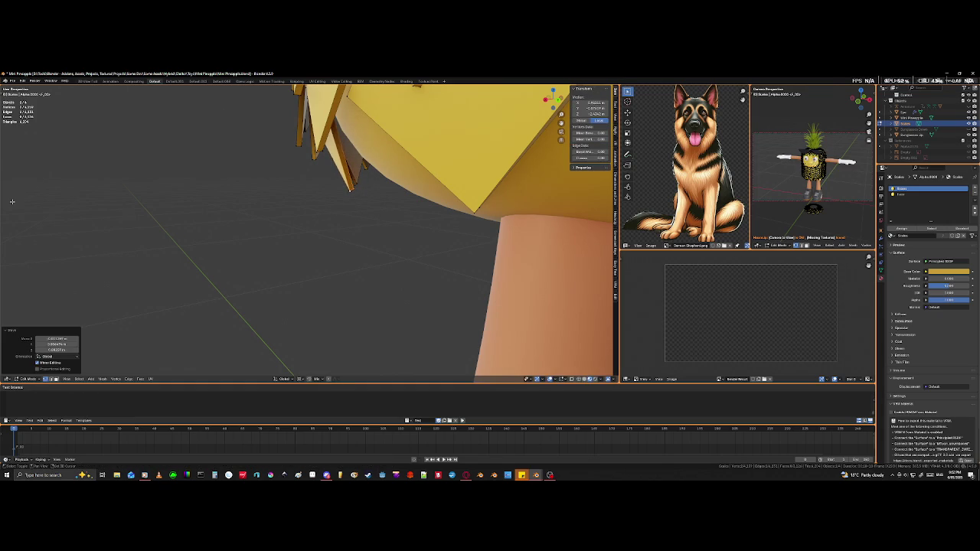
pyautogui.scroll(-2, 154, 214)
pyautogui.scroll(-2, 215, 224)
pyautogui.moveTo(215, 224)
pyautogui.mouseDown(button='middle')
pyautogui.moveTo(240, 223)
pyautogui.moveTo(218, 151)
pyautogui.moveTo(214, 199)
pyautogui.mouseUp(button='middle')
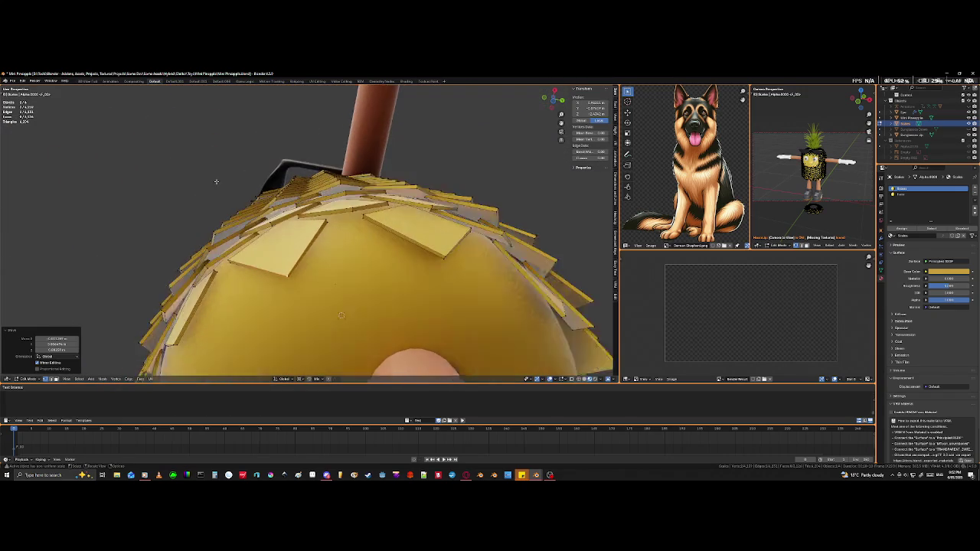
# Step: Nudge the selected shoulder tile beside the arm, then check the body down to the shoes
pyautogui.press('g')
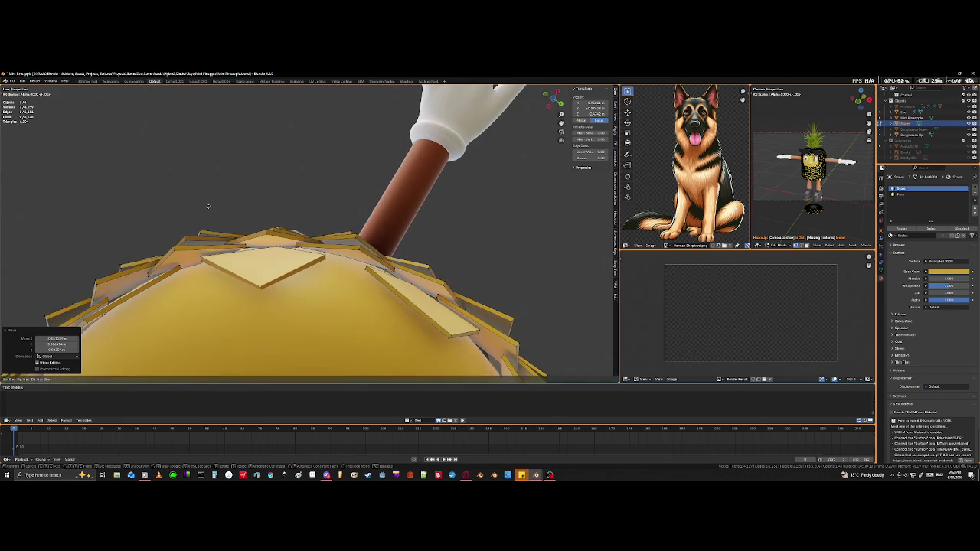
pyautogui.click(226, 173)
pyautogui.moveTo(223, 187); pyautogui.dragTo(253, 191, button='middle')
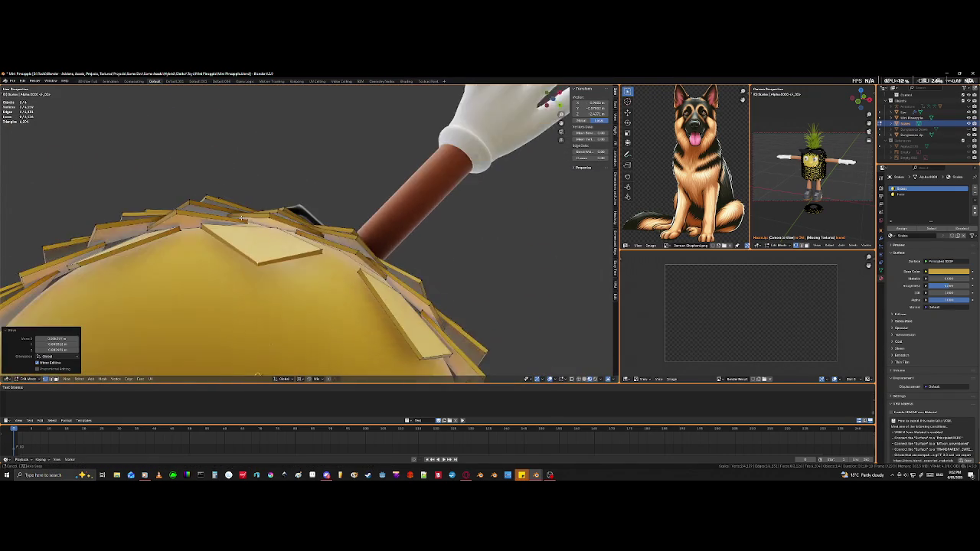
pyautogui.moveTo(268, 264)
pyautogui.mouseDown(button='middle')
pyautogui.moveTo(290, 267)
pyautogui.moveTo(307, 299)
pyautogui.moveTo(188, 273)
pyautogui.moveTo(403, 320)
pyautogui.moveTo(221, 298)
pyautogui.moveTo(205, 335)
pyautogui.moveTo(225, 317)
pyautogui.moveTo(285, 370)
pyautogui.moveTo(190, 376)
pyautogui.moveTo(205, 313)
pyautogui.moveTo(284, 324)
pyautogui.moveTo(221, 306)
pyautogui.moveTo(238, 305)
pyautogui.mouseUp(button='middle')
pyautogui.moveTo(206, 301)
pyautogui.mouseDown(button='middle')
pyautogui.moveTo(179, 304)
pyautogui.moveTo(164, 274)
pyautogui.mouseUp(button='middle')
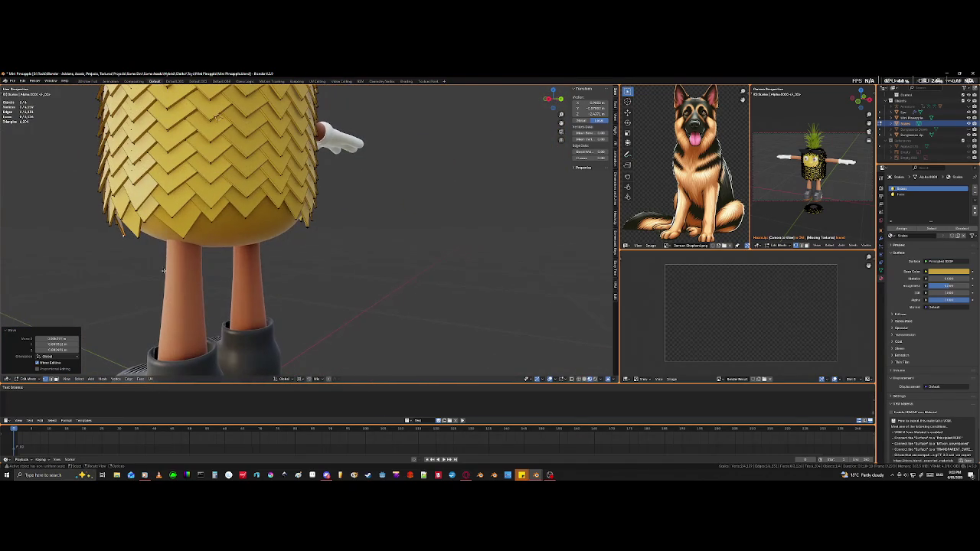
# Step: Select a front scale's tip vertex plus its hidden back vertex via X-ray, and move them lower
pyautogui.click(184, 239)
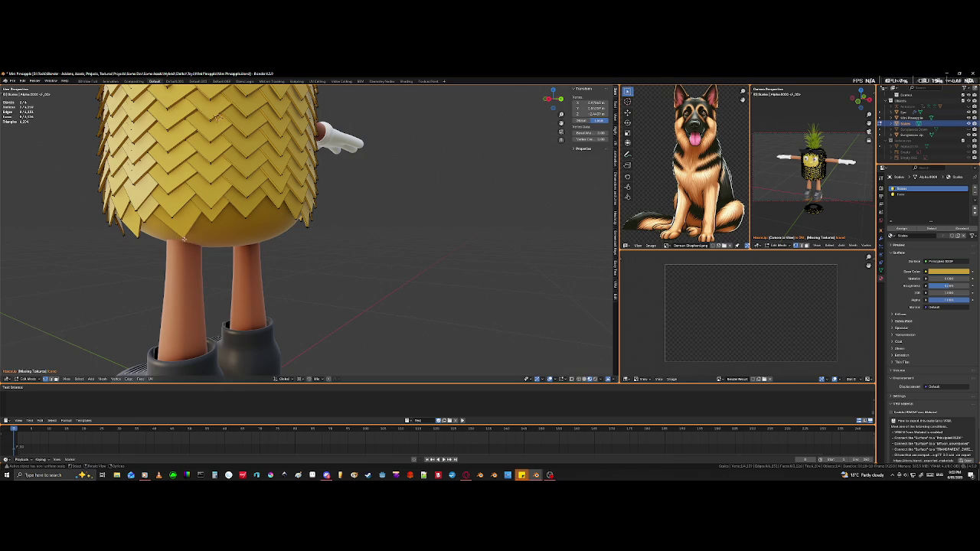
pyautogui.scroll(2, 183, 236)
pyautogui.scroll(1, 203, 243)
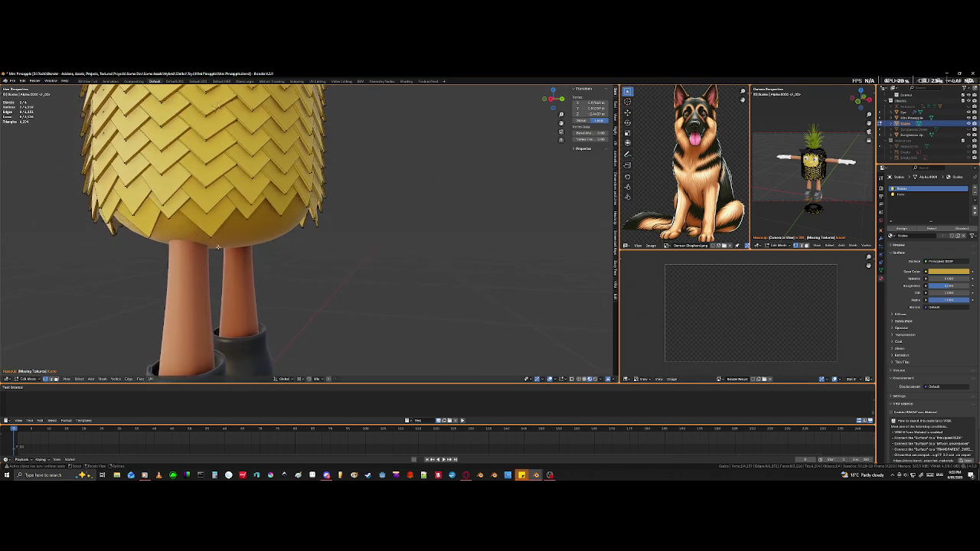
pyautogui.scroll(2, 230, 255)
pyautogui.scroll(2, 259, 267)
pyautogui.moveTo(259, 267); pyautogui.dragTo(222, 241, button='middle')
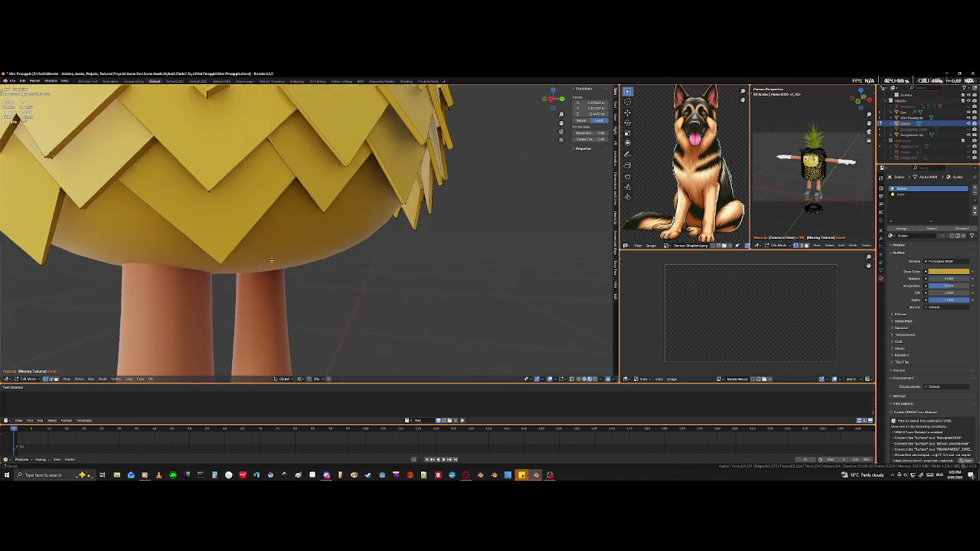
pyautogui.click(203, 186)
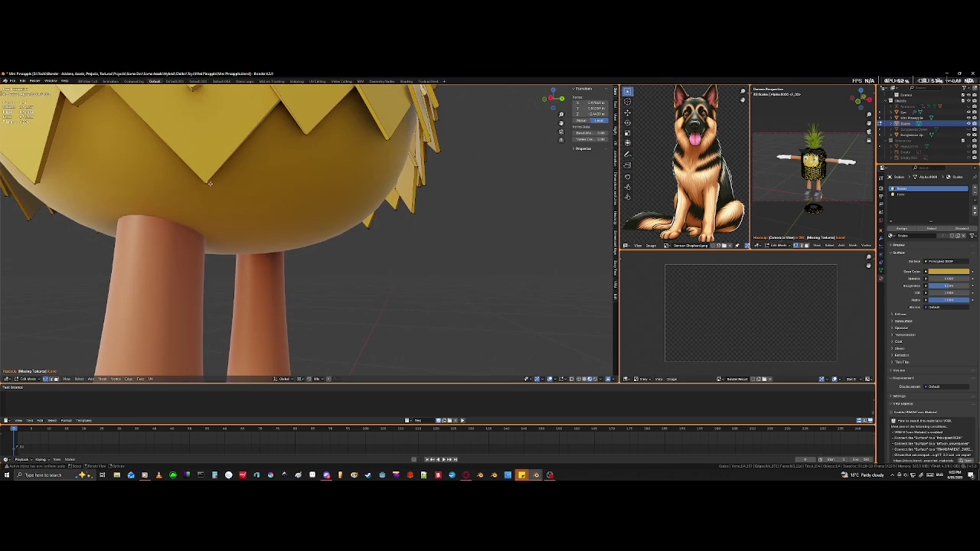
pyautogui.click(205, 185)
pyautogui.hotkey('alt', 'z')
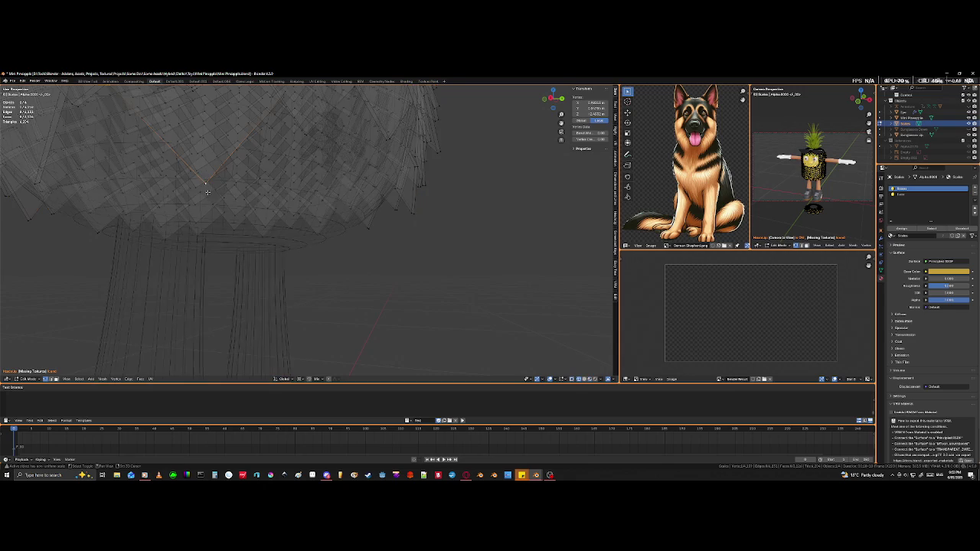
pyautogui.keyDown('shift'); pyautogui.click(204, 180); pyautogui.keyUp('shift')
pyautogui.hotkey('alt', 'z')
pyautogui.moveTo(226, 225)
pyautogui.mouseDown(button='middle')
pyautogui.moveTo(247, 254)
pyautogui.moveTo(134, 245)
pyautogui.mouseUp(button='middle')
pyautogui.press('g')
pyautogui.click(240, 254)
# Step: Select the whole linked tile and make a vertical knife cut through it
pyautogui.press('l')
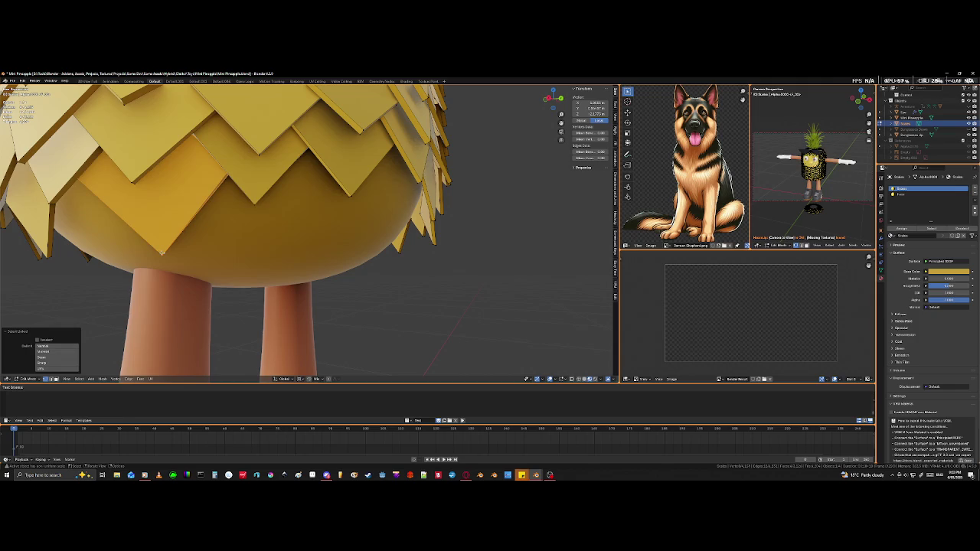
pyautogui.press('k')
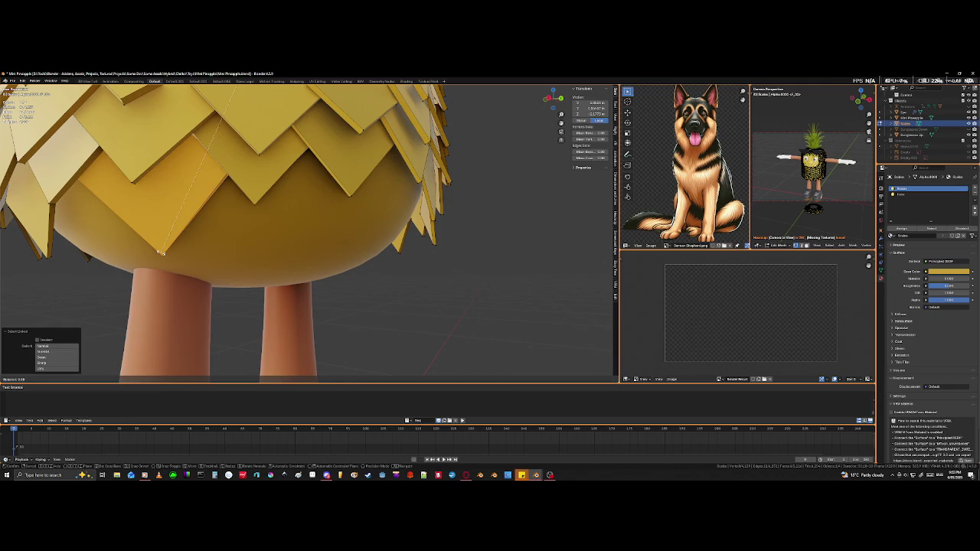
pyautogui.press('Escape')
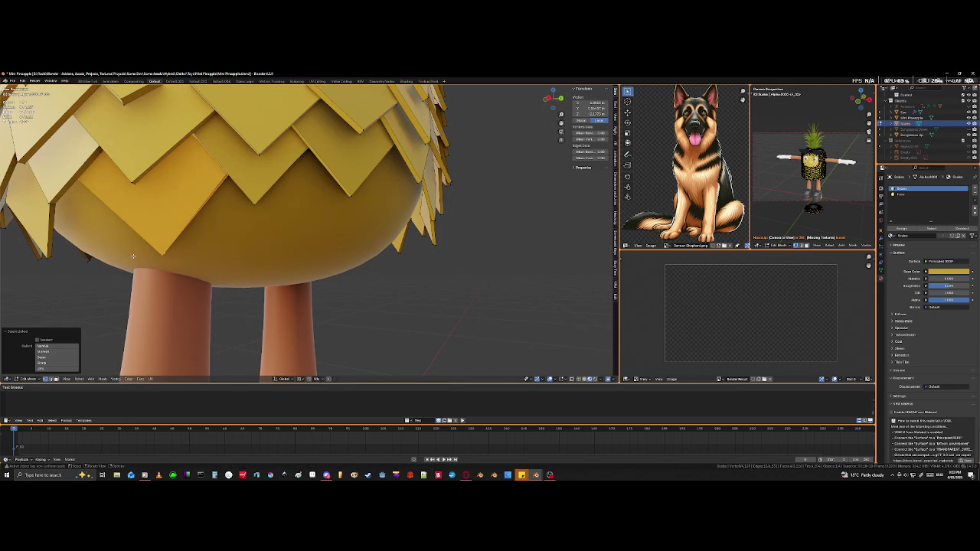
pyautogui.press('k')
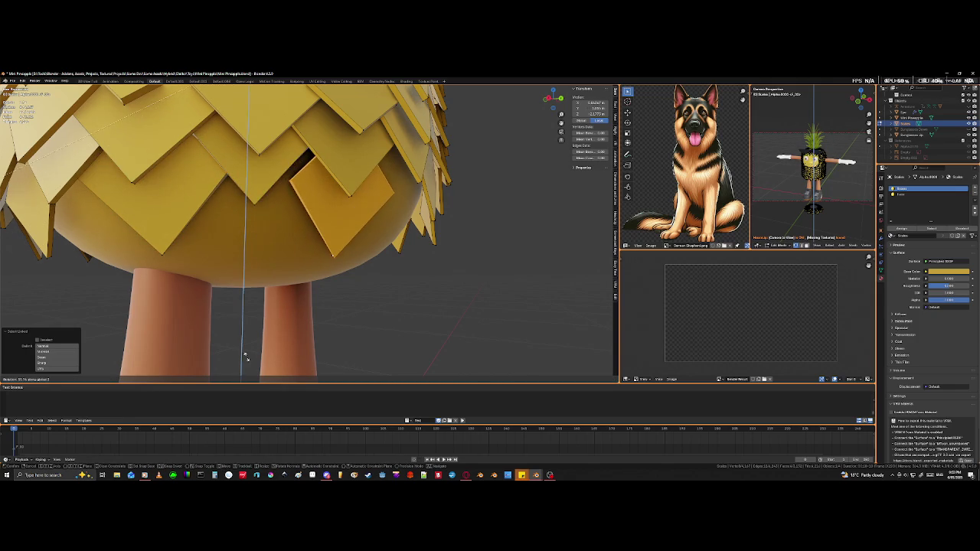
pyautogui.press('Return')
# Step: Rotate the selected tile around the Z axis to cover the bare underside
pyautogui.moveTo(486, 306)
pyautogui.mouseDown(button='middle')
pyautogui.moveTo(448, 306)
pyautogui.moveTo(470, 307)
pyautogui.moveTo(485, 281)
pyautogui.moveTo(336, 310)
pyautogui.mouseUp(button='middle')
pyautogui.press('r')
pyautogui.press('z')
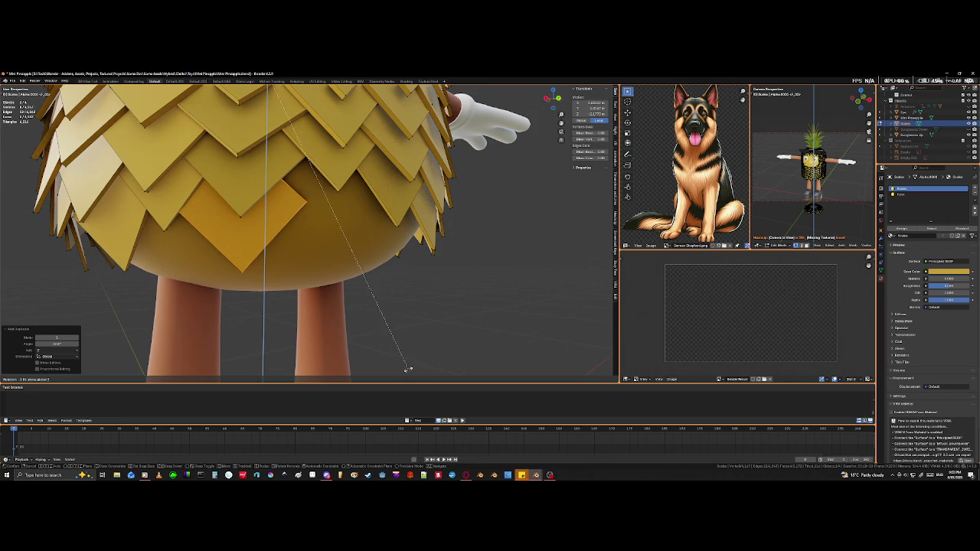
pyautogui.click(408, 369)
pyautogui.moveTo(269, 350)
pyautogui.mouseDown(button='middle')
pyautogui.moveTo(307, 263)
pyautogui.moveTo(303, 229)
pyautogui.mouseUp(button='middle')
pyautogui.scroll(3, 302, 229)
pyautogui.hotkey('shift', 'z')
# Step: Brush-select an underside tile's edge and points and move them against the body
pyautogui.click(303, 210)
pyautogui.press('c')
pyautogui.press('Escape')
pyautogui.hotkey('shift', 'z')
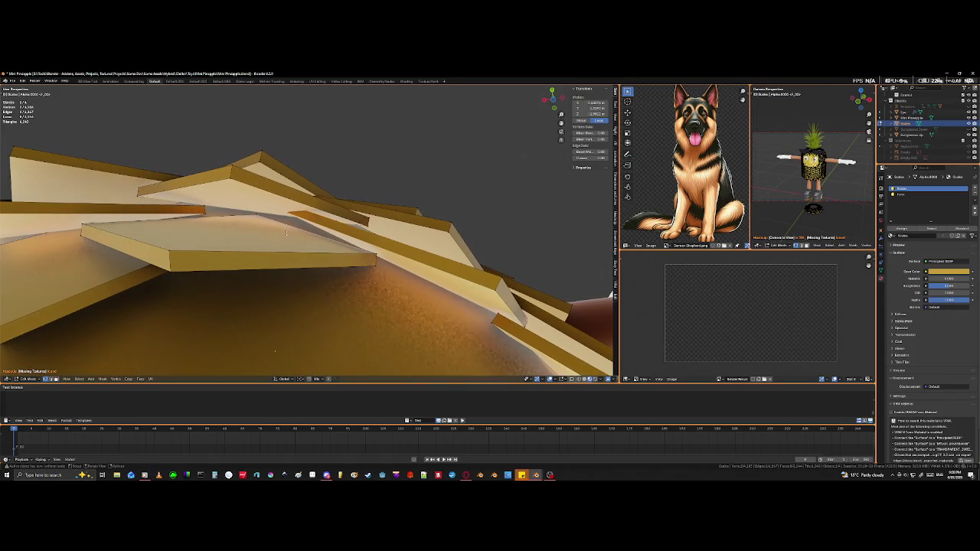
pyautogui.press('g')
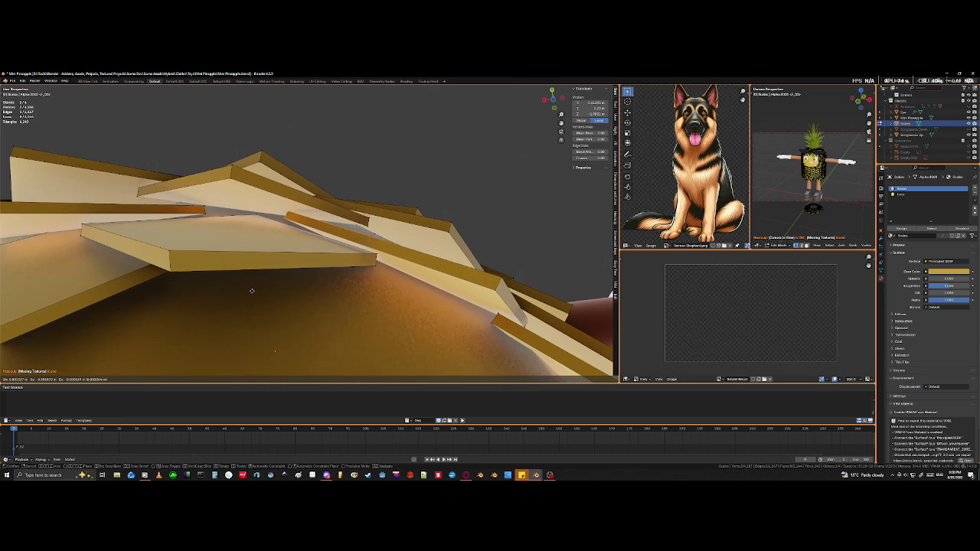
pyautogui.click(251, 291)
# Step: Add another tile edge to the selection and shift the edges closer to the surface
pyautogui.moveTo(296, 256); pyautogui.dragTo(314, 242, button='middle')
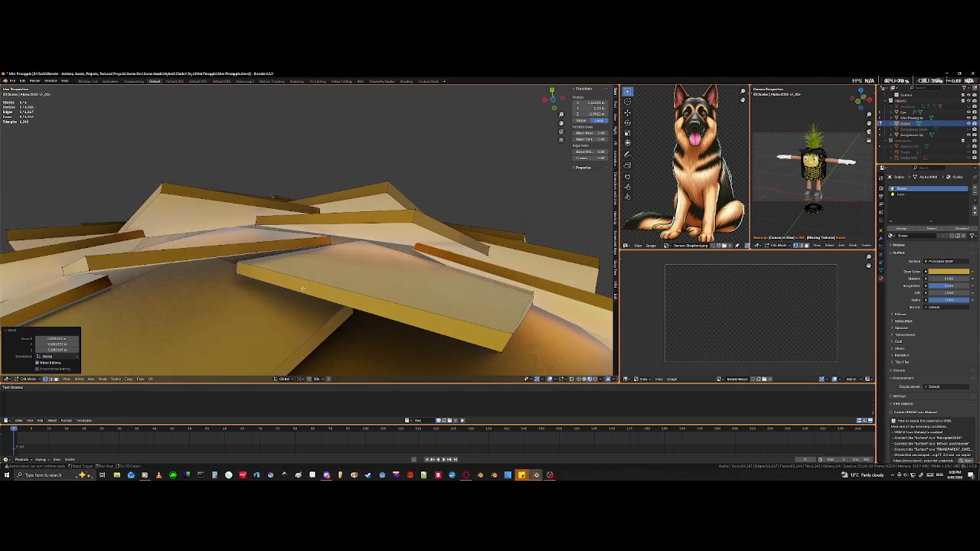
pyautogui.moveTo(286, 289); pyautogui.dragTo(305, 230, button='middle')
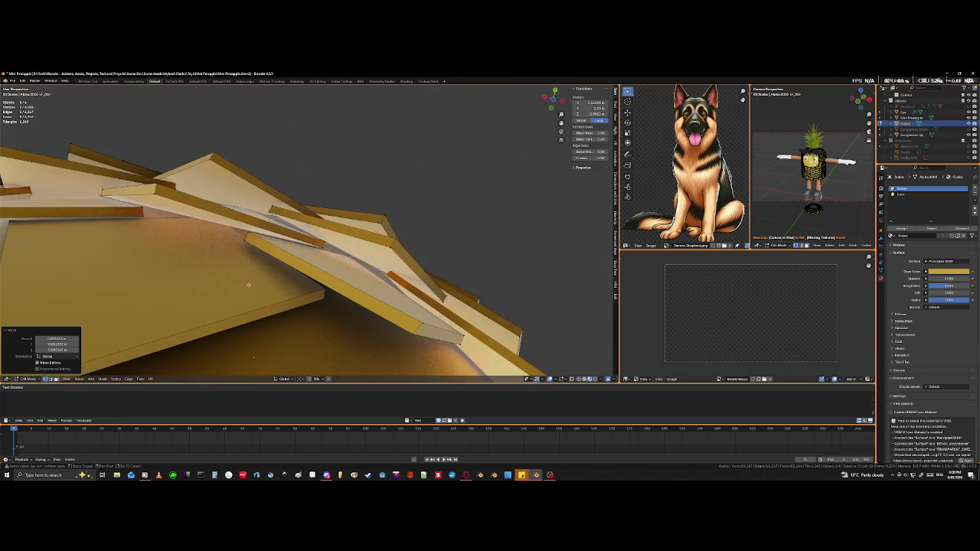
pyautogui.keyDown('shift'); pyautogui.click(314, 258); pyautogui.keyUp('shift')
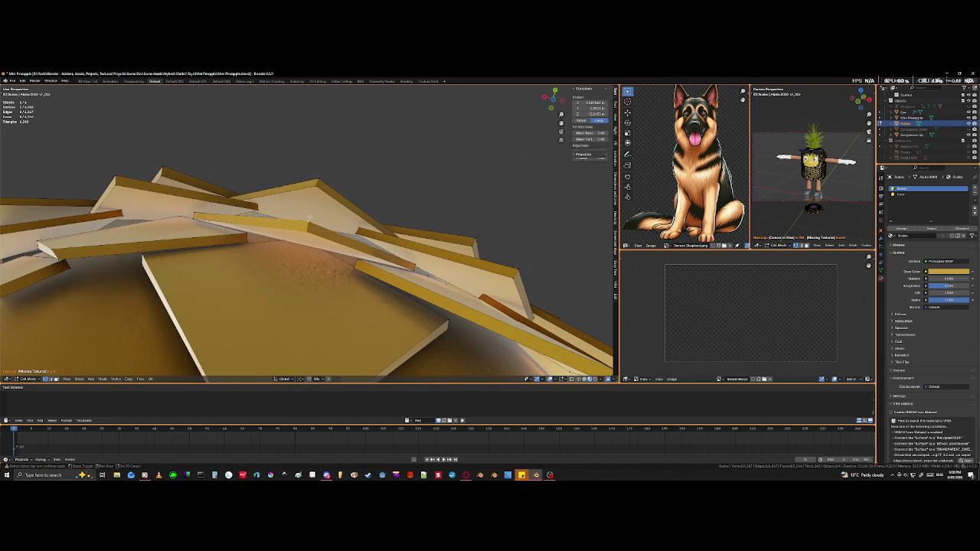
pyautogui.press('g')
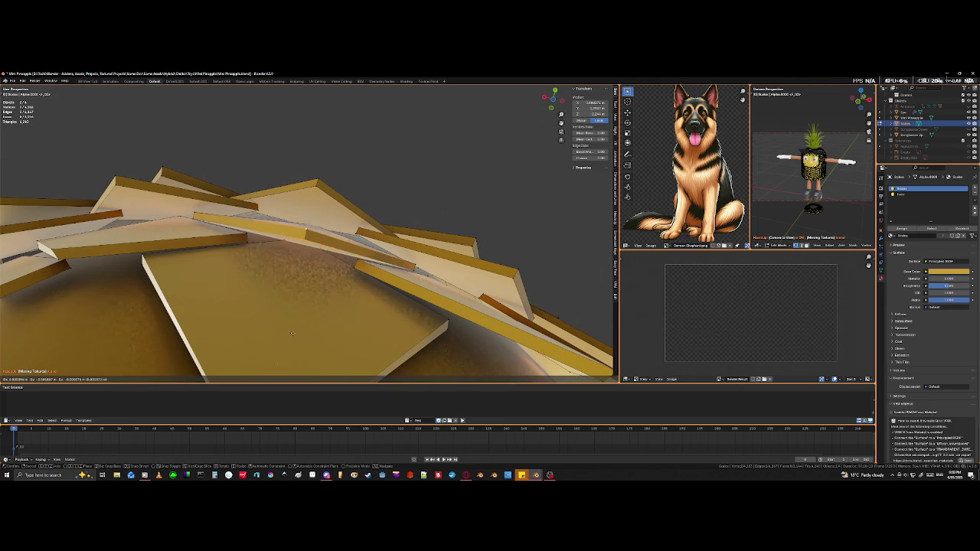
pyautogui.click(280, 378)
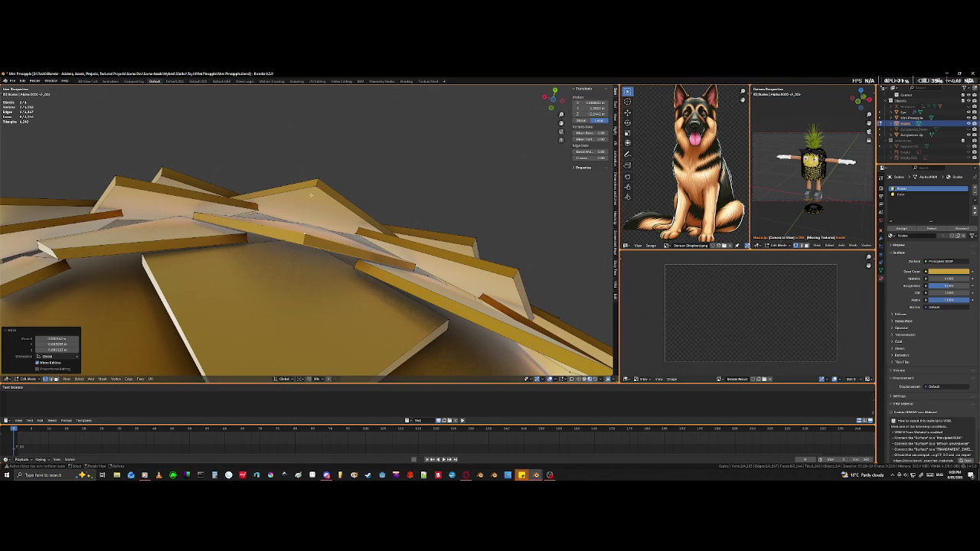
# Step: Select front and hidden tile points in wireframe view and move that edge inward
pyautogui.click(259, 209)
pyautogui.hotkey('shift', 'z')
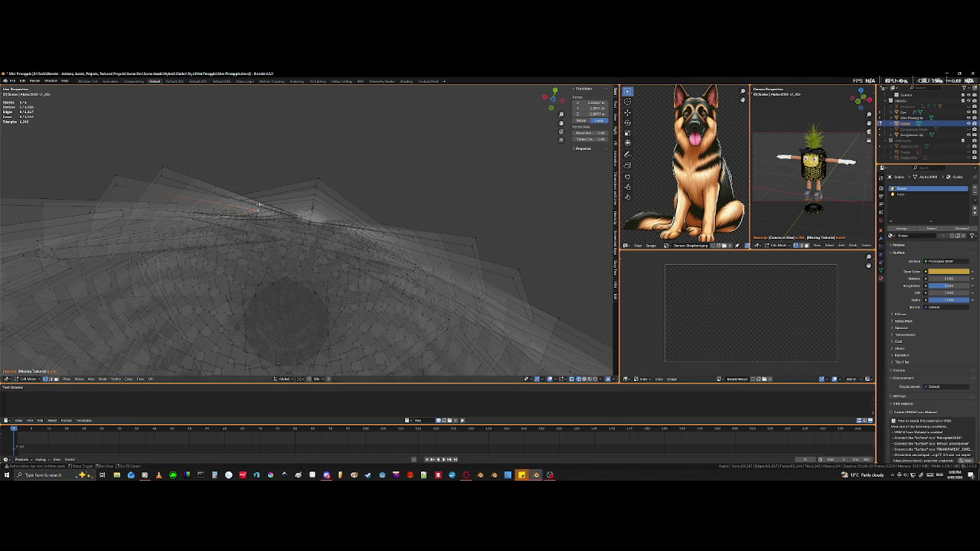
pyautogui.click(272, 241)
pyautogui.hotkey('shift', 'z')
pyautogui.press('g')
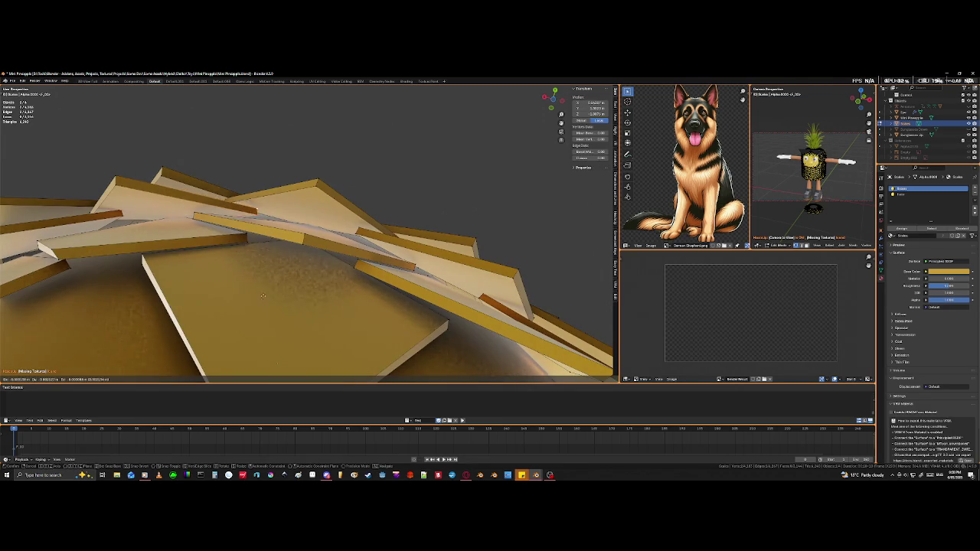
pyautogui.click(263, 304)
# Step: Move a tile corner, then the whole tile, to overlap the neighbouring shingles more tightly
pyautogui.moveTo(263, 304); pyautogui.dragTo(274, 226, button='middle')
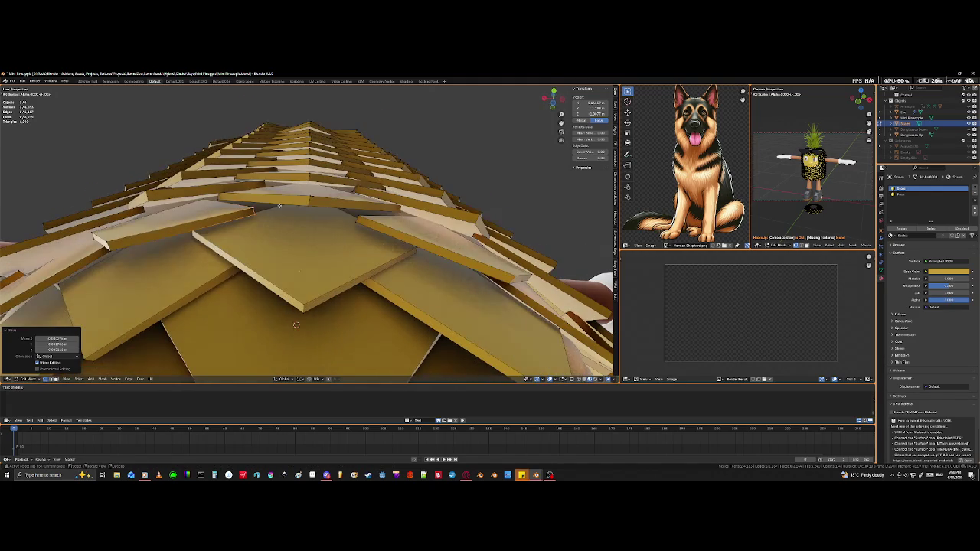
pyautogui.click(307, 197)
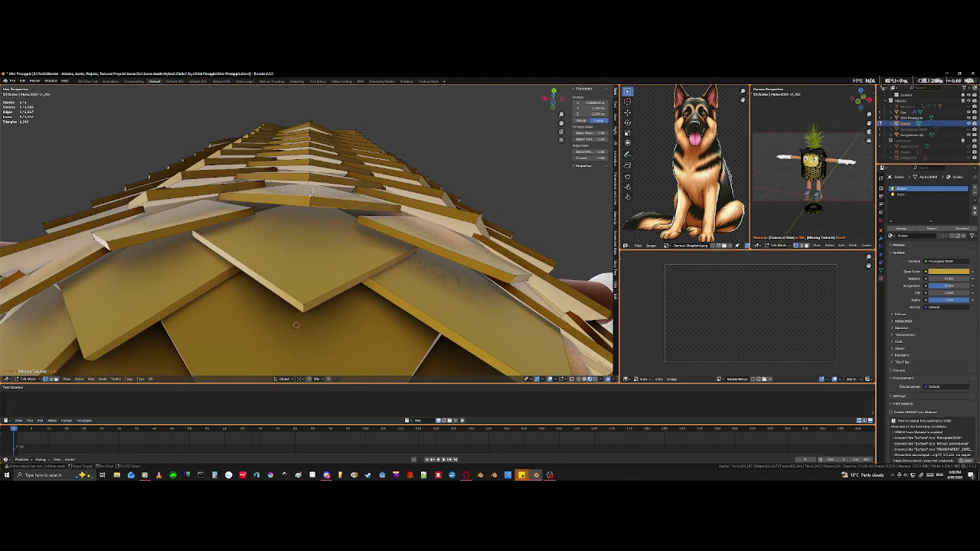
pyautogui.press('g')
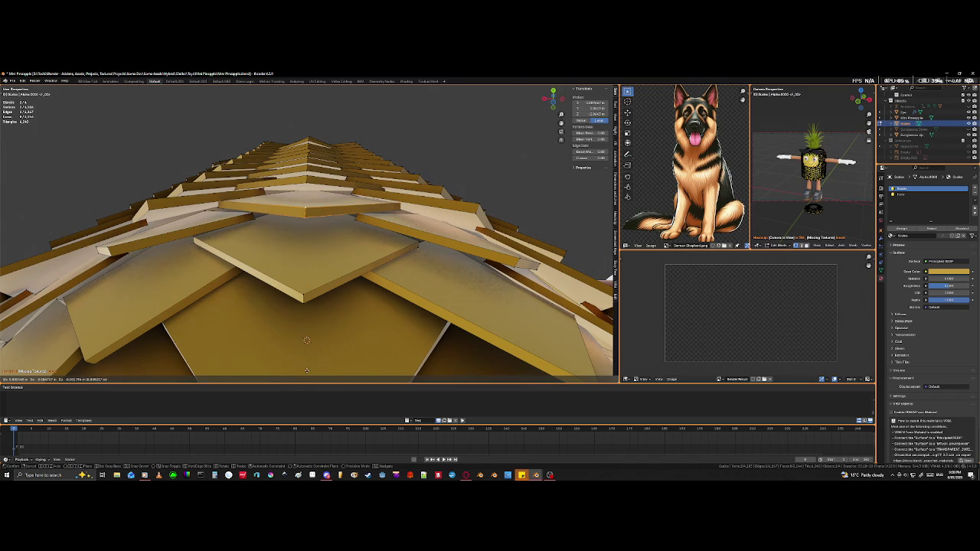
pyautogui.click(306, 370)
pyautogui.moveTo(266, 302); pyautogui.dragTo(321, 291, button='middle')
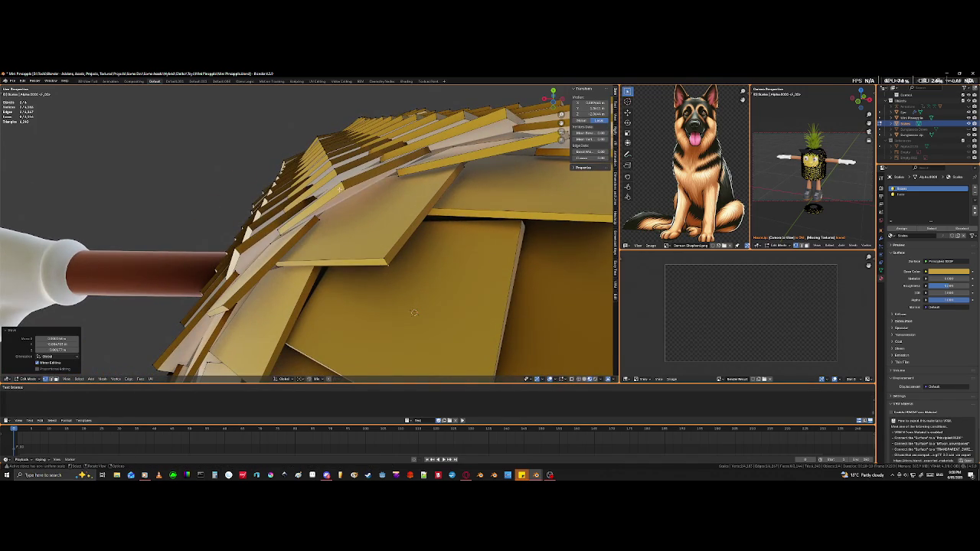
pyautogui.press('g')
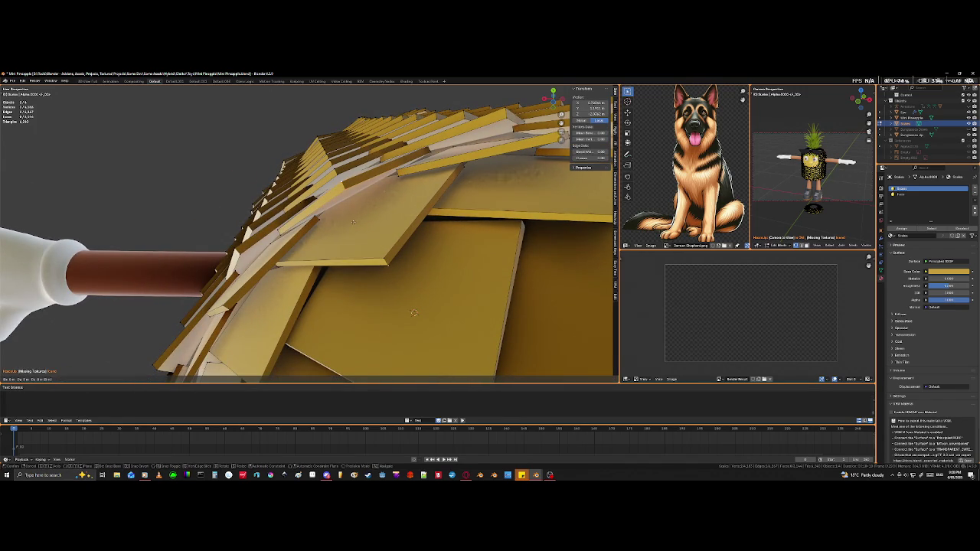
pyautogui.click(396, 304)
# Step: Select the scales at the arm's base and shift them closer against the body
pyautogui.moveTo(396, 305)
pyautogui.mouseDown(button='middle')
pyautogui.moveTo(272, 268)
pyautogui.moveTo(364, 230)
pyautogui.mouseUp(button='middle')
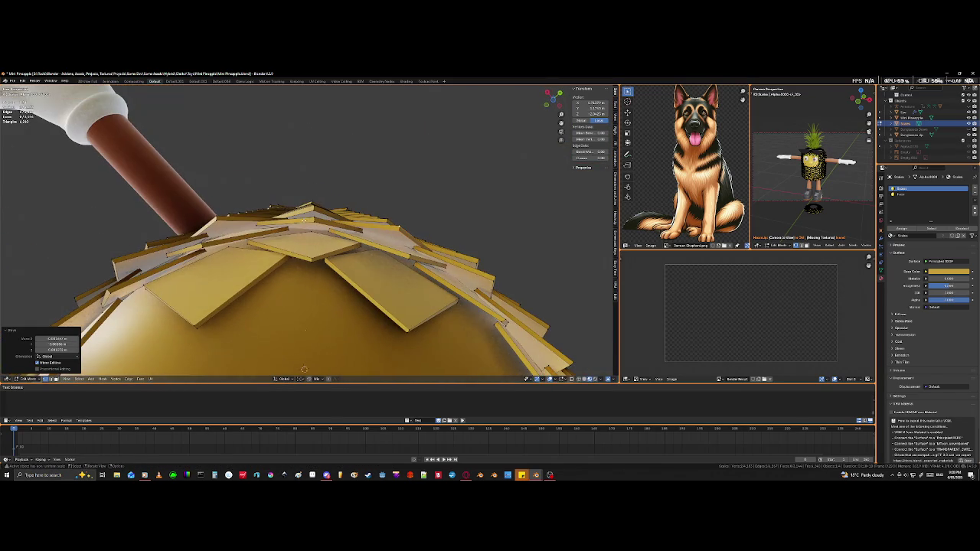
pyautogui.keyDown('shift'); pyautogui.click(316, 219); pyautogui.keyUp('shift')
pyautogui.keyDown('shift'); pyautogui.click(315, 220); pyautogui.keyUp('shift')
pyautogui.press('g')
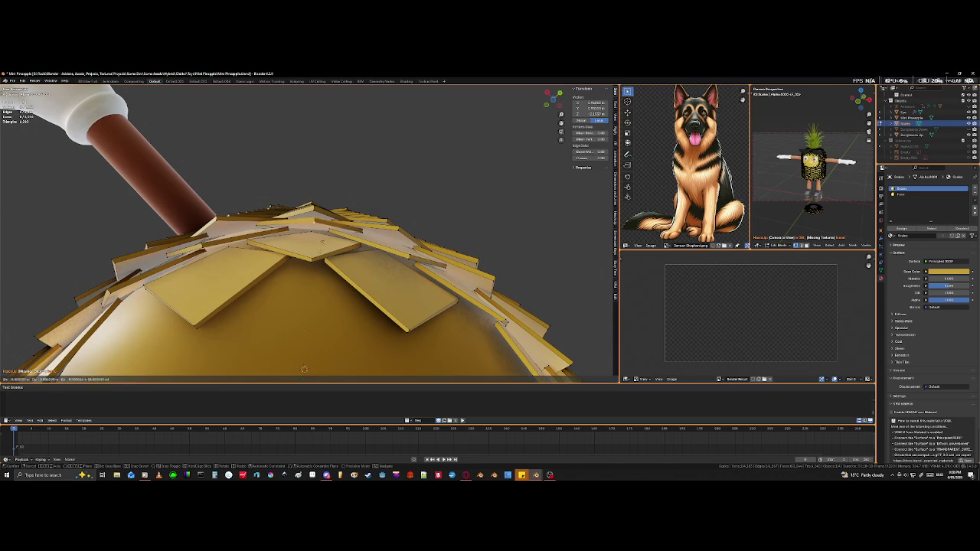
pyautogui.click(310, 282)
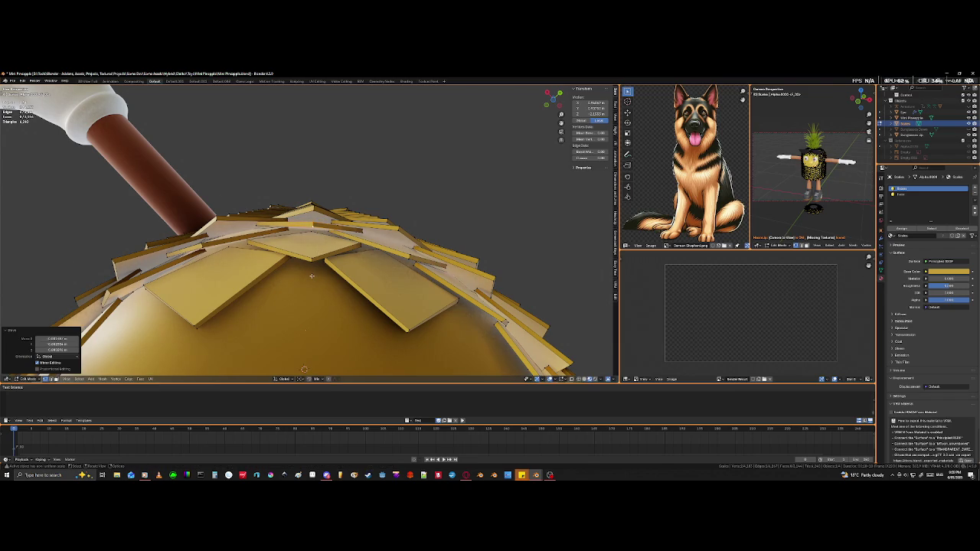
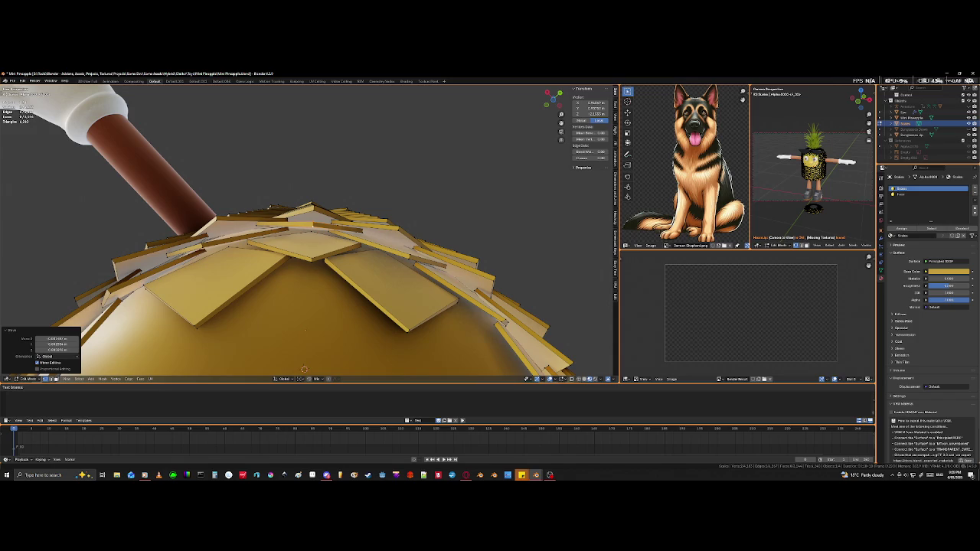
# Step: Move the first scale-tile edge on the upper body so it overlaps more snugly
pyautogui.moveTo(322, 322)
pyautogui.mouseDown(button='middle')
pyautogui.moveTo(369, 283)
pyautogui.moveTo(256, 226)
pyautogui.moveTo(357, 274)
pyautogui.moveTo(331, 253)
pyautogui.mouseUp(button='middle')
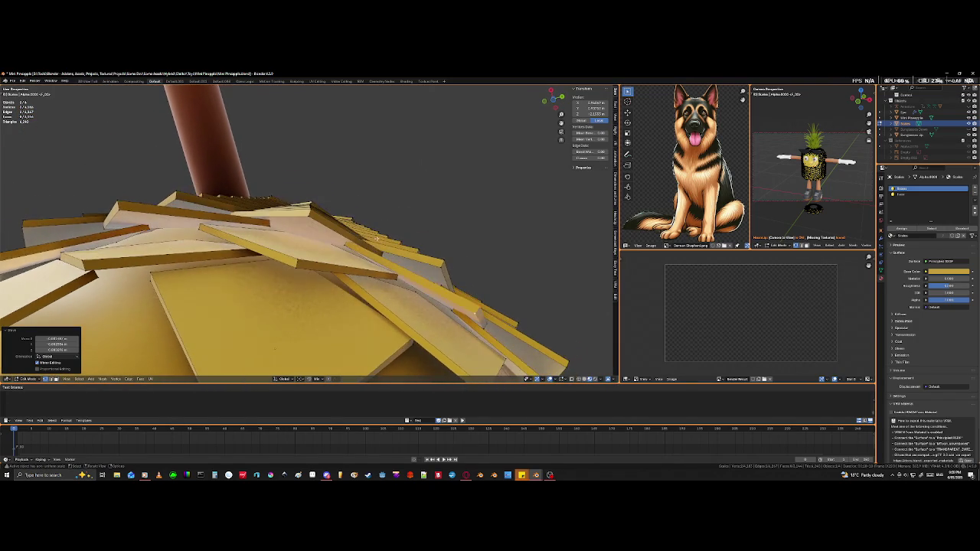
pyautogui.click(356, 250)
pyautogui.hotkey('shift', 'z')
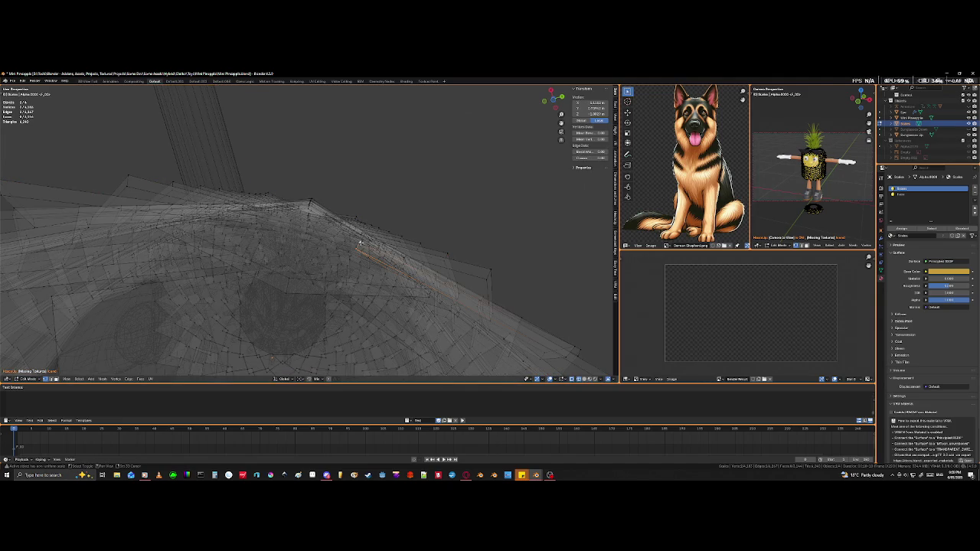
pyautogui.hotkey('shift', 'z')
pyautogui.press('g')
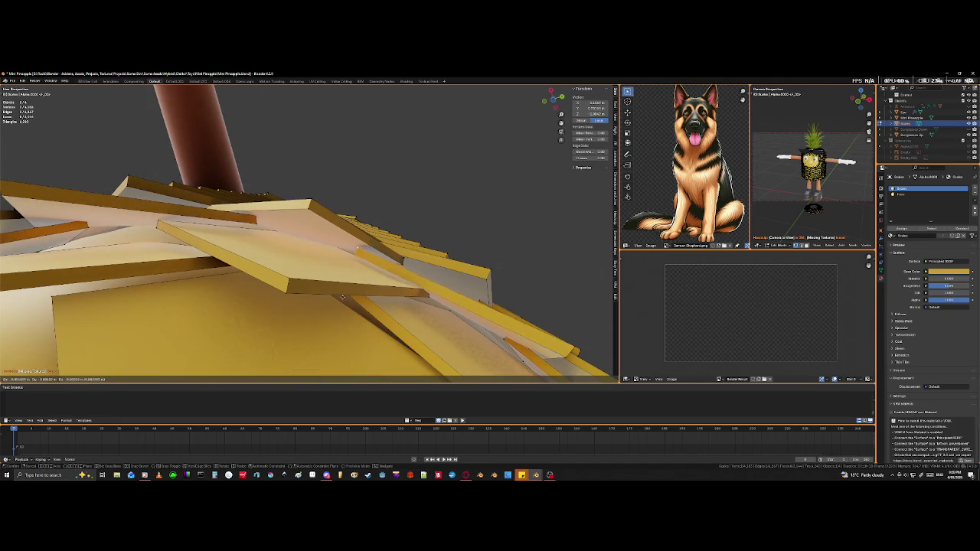
pyautogui.click(340, 305)
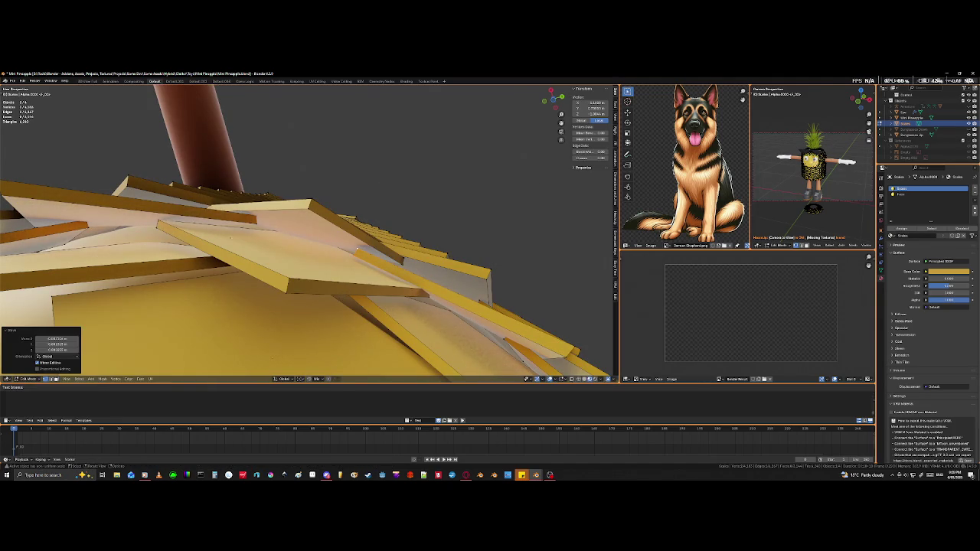
# Step: Reposition the edge of the tile underneath, selected through see-through display
pyautogui.click(258, 220)
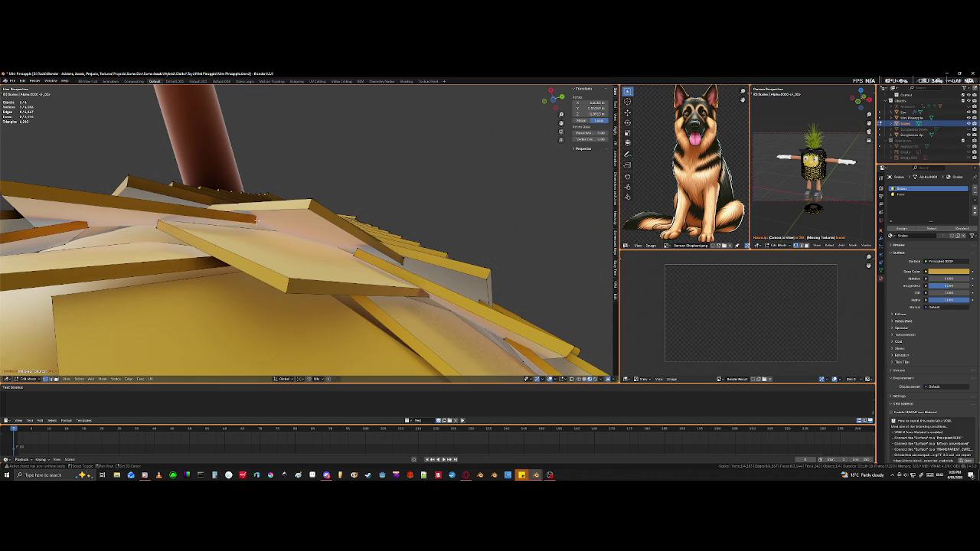
pyautogui.hotkey('shift', 'z')
pyautogui.click(253, 215)
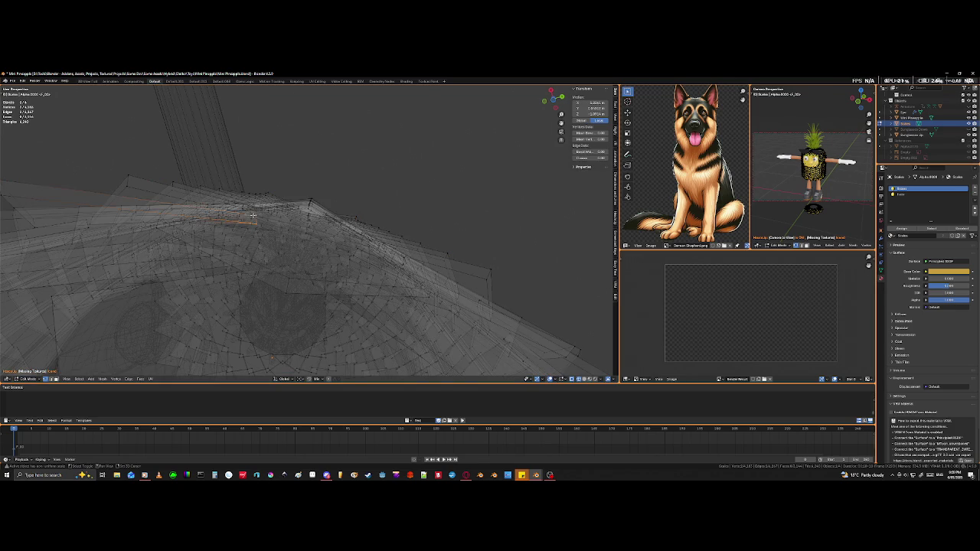
pyautogui.hotkey('shift', 'z')
pyautogui.press('g')
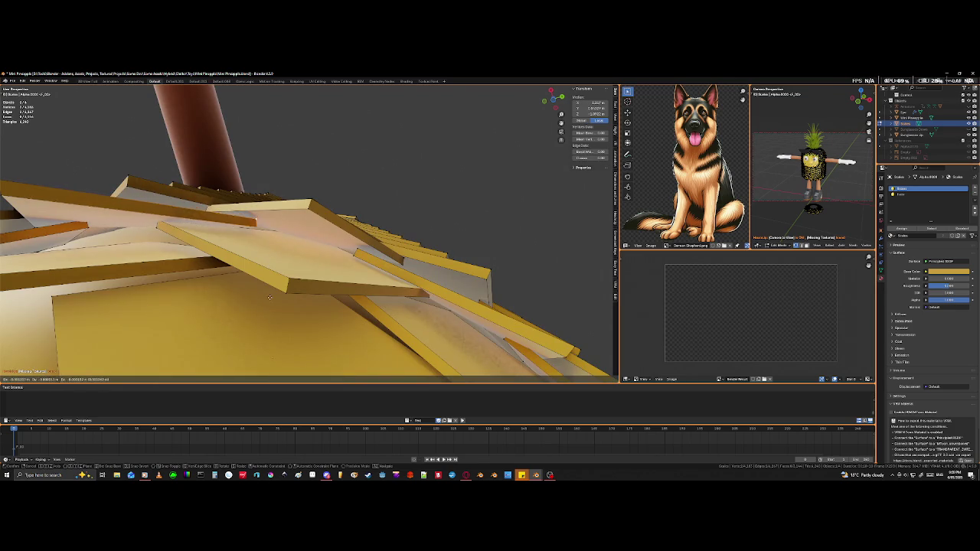
pyautogui.click(264, 305)
pyautogui.moveTo(264, 306); pyautogui.dragTo(257, 272, button='middle')
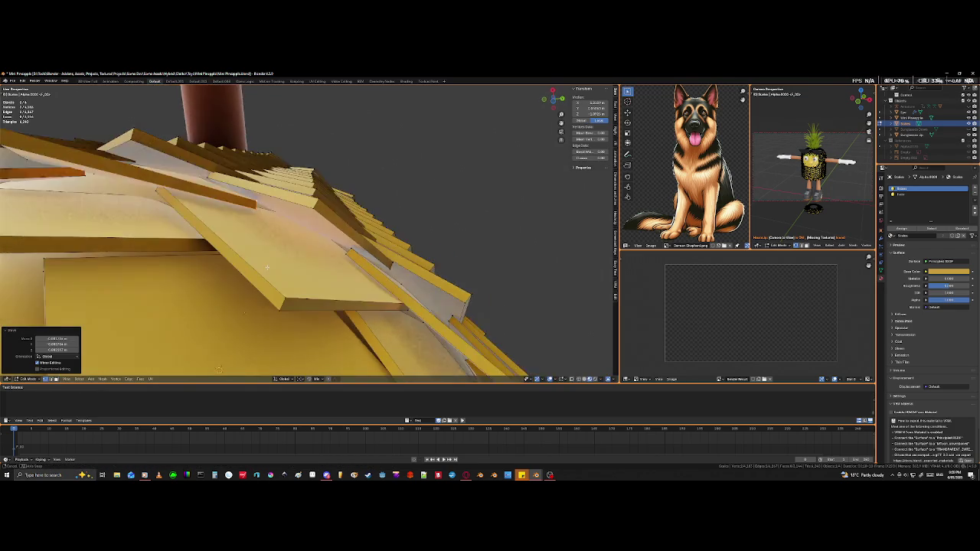
# Step: Shift two more tile edges, including one hidden beneath the tiles, into overlapping positions
pyautogui.click(206, 183)
pyautogui.hotkey('shift', 'z')
pyautogui.hotkey('shift', 'z')
pyautogui.press('g')
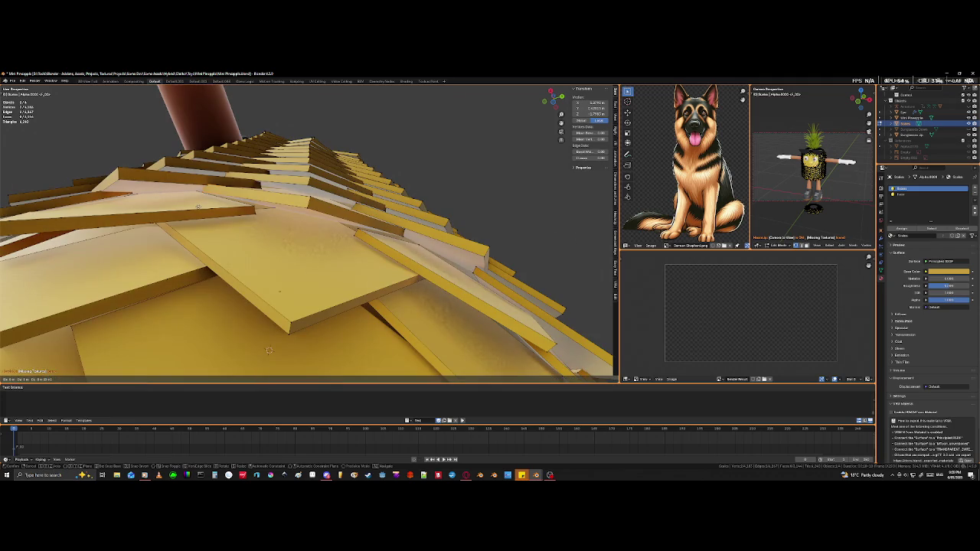
pyautogui.click(197, 219)
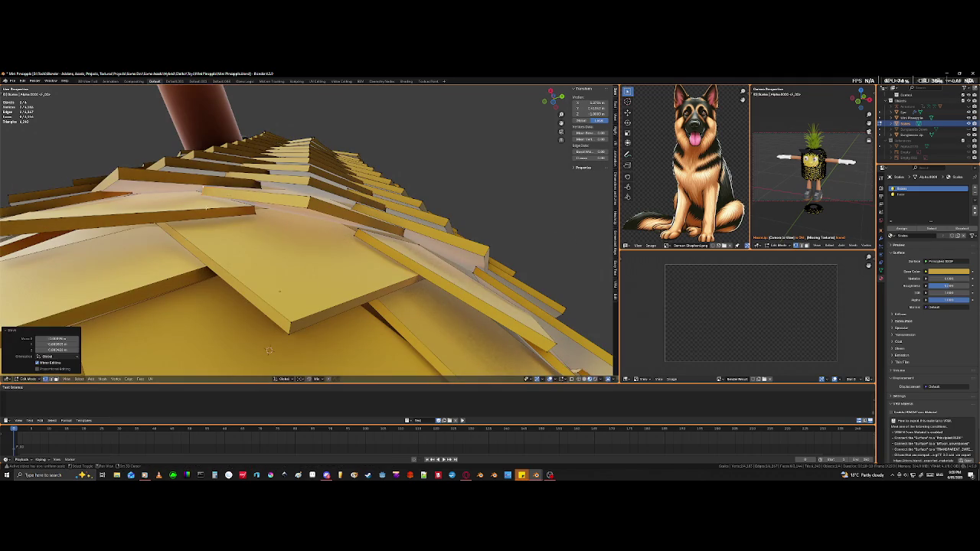
pyautogui.click(261, 185)
pyautogui.hotkey('shift', 'z')
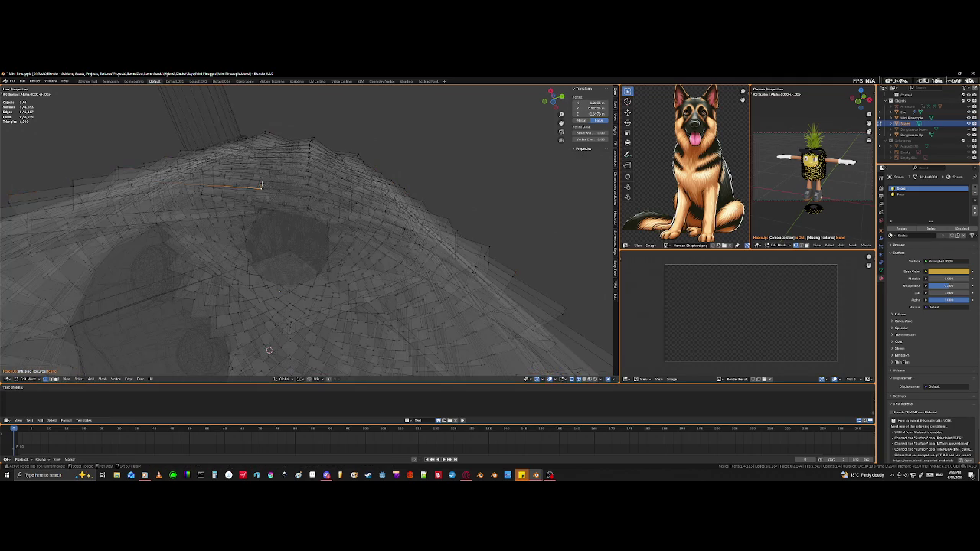
pyautogui.hotkey('shift', 'z')
pyautogui.press('g')
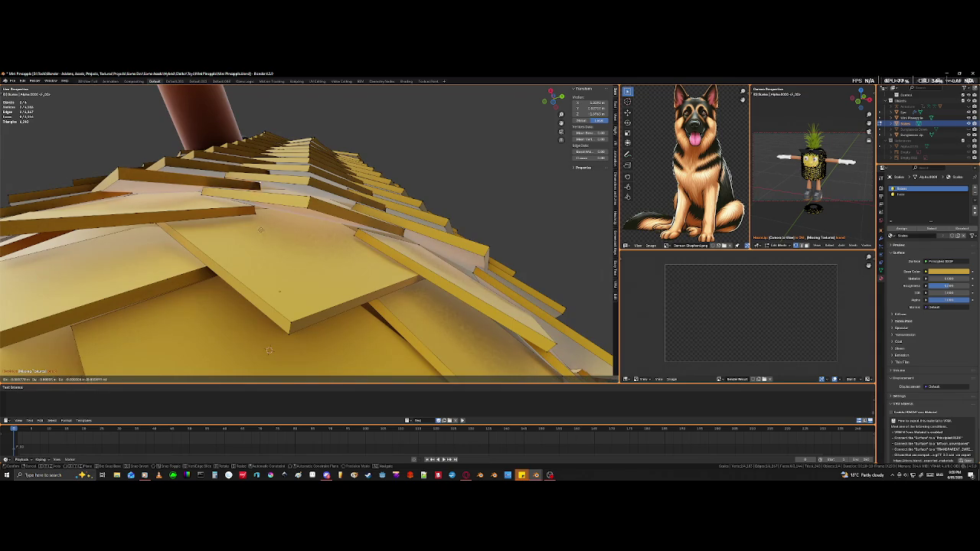
pyautogui.click(260, 229)
# Step: Shift the plank near the top of the dome into place
pyautogui.hotkey('shift', 'z')
pyautogui.hotkey('shift', 'z')
pyautogui.press('g')
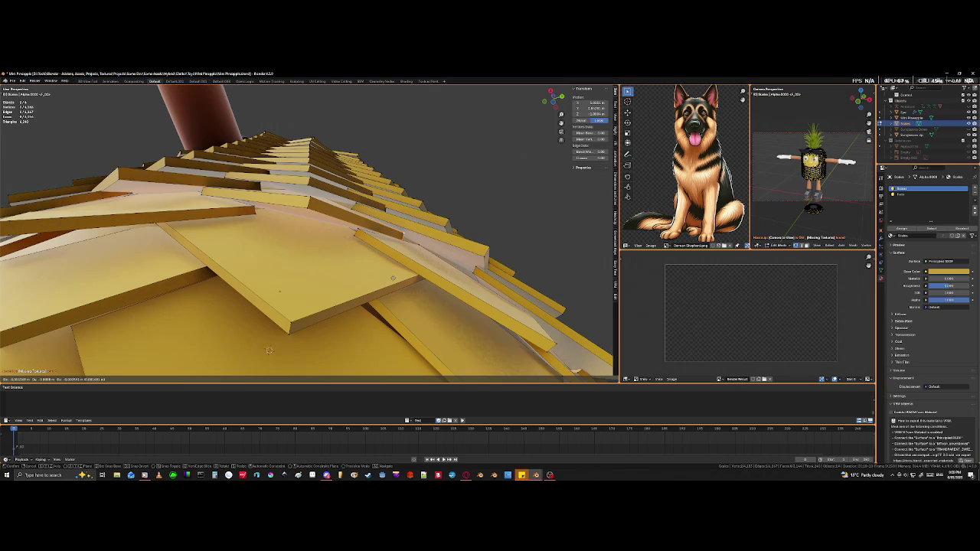
pyautogui.click(269, 350)
pyautogui.moveTo(269, 350)
pyautogui.mouseDown(button='middle')
pyautogui.moveTo(320, 346)
pyautogui.moveTo(357, 260)
pyautogui.mouseUp(button='middle')
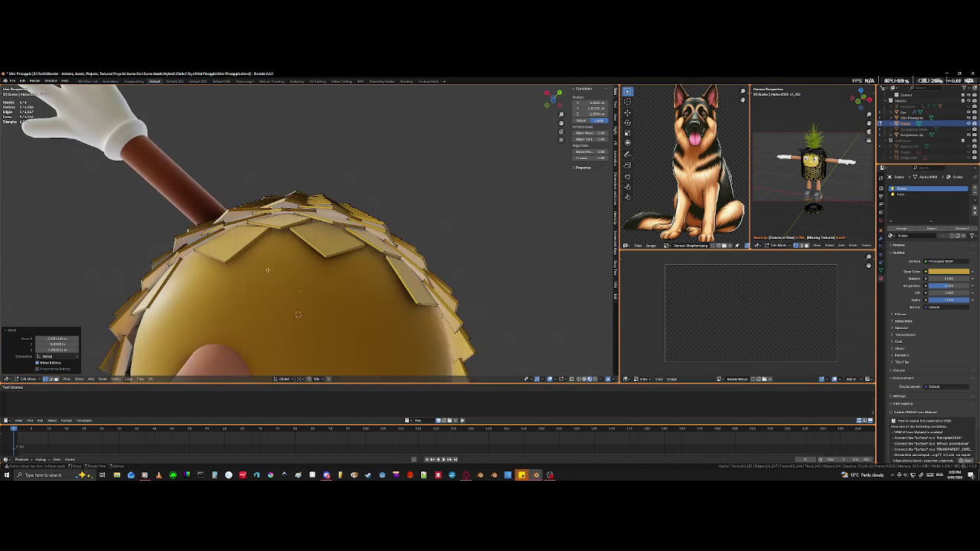
# Step: Select a whole lower front scale tile and rotate it about Z over the lower bulb
pyautogui.moveTo(350, 164)
pyautogui.mouseDown(button='middle')
pyautogui.moveTo(185, 159)
pyautogui.moveTo(185, 188)
pyautogui.moveTo(336, 251)
pyautogui.moveTo(231, 263)
pyautogui.mouseUp(button='middle')
pyautogui.scroll(5, 336, 251)
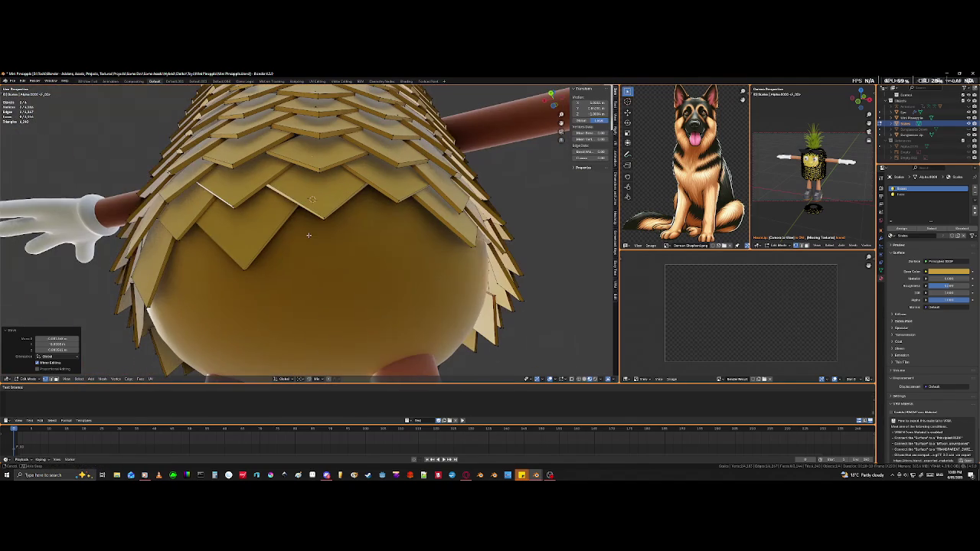
pyautogui.click(247, 271)
pyautogui.press('l')
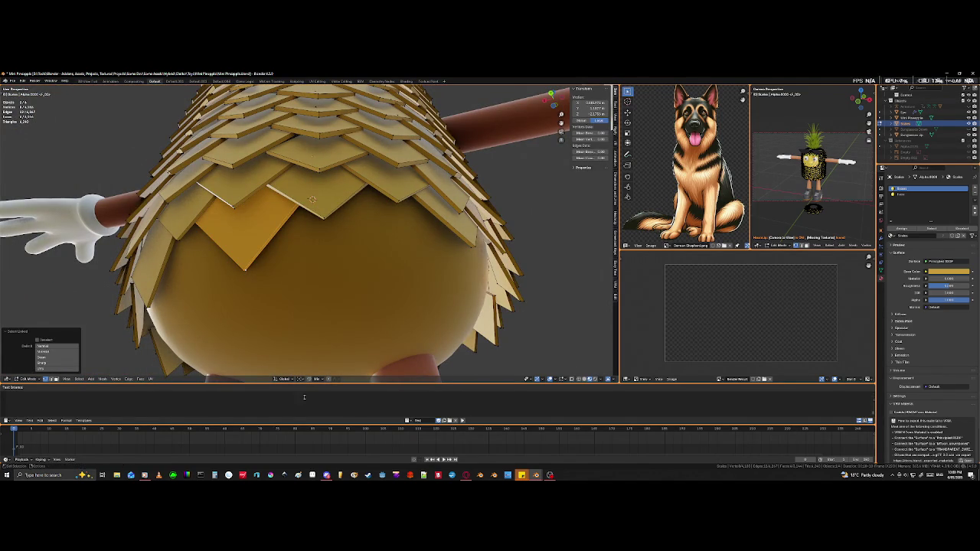
pyautogui.press('p')
pyautogui.press('r')
pyautogui.press('z')
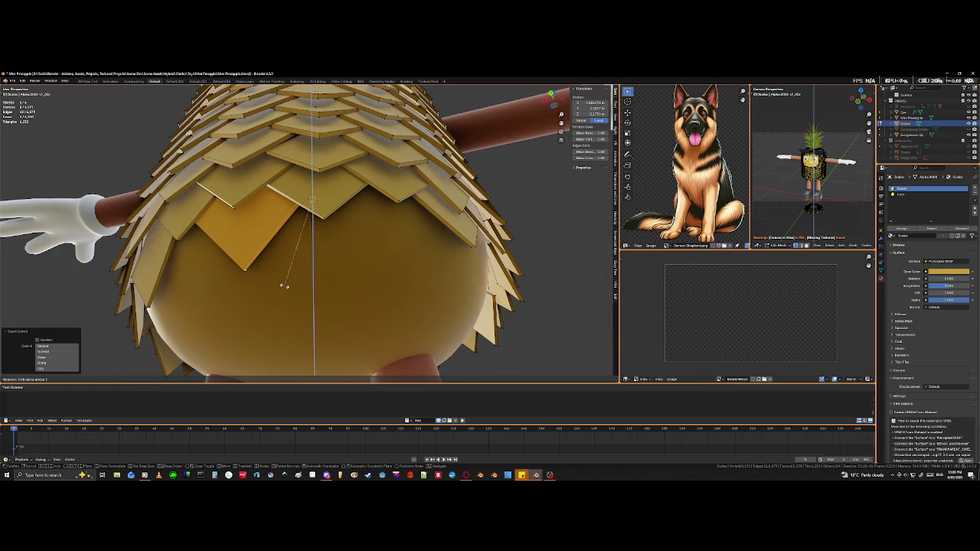
pyautogui.click(222, 283)
pyautogui.moveTo(222, 283)
pyautogui.mouseDown(button='middle')
pyautogui.moveTo(297, 298)
pyautogui.moveTo(293, 289)
pyautogui.moveTo(329, 277)
pyautogui.moveTo(332, 284)
pyautogui.mouseUp(button='middle')
pyautogui.scroll(3, 292, 290)
pyautogui.scroll(3, 291, 287)
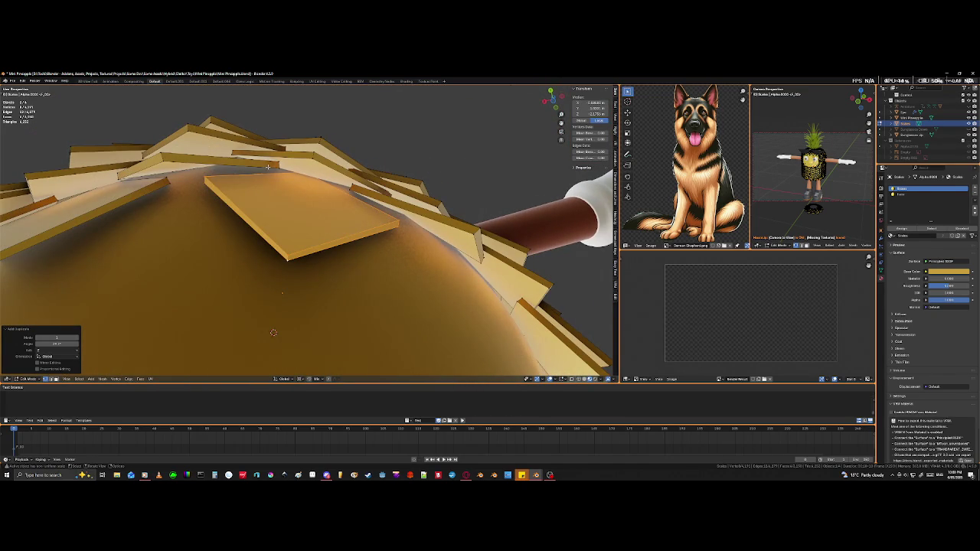
# Step: Duplicate the scale tile twice, placing each copy on the body
pyautogui.hotkey('shift', 'd')
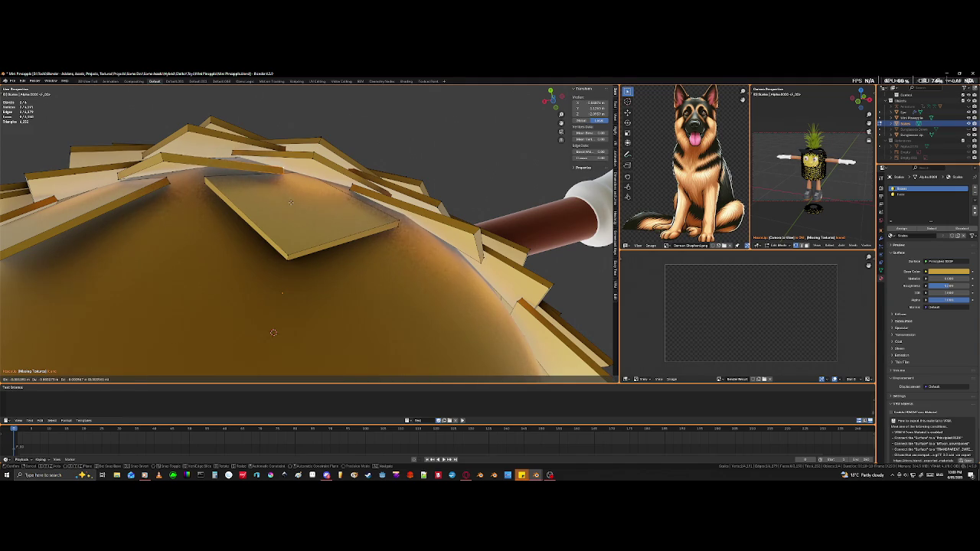
pyautogui.click(289, 203)
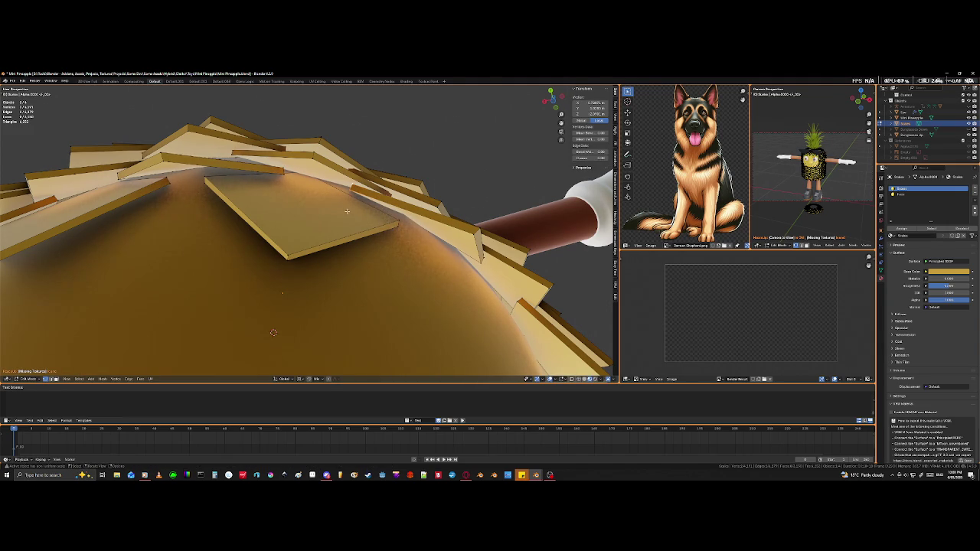
pyautogui.hotkey('shift', 'd')
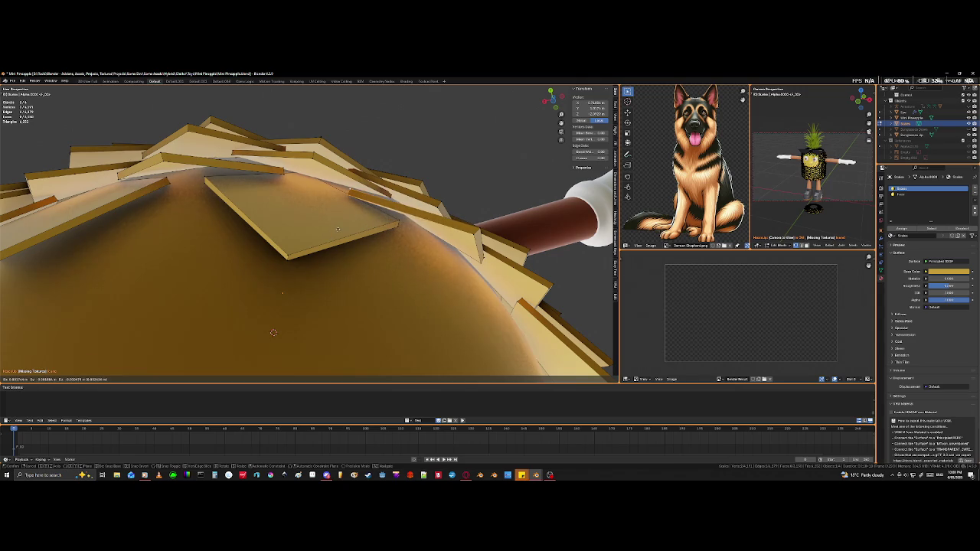
pyautogui.click(338, 229)
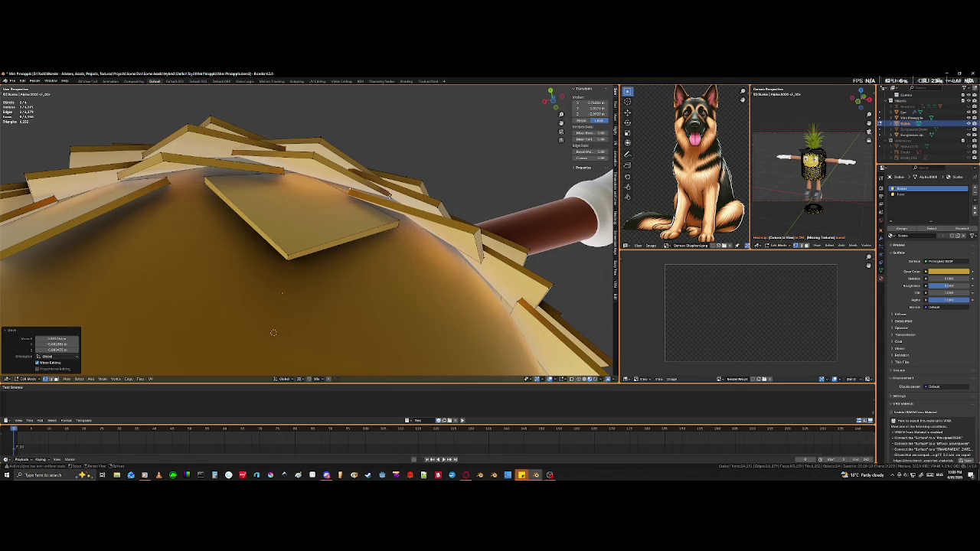
pyautogui.hotkey('shift', 'z')
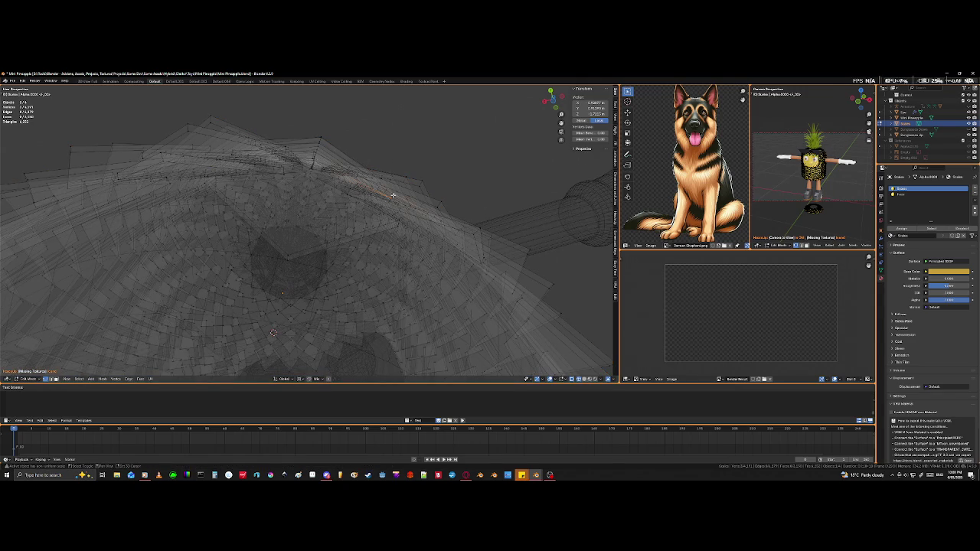
pyautogui.moveTo(398, 199); pyautogui.dragTo(392, 205, button='middle')
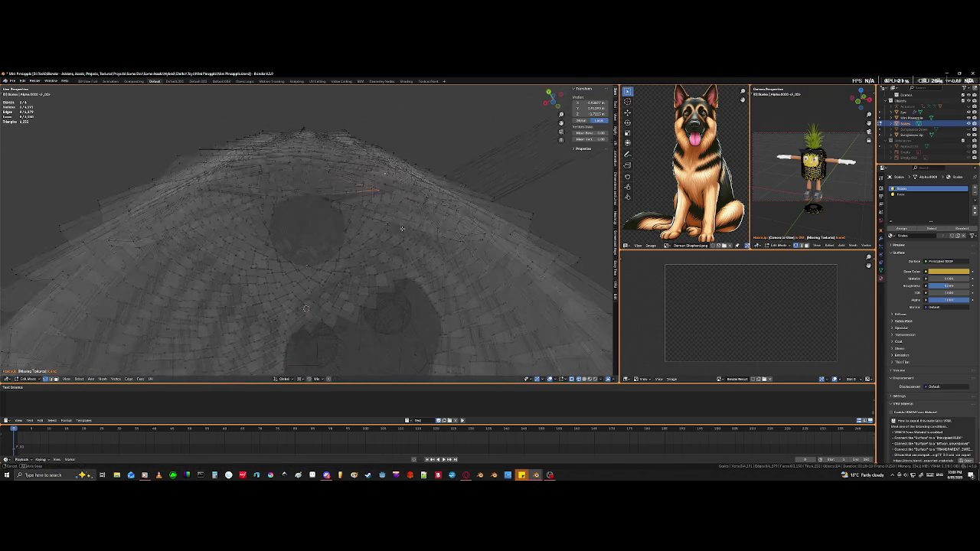
# Step: Circle-select additional tile edges and settle the moved tile in position
pyautogui.keyDown('shift'); pyautogui.click(373, 186); pyautogui.keyUp('shift')
pyautogui.press('c')
pyautogui.press('Escape')
pyautogui.moveTo(387, 157)
pyautogui.mouseDown(button='middle')
pyautogui.moveTo(303, 221)
pyautogui.moveTo(337, 226)
pyautogui.mouseUp(button='middle')
pyautogui.hotkey('alt', 'z')
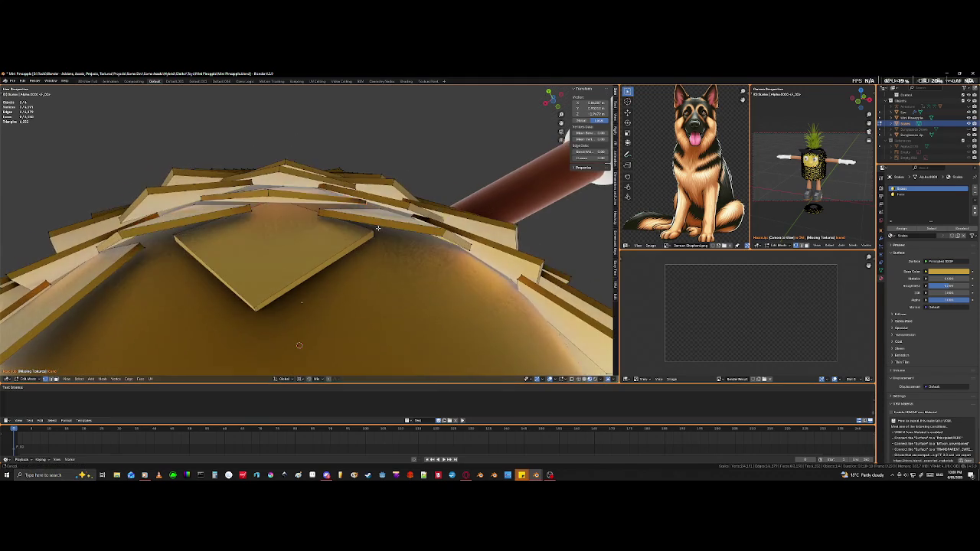
pyautogui.scroll(3, 375, 230)
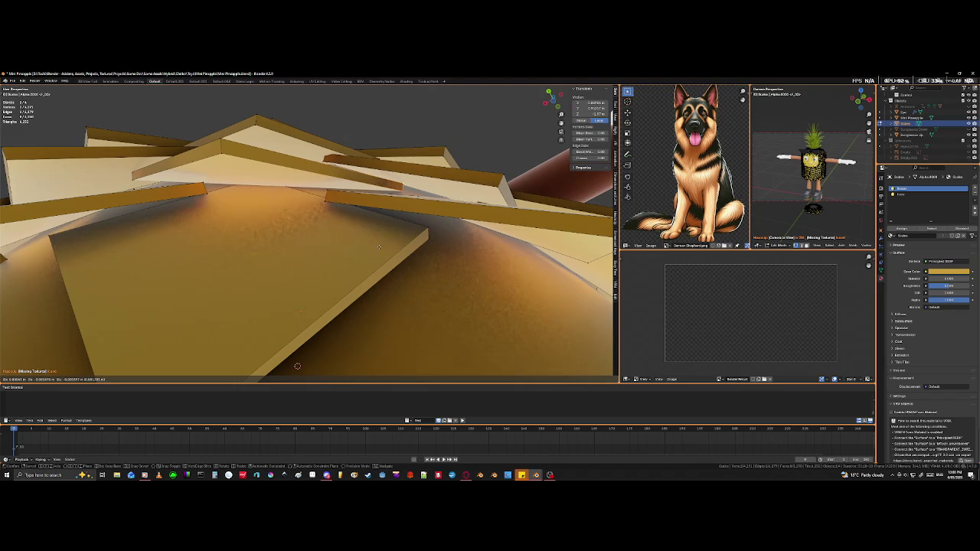
pyautogui.click(298, 367)
pyautogui.moveTo(298, 367); pyautogui.dragTo(289, 332, button='middle')
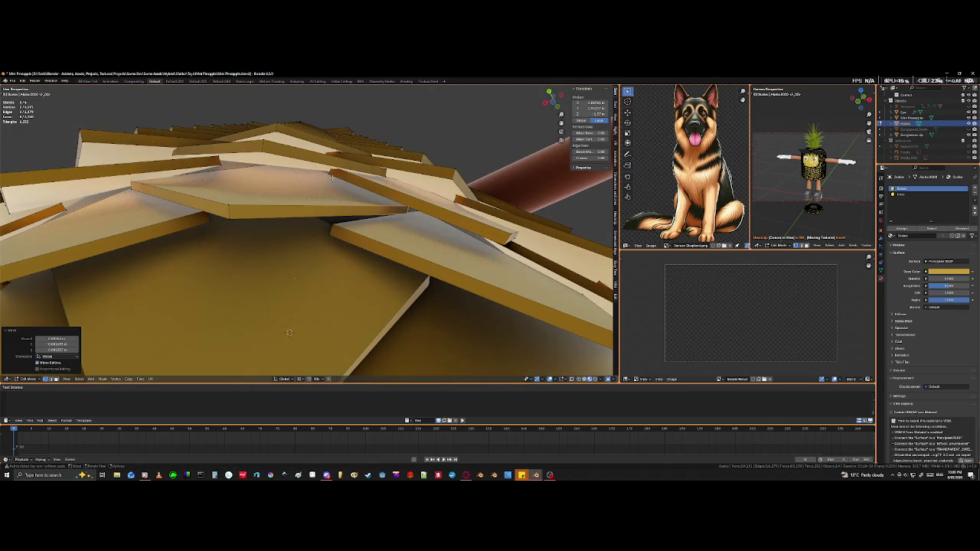
# Step: Move another tile edge downward so the plank overlaps its neighbour
pyautogui.hotkey('shift', 'z')
pyautogui.click(332, 172)
pyautogui.hotkey('shift', 'z')
pyautogui.moveTo(332, 172)
pyautogui.mouseDown(button='middle')
pyautogui.moveTo(305, 194)
pyautogui.moveTo(310, 185)
pyautogui.mouseUp(button='middle')
pyautogui.press('g')
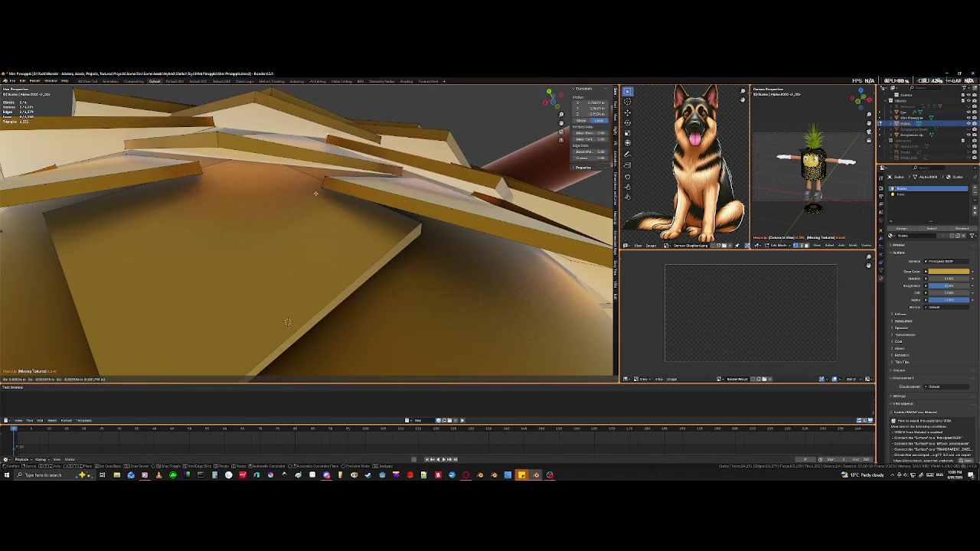
pyautogui.click(309, 201)
pyautogui.moveTo(309, 201); pyautogui.dragTo(319, 146, button='middle')
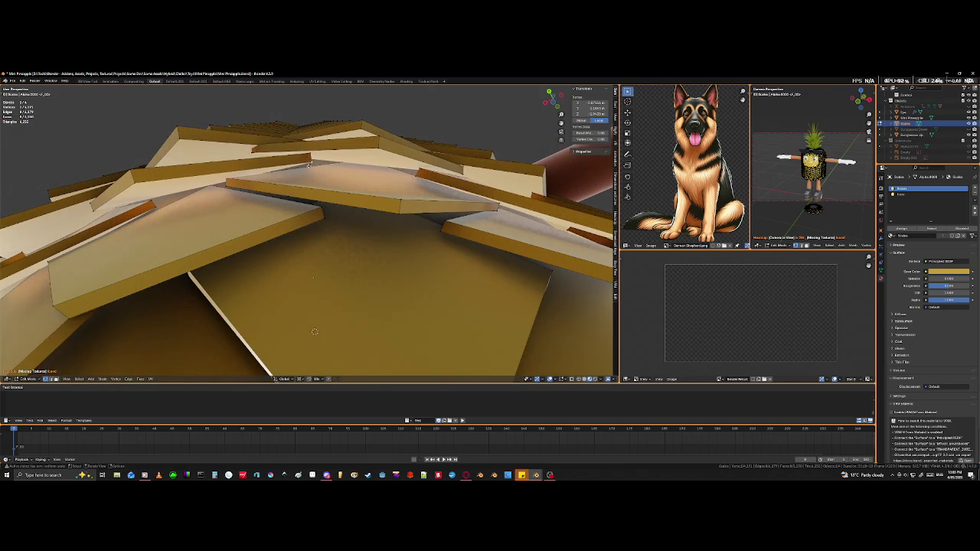
# Step: Circle-select a group of scale edges in X-ray and shift them into place
pyautogui.hotkey('alt', 'z')
pyautogui.keyDown('shift'); pyautogui.click(311, 154); pyautogui.keyUp('shift')
pyautogui.press('c')
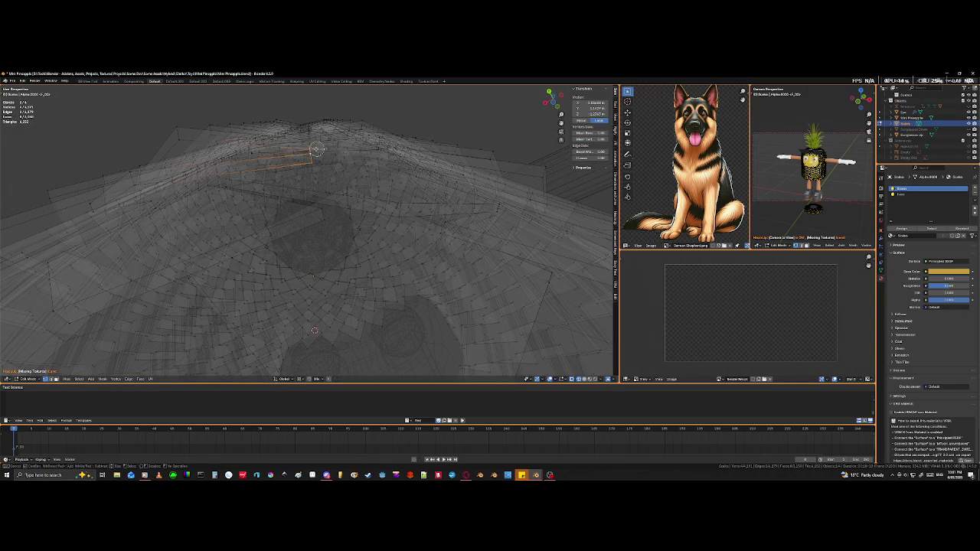
pyautogui.press('Escape')
pyautogui.hotkey('alt', 'z')
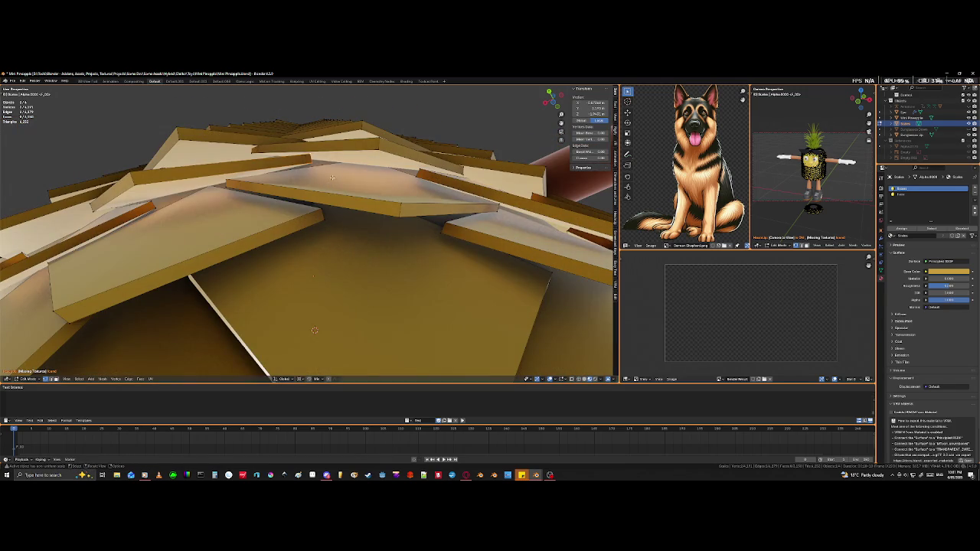
pyautogui.press('g')
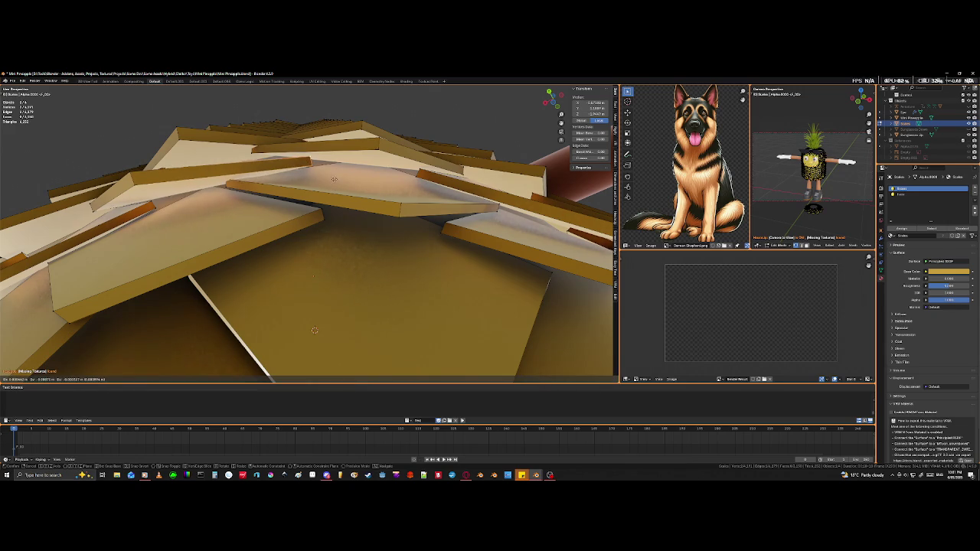
pyautogui.click(334, 182)
# Step: Move a scale edge near the top of the dome to tighten the overlap
pyautogui.click(253, 151)
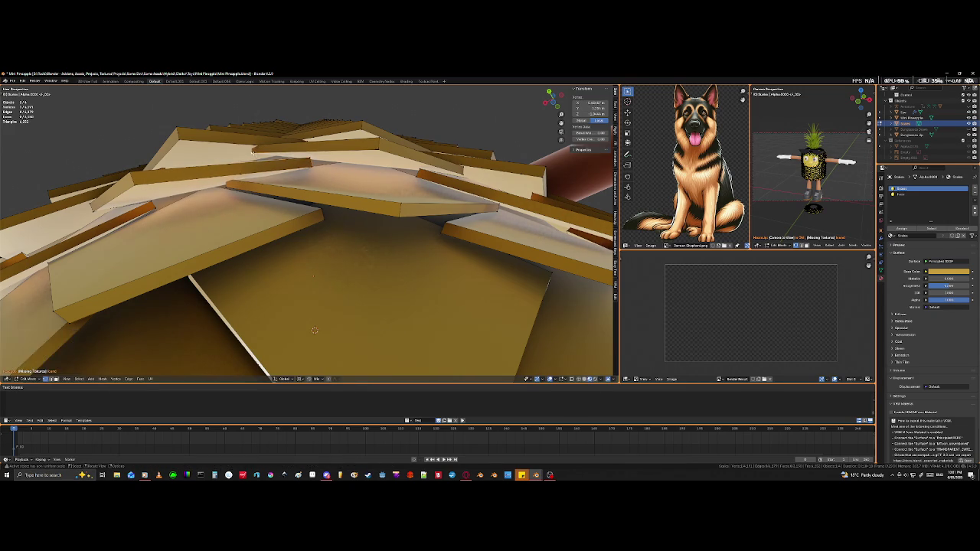
pyautogui.hotkey('alt', 'z')
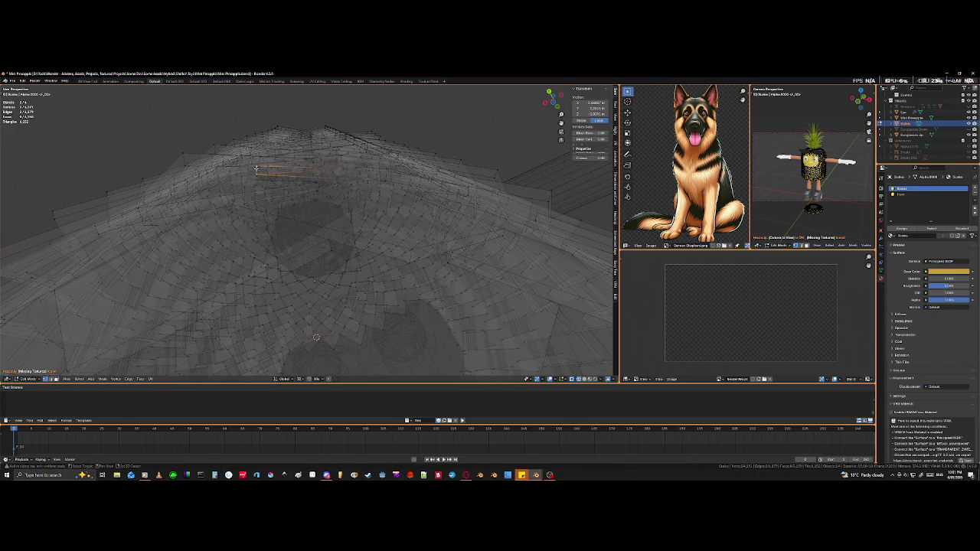
pyautogui.hotkey('alt', 'z')
pyautogui.press('g')
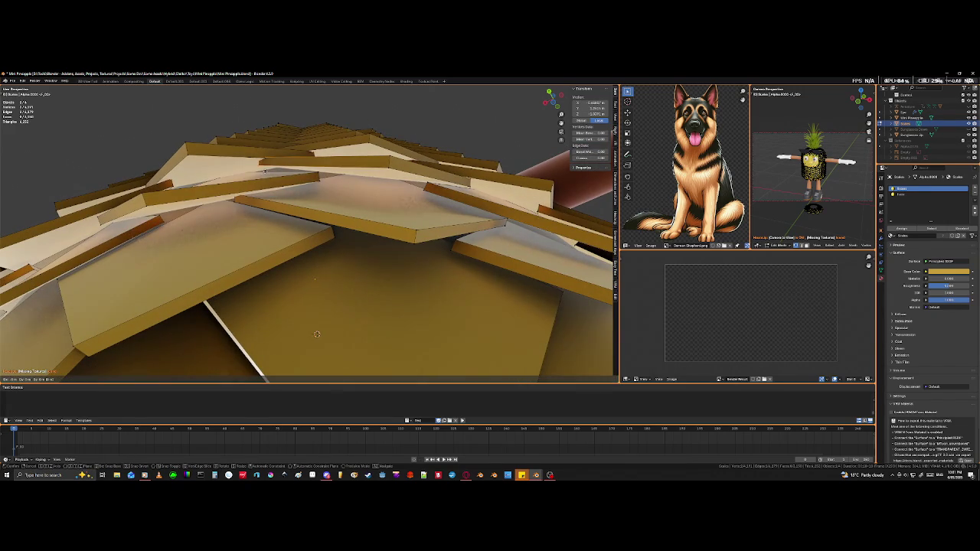
pyautogui.click(264, 185)
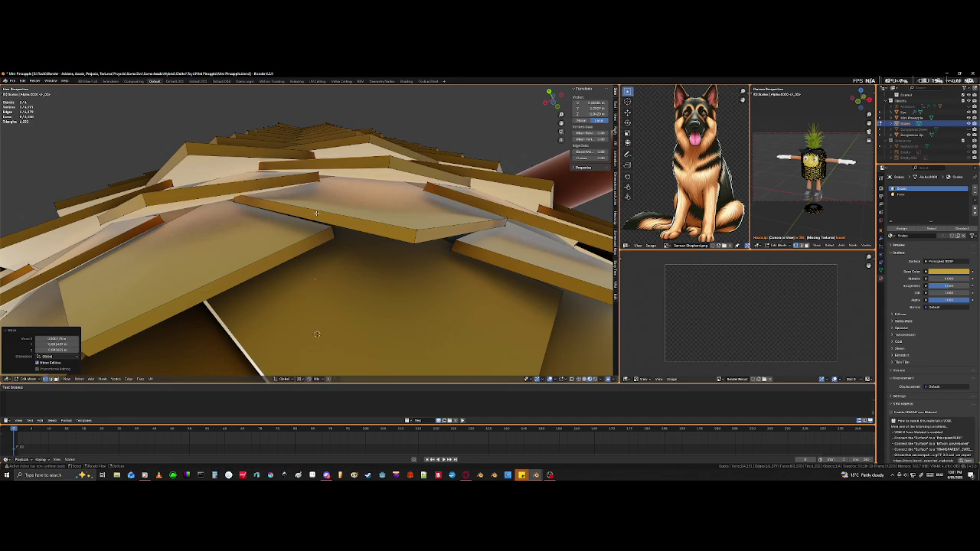
pyautogui.scroll(-5, 321, 201)
pyautogui.scroll(3, 396, 247)
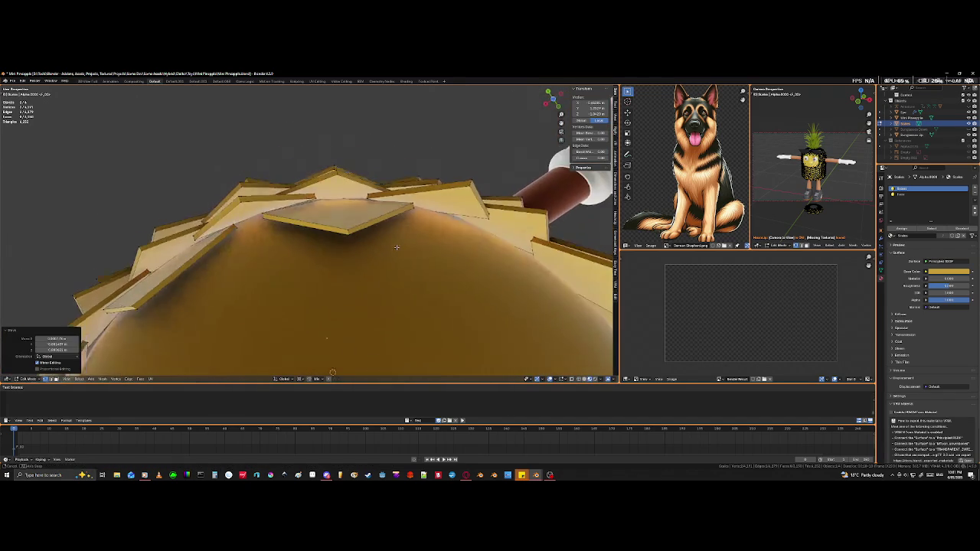
# Step: Move the scale vertices beside the arm so the tiles overlap their neighbours
pyautogui.moveTo(396, 247); pyautogui.dragTo(277, 340, button='middle')
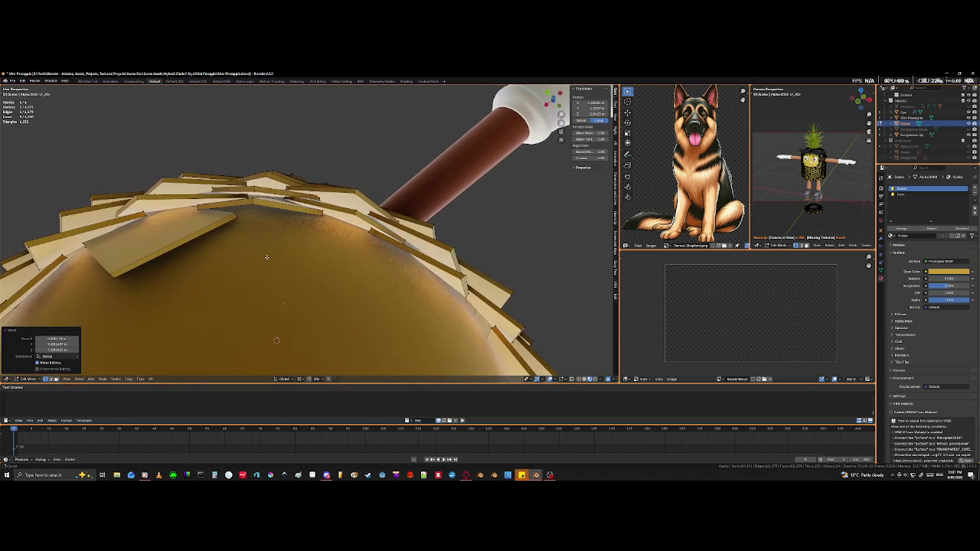
pyautogui.click(253, 201)
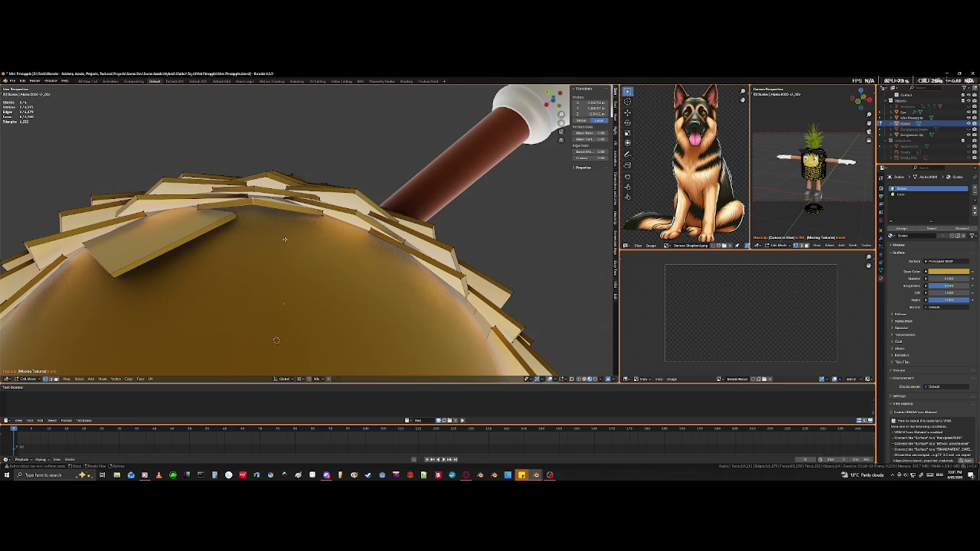
pyautogui.press('g')
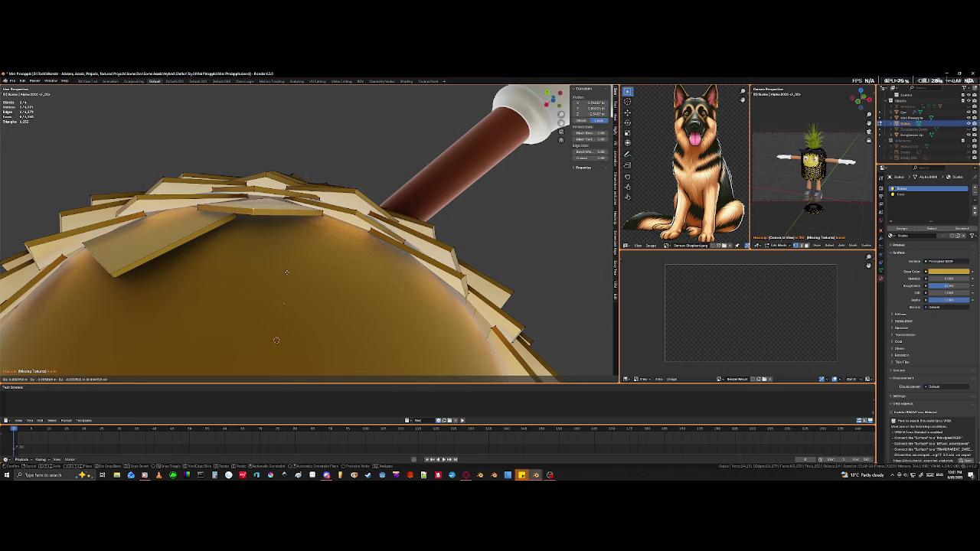
pyautogui.click(287, 272)
pyautogui.moveTo(306, 270)
pyautogui.mouseDown(button='middle')
pyautogui.moveTo(336, 283)
pyautogui.moveTo(337, 334)
pyautogui.mouseUp(button='middle')
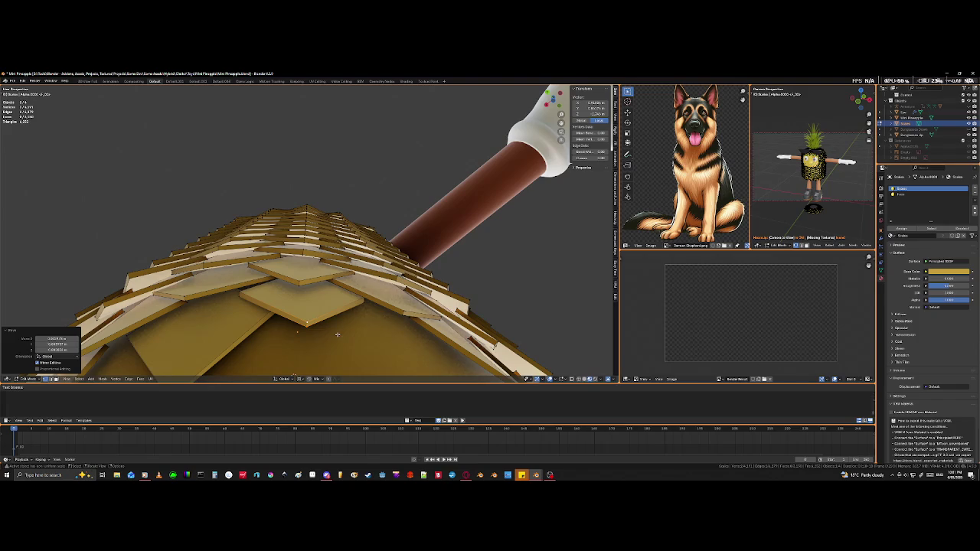
pyautogui.press('g')
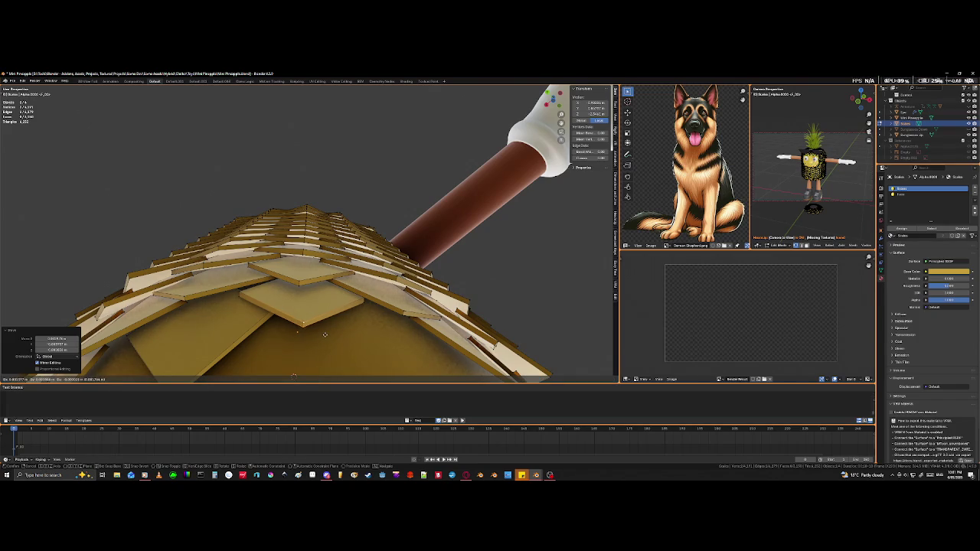
pyautogui.click(310, 299)
# Step: Shift further scale geometry and a single vertex near the arm into place
pyautogui.click(302, 283)
pyautogui.keyDown('shift'); pyautogui.click(305, 295); pyautogui.keyUp('shift')
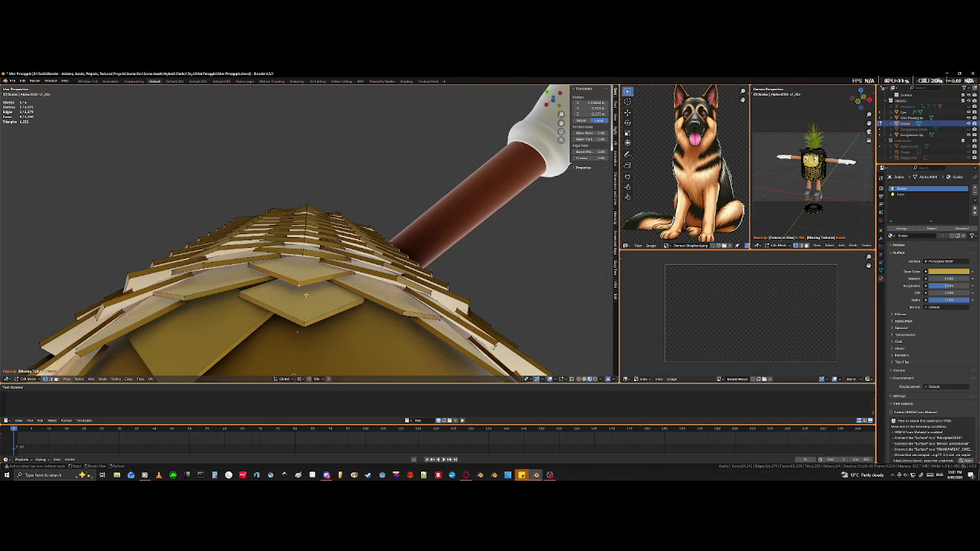
pyautogui.press('g')
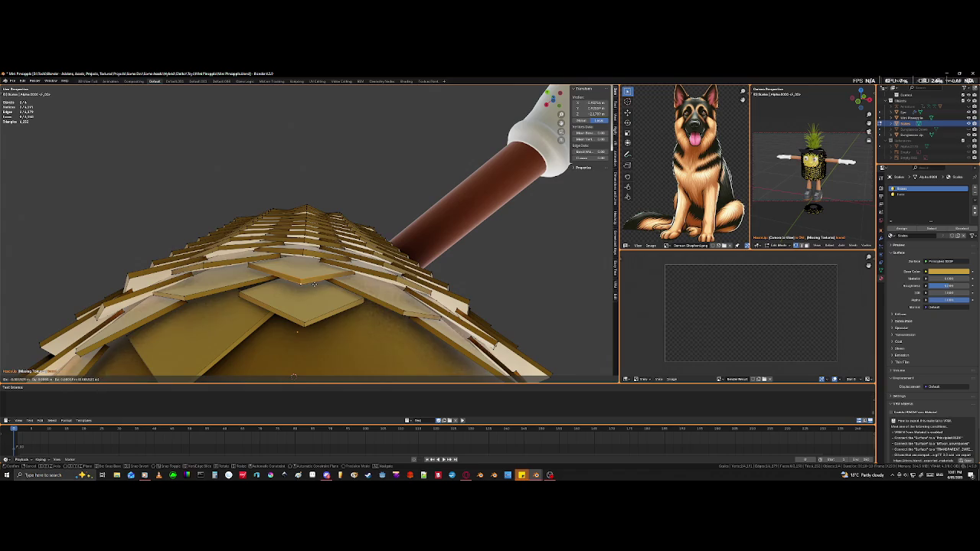
pyautogui.click(320, 284)
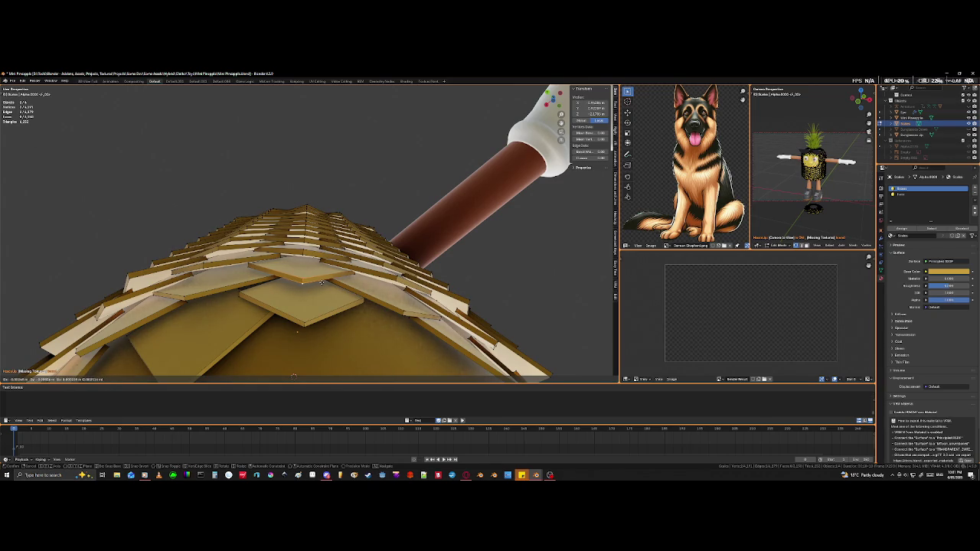
pyautogui.click(307, 324)
pyautogui.press('g')
pyautogui.click(344, 347)
# Step: Orbit around the covered body to check the scales, then pick a bottom tile
pyautogui.moveTo(335, 352)
pyautogui.mouseDown(button='middle')
pyautogui.moveTo(329, 284)
pyautogui.moveTo(322, 317)
pyautogui.mouseUp(button='middle')
pyautogui.moveTo(310, 277)
pyautogui.mouseDown(button='middle')
pyautogui.moveTo(308, 256)
pyautogui.moveTo(323, 303)
pyautogui.moveTo(383, 258)
pyautogui.mouseUp(button='middle')
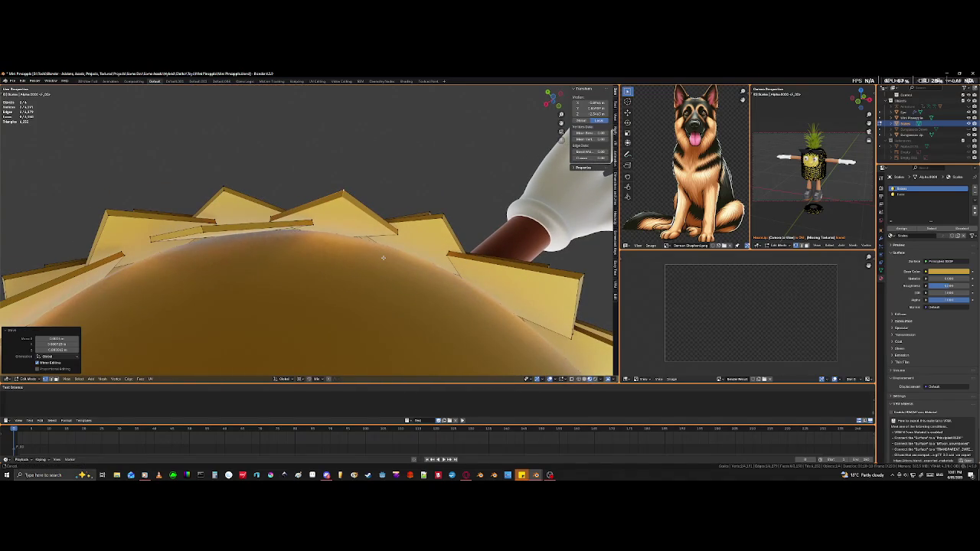
pyautogui.moveTo(262, 313); pyautogui.dragTo(334, 317, button='middle')
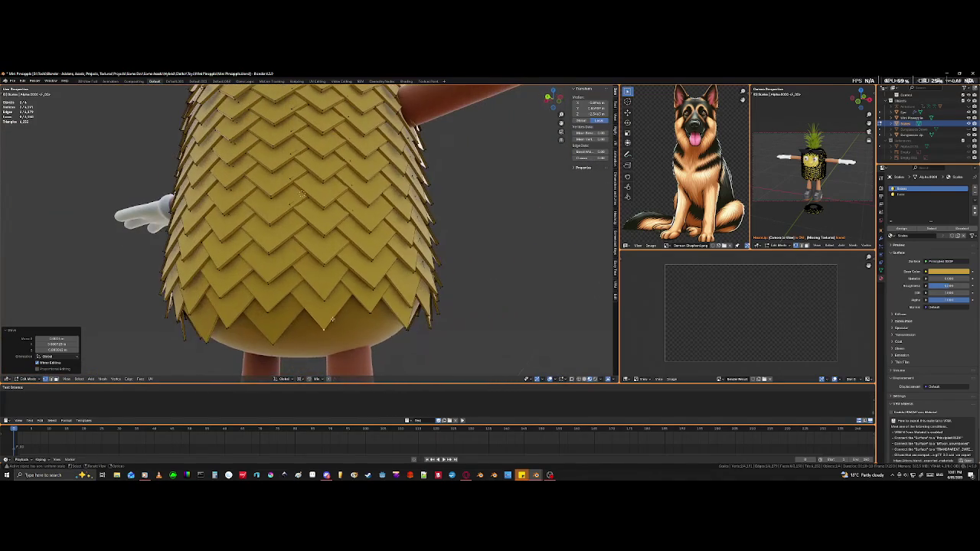
pyautogui.click(271, 347)
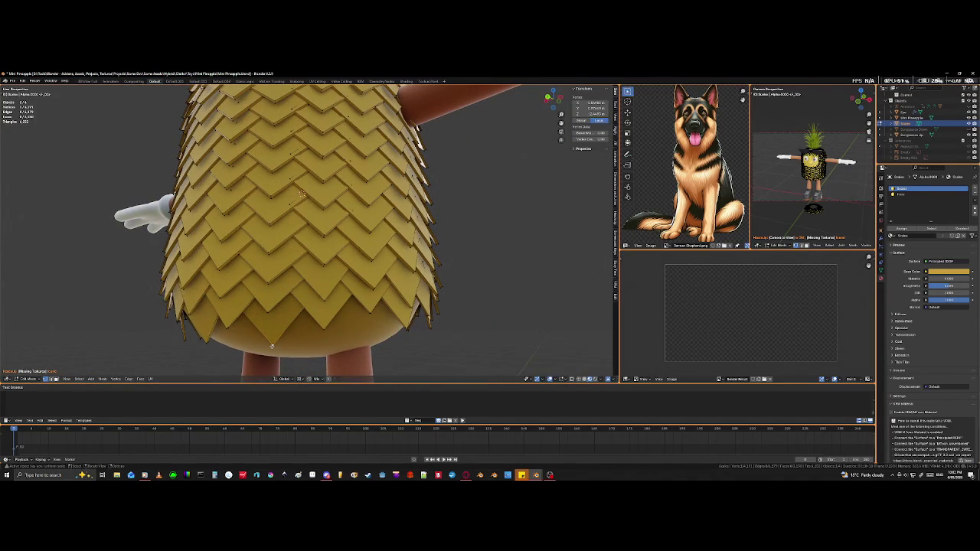
# Step: Select the linked bottom scale tile and rotate it about Z to fit its neighbours
pyautogui.hotkey('ctrl', 'l')
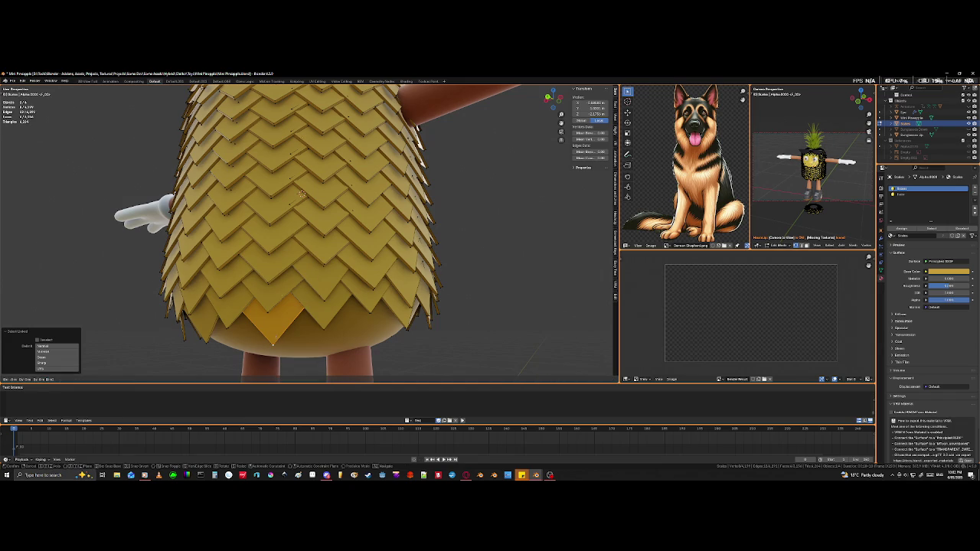
pyautogui.press('r')
pyautogui.press('z')
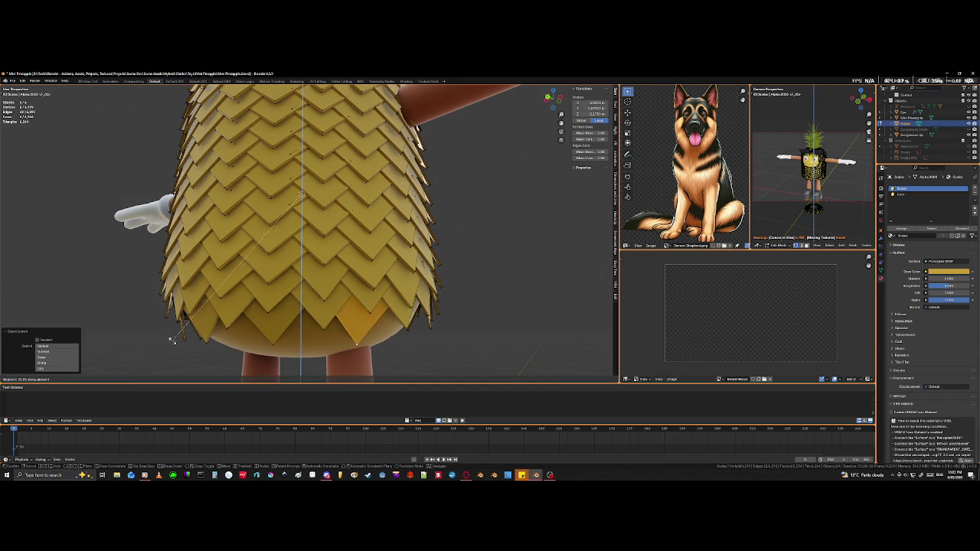
pyautogui.click(164, 344)
pyautogui.moveTo(164, 344)
pyautogui.mouseDown(button='middle')
pyautogui.moveTo(186, 290)
pyautogui.moveTo(197, 303)
pyautogui.moveTo(199, 367)
pyautogui.mouseUp(button='middle')
pyautogui.scroll(2, 197, 302)
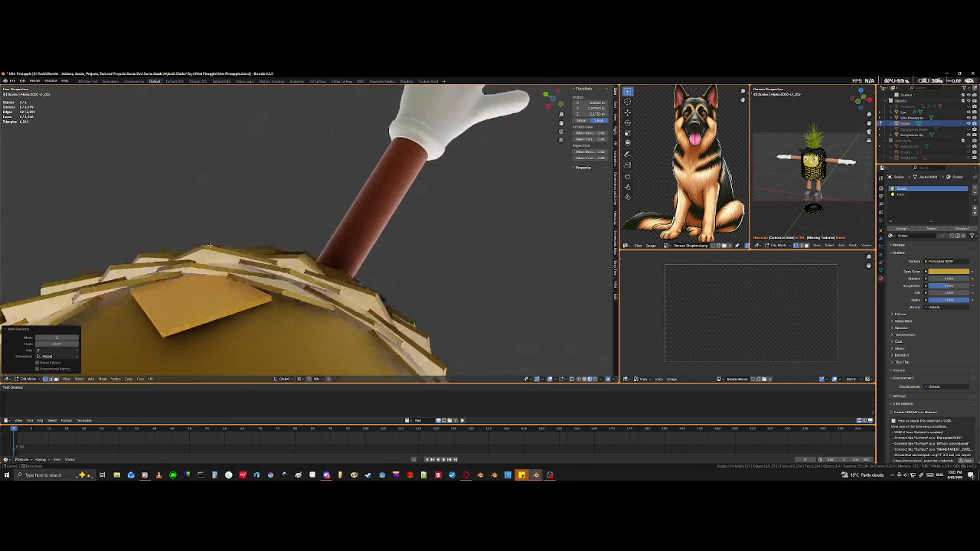
# Step: Lower one plate edge near the leg base onto the golden underside
pyautogui.moveTo(233, 281); pyautogui.dragTo(233, 282, button='middle')
pyautogui.moveTo(307, 266); pyautogui.dragTo(311, 295, button='middle')
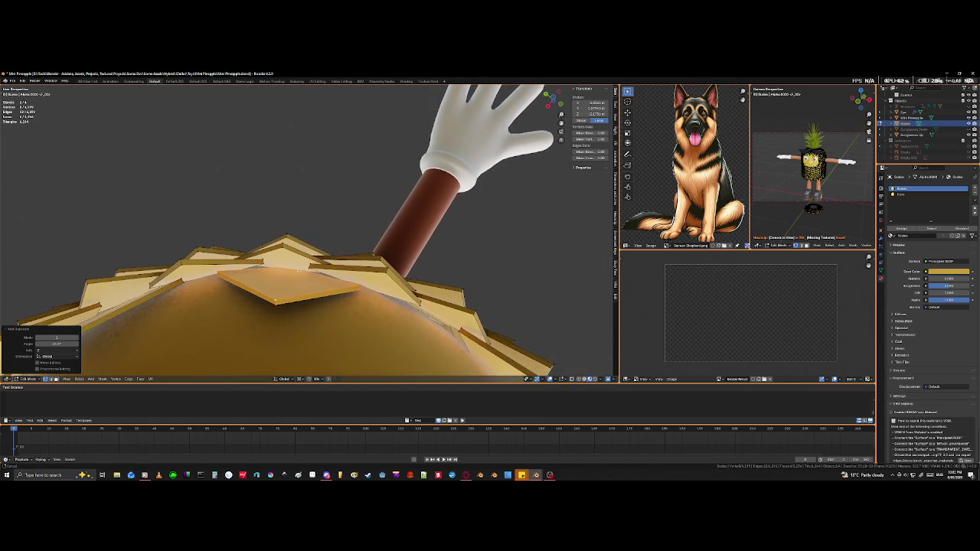
pyautogui.scroll(2, 311, 295)
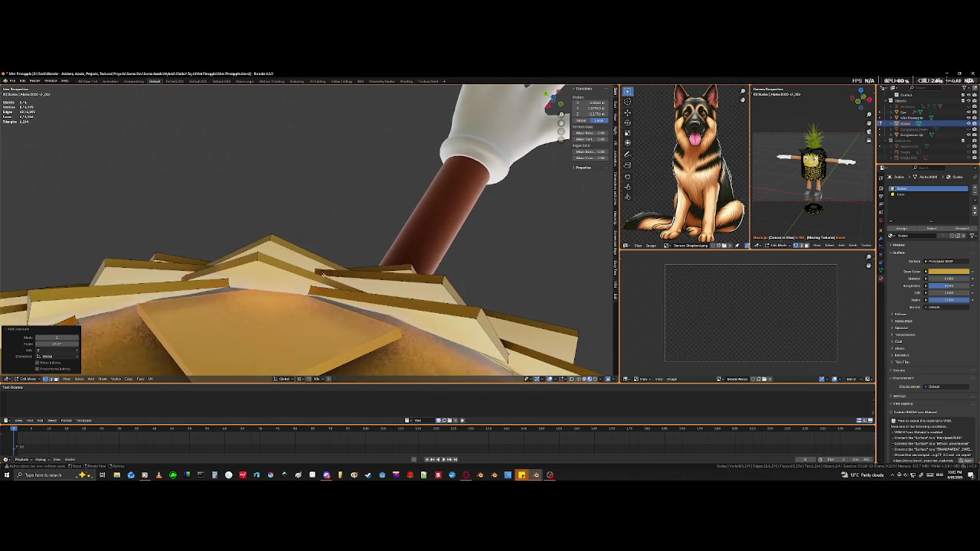
pyautogui.keyDown('shift'); pyautogui.click(225, 289); pyautogui.keyUp('shift')
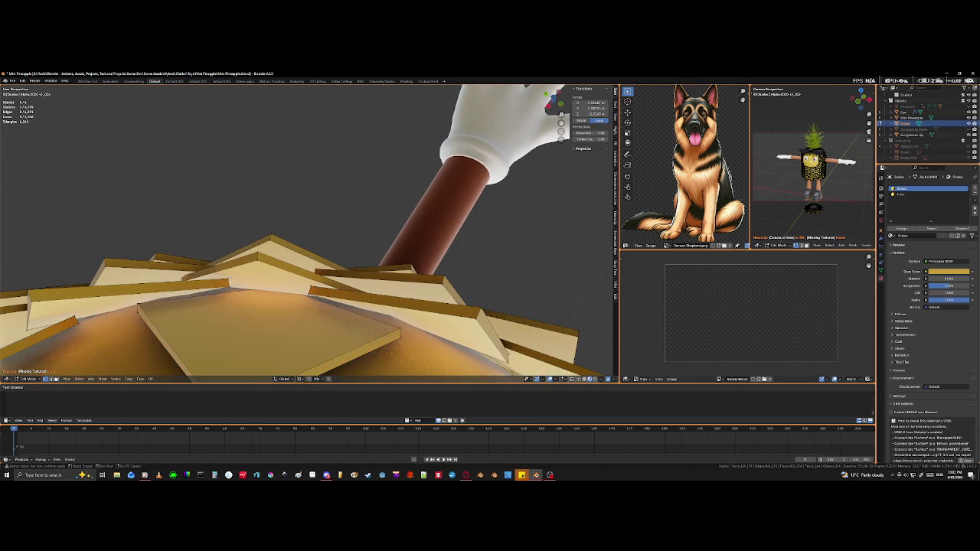
pyautogui.keyDown('shift'); pyautogui.click(229, 288); pyautogui.keyUp('shift')
pyautogui.press('g')
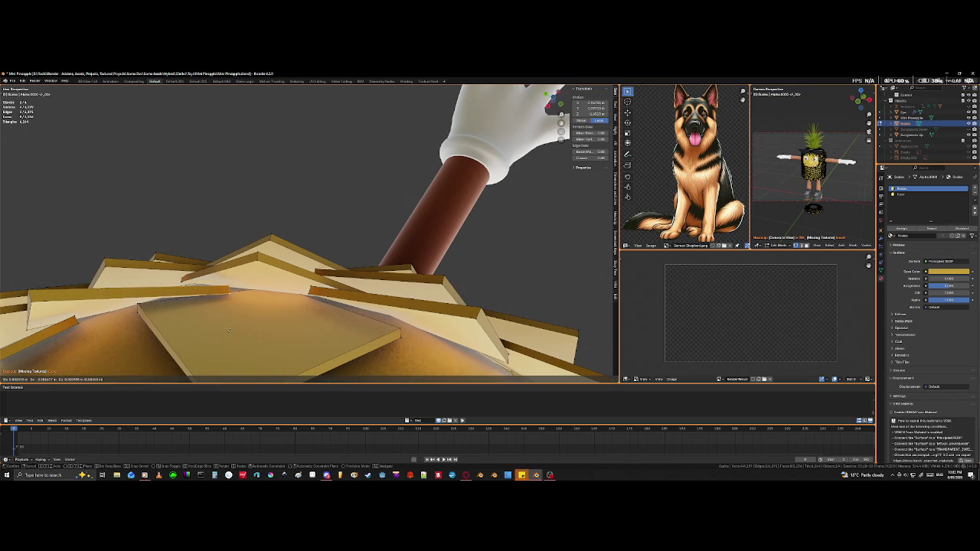
pyautogui.click(231, 329)
pyautogui.moveTo(232, 328)
pyautogui.mouseDown(button='middle')
pyautogui.moveTo(330, 304)
pyautogui.moveTo(282, 273)
pyautogui.mouseUp(button='middle')
# Step: Select neighbouring tile edges in see-through view and move them into overlapping positions
pyautogui.click(274, 259)
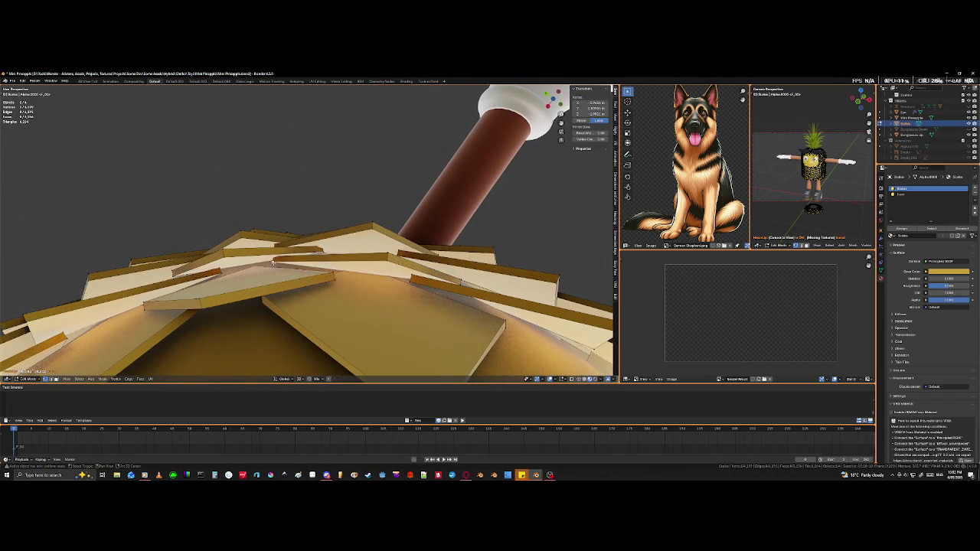
pyautogui.hotkey('shift', 'z')
pyautogui.keyDown('shift'); pyautogui.click(274, 259); pyautogui.keyUp('shift')
pyautogui.moveTo(274, 260)
pyautogui.mouseDown(button='middle')
pyautogui.moveTo(292, 295)
pyautogui.moveTo(288, 313)
pyautogui.mouseUp(button='middle')
pyautogui.keyDown('shift'); pyautogui.click(280, 310); pyautogui.keyUp('shift')
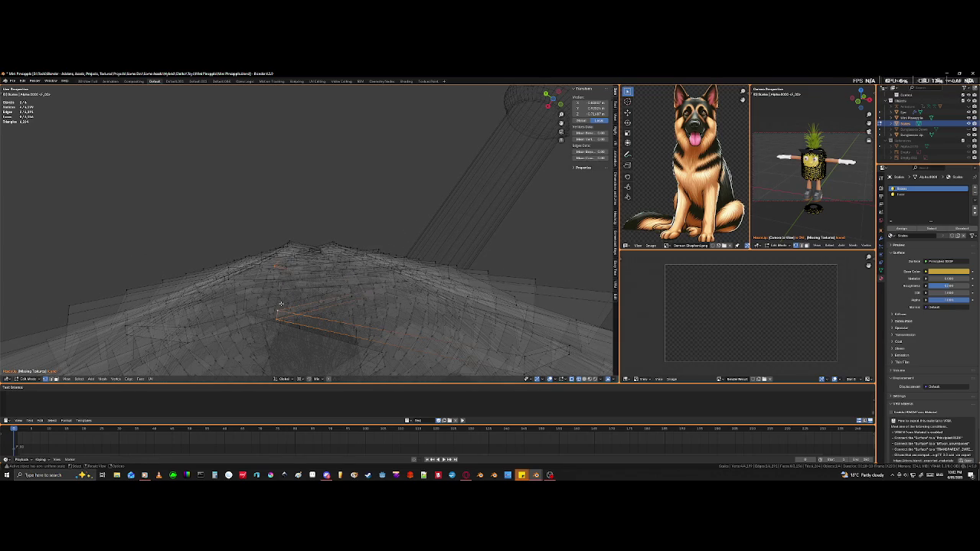
pyautogui.press('c')
pyautogui.press('Escape')
pyautogui.moveTo(283, 281)
pyautogui.mouseDown(button='middle')
pyautogui.moveTo(354, 335)
pyautogui.moveTo(297, 305)
pyautogui.mouseUp(button='middle')
pyautogui.press('Tab')
pyautogui.press('g')
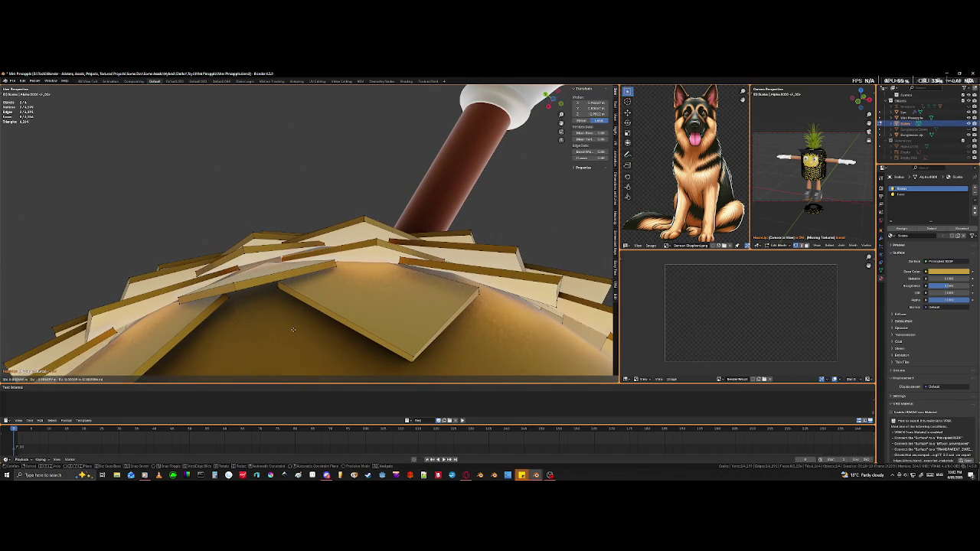
pyautogui.click(292, 332)
pyautogui.moveTo(292, 331); pyautogui.dragTo(305, 325, button='middle')
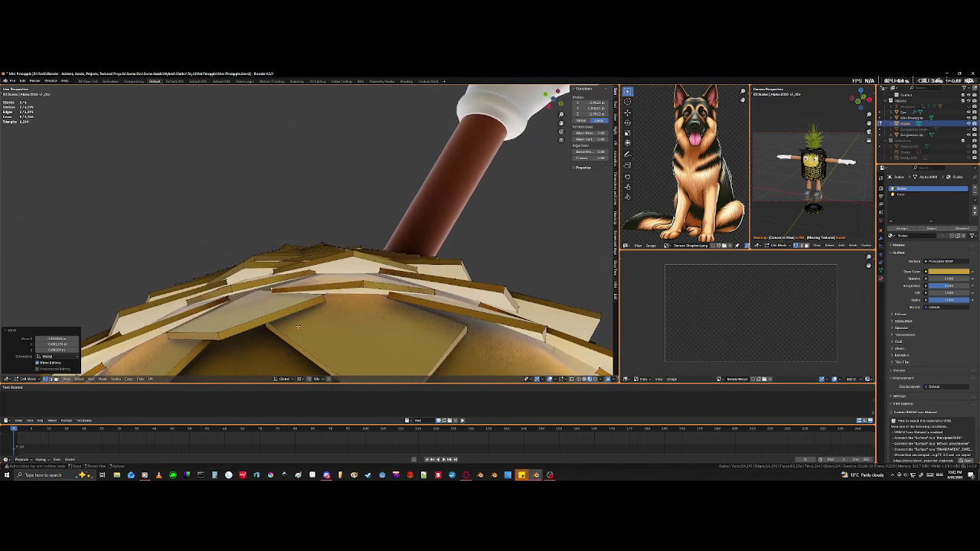
# Step: Lower the selected part of the tile onto the body and orbit to check
pyautogui.press('Tab')
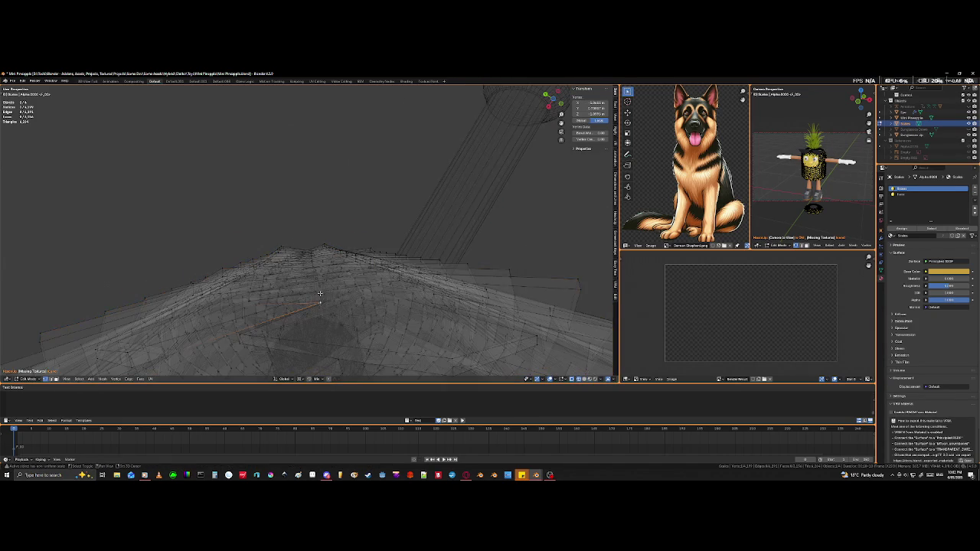
pyautogui.press('Tab')
pyautogui.moveTo(310, 329); pyautogui.dragTo(299, 270, button='middle')
pyautogui.press('g')
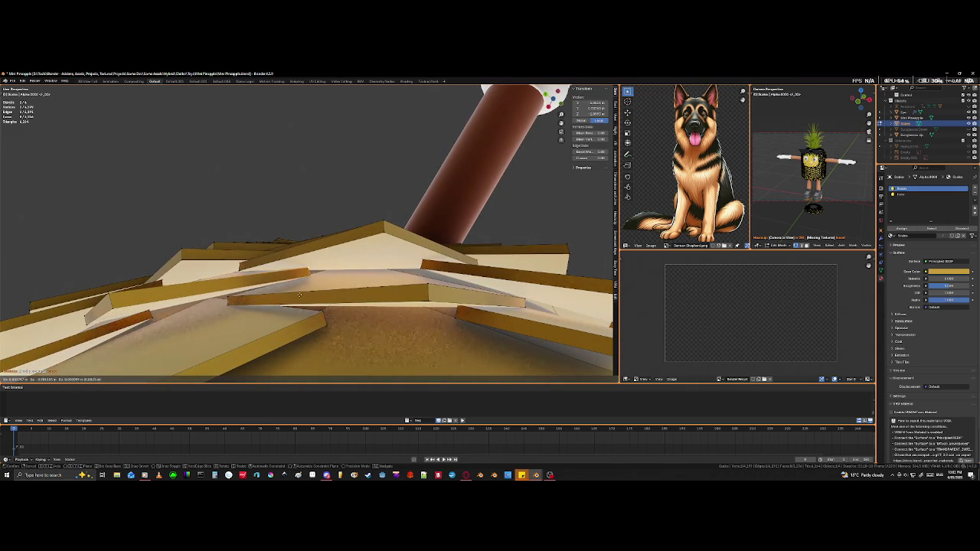
pyautogui.click(300, 292)
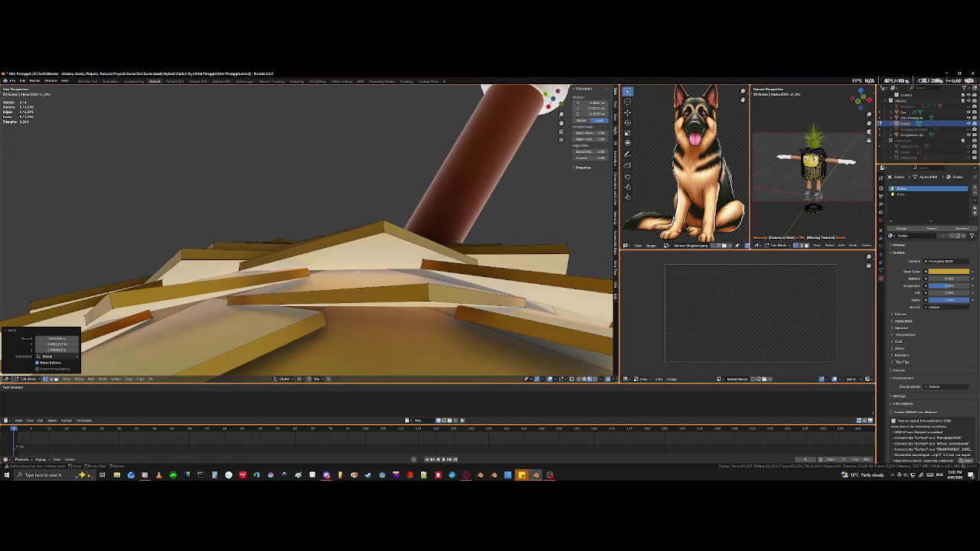
pyautogui.moveTo(474, 300); pyautogui.dragTo(288, 259, button='middle')
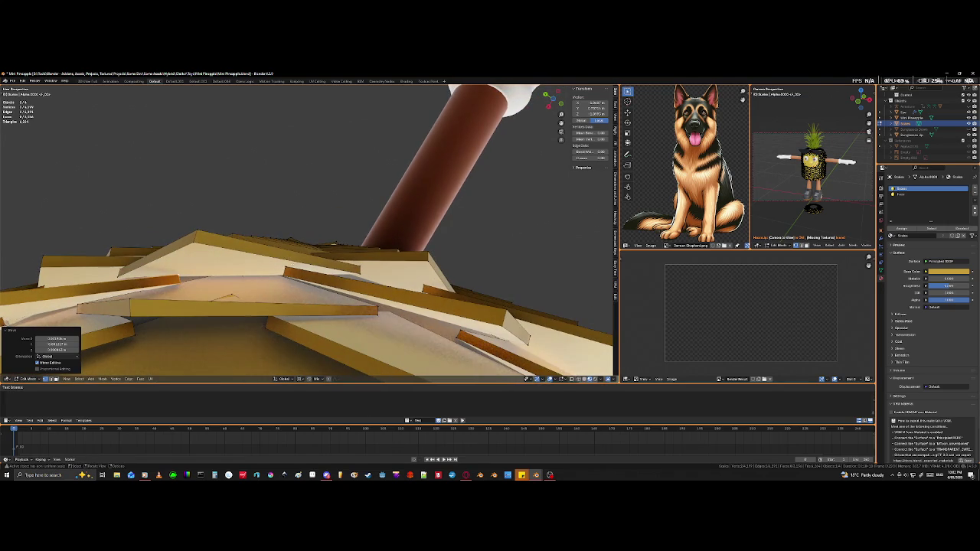
# Step: Reposition the first under-body tiles beside the leg, shifting a tile and another tile corner
pyautogui.hotkey('alt', 'a')
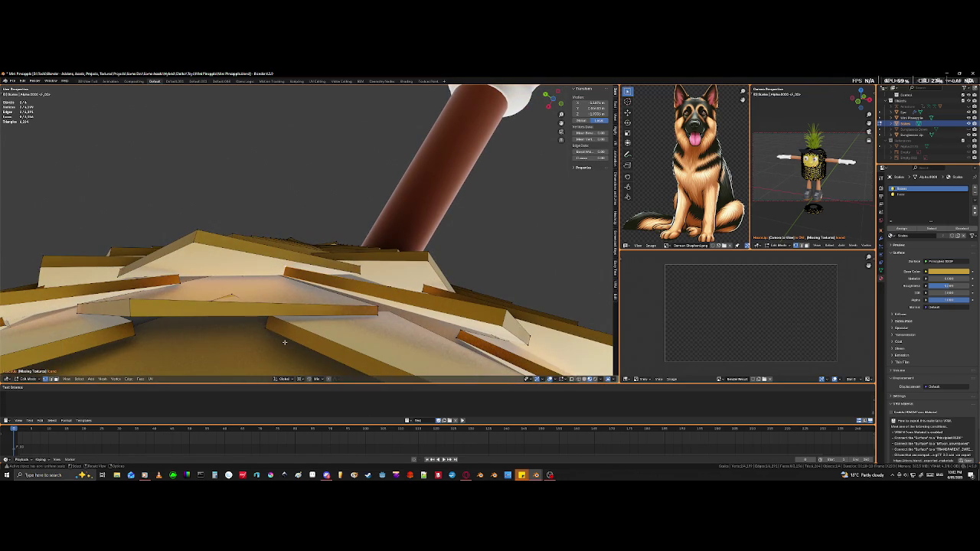
pyautogui.press('g')
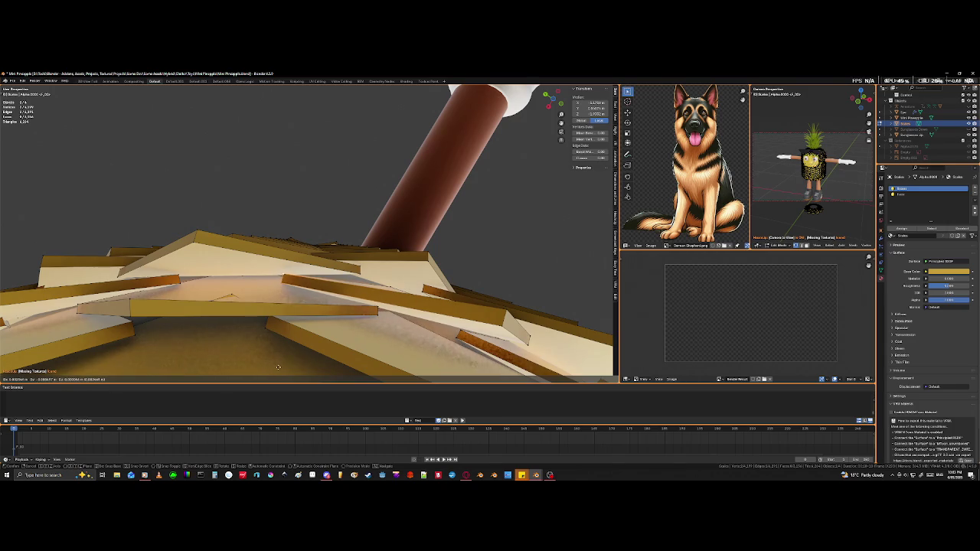
pyautogui.click(279, 367)
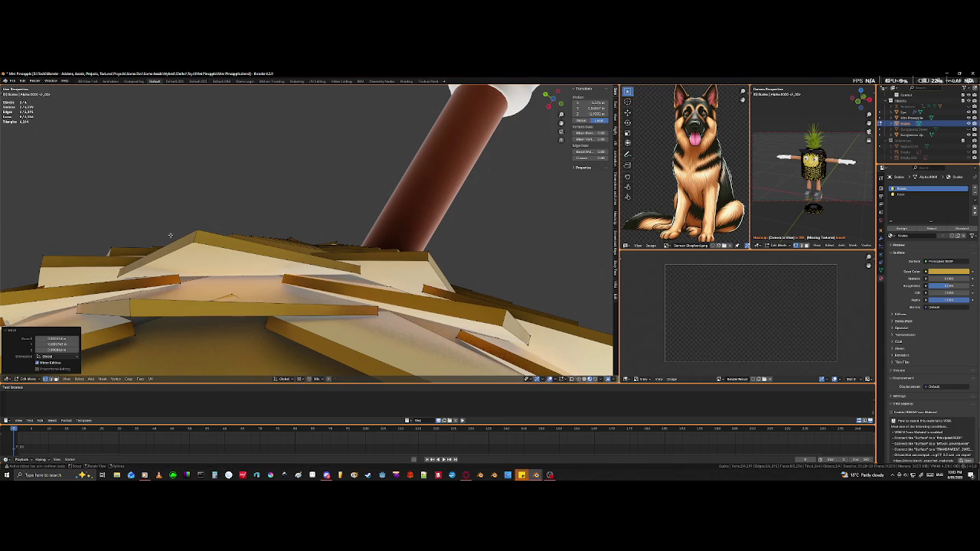
pyautogui.moveTo(167, 238); pyautogui.dragTo(333, 285, button='middle')
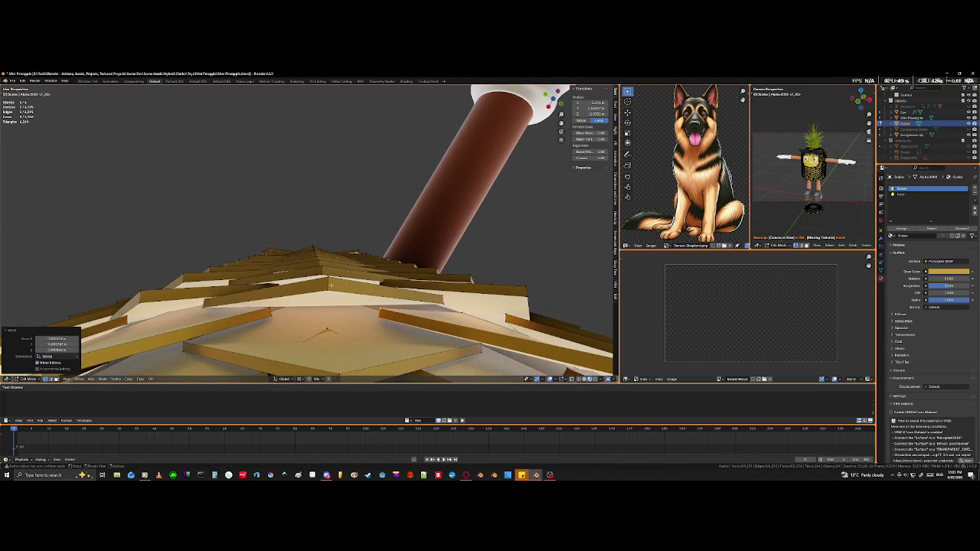
pyautogui.keyDown('shift'); pyautogui.click(334, 285); pyautogui.keyUp('shift')
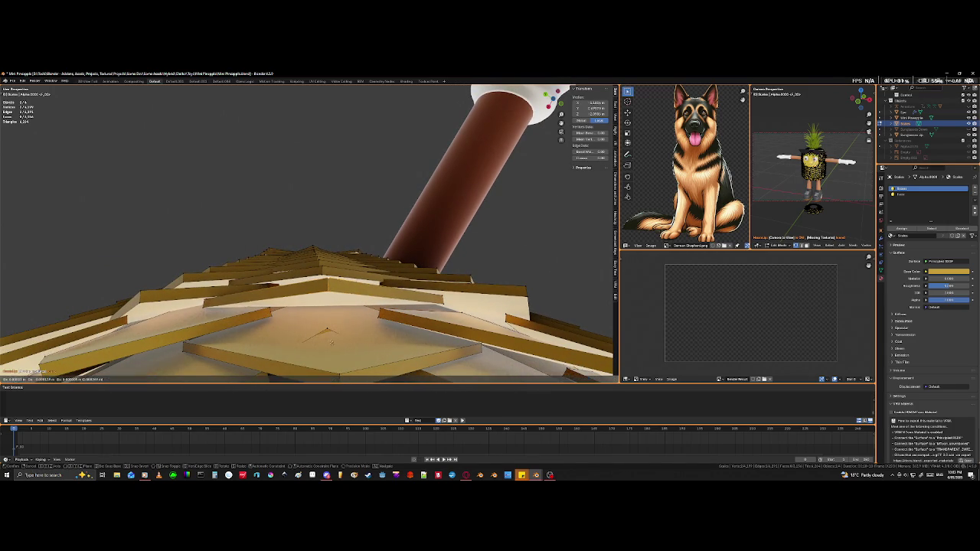
pyautogui.press('g')
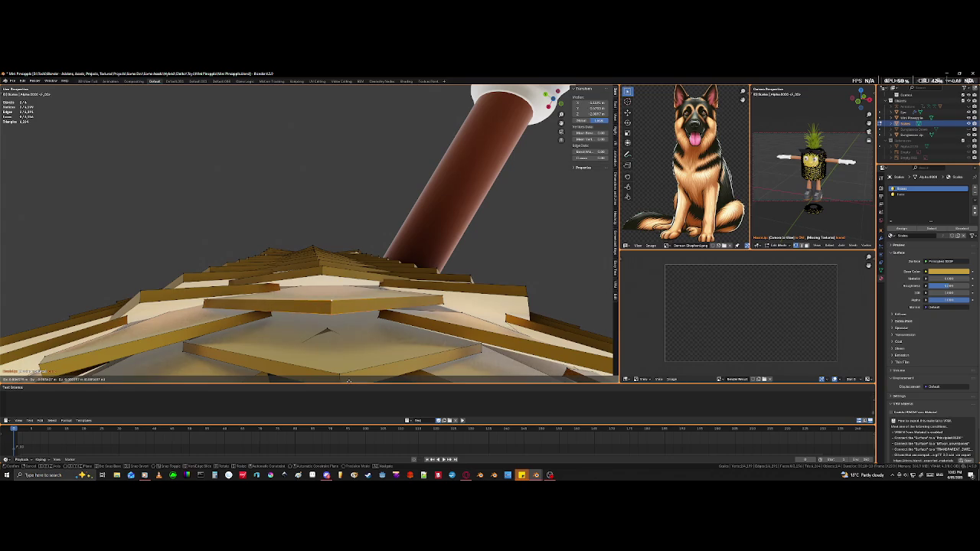
pyautogui.click(349, 378)
# Step: Shift a two-vertex tile edge under the body, then move hidden tile geometry using see-through view
pyautogui.moveTo(350, 375)
pyautogui.mouseDown(button='middle')
pyautogui.moveTo(369, 282)
pyautogui.moveTo(276, 292)
pyautogui.mouseUp(button='middle')
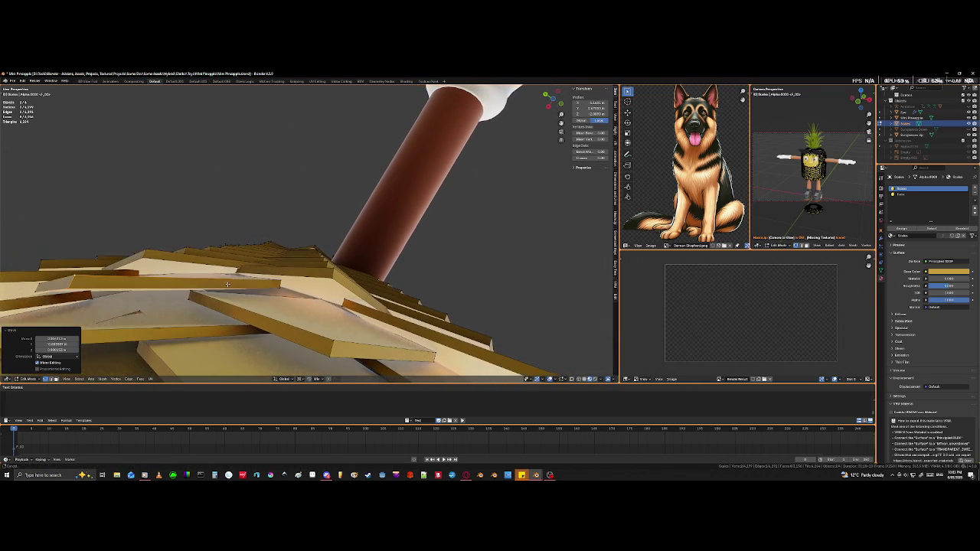
pyautogui.keyDown('shift'); pyautogui.click(276, 291); pyautogui.keyUp('shift')
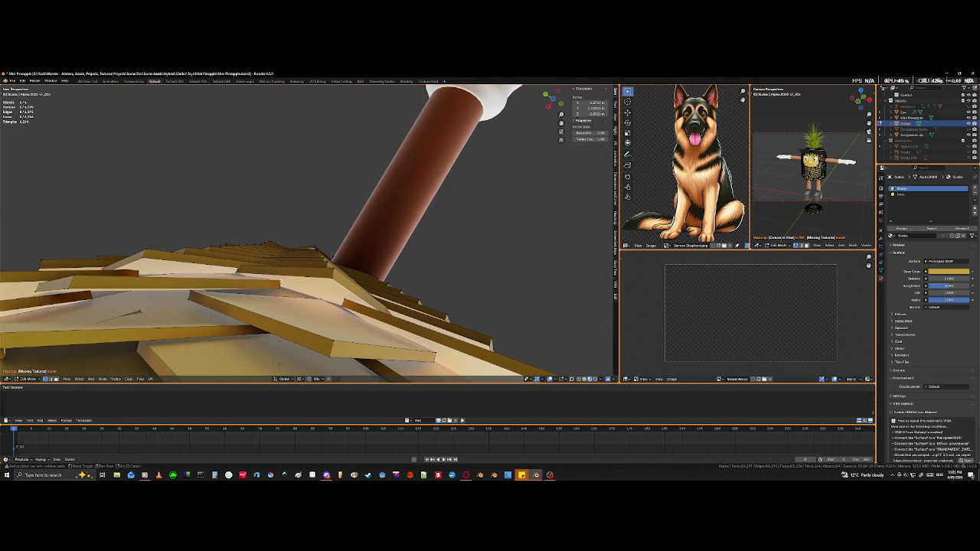
pyautogui.keyDown('shift'); pyautogui.click(272, 304); pyautogui.keyUp('shift')
pyautogui.press('g')
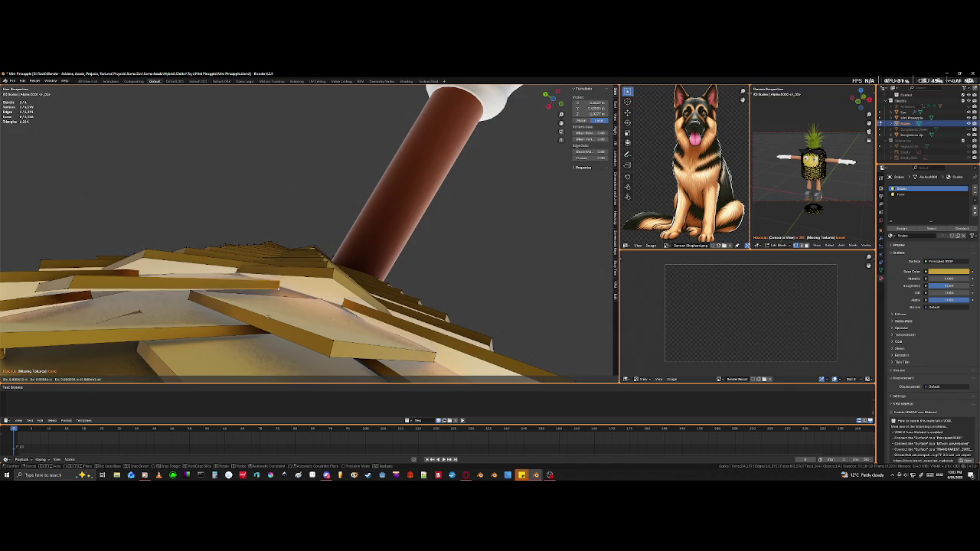
pyautogui.click(267, 338)
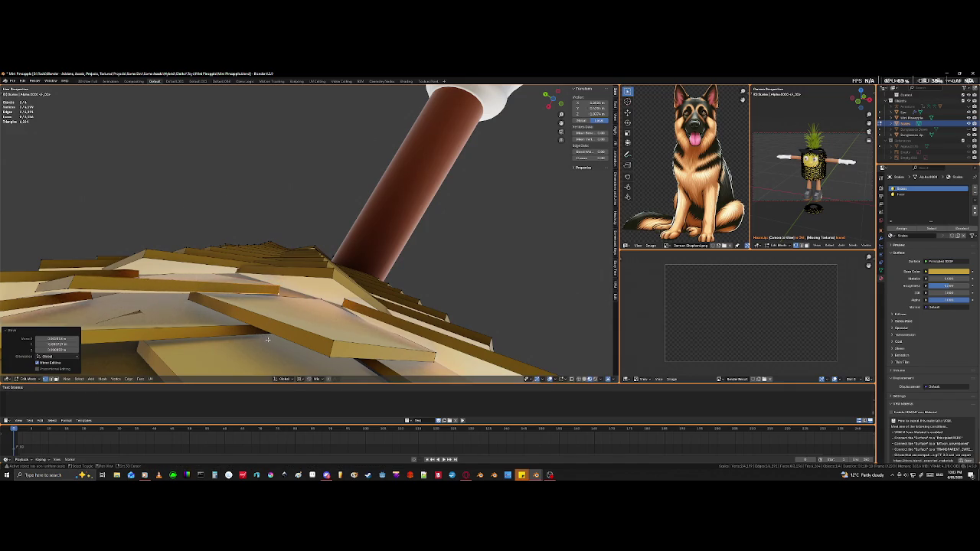
pyautogui.hotkey('shift', 'z')
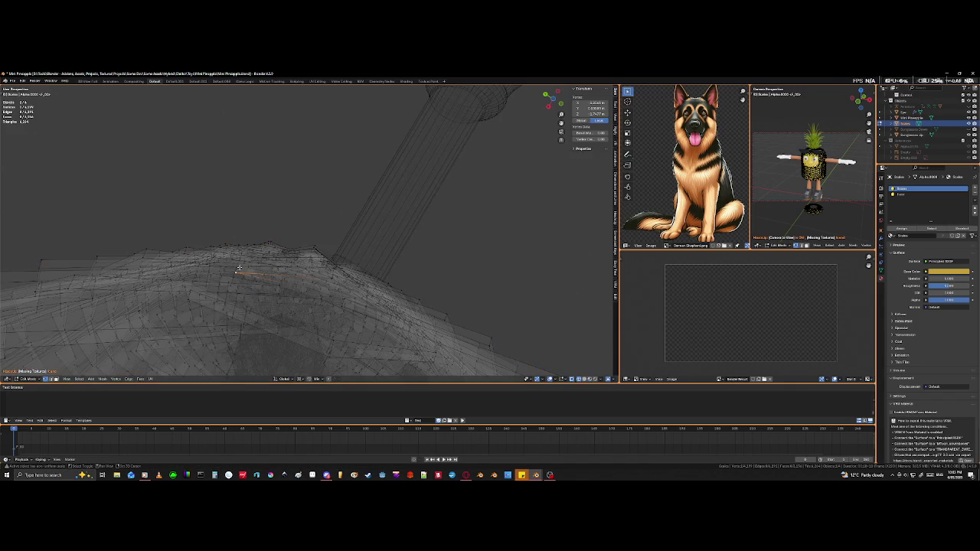
pyautogui.hotkey('shift', 'z')
pyautogui.press('g')
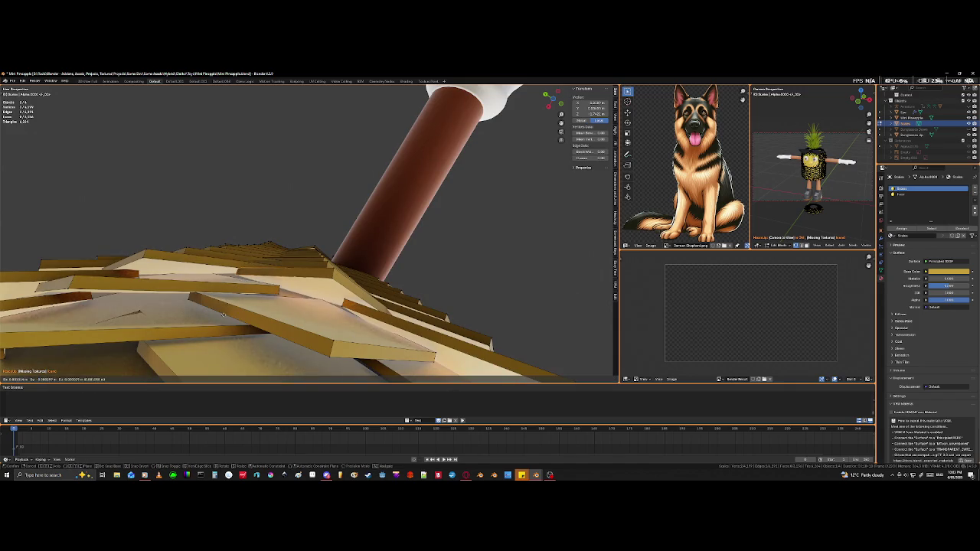
pyautogui.click(219, 322)
# Step: With the leg upright, move another tile corner and a tile edge to close the gaps
pyautogui.moveTo(219, 322)
pyautogui.mouseDown(button='middle')
pyautogui.moveTo(340, 347)
pyautogui.moveTo(336, 294)
pyautogui.mouseUp(button='middle')
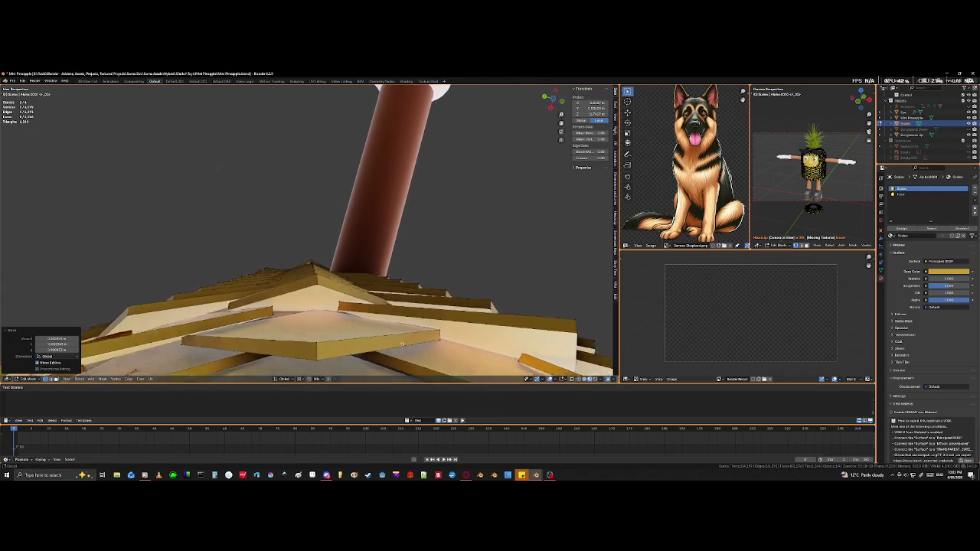
pyautogui.click(310, 282)
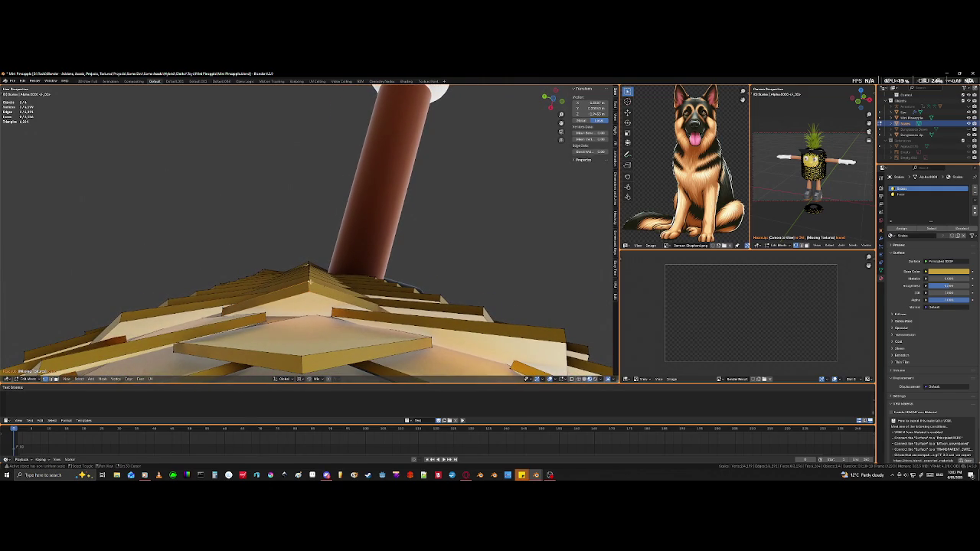
pyautogui.press('g')
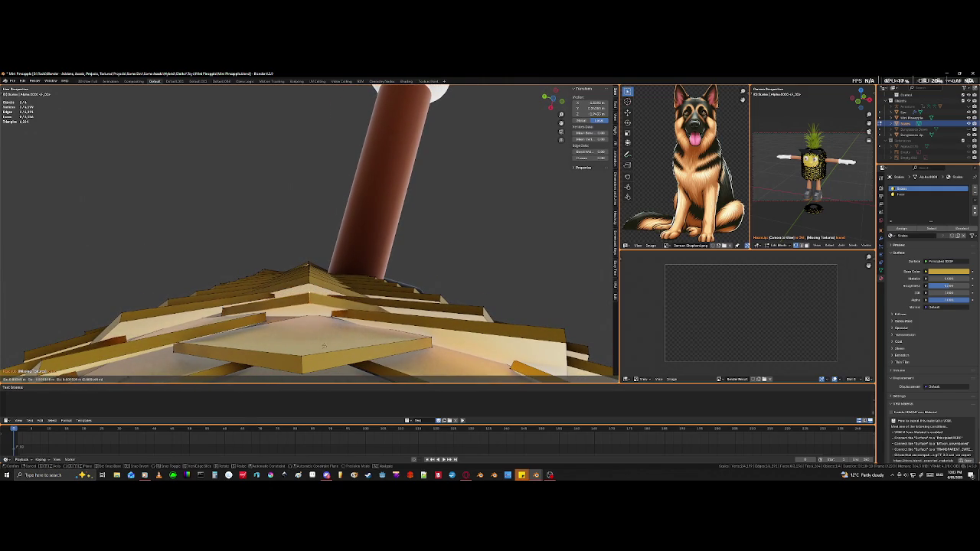
pyautogui.click(326, 341)
pyautogui.hotkey('shift', 'z')
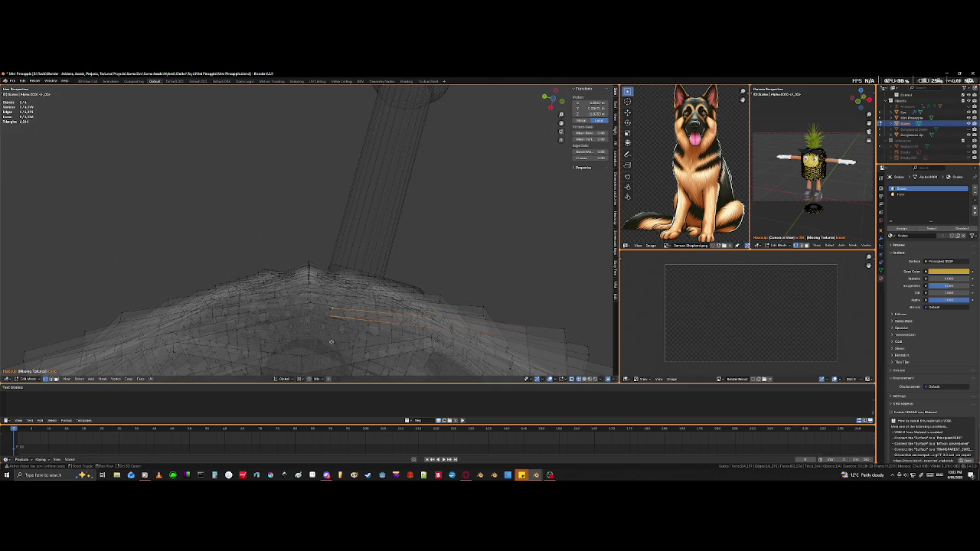
pyautogui.hotkey('shift', 'z')
pyautogui.press('g')
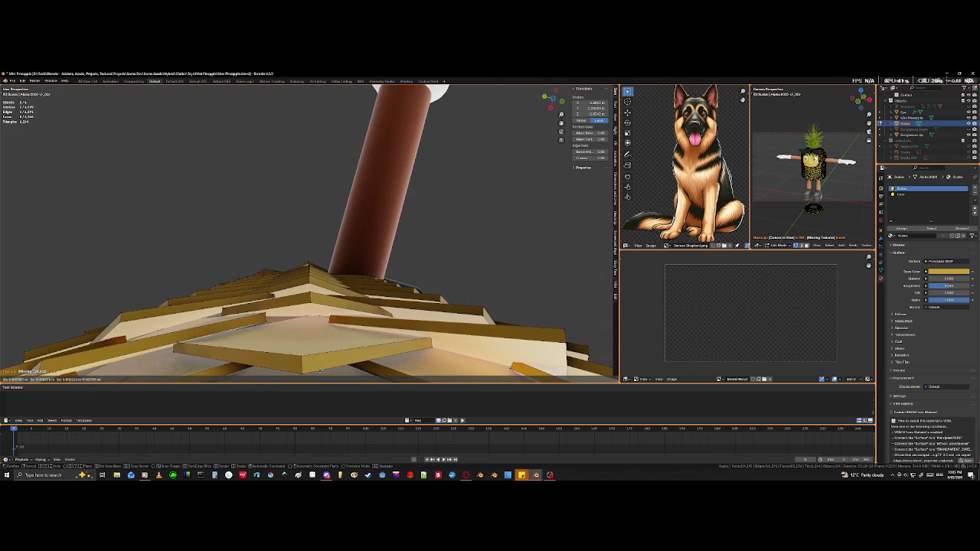
pyautogui.click(320, 369)
# Step: Orbit around the leg and toggle see-through view to inspect the tightened tiles
pyautogui.moveTo(320, 370)
pyautogui.mouseDown(button='middle')
pyautogui.moveTo(301, 366)
pyautogui.moveTo(326, 346)
pyautogui.mouseUp(button='middle')
pyautogui.moveTo(347, 293); pyautogui.dragTo(359, 297, button='middle')
pyautogui.hotkey('shift', 'z')
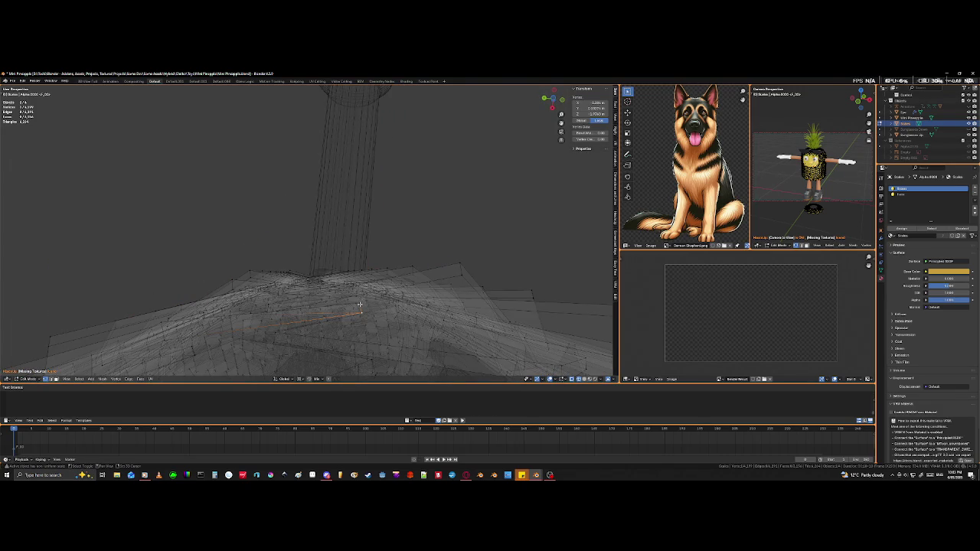
pyautogui.hotkey('shift', 'z')
# Step: Move the selected scale tiles near the arm base, then nudge a single tile edge
pyautogui.press('g')
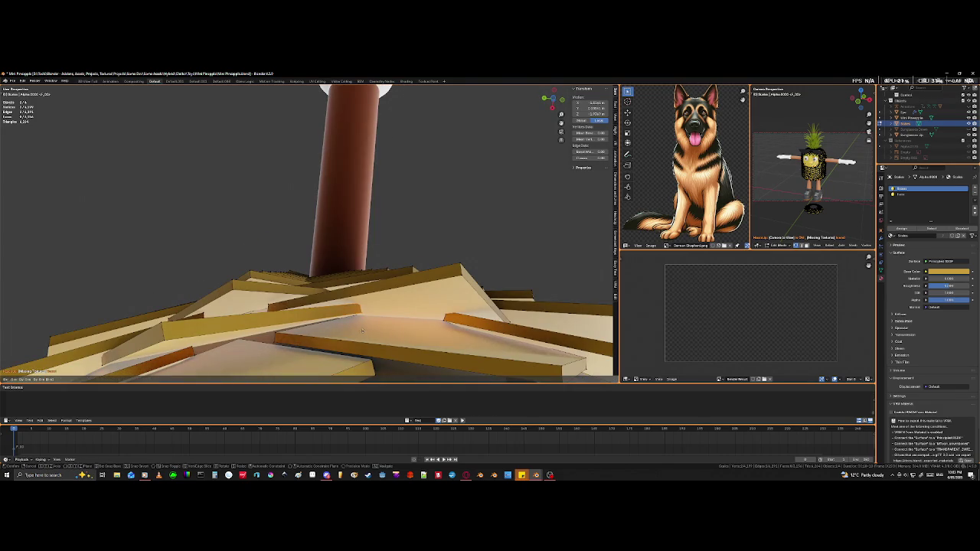
pyautogui.click(365, 350)
pyautogui.moveTo(365, 350); pyautogui.dragTo(306, 290, button='middle')
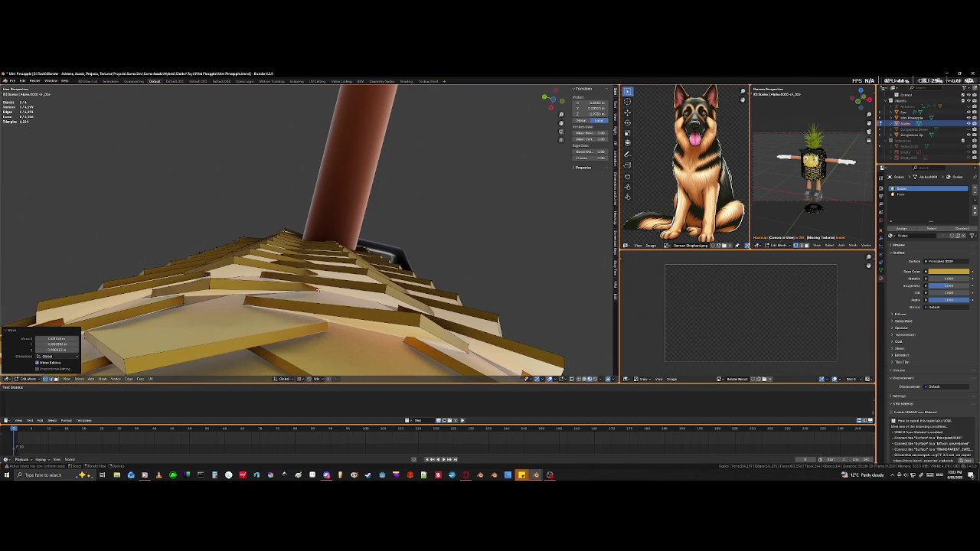
pyautogui.click(318, 291)
pyautogui.hotkey('shift', 'z')
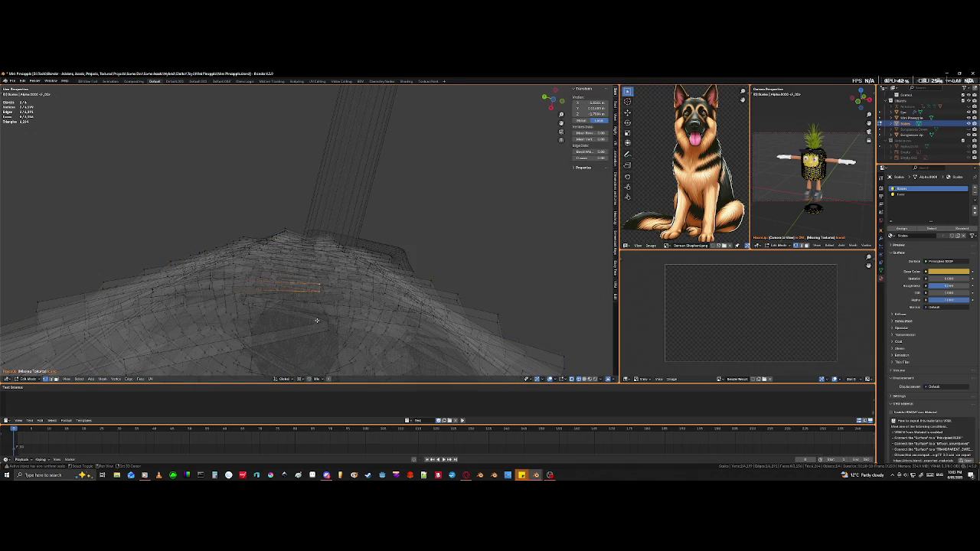
pyautogui.hotkey('shift', 'z')
pyautogui.press('g')
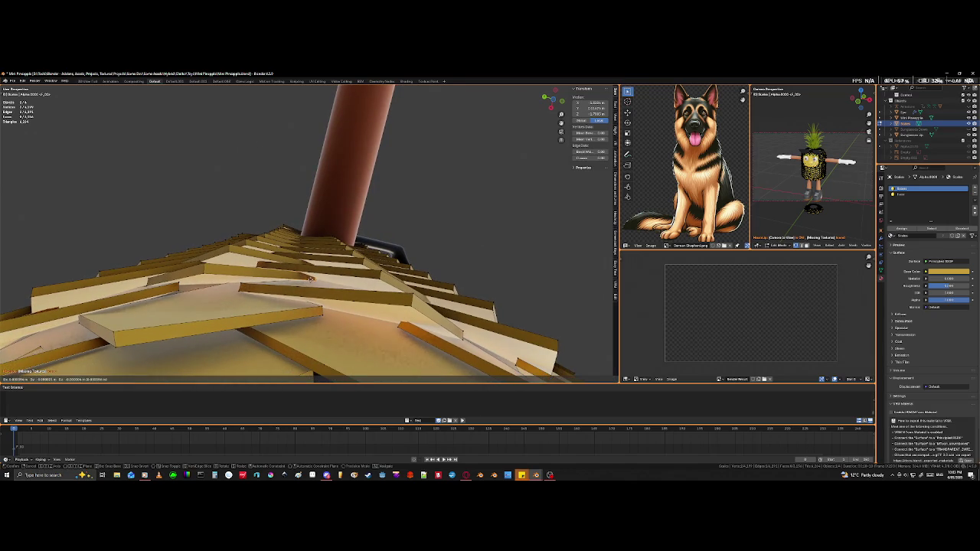
pyautogui.click(306, 293)
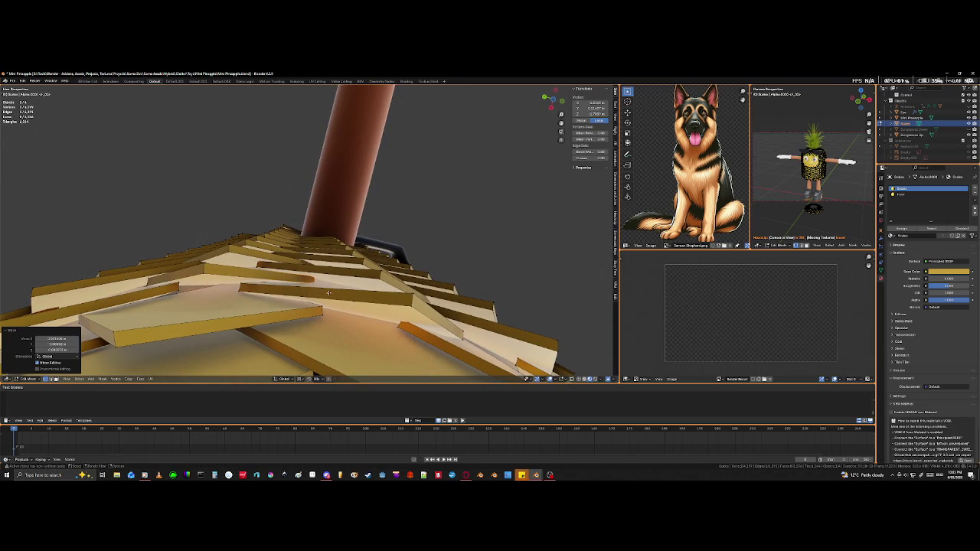
# Step: Shift another underside tile and a scale edge so they overlap the body more neatly
pyautogui.moveTo(314, 294); pyautogui.dragTo(173, 274, button='middle')
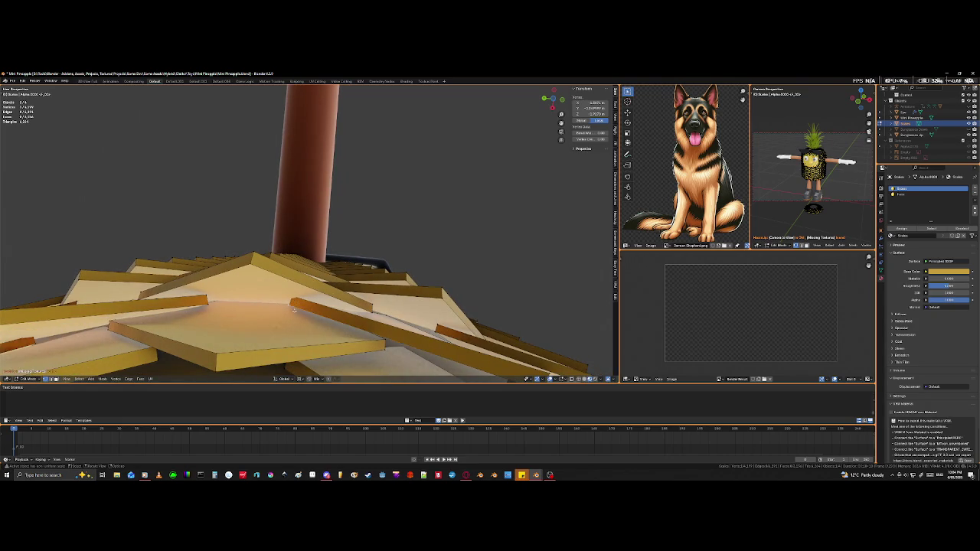
pyautogui.hotkey('shift', 'z')
pyautogui.hotkey('shift', 'z')
pyautogui.press('g')
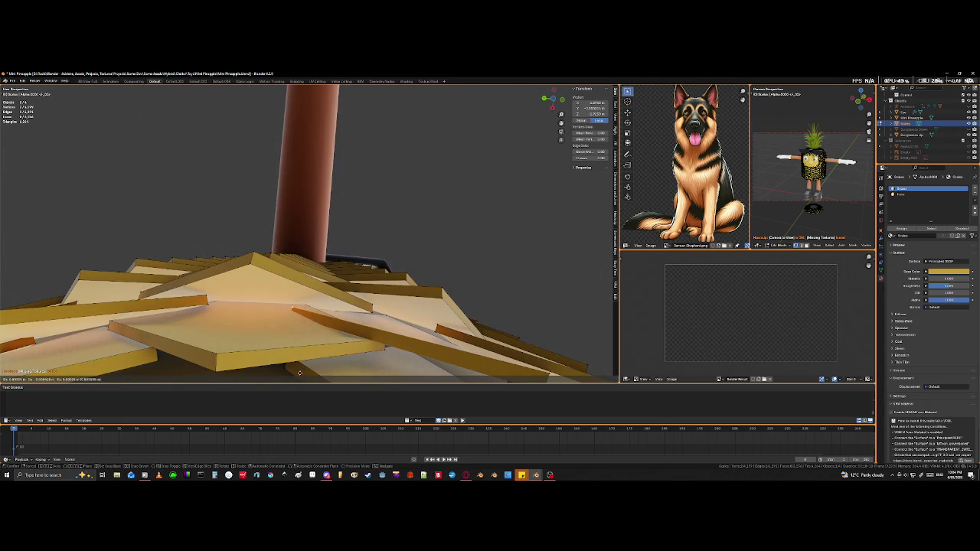
pyautogui.click(300, 371)
pyautogui.moveTo(300, 371)
pyautogui.mouseDown(button='middle')
pyautogui.moveTo(253, 356)
pyautogui.moveTo(286, 322)
pyautogui.moveTo(287, 257)
pyautogui.moveTo(343, 340)
pyautogui.mouseUp(button='middle')
pyautogui.hotkey('shift', 'z')
pyautogui.hotkey('shift', 'z')
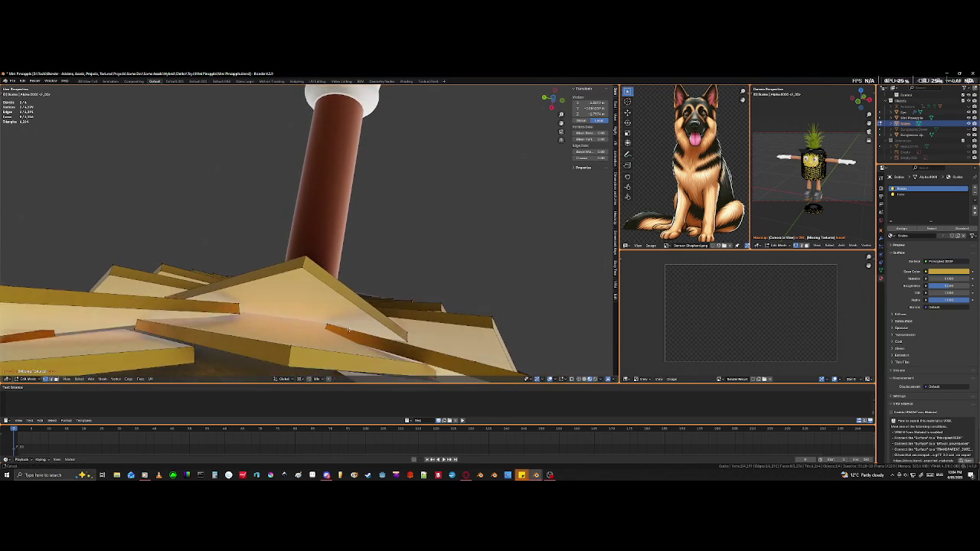
pyautogui.press('g')
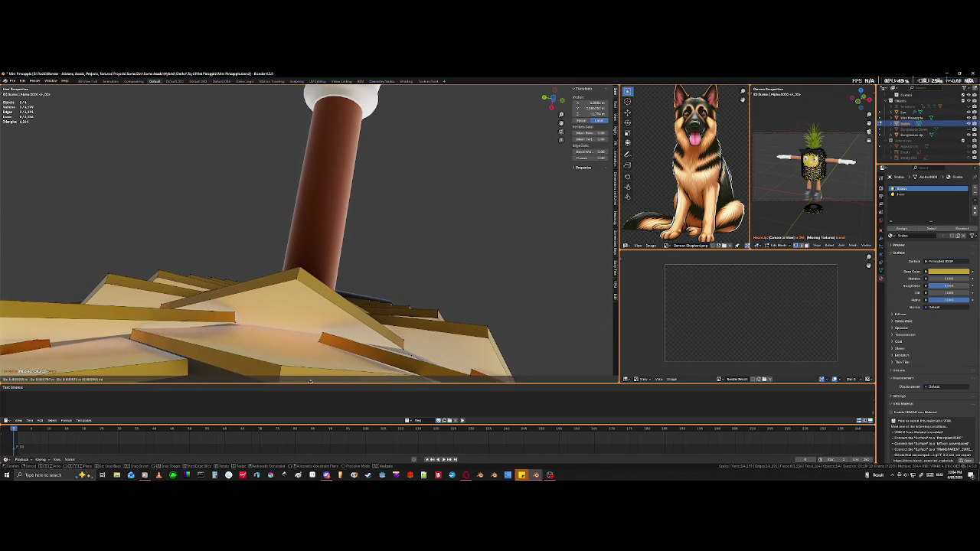
pyautogui.click(259, 106)
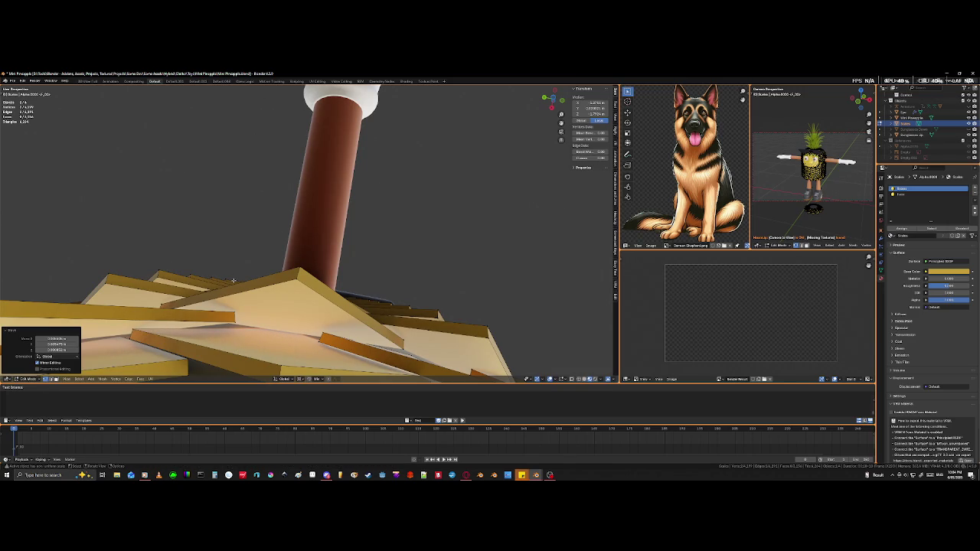
# Step: From a higher angle, reposition a different scale plate and one edge of a neighbouring plate
pyautogui.moveTo(233, 280); pyautogui.dragTo(278, 255, button='middle')
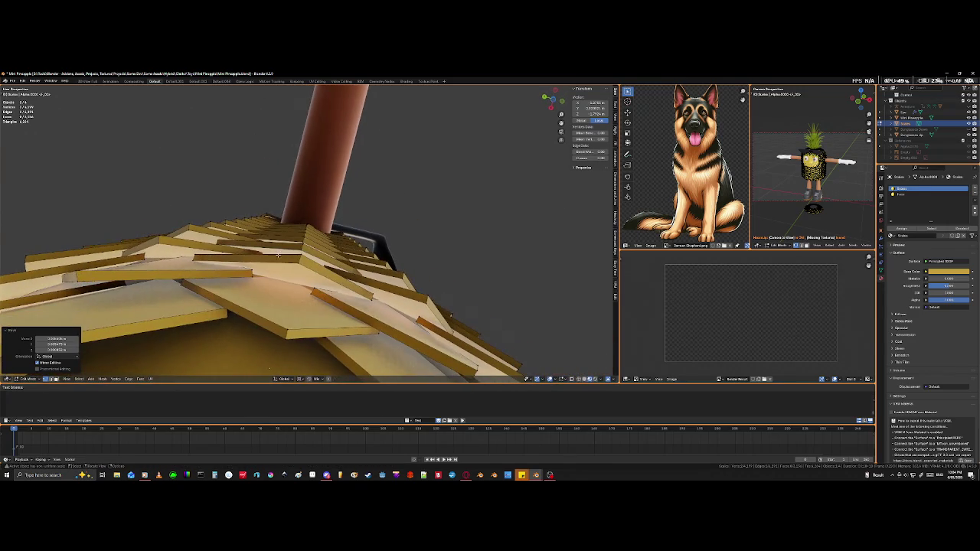
pyautogui.click(297, 263)
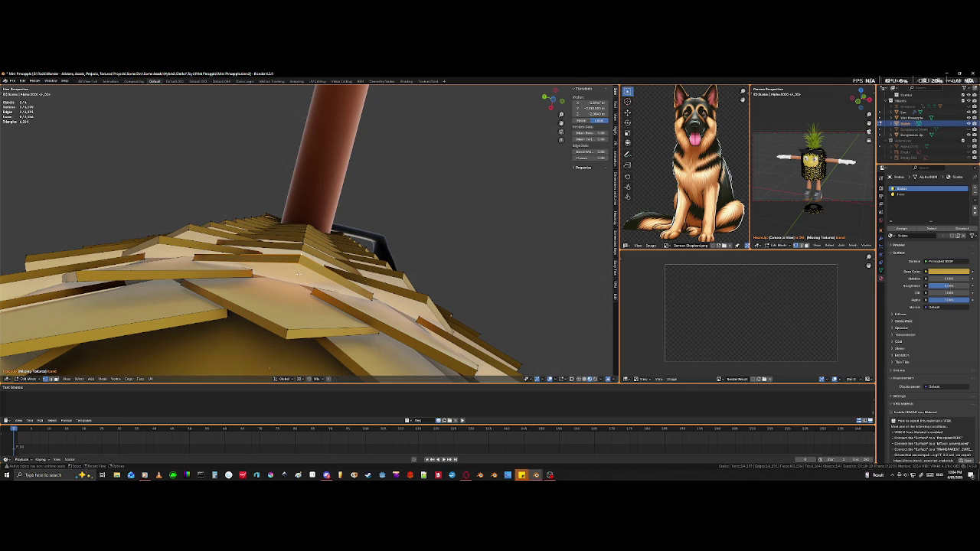
pyautogui.press('g')
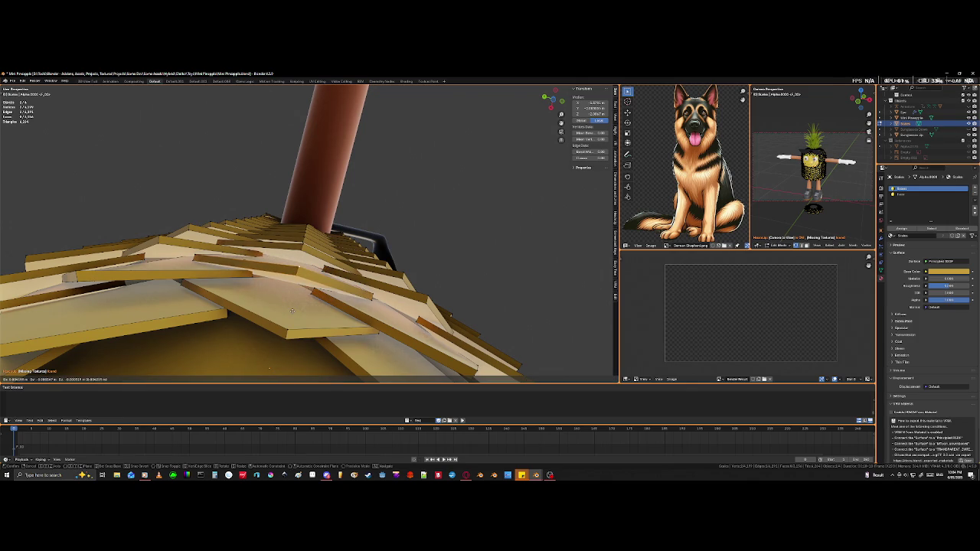
pyautogui.click(292, 310)
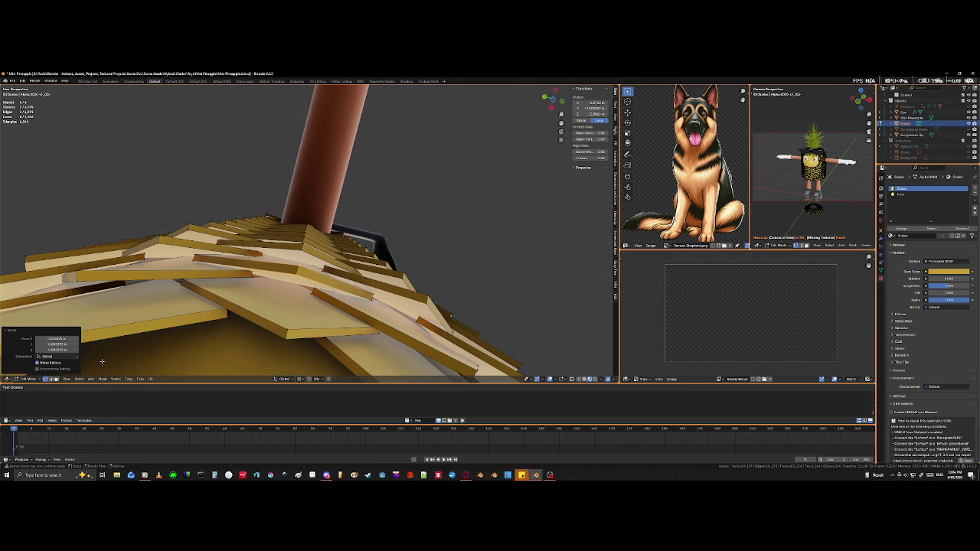
pyautogui.moveTo(272, 309)
pyautogui.mouseDown(button='middle')
pyautogui.moveTo(300, 283)
pyautogui.moveTo(262, 287)
pyautogui.mouseUp(button='middle')
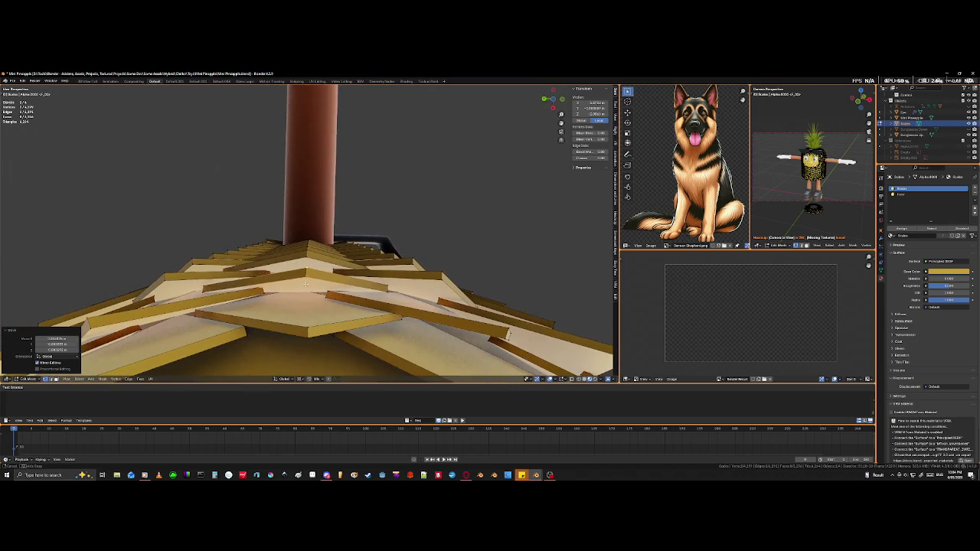
pyautogui.click(262, 287)
pyautogui.hotkey('shift', 'z')
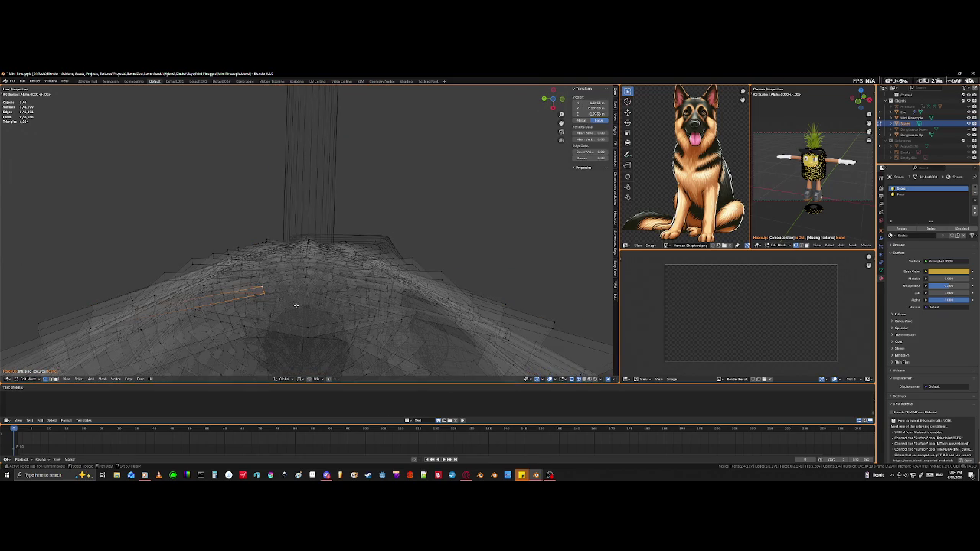
pyautogui.hotkey('shift', 'z')
pyautogui.press('g')
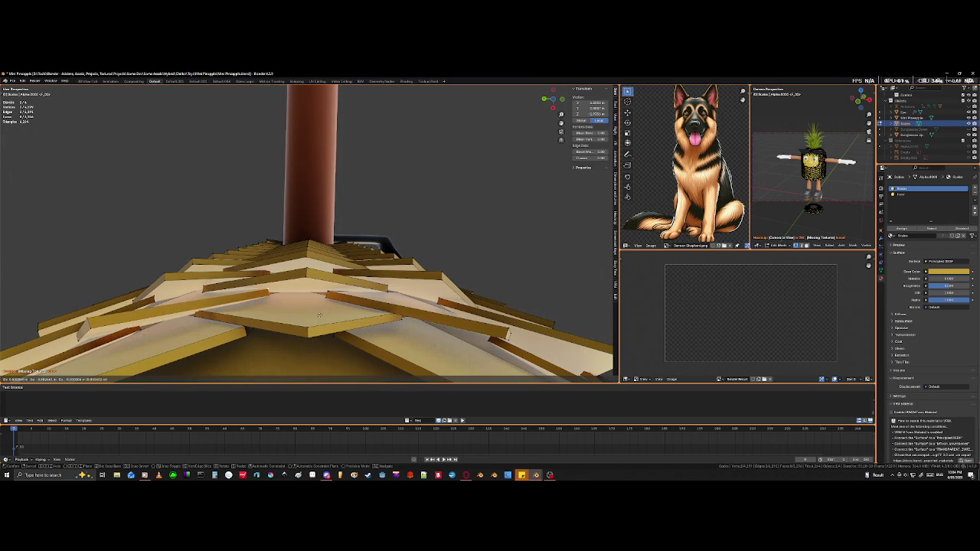
pyautogui.click(320, 315)
# Step: Make one more move of the selected scales, then pick a single scale vertex
pyautogui.moveTo(320, 315)
pyautogui.mouseDown(button='middle')
pyautogui.moveTo(317, 325)
pyautogui.moveTo(349, 326)
pyautogui.mouseUp(button='middle')
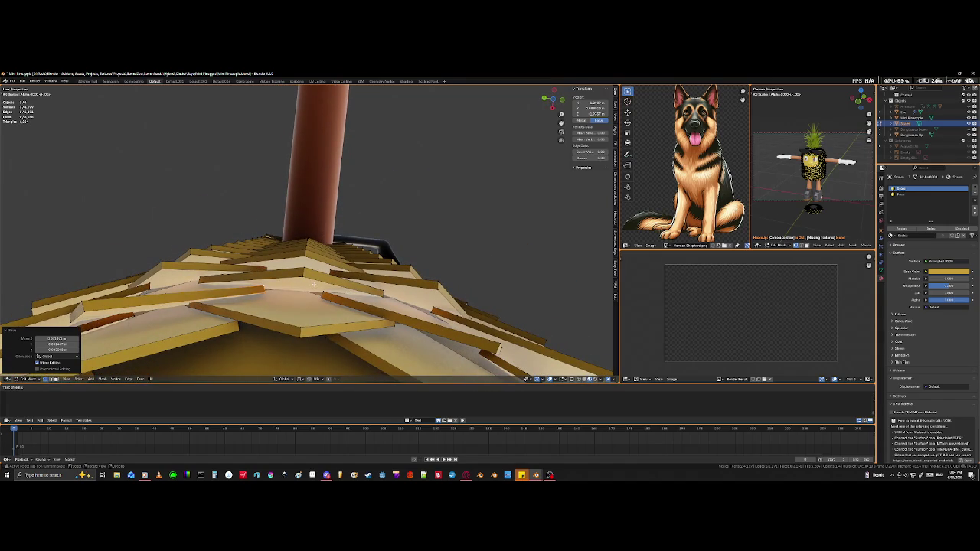
pyautogui.press('g')
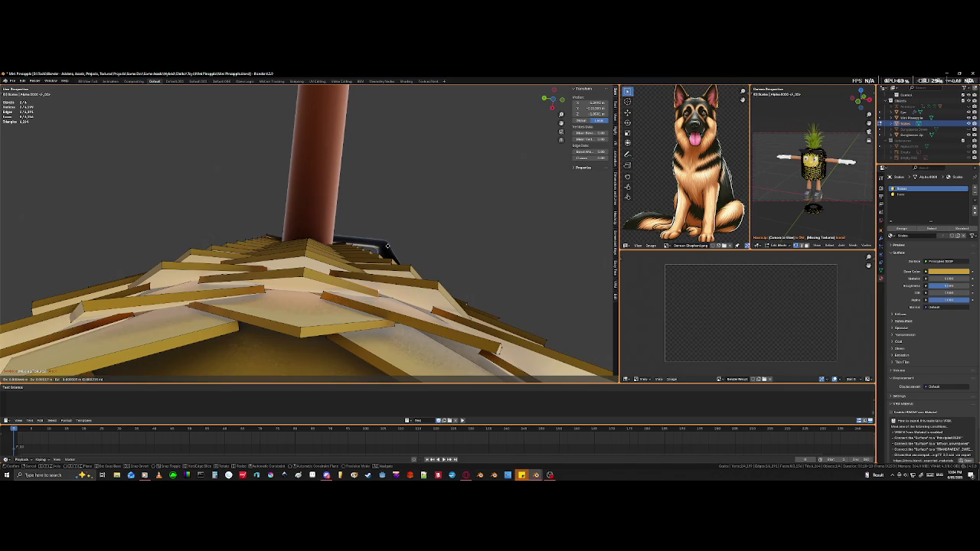
pyautogui.click(388, 245)
pyautogui.moveTo(310, 352)
pyautogui.mouseDown(button='middle')
pyautogui.moveTo(304, 290)
pyautogui.moveTo(313, 270)
pyautogui.moveTo(295, 261)
pyautogui.moveTo(408, 246)
pyautogui.moveTo(287, 250)
pyautogui.moveTo(250, 285)
pyautogui.mouseUp(button='middle')
pyautogui.rightClick(294, 261)
pyautogui.click(239, 284)
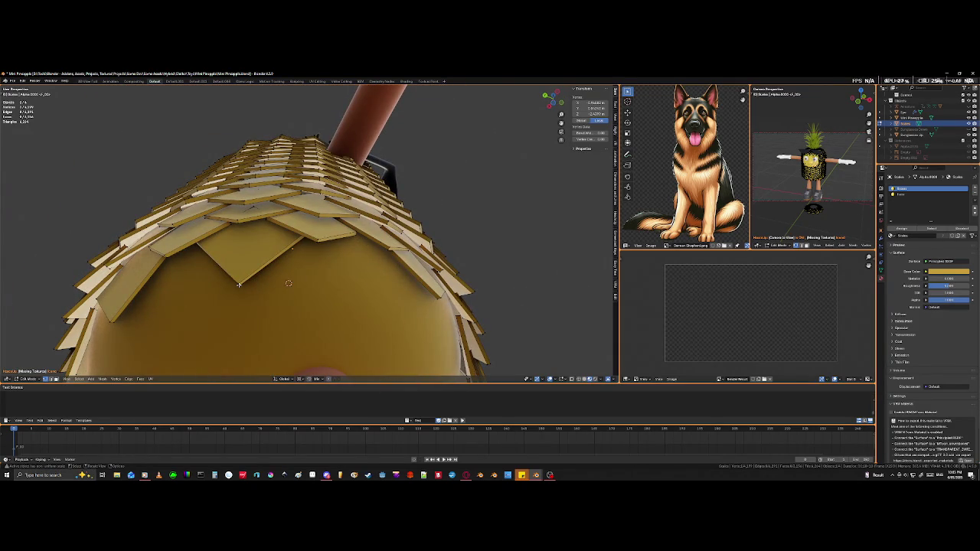
# Step: Select the whole linked scale piece and move it into a new spot on the body
pyautogui.press('l')
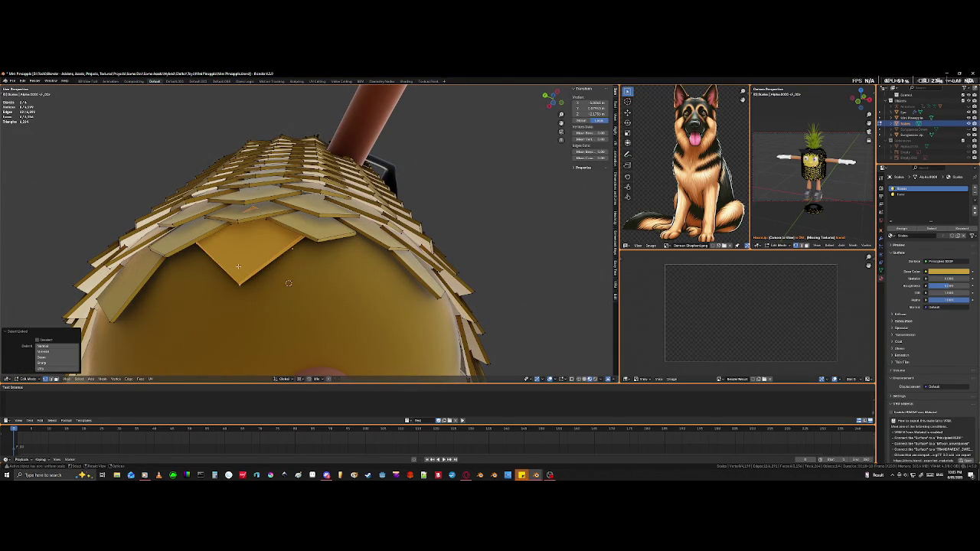
pyautogui.hotkey('shift', 'z')
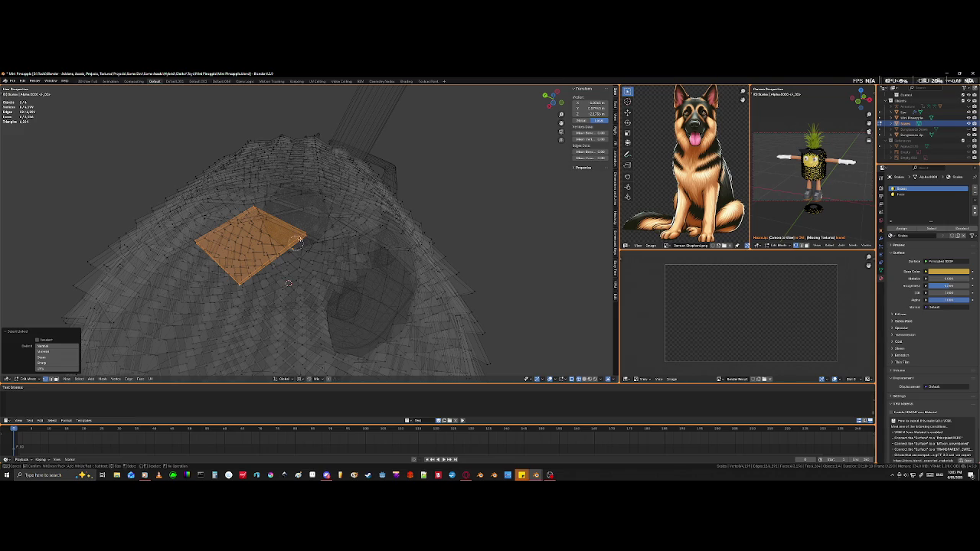
pyautogui.press('r')
pyautogui.moveTo(189, 232)
pyautogui.mouseDown(button='middle')
pyautogui.moveTo(300, 286)
pyautogui.moveTo(373, 271)
pyautogui.moveTo(354, 307)
pyautogui.mouseUp(button='middle')
pyautogui.hotkey('shift', 'z')
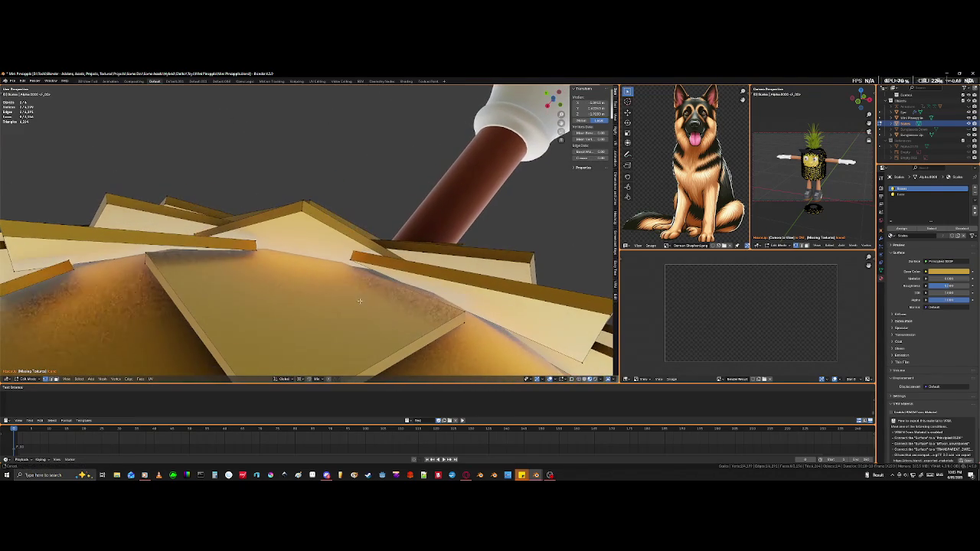
pyautogui.press('g')
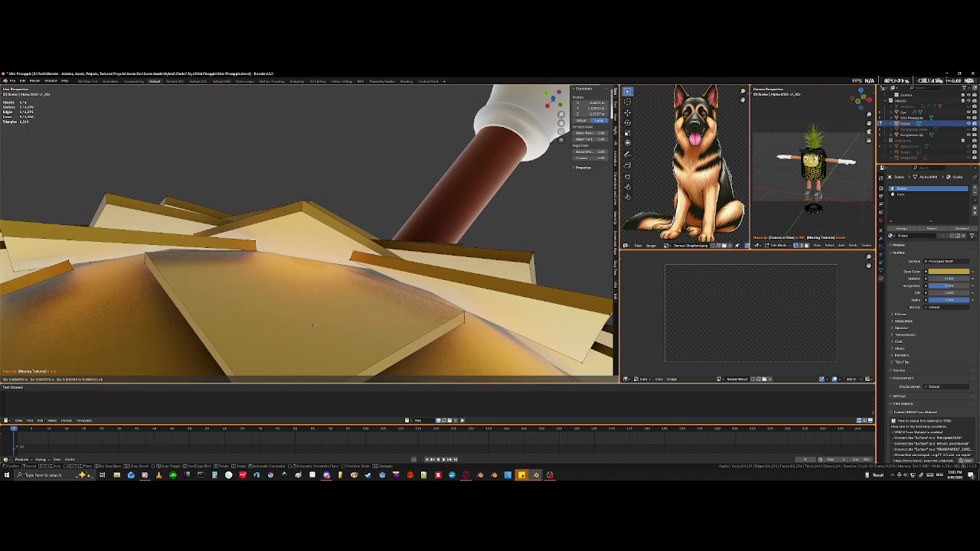
pyautogui.click(314, 325)
# Step: Check the body from below and near the arm, then move the selected scale face
pyautogui.moveTo(313, 325); pyautogui.dragTo(296, 350, button='middle')
pyautogui.scroll(-5, 295, 350)
pyautogui.moveTo(303, 314)
pyautogui.mouseDown(button='middle')
pyautogui.moveTo(283, 297)
pyautogui.moveTo(285, 264)
pyautogui.mouseUp(button='middle')
pyautogui.scroll(5, 291, 303)
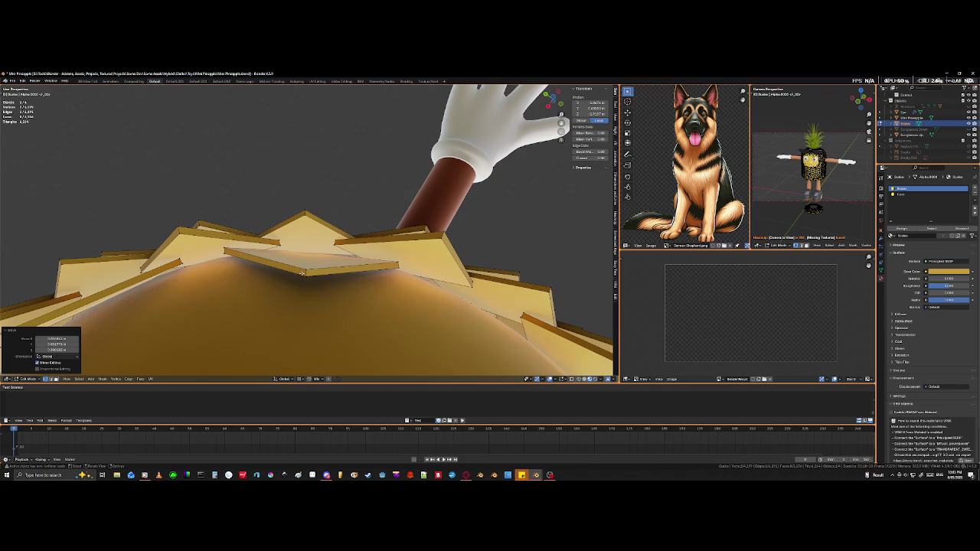
pyautogui.moveTo(417, 257)
pyautogui.mouseDown(button='middle')
pyautogui.moveTo(367, 274)
pyautogui.moveTo(342, 258)
pyautogui.mouseUp(button='middle')
pyautogui.hotkey('shift', 'z')
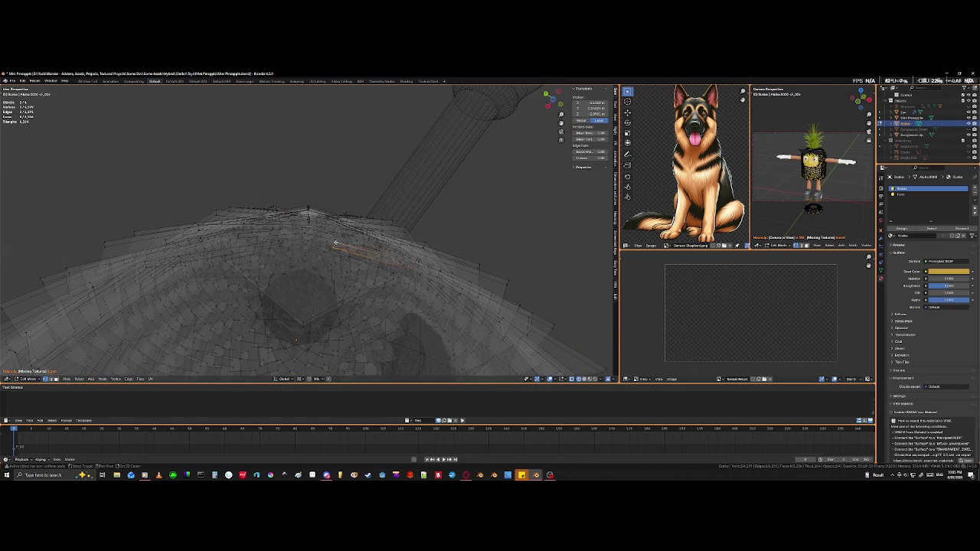
pyautogui.hotkey('shift', 'z')
pyautogui.press('g')
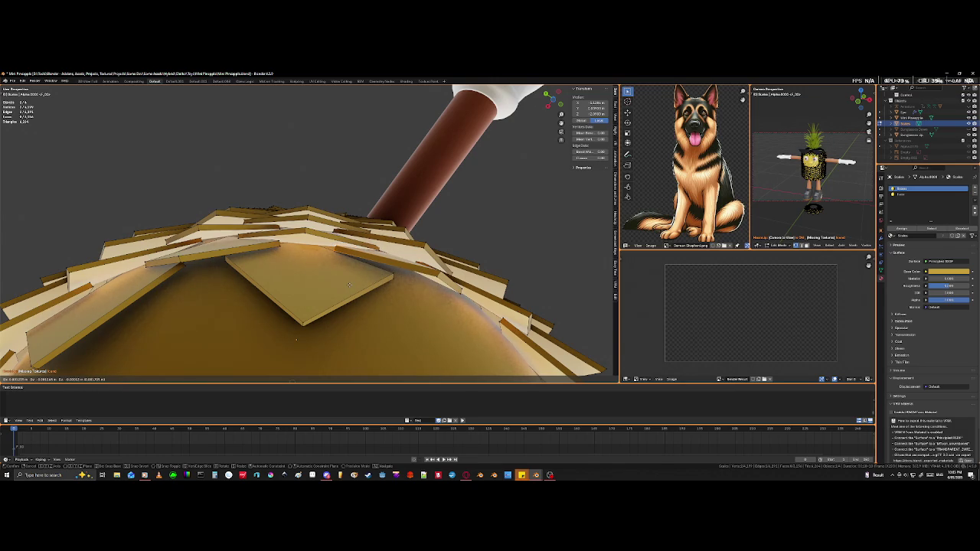
pyautogui.click(347, 291)
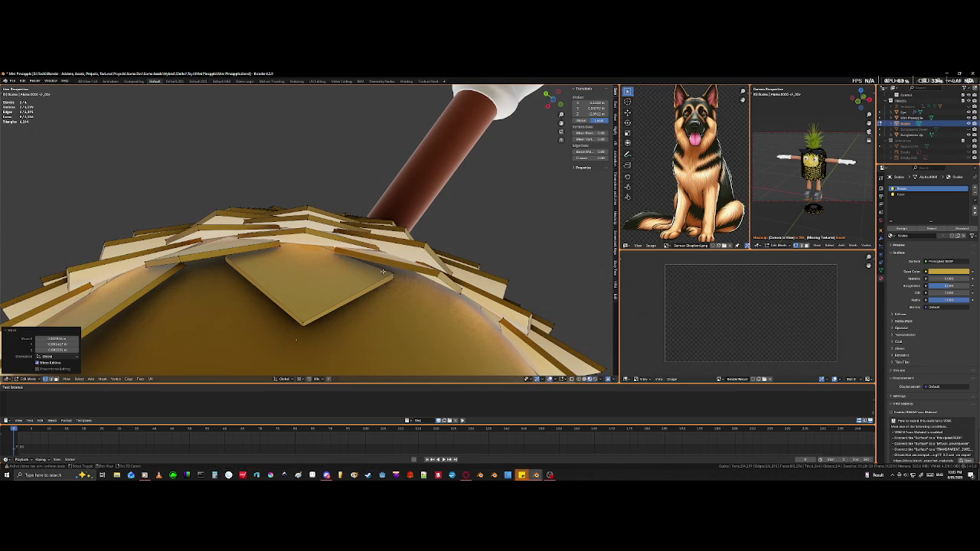
# Step: Pick a scale edge in wireframe and shift it into place among the overlapping scales
pyautogui.click(377, 247)
pyautogui.hotkey('shift', 'z')
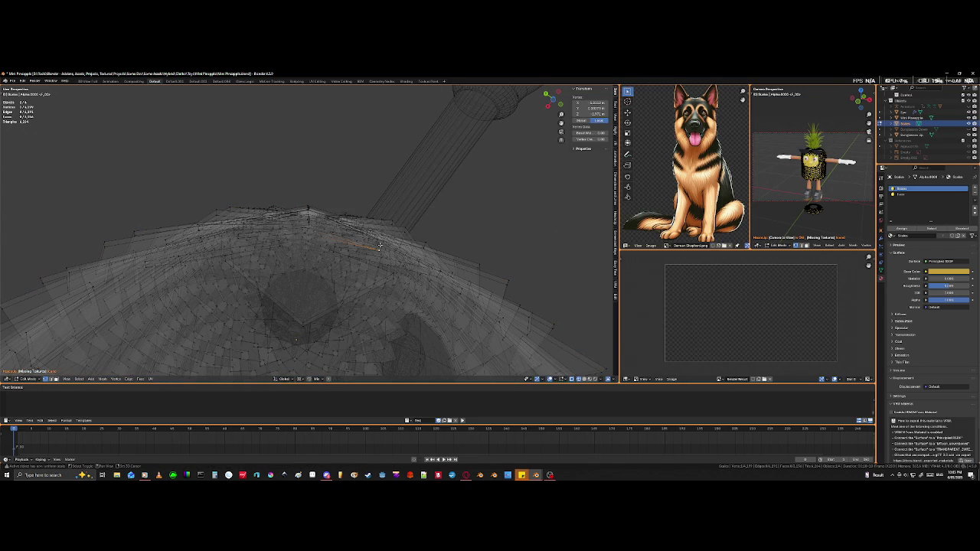
pyautogui.moveTo(379, 245); pyautogui.dragTo(396, 251, button='middle')
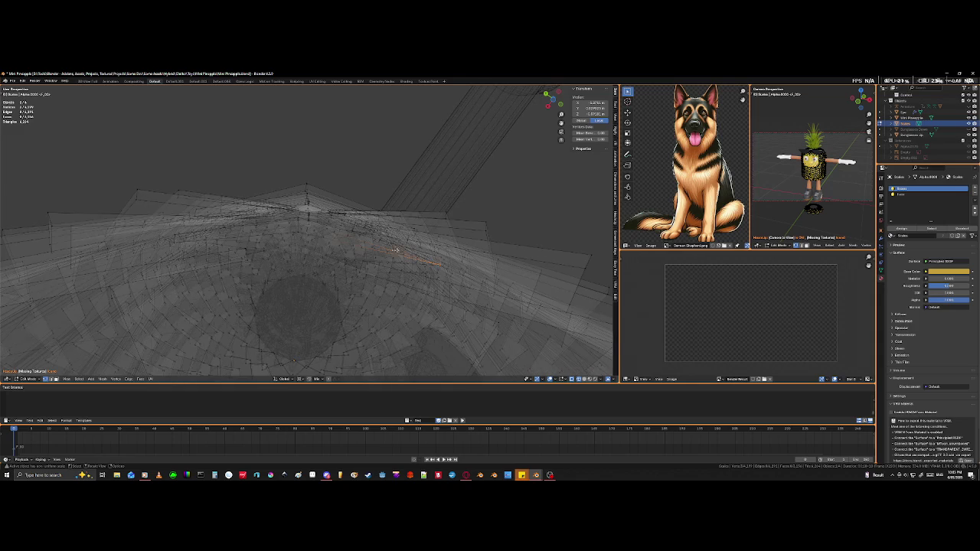
pyautogui.keyDown('shift'); pyautogui.click(441, 259); pyautogui.keyUp('shift')
pyautogui.keyDown('shift'); pyautogui.click(399, 253); pyautogui.keyUp('shift')
pyautogui.hotkey('shift', '`')
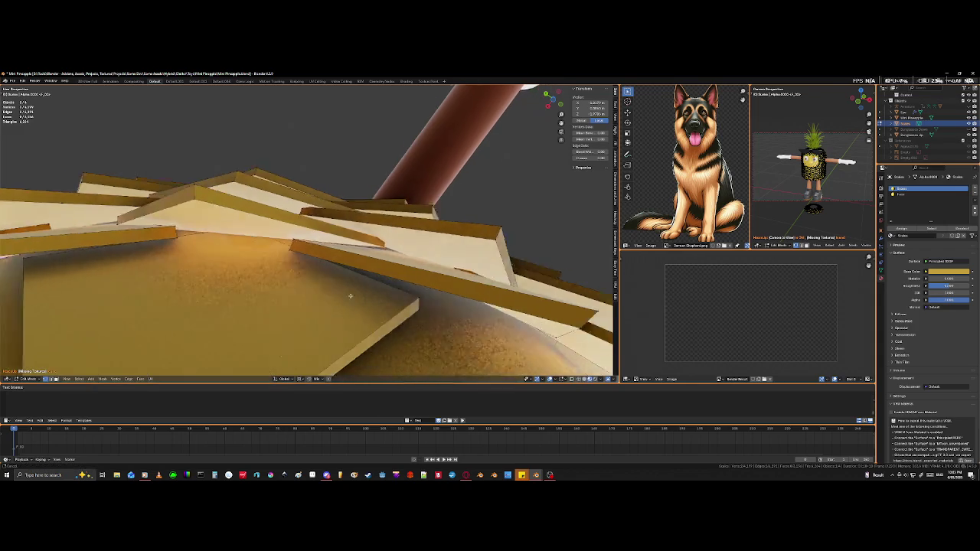
pyautogui.press('g')
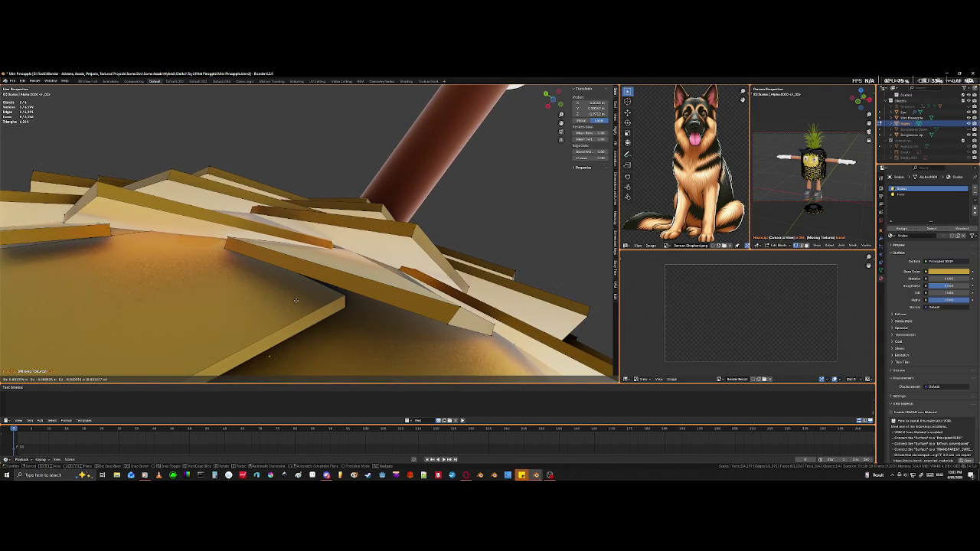
pyautogui.click(296, 300)
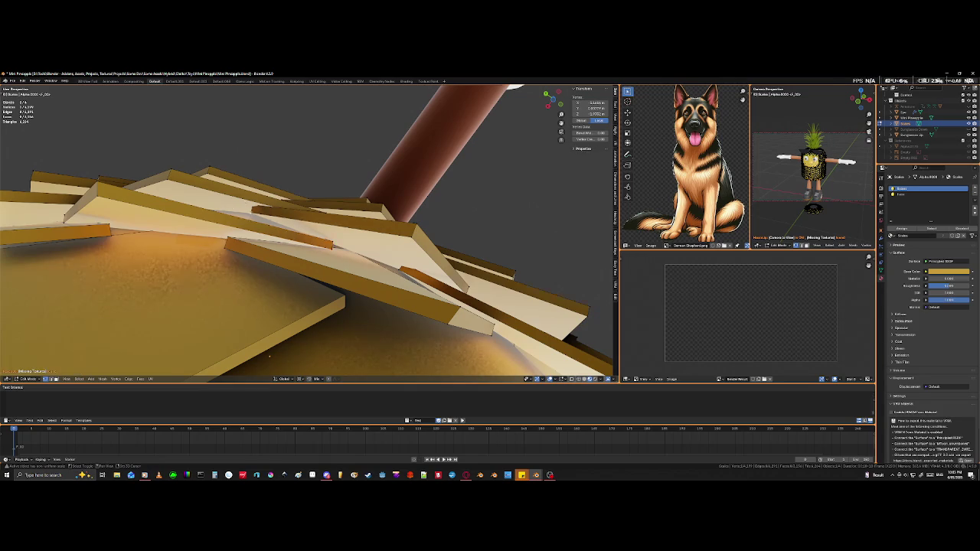
# Step: Select a pair of parallel scale edges and move them together
pyautogui.hotkey('shift', 'z')
pyautogui.moveTo(249, 205); pyautogui.dragTo(255, 228, button='middle')
pyautogui.click(255, 228)
pyautogui.keyDown('shift'); pyautogui.click(255, 228); pyautogui.keyUp('shift')
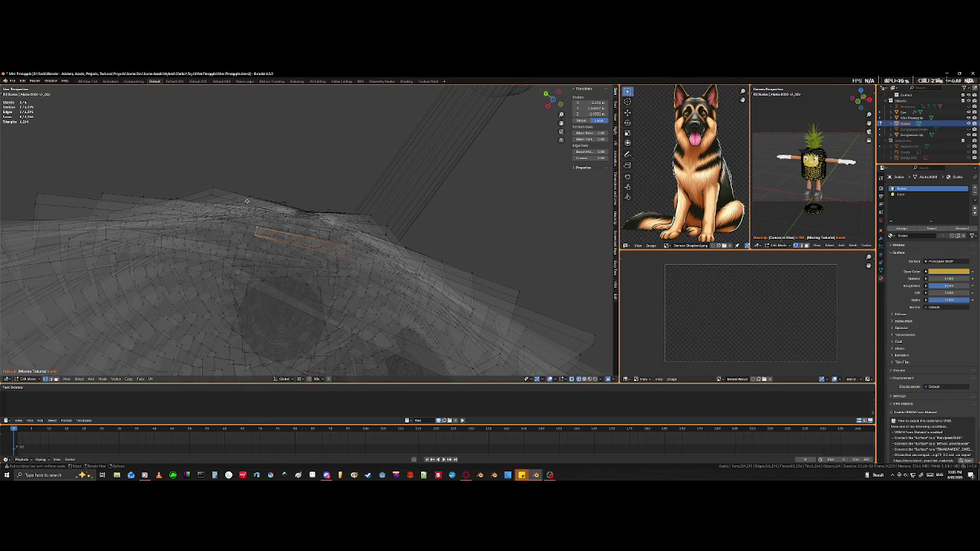
pyautogui.hotkey('shift', 'z')
pyautogui.press('g')
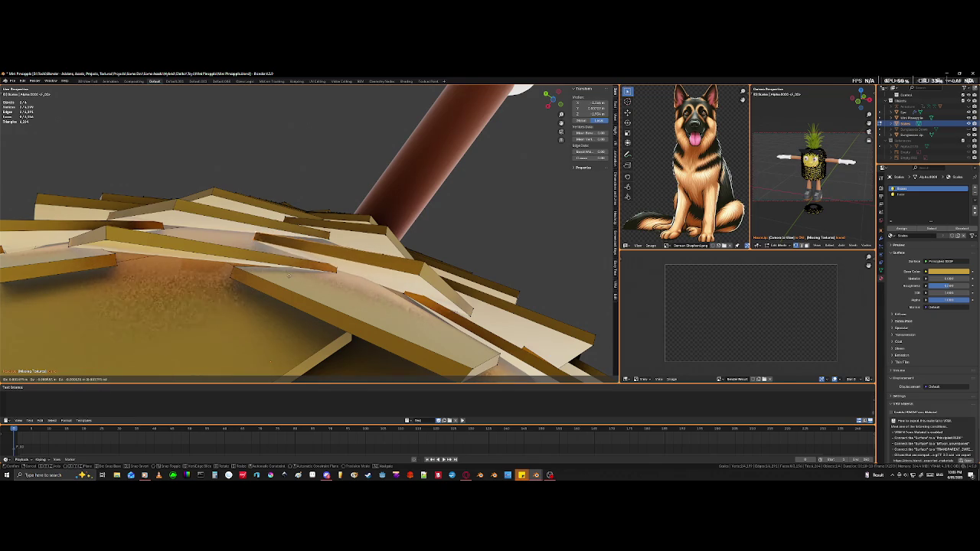
pyautogui.click(290, 274)
# Step: Select edges of another scale tile and move that piece to its new position
pyautogui.moveTo(363, 286)
pyautogui.mouseDown(button='middle')
pyautogui.moveTo(197, 274)
pyautogui.moveTo(237, 265)
pyautogui.mouseUp(button='middle')
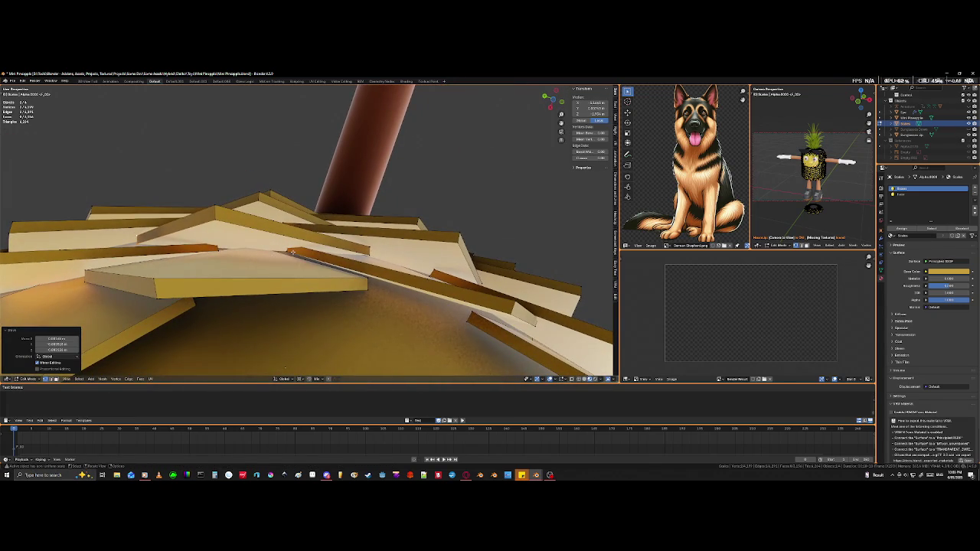
pyautogui.click(292, 251)
pyautogui.hotkey('shift', 'z')
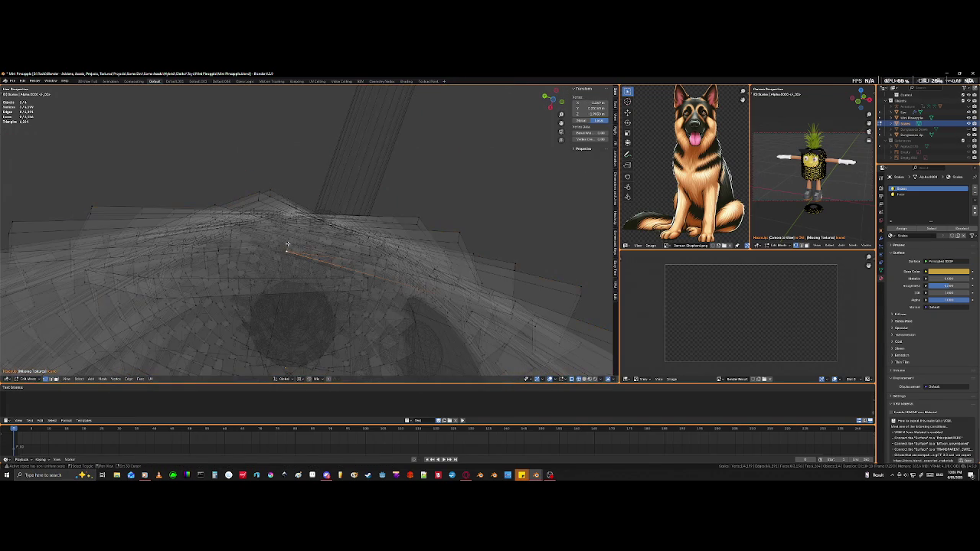
pyautogui.keyDown('shift'); pyautogui.click(288, 242); pyautogui.keyUp('shift')
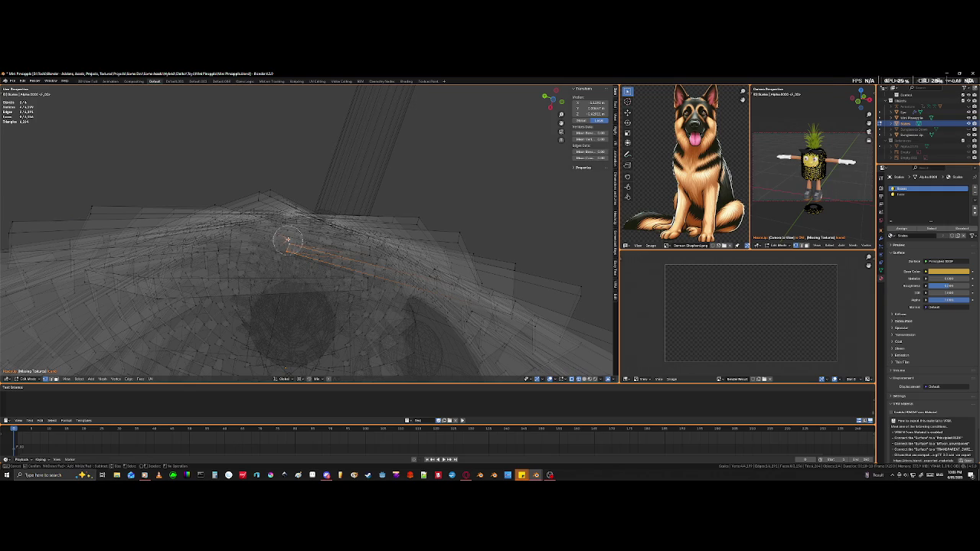
pyautogui.click(291, 253)
pyautogui.hotkey('shift', 'z')
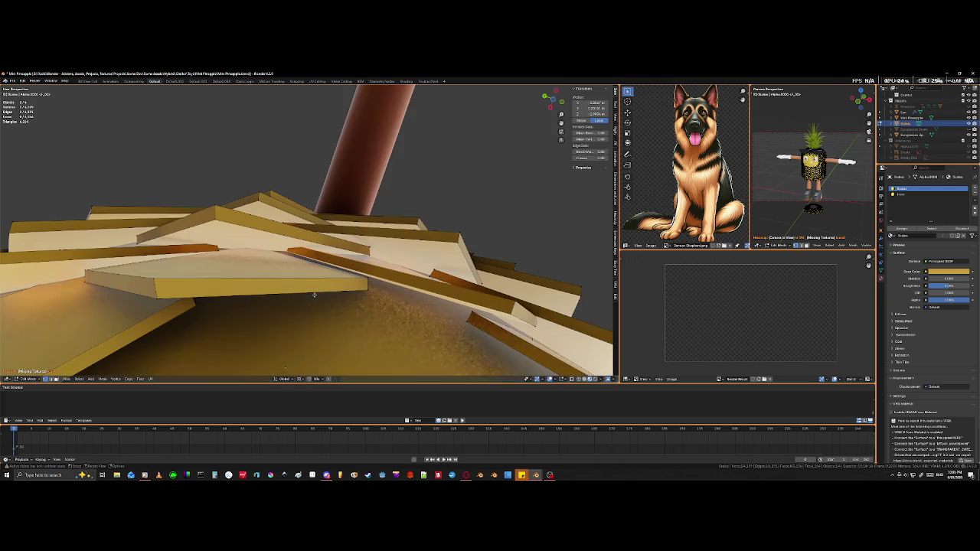
pyautogui.press('g')
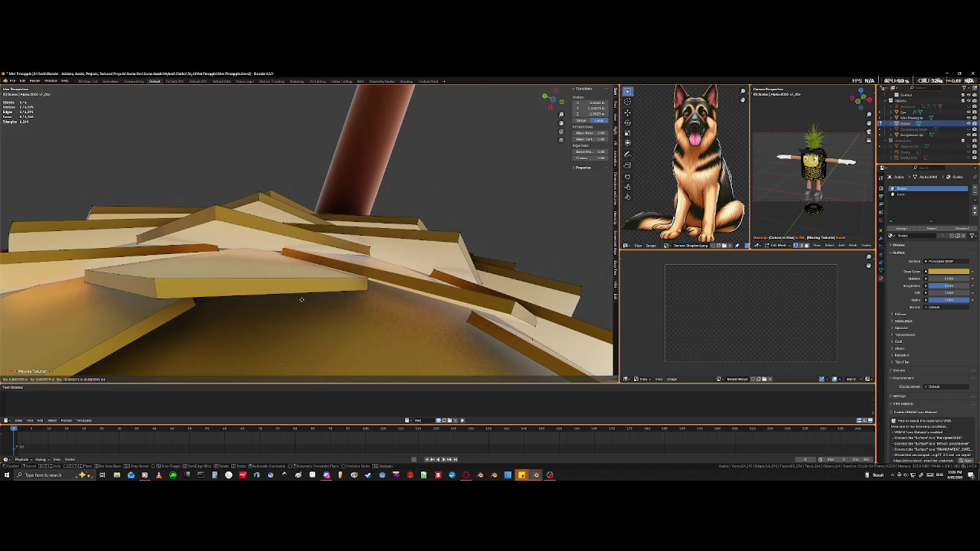
pyautogui.click(301, 300)
pyautogui.moveTo(300, 300)
pyautogui.mouseDown(button='middle')
pyautogui.moveTo(306, 283)
pyautogui.moveTo(242, 236)
pyautogui.moveTo(277, 271)
pyautogui.moveTo(288, 233)
pyautogui.moveTo(312, 224)
pyautogui.moveTo(284, 219)
pyautogui.mouseUp(button='middle')
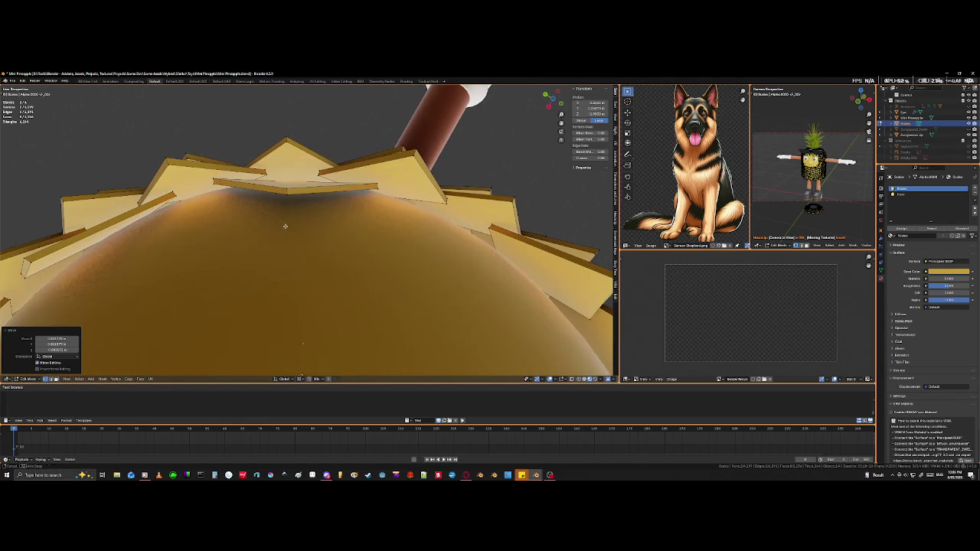
# Step: Lower the tile's two tip vertices onto the body, then adjust one vertex again
pyautogui.click(287, 184)
pyautogui.keyDown('shift'); pyautogui.click(316, 240); pyautogui.keyUp('shift')
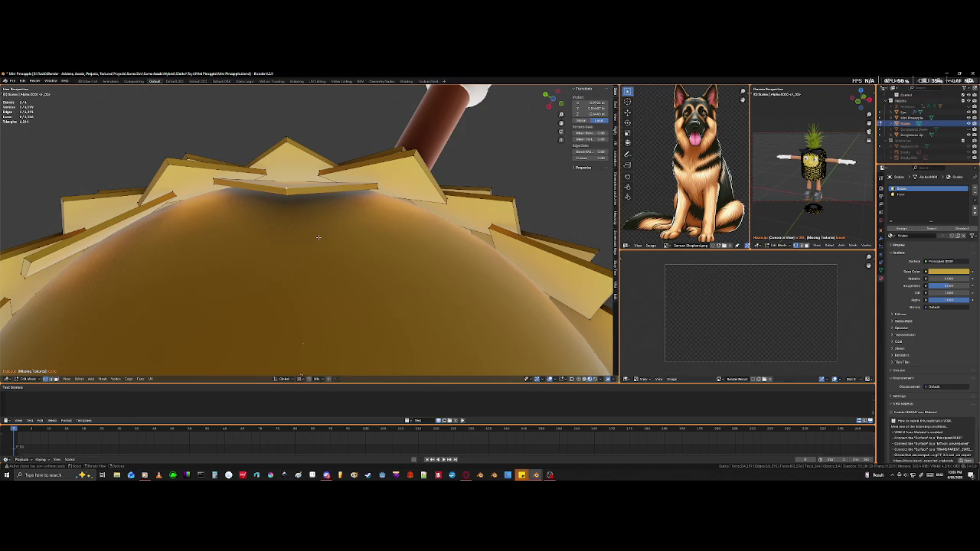
pyautogui.press('g')
pyautogui.click(314, 236)
pyautogui.moveTo(314, 236)
pyautogui.mouseDown(button='middle')
pyautogui.moveTo(242, 224)
pyautogui.moveTo(327, 224)
pyautogui.mouseUp(button='middle')
pyautogui.press('g')
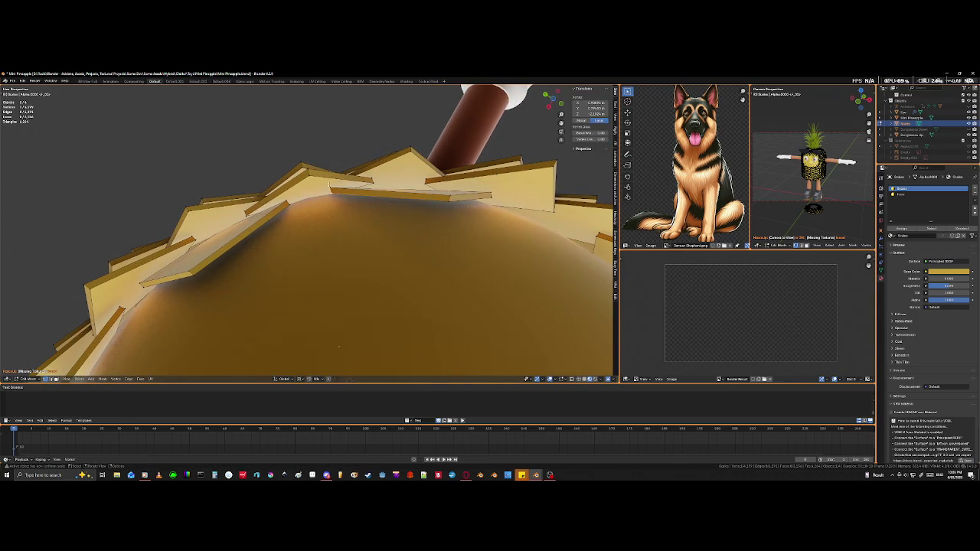
pyautogui.click(328, 223)
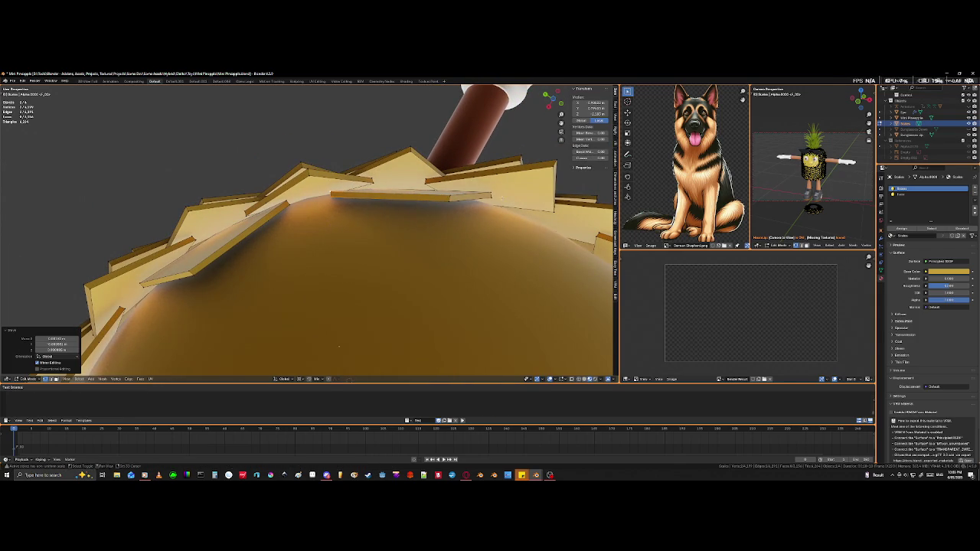
# Step: Lower a second pair of tile vertices, then view the dome from above to check
pyautogui.moveTo(331, 225); pyautogui.dragTo(313, 207, button='middle')
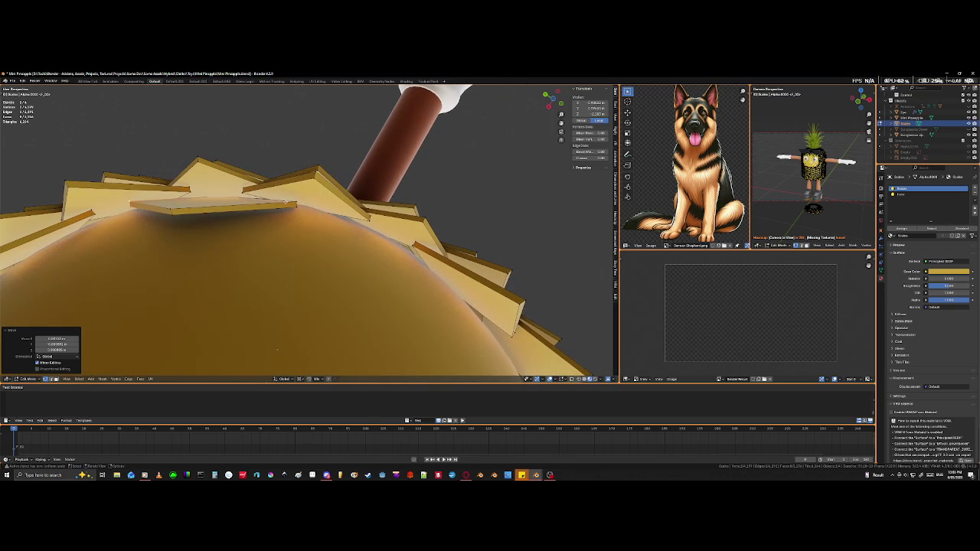
pyautogui.keyDown('shift'); pyautogui.click(296, 205); pyautogui.keyUp('shift')
pyautogui.keyDown('shift'); pyautogui.click(300, 242); pyautogui.keyUp('shift')
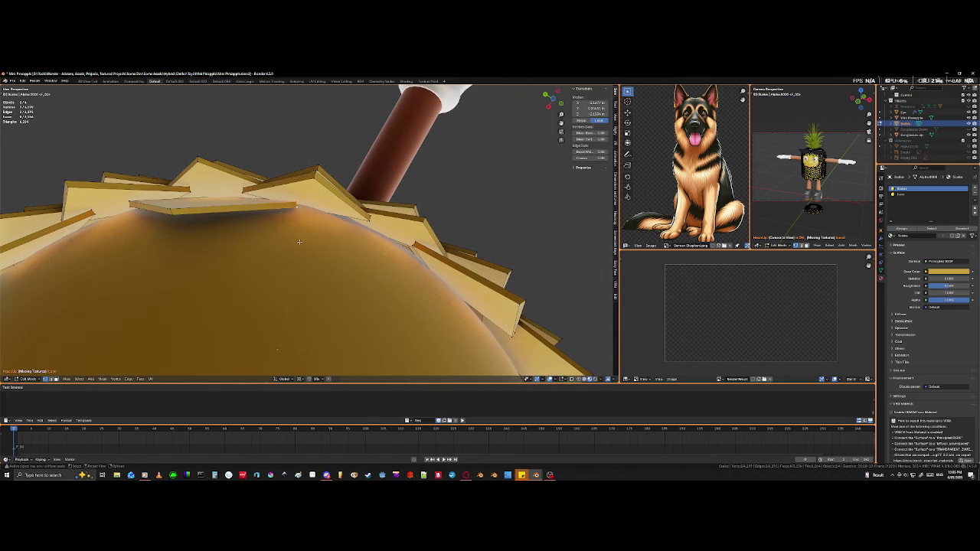
pyautogui.press('g')
pyautogui.click(300, 242)
pyautogui.moveTo(299, 242)
pyautogui.mouseDown(button='middle')
pyautogui.moveTo(219, 285)
pyautogui.moveTo(291, 252)
pyautogui.mouseUp(button='middle')
pyautogui.scroll(-3, 227, 280)
pyautogui.scroll(2, 264, 286)
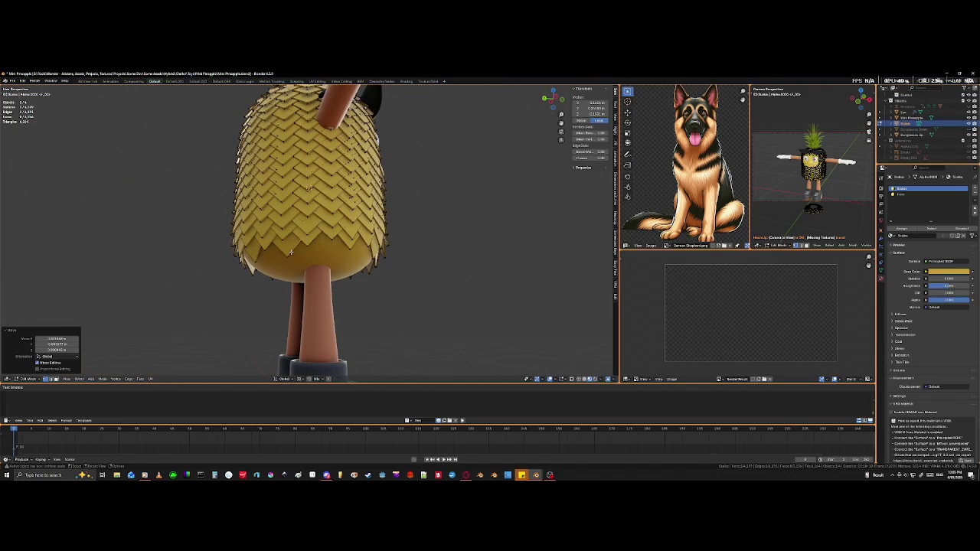
# Step: Rotate a linked scale piece about the Z axis, undoing an accidentally added cylinder
pyautogui.press('l')
pyautogui.moveTo(283, 261)
pyautogui.mouseDown(button='middle')
pyautogui.moveTo(338, 304)
pyautogui.moveTo(291, 298)
pyautogui.mouseUp(button='middle')
pyautogui.scroll(3, 338, 304)
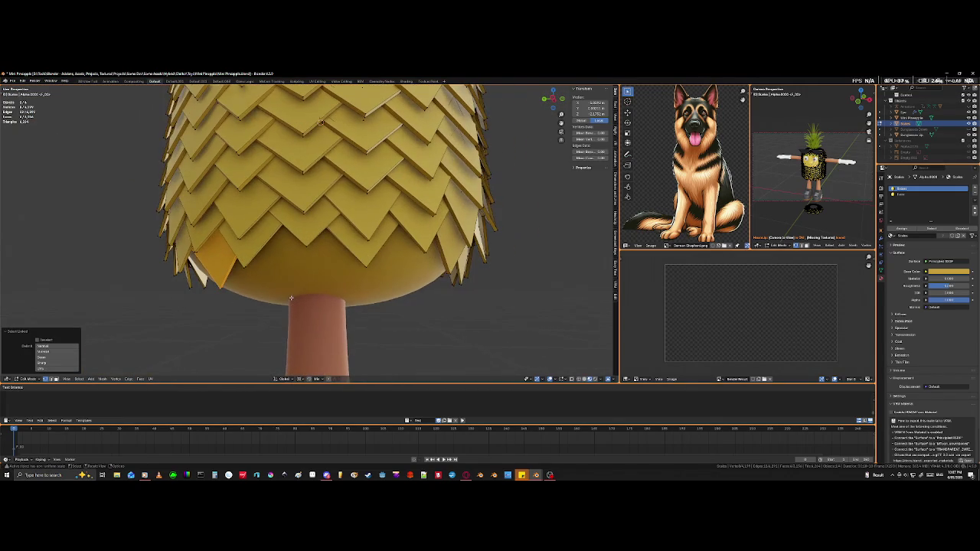
pyautogui.press('r')
pyautogui.press('z')
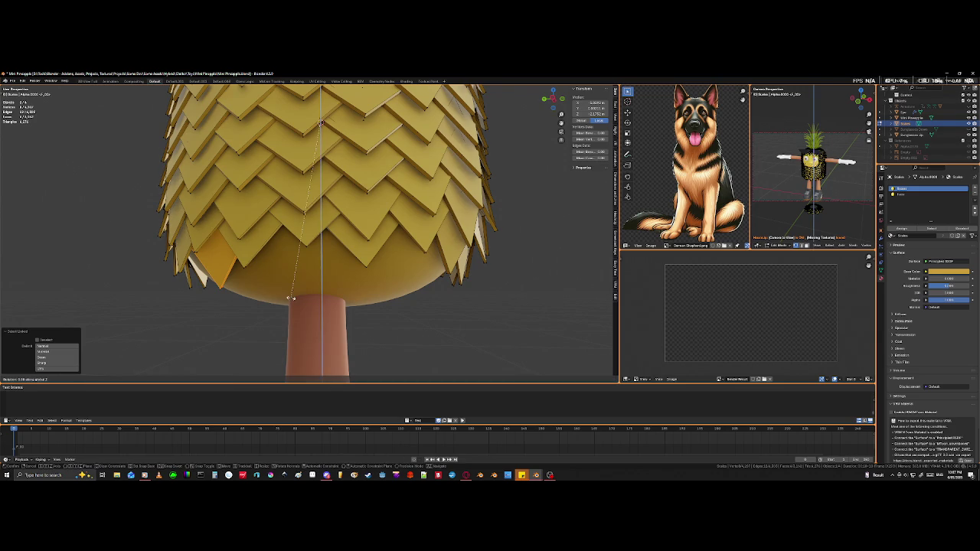
pyautogui.click(186, 283)
pyautogui.press('KP_Decimal')
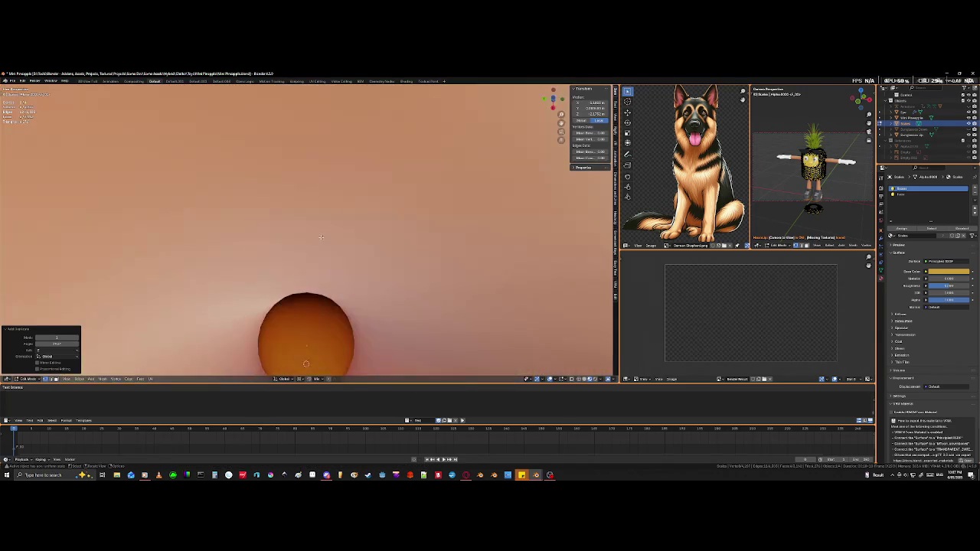
pyautogui.scroll(-5, 321, 237)
pyautogui.moveTo(328, 234)
pyautogui.mouseDown(button='middle')
pyautogui.moveTo(314, 320)
pyautogui.moveTo(308, 275)
pyautogui.moveTo(306, 286)
pyautogui.mouseUp(button='middle')
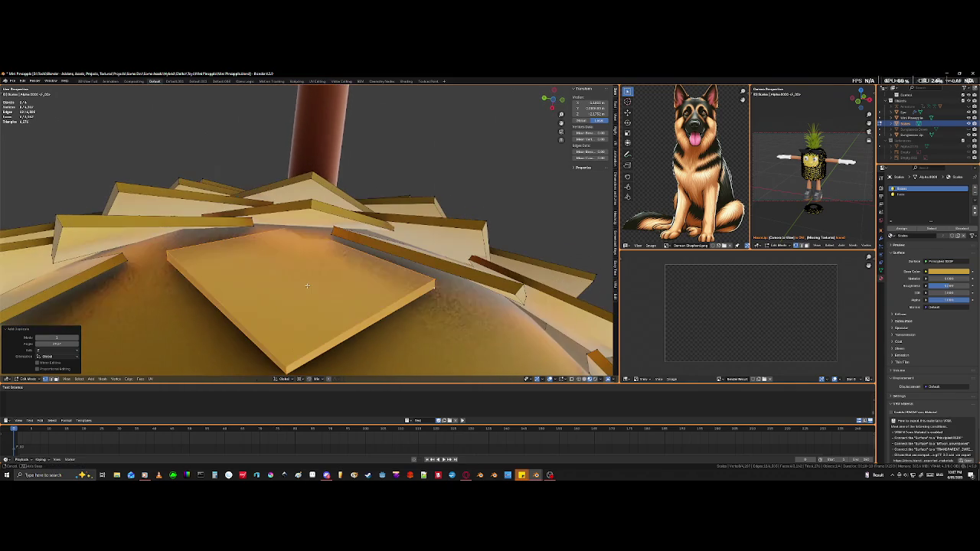
pyautogui.moveTo(243, 222)
pyautogui.mouseDown(button='middle')
pyautogui.moveTo(319, 286)
pyautogui.moveTo(307, 289)
pyautogui.mouseUp(button='middle')
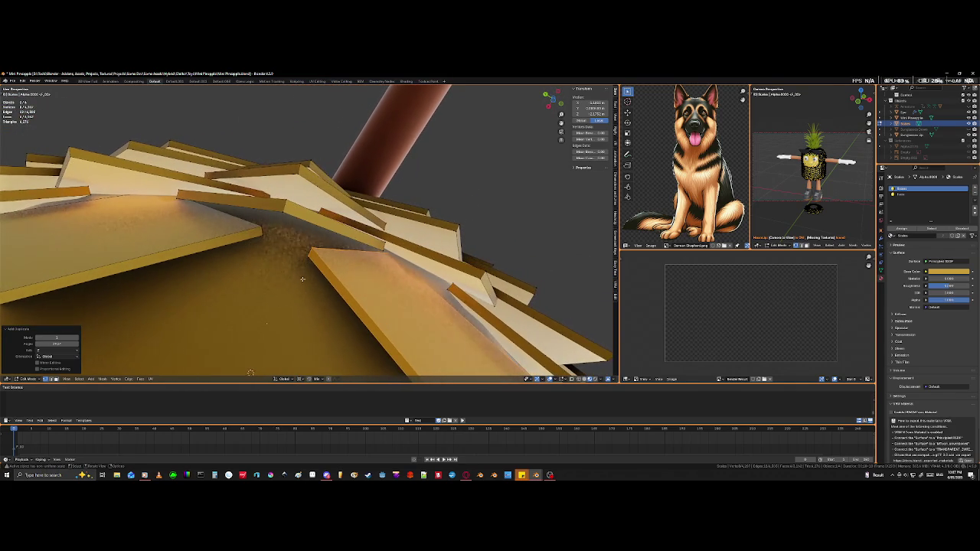
pyautogui.hotkey('ctrl', 'z')
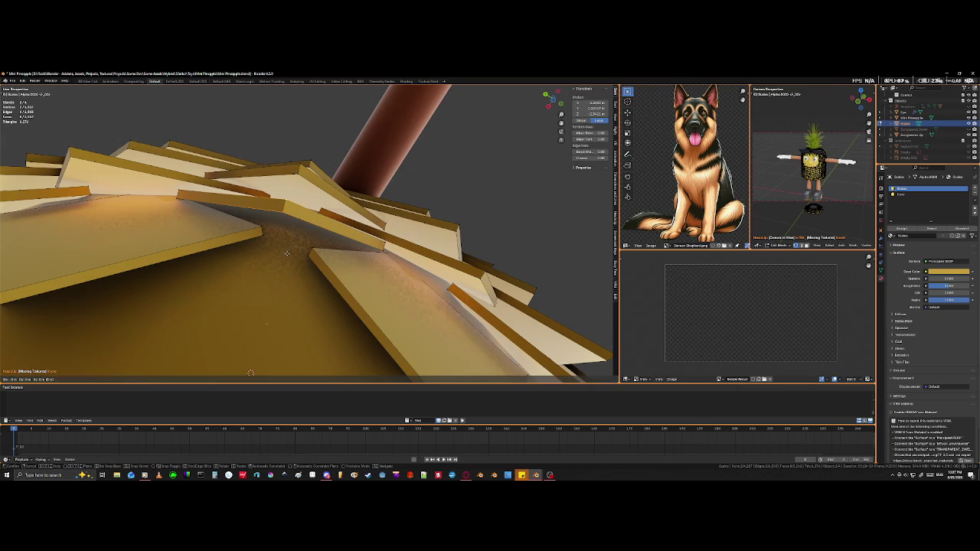
# Step: Move the selected scale plate lower, redoing the first attempt to get a better overlap
pyautogui.press('g')
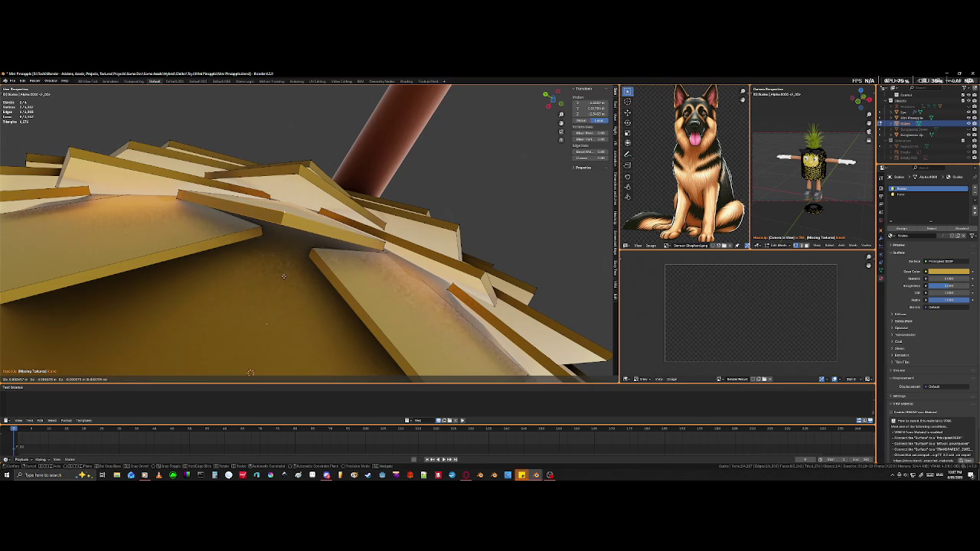
pyautogui.click(285, 276)
pyautogui.hotkey('ctrl', 'z')
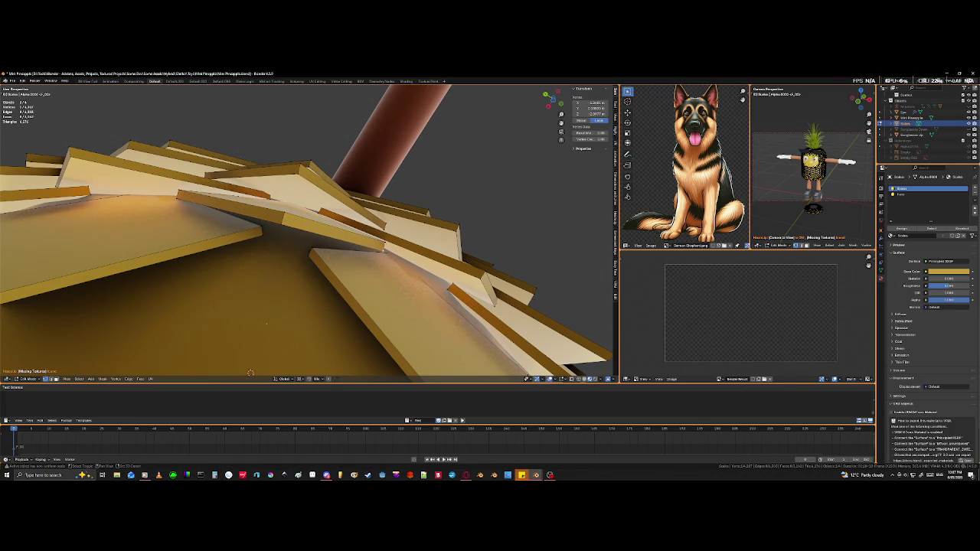
pyautogui.press('g')
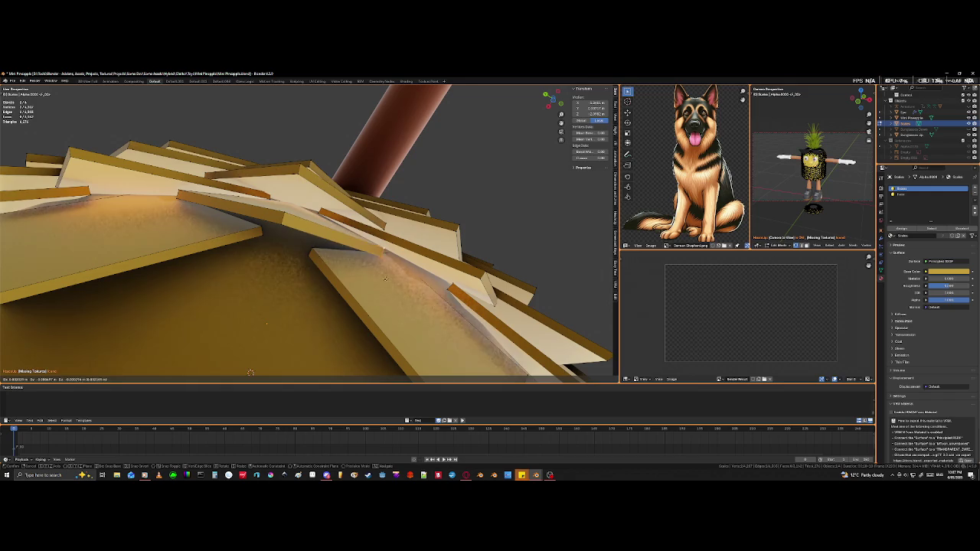
pyautogui.click(385, 275)
pyautogui.moveTo(278, 243)
pyautogui.mouseDown(button='middle')
pyautogui.moveTo(209, 208)
pyautogui.moveTo(273, 151)
pyautogui.mouseUp(button='middle')
# Step: Nudge another scale plate into an overlapping position
pyautogui.click(304, 169)
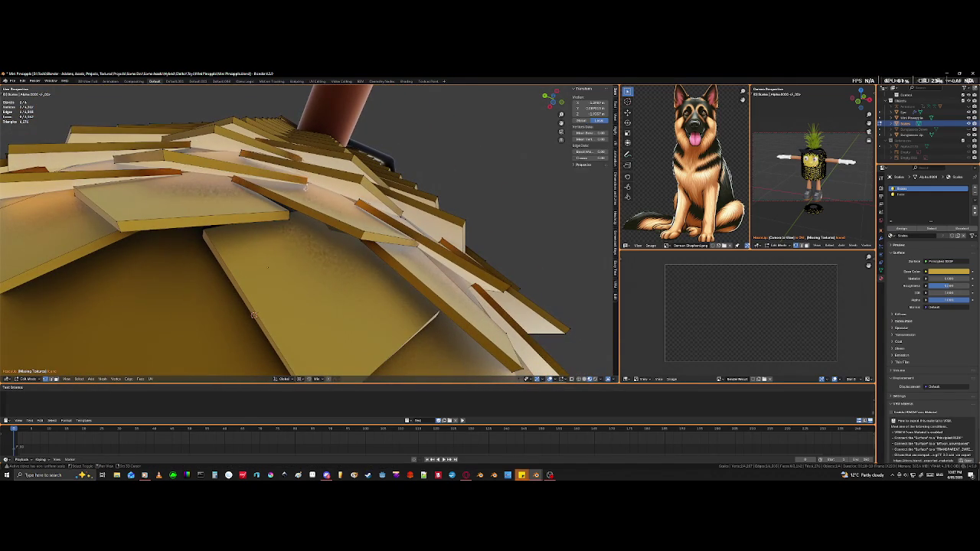
pyautogui.press('g')
pyautogui.click(301, 198)
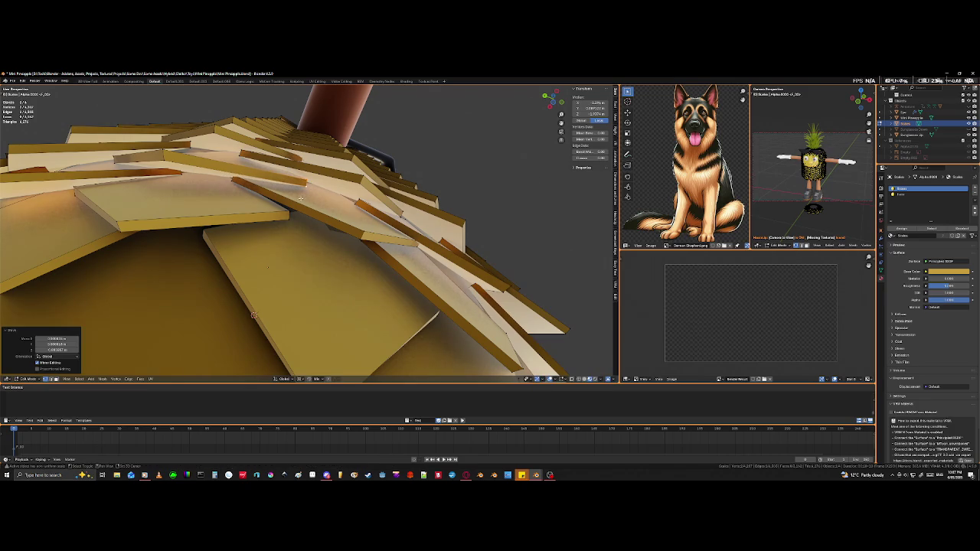
pyautogui.moveTo(301, 197); pyautogui.dragTo(301, 180, button='middle')
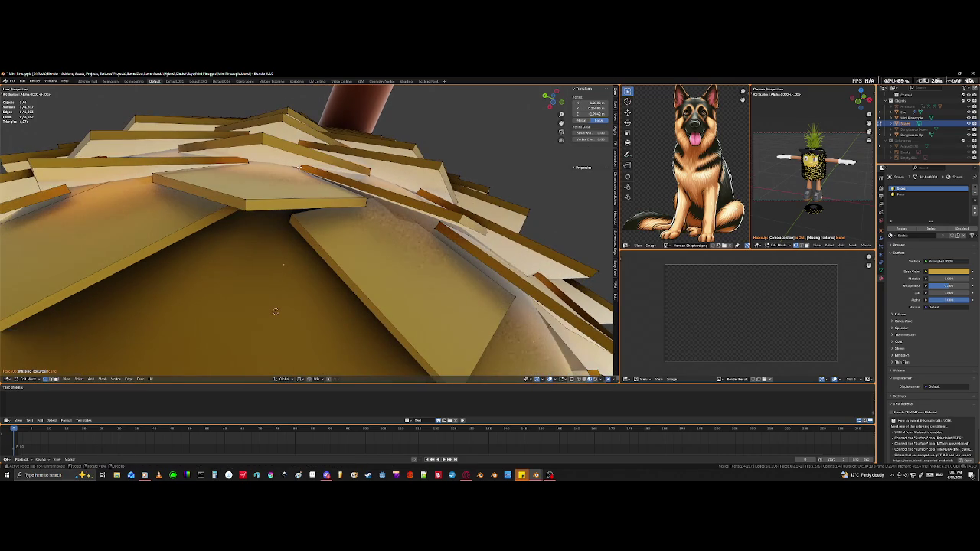
# Step: Select a strip of scale edges using wireframe view and move it into place
pyautogui.click(300, 169)
pyautogui.hotkey('shift', 'z')
pyautogui.hotkey('shift', 'z')
pyautogui.hotkey('shift', 'z')
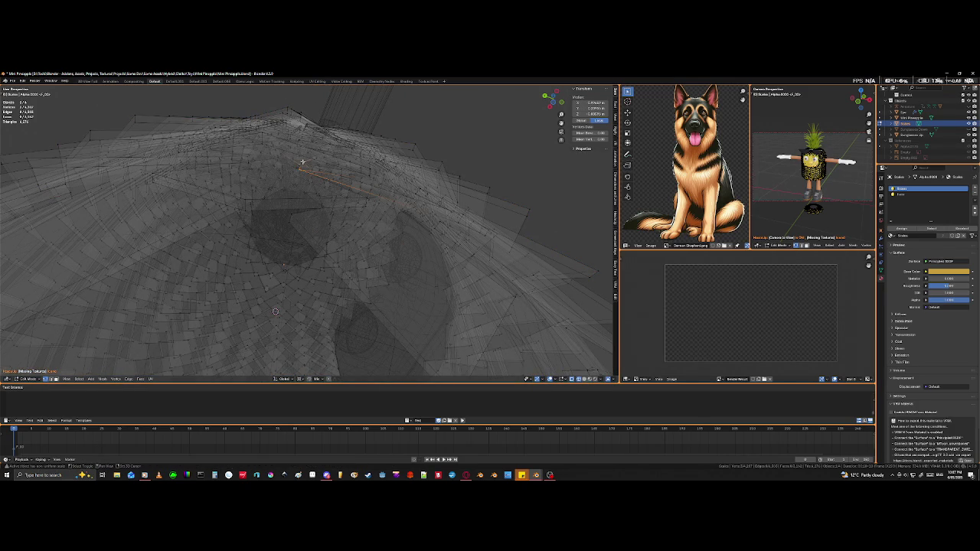
pyautogui.moveTo(301, 164); pyautogui.dragTo(317, 194, button='middle')
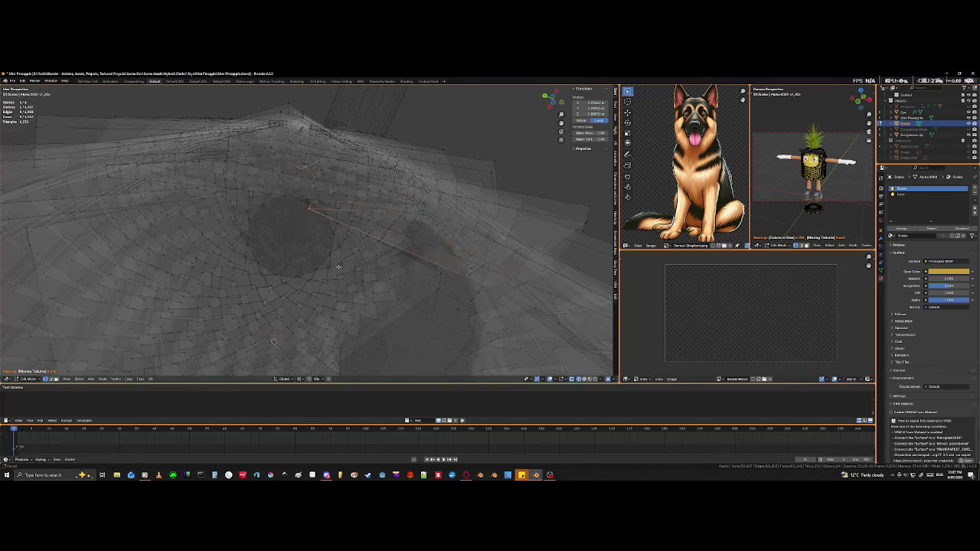
pyautogui.keyDown('shift'); pyautogui.click(314, 199); pyautogui.keyUp('shift')
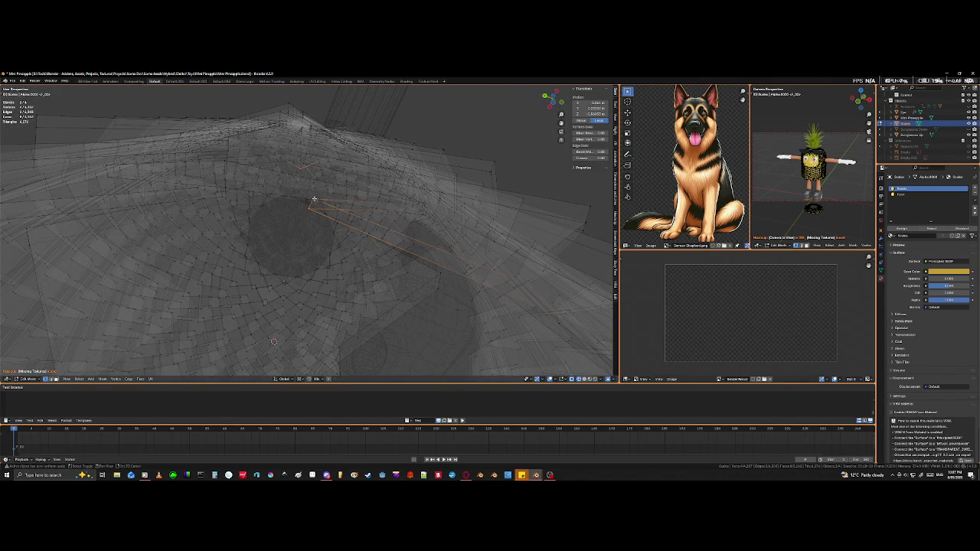
pyautogui.keyDown('shift'); pyautogui.click(302, 169); pyautogui.keyUp('shift')
pyautogui.hotkey('shift', 'z')
pyautogui.moveTo(302, 169); pyautogui.dragTo(380, 226, button='middle')
pyautogui.press('g')
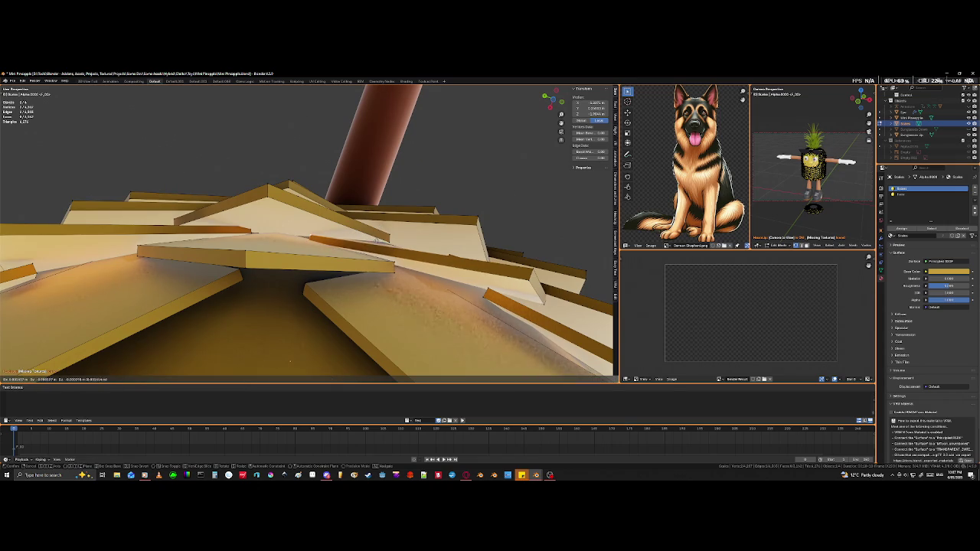
pyautogui.click(374, 234)
pyautogui.moveTo(374, 233)
pyautogui.mouseDown(button='middle')
pyautogui.moveTo(293, 309)
pyautogui.moveTo(297, 237)
pyautogui.mouseUp(button='middle')
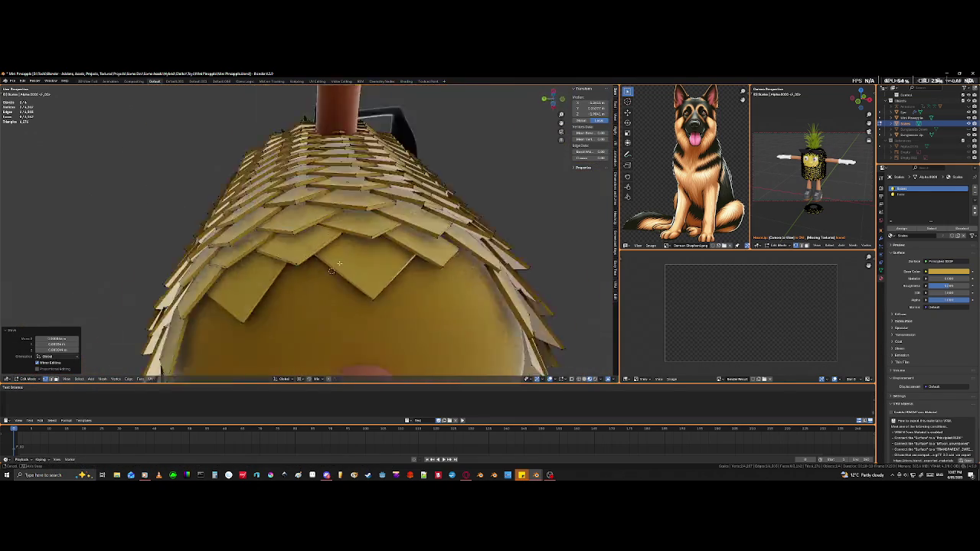
# Step: Move the shingle near the dome top into a tighter position
pyautogui.scroll(3, 298, 237)
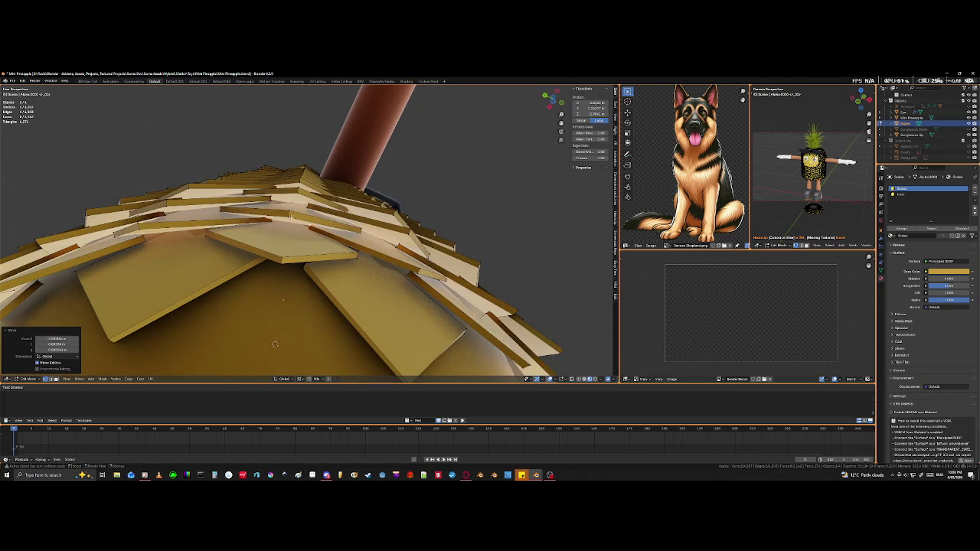
pyautogui.click(304, 246)
pyautogui.press('g')
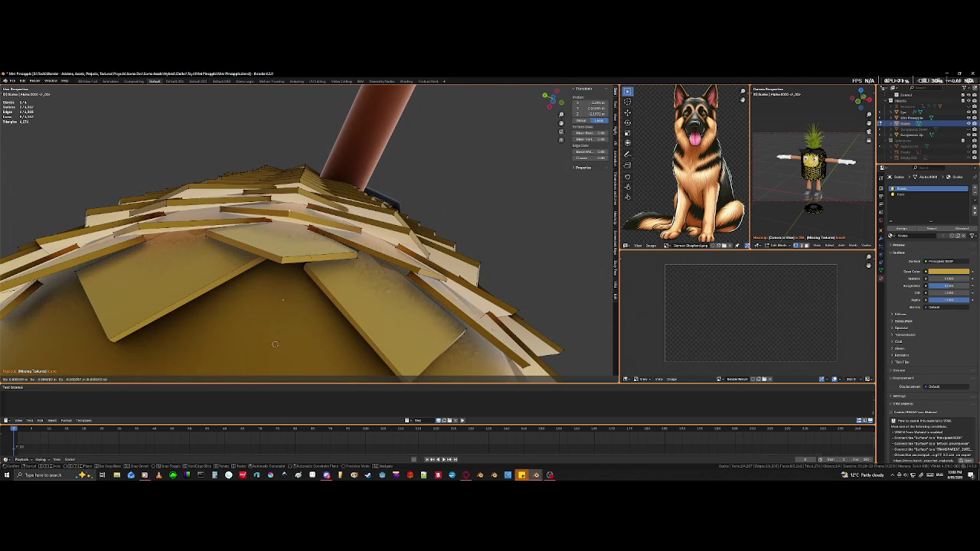
pyautogui.click(275, 344)
pyautogui.moveTo(274, 345); pyautogui.dragTo(301, 316, button='middle')
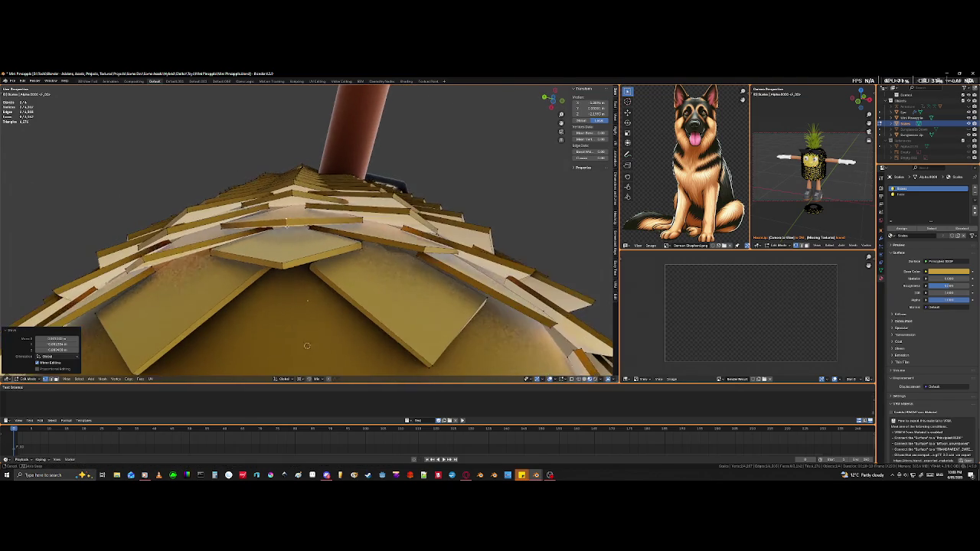
# Step: Adjust another scale tile and one of its edges, then clear the selection
pyautogui.click(302, 316)
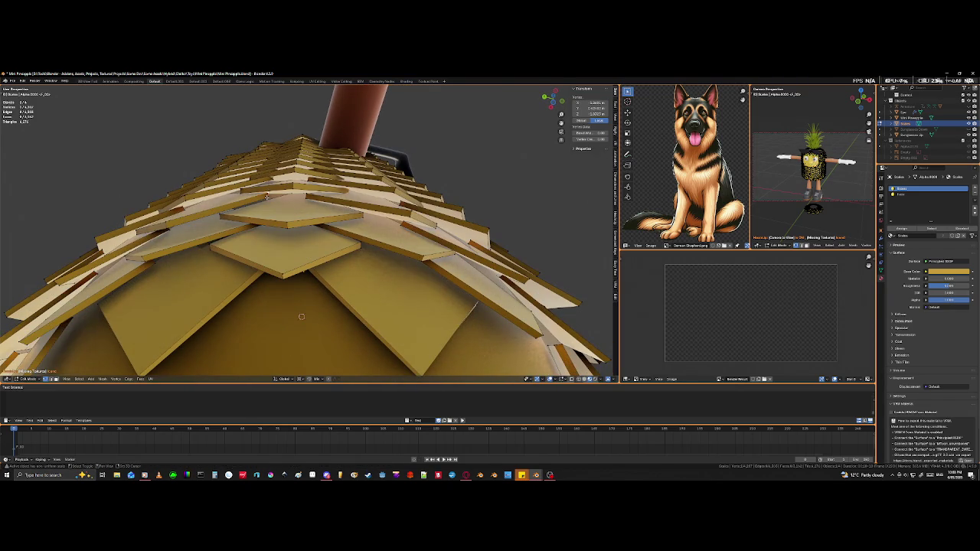
pyautogui.press('g')
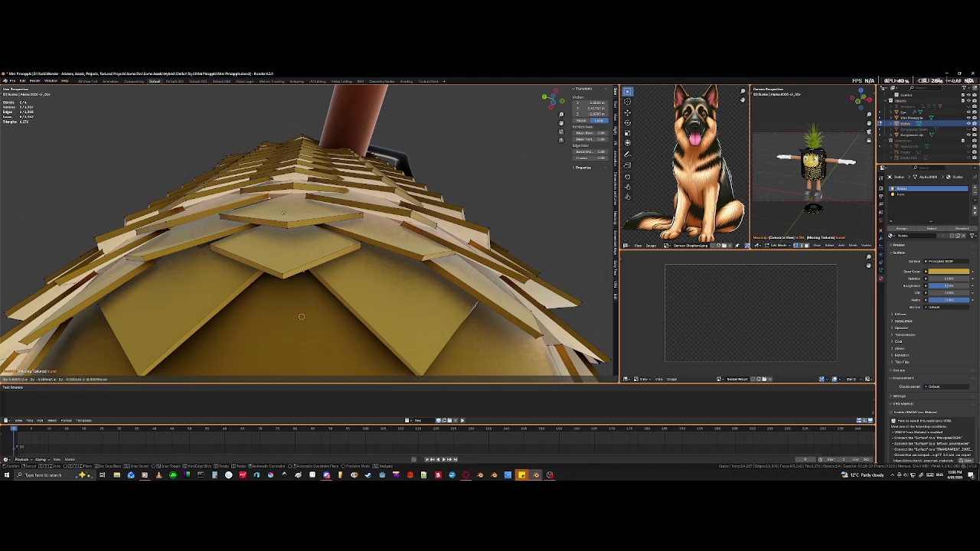
pyautogui.click(301, 317)
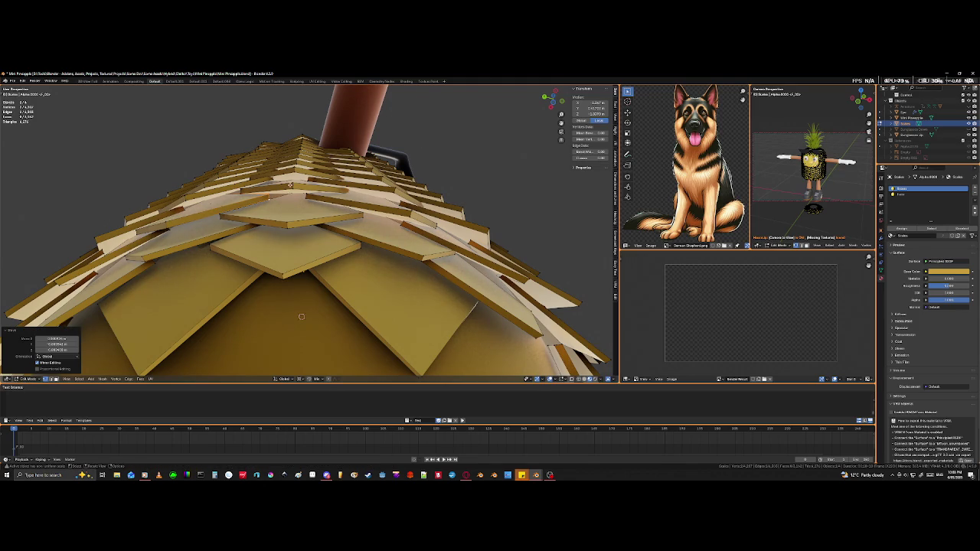
pyautogui.click(302, 317)
pyautogui.keyDown('shift'); pyautogui.click(307, 222); pyautogui.keyUp('shift')
pyautogui.press('g')
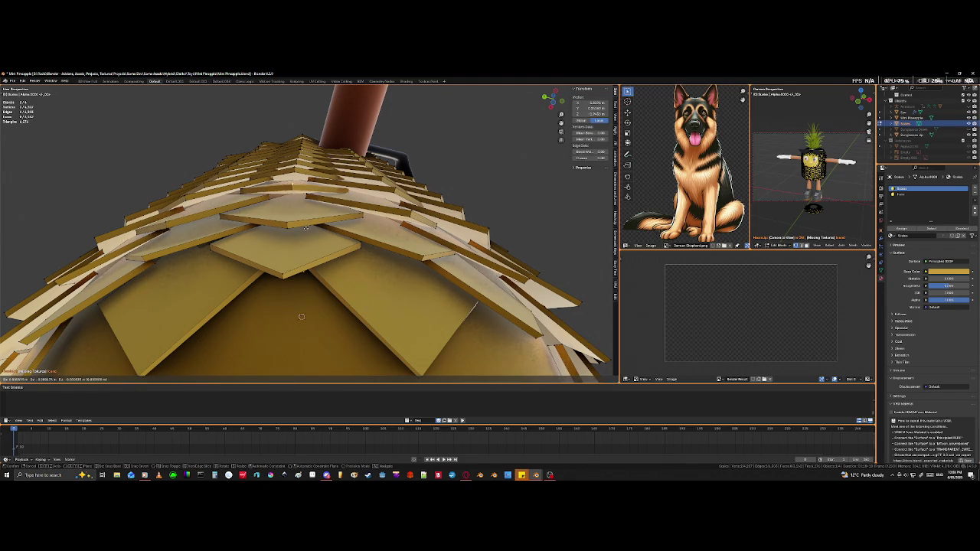
pyautogui.click(305, 228)
pyautogui.moveTo(305, 229)
pyautogui.mouseDown(button='middle')
pyautogui.moveTo(339, 339)
pyautogui.moveTo(152, 288)
pyautogui.mouseUp(button='middle')
pyautogui.hotkey('alt', 'a')
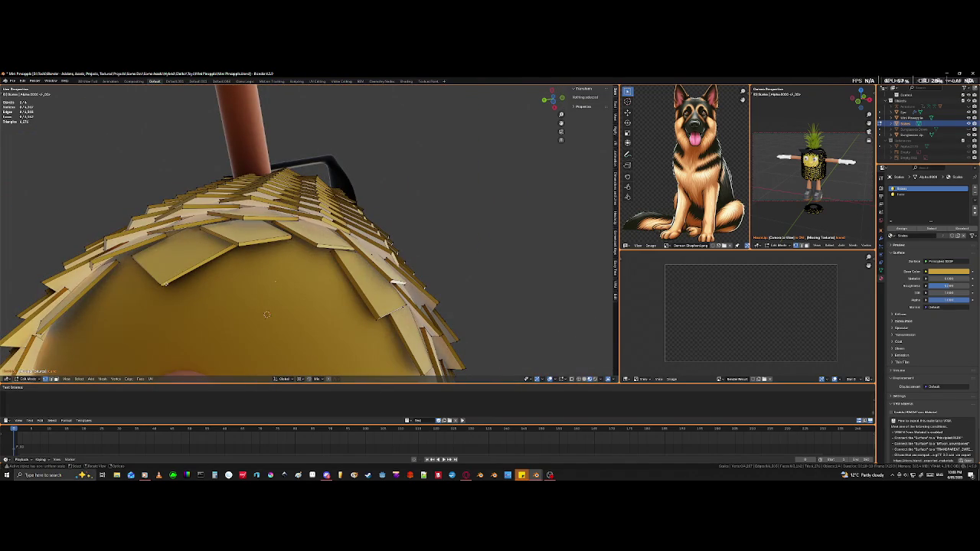
# Step: Select a whole lower scale tile with L and rotate it
pyautogui.click(396, 283)
pyautogui.press('l')
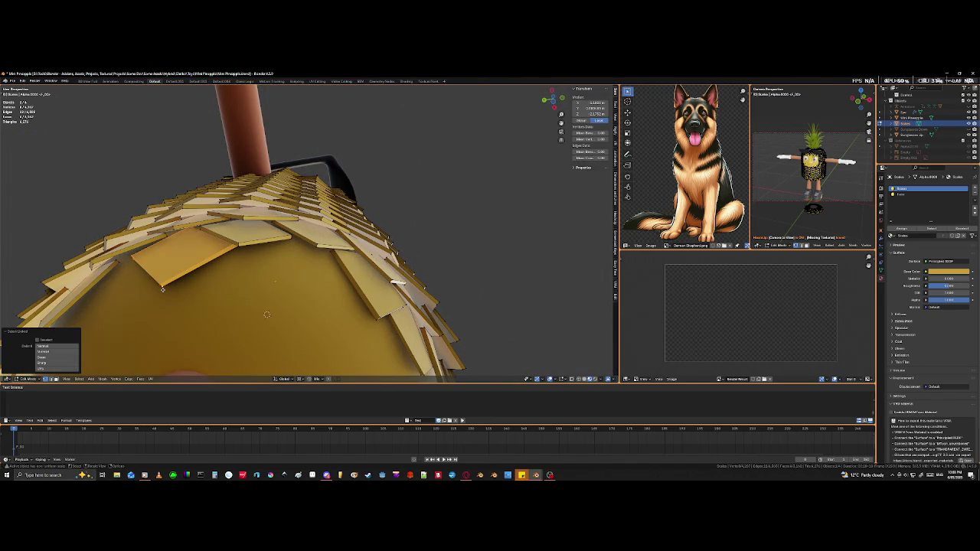
pyautogui.press('g')
pyautogui.press('r')
pyautogui.click(216, 287)
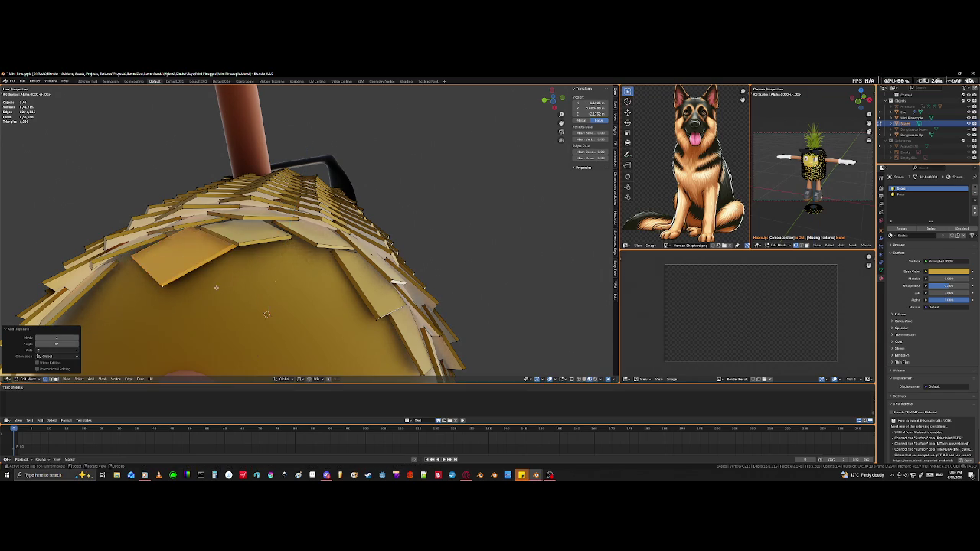
pyautogui.moveTo(201, 301); pyautogui.dragTo(220, 362, button='middle')
# Step: Rotate the tile again, then about the vertical Z axis so it lies flatter
pyautogui.press('r')
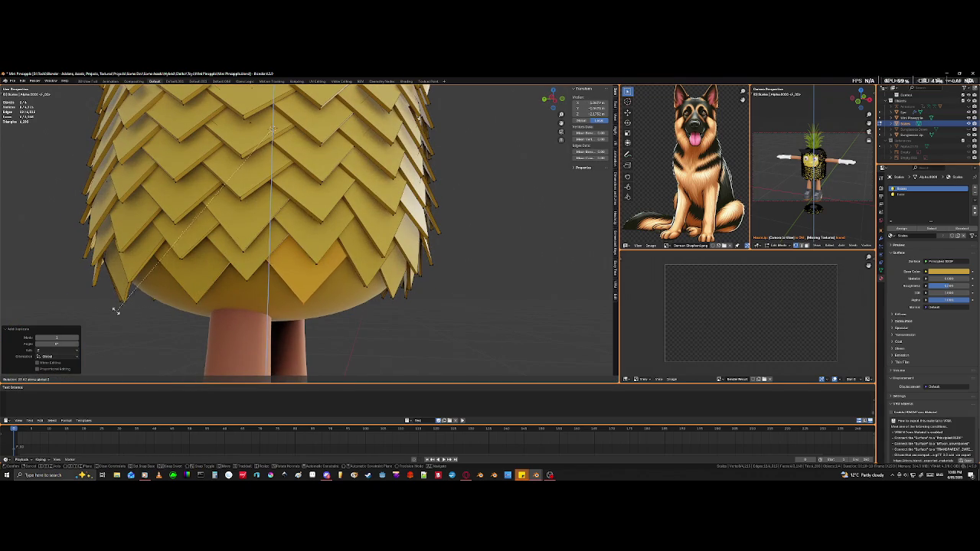
pyautogui.click(107, 310)
pyautogui.moveTo(107, 310)
pyautogui.mouseDown(button='middle')
pyautogui.moveTo(202, 310)
pyautogui.moveTo(372, 334)
pyautogui.mouseUp(button='middle')
pyautogui.press('r')
pyautogui.press('z')
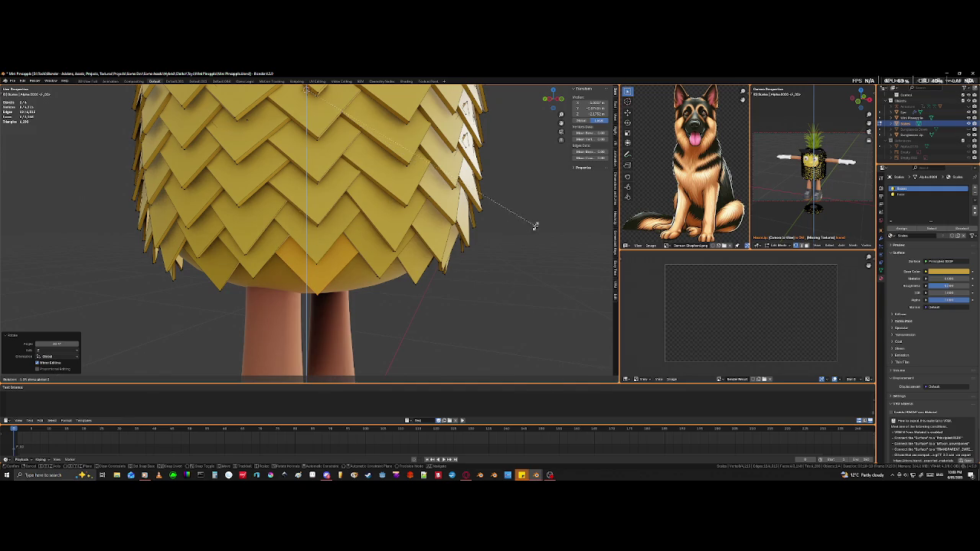
pyautogui.click(535, 228)
pyautogui.moveTo(306, 96); pyautogui.dragTo(355, 245, button='middle')
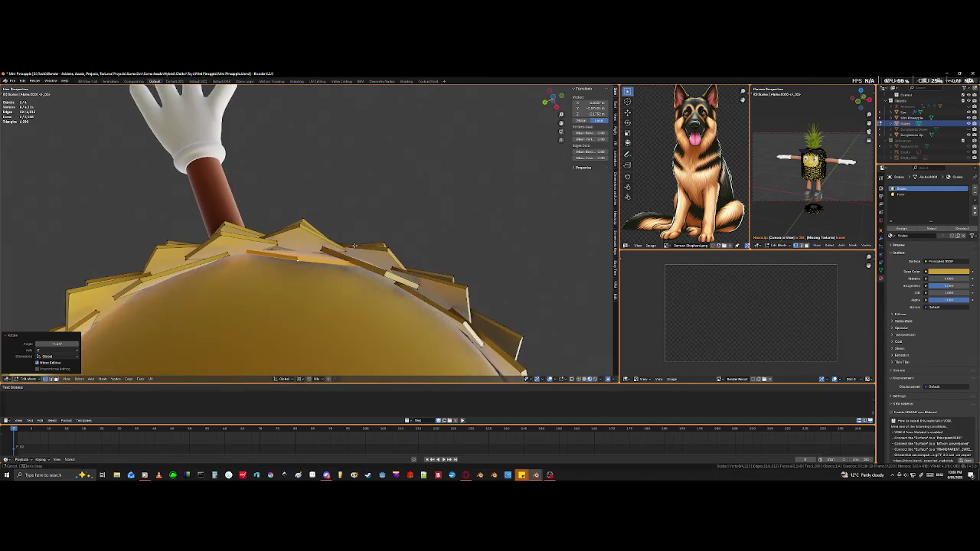
# Step: Move a selected scale edge at the arm base into place
pyautogui.scroll(2, 356, 245)
pyautogui.scroll(2, 364, 243)
pyautogui.scroll(2, 375, 242)
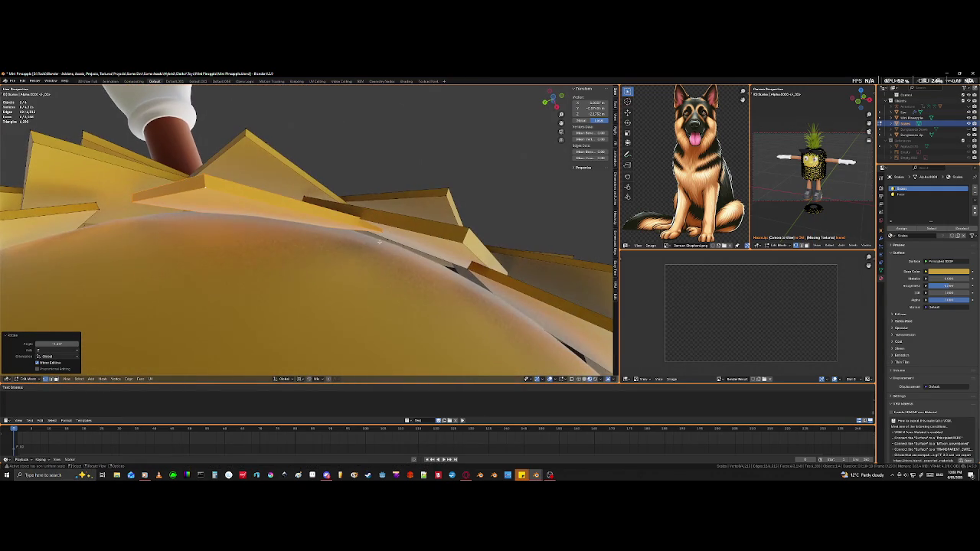
pyautogui.moveTo(330, 259)
pyautogui.mouseDown(button='middle')
pyautogui.moveTo(355, 302)
pyautogui.moveTo(362, 251)
pyautogui.mouseUp(button='middle')
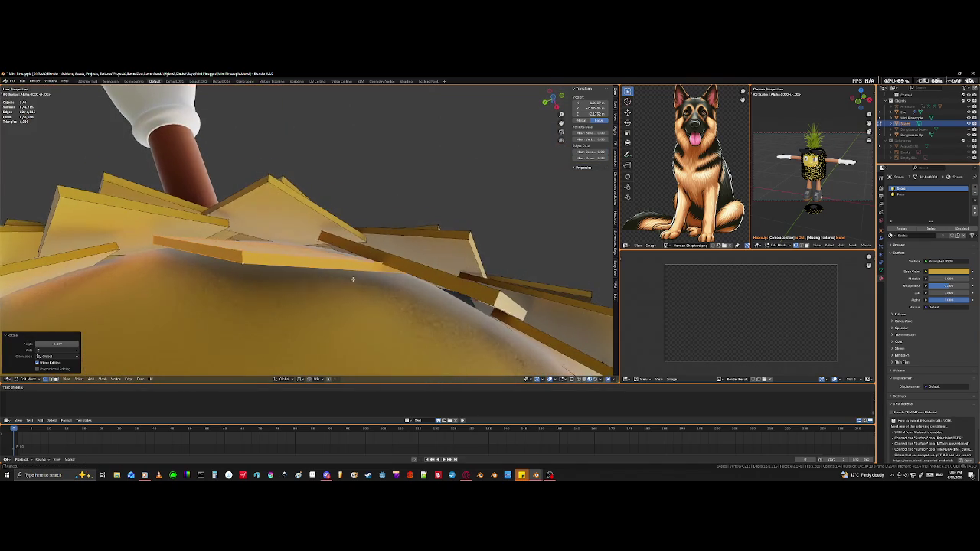
pyautogui.hotkey('shift', 'z')
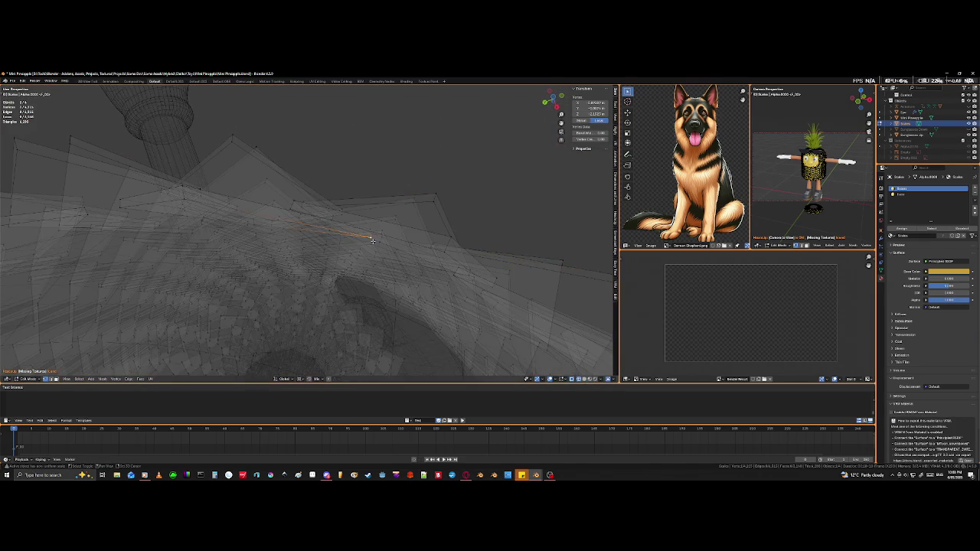
pyautogui.hotkey('shift', 'z')
pyautogui.press('g')
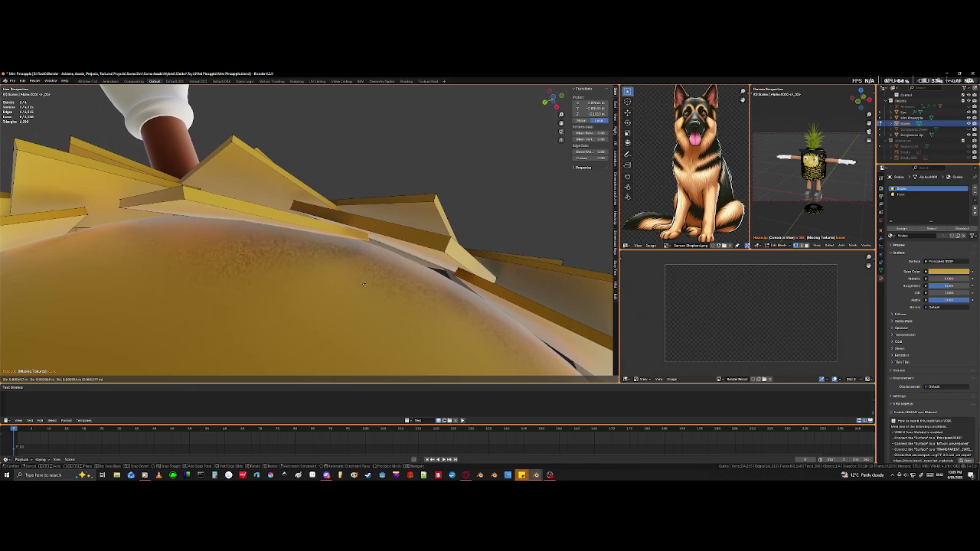
pyautogui.click(360, 292)
pyautogui.moveTo(360, 292)
pyautogui.mouseDown(button='middle')
pyautogui.moveTo(261, 345)
pyautogui.moveTo(263, 78)
pyautogui.mouseUp(button='middle')
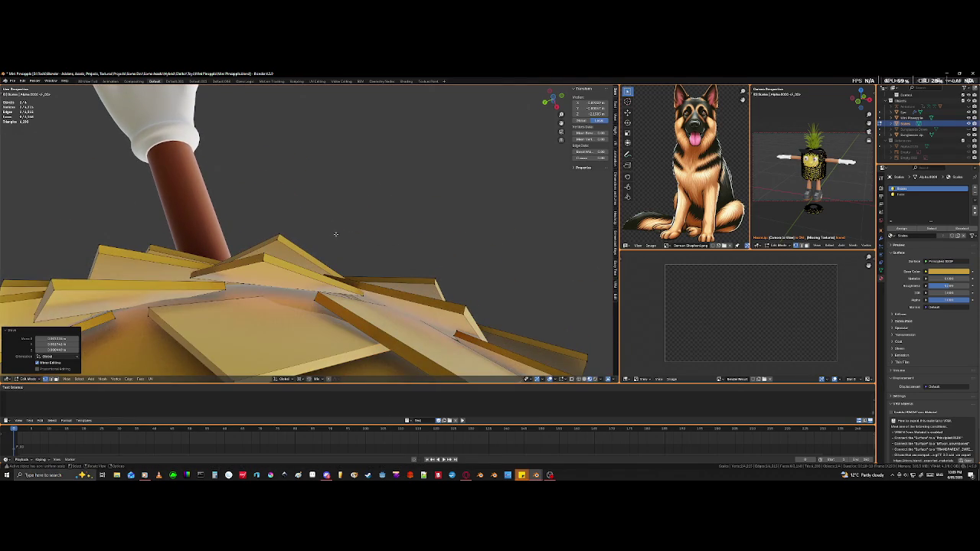
# Step: Move two more scale parts near the arm down so they overlap
pyautogui.click(261, 262)
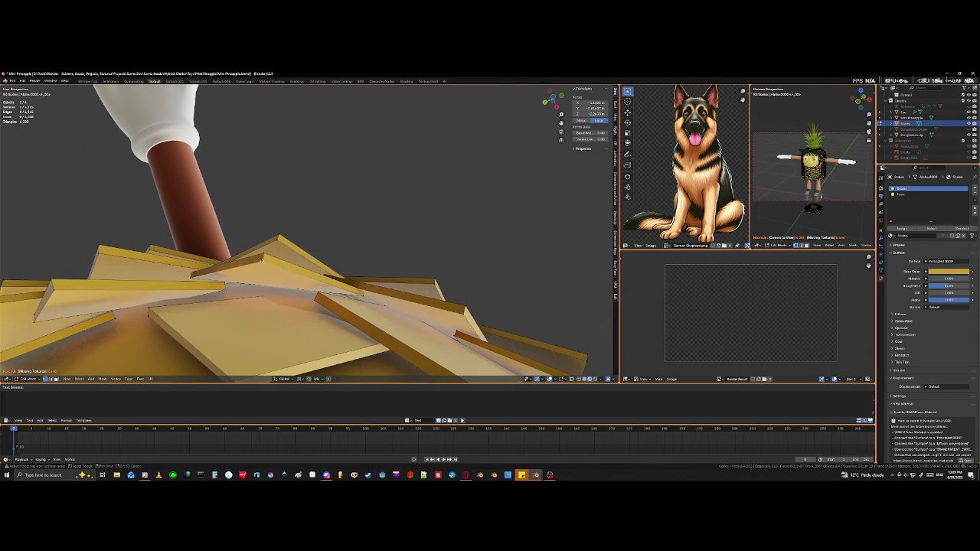
pyautogui.keyDown('shift'); pyautogui.click(261, 255); pyautogui.keyUp('shift')
pyautogui.moveTo(261, 255); pyautogui.dragTo(273, 301, button='middle')
pyautogui.press('g')
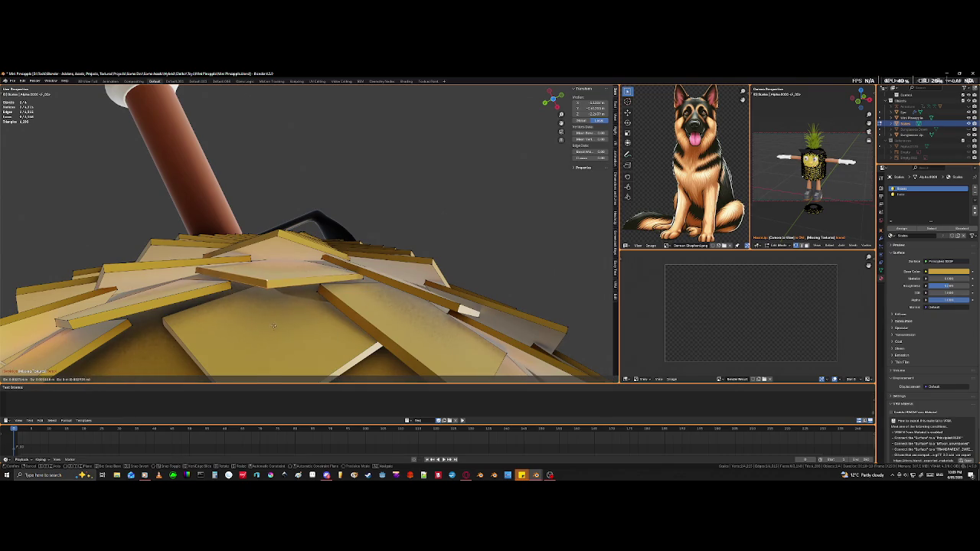
pyautogui.click(273, 326)
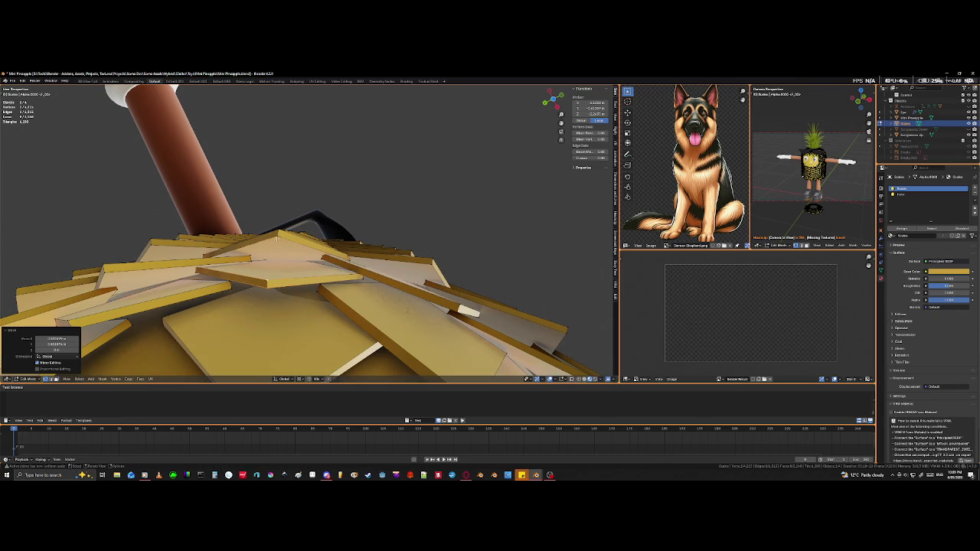
pyautogui.click(280, 268)
pyautogui.press('g')
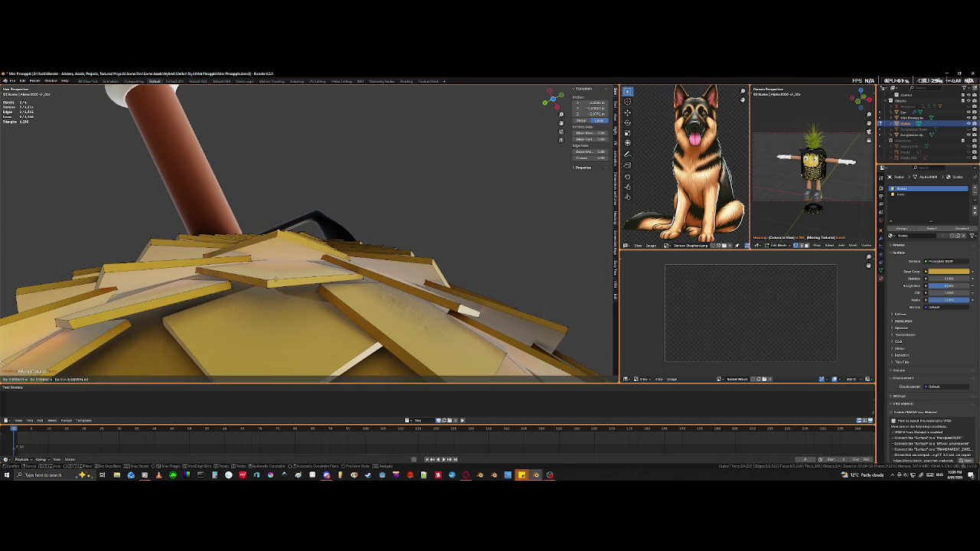
pyautogui.click(323, 272)
# Step: Shift two further arm scales, checking hidden tiles in see-through view
pyautogui.click(325, 259)
pyautogui.hotkey('shift', 'z')
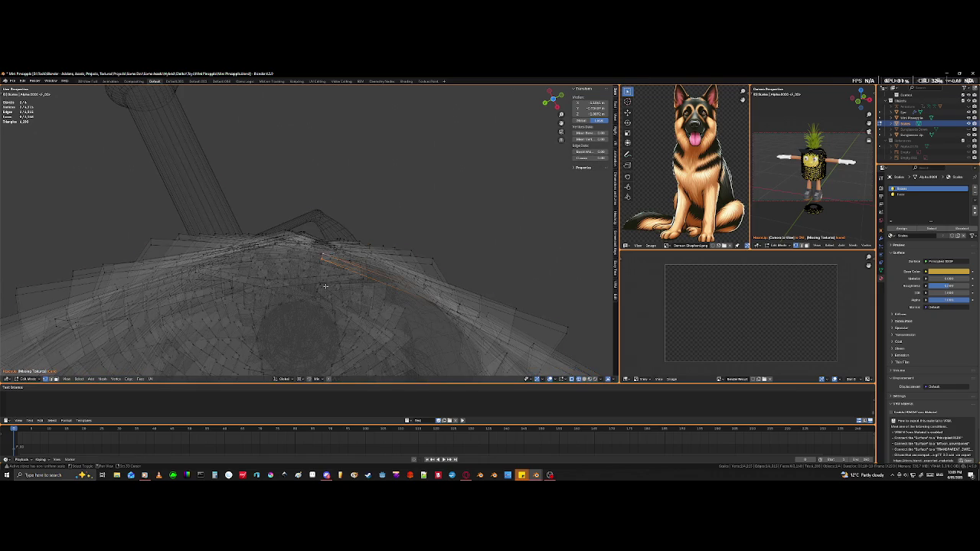
pyautogui.hotkey('shift', 'z')
pyautogui.press('g')
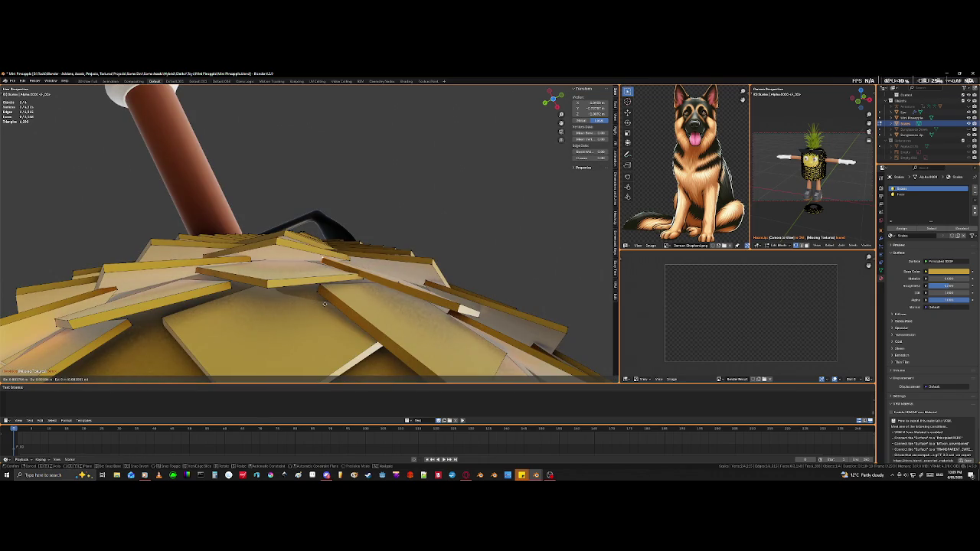
pyautogui.click(324, 303)
pyautogui.moveTo(324, 304); pyautogui.dragTo(346, 243, button='middle')
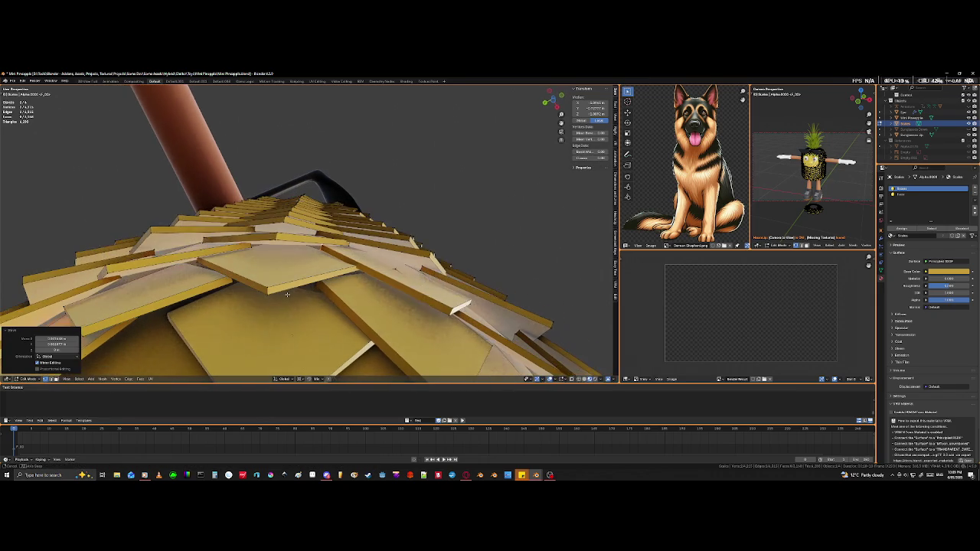
pyautogui.hotkey('shift', 'z')
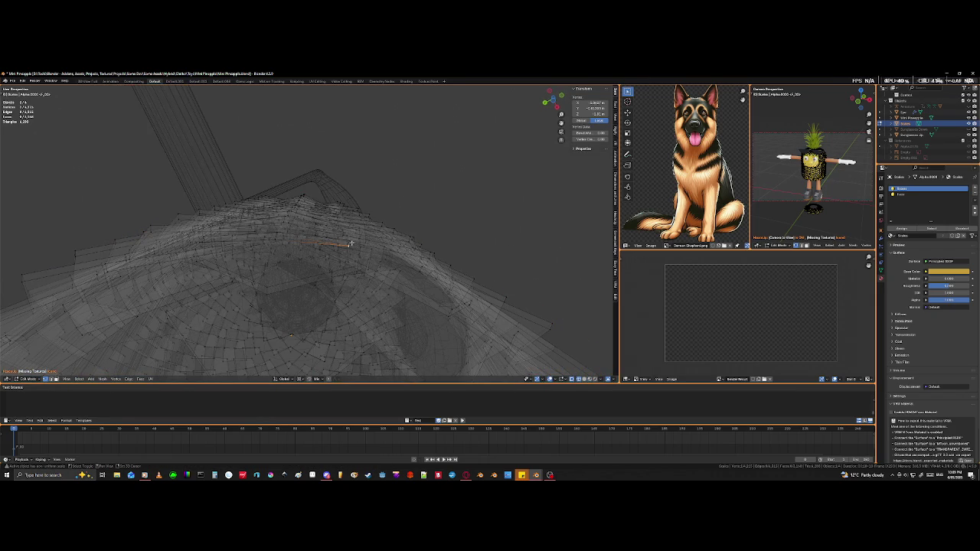
pyautogui.hotkey('shift', 'z')
pyautogui.press('g')
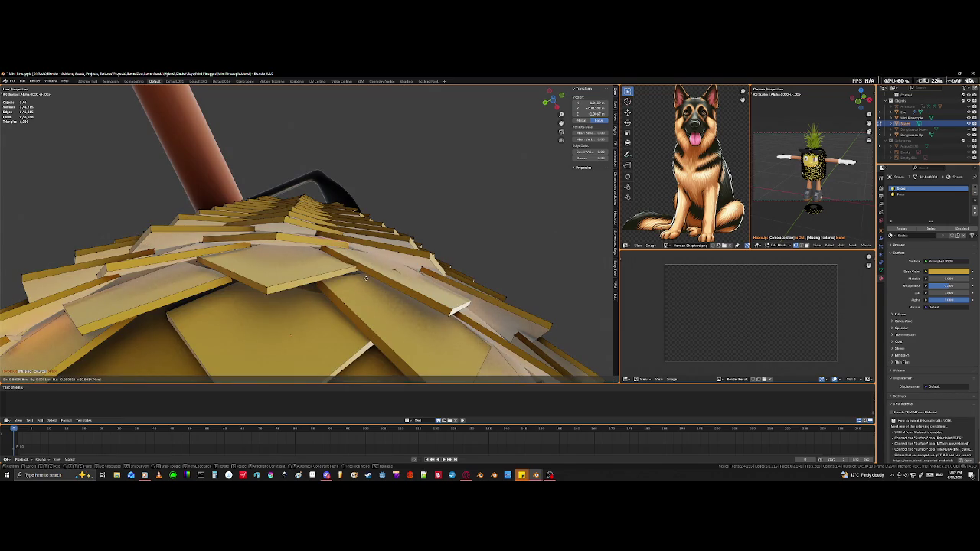
pyautogui.click(366, 278)
pyautogui.moveTo(366, 278); pyautogui.dragTo(349, 318, button='middle')
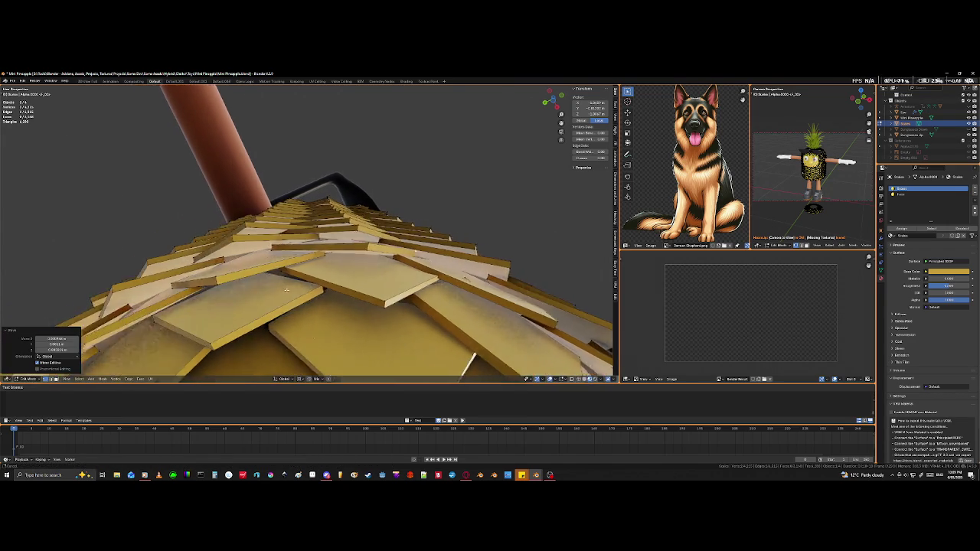
# Step: Select vertices of another scale with X-ray on and move it to close the gap
pyautogui.click(283, 262)
pyautogui.hotkey('alt', 'z')
pyautogui.hotkey('alt', 'z')
pyautogui.keyDown('shift'); pyautogui.click(283, 260); pyautogui.keyUp('shift')
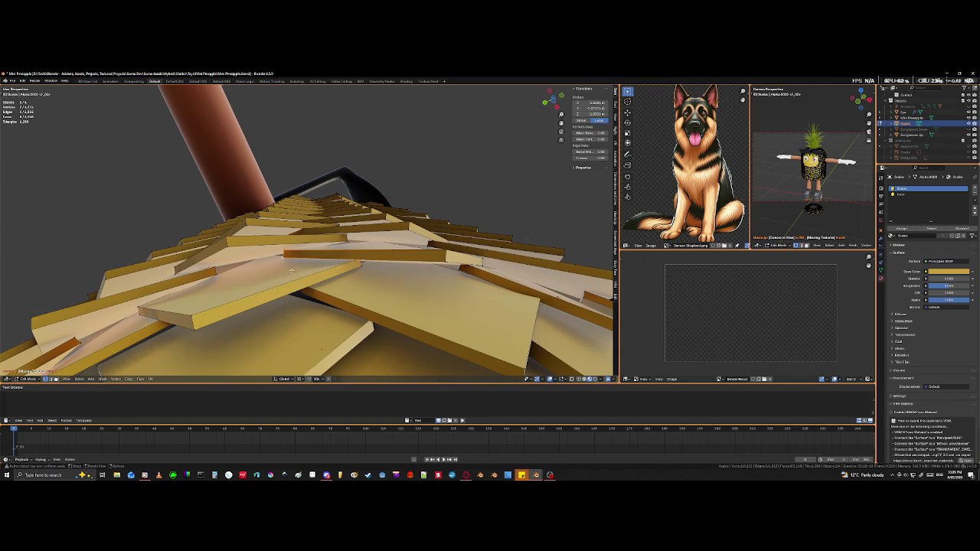
pyautogui.scroll(-5, 291, 270)
pyautogui.scroll(5, 295, 270)
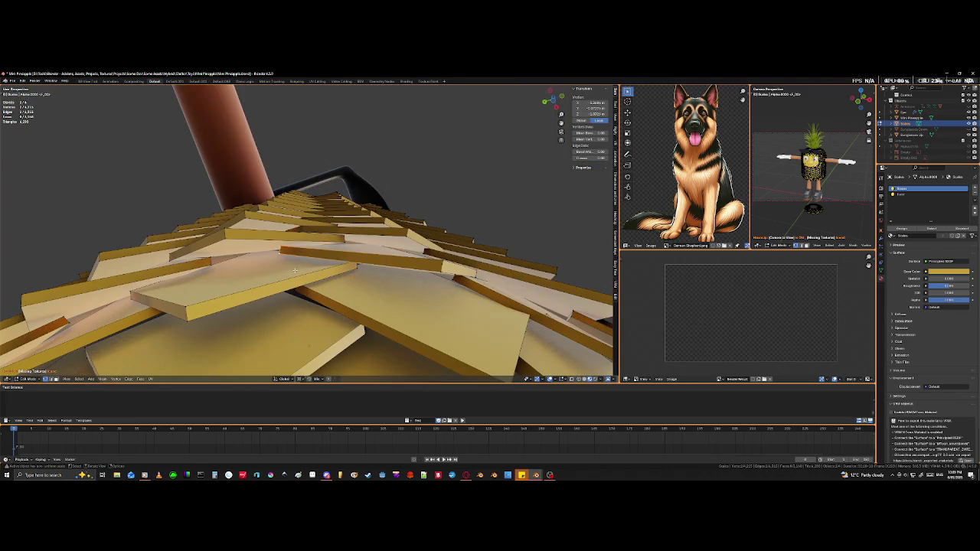
pyautogui.press('g')
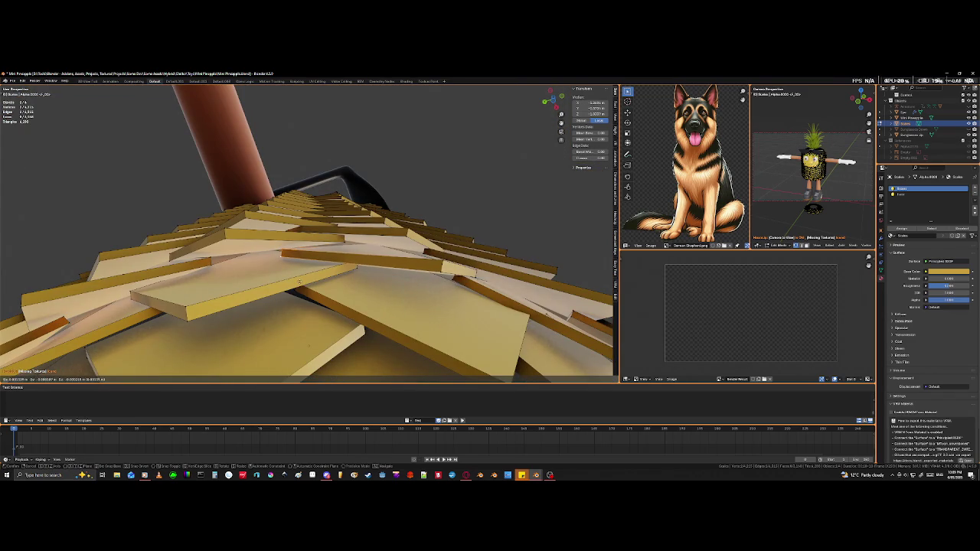
pyautogui.click(299, 282)
pyautogui.moveTo(299, 283); pyautogui.dragTo(265, 266, button='middle')
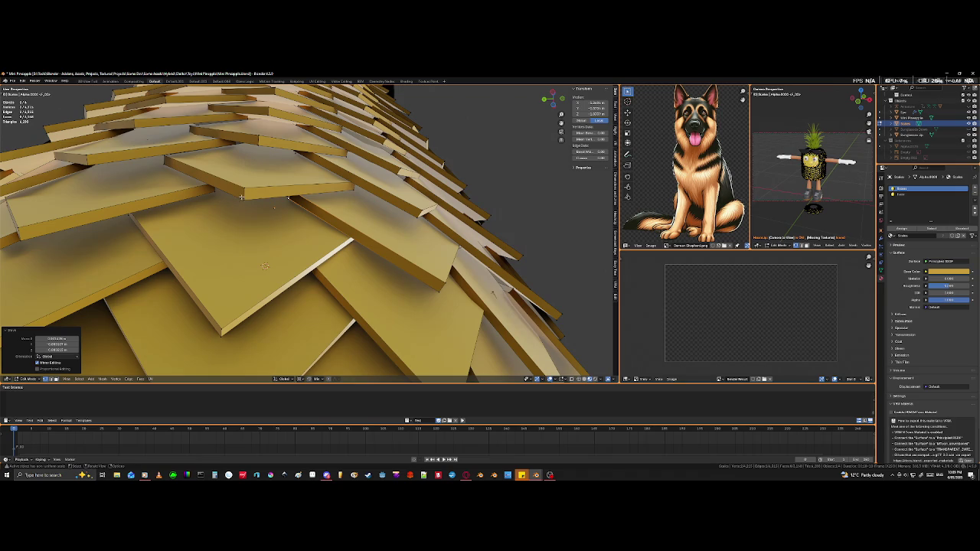
# Step: Move the selected scale edge near the limb into a tighter overlap
pyautogui.moveTo(242, 198); pyautogui.dragTo(260, 230, button='middle')
pyautogui.moveTo(322, 228); pyautogui.dragTo(376, 229, button='middle')
pyautogui.press('g')
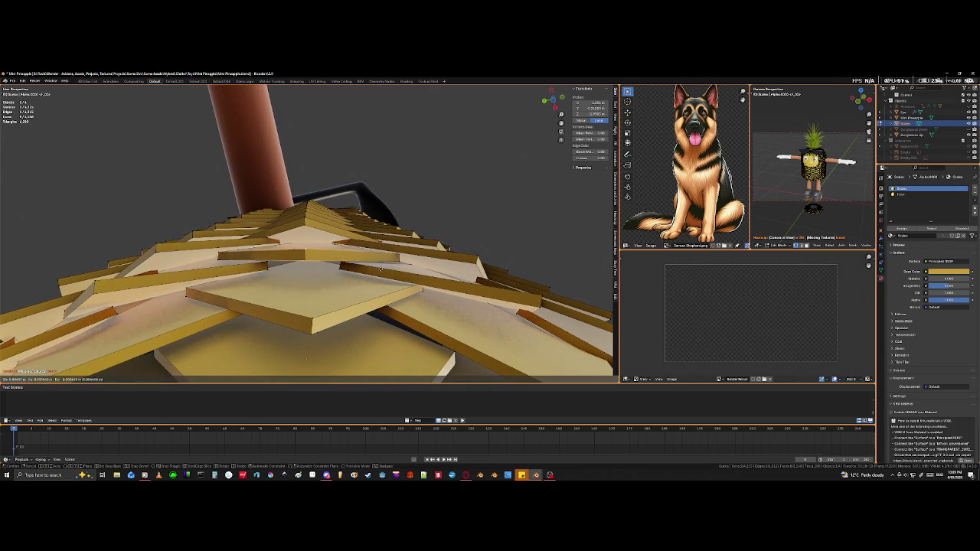
pyautogui.click(368, 248)
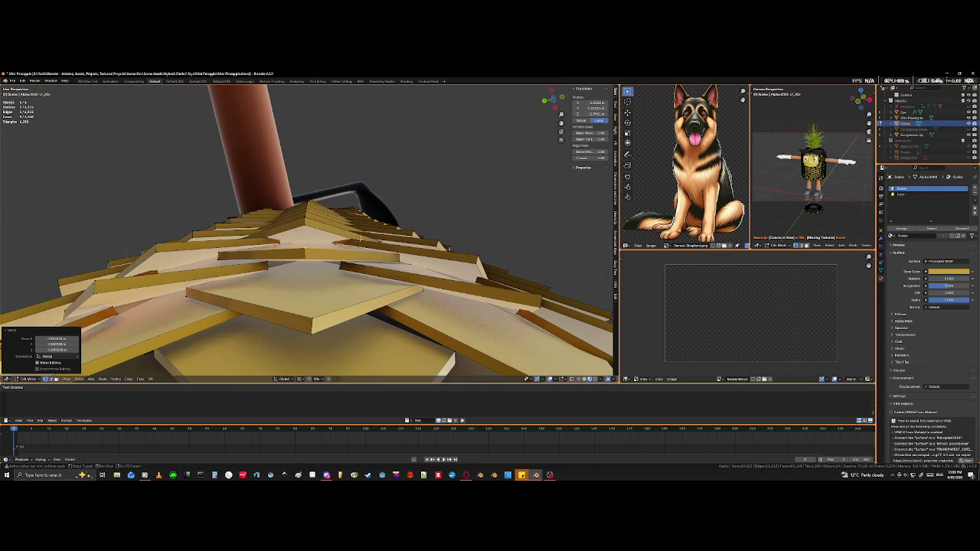
# Step: Circle-select more scale edges near the limb and move them together
pyautogui.click(277, 244)
pyautogui.hotkey('shift', 'z')
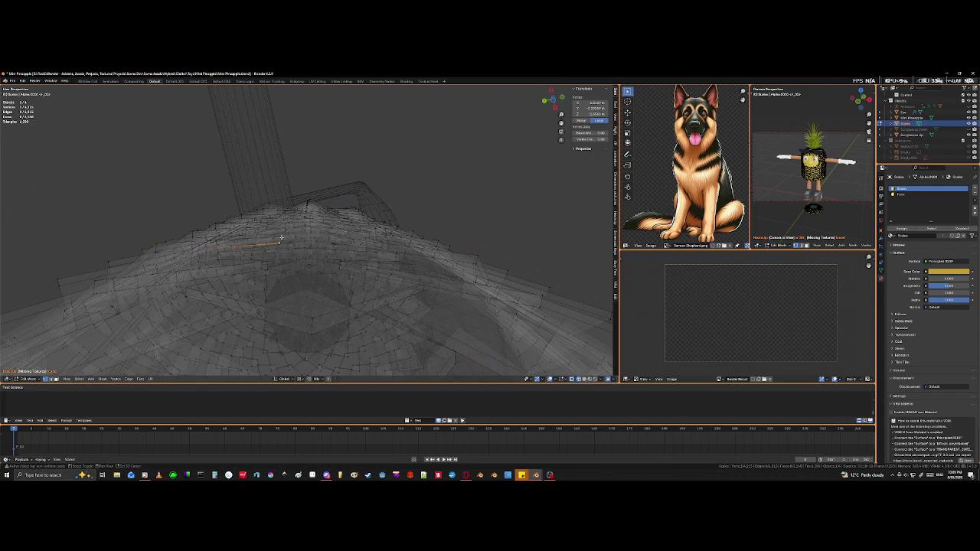
pyautogui.hotkey('shift', 'z')
pyautogui.hotkey('shift', 'z')
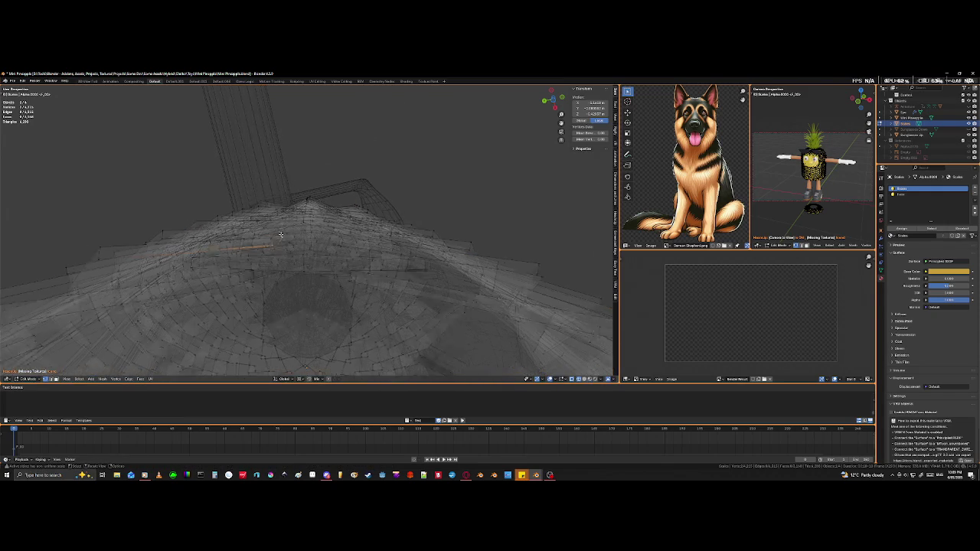
pyautogui.keyDown('shift'); pyautogui.click(270, 238); pyautogui.keyUp('shift')
pyautogui.moveTo(270, 238)
pyautogui.mouseDown(button='middle')
pyautogui.moveTo(301, 258)
pyautogui.moveTo(281, 201)
pyautogui.mouseUp(button='middle')
pyautogui.press('c')
pyautogui.press('Escape')
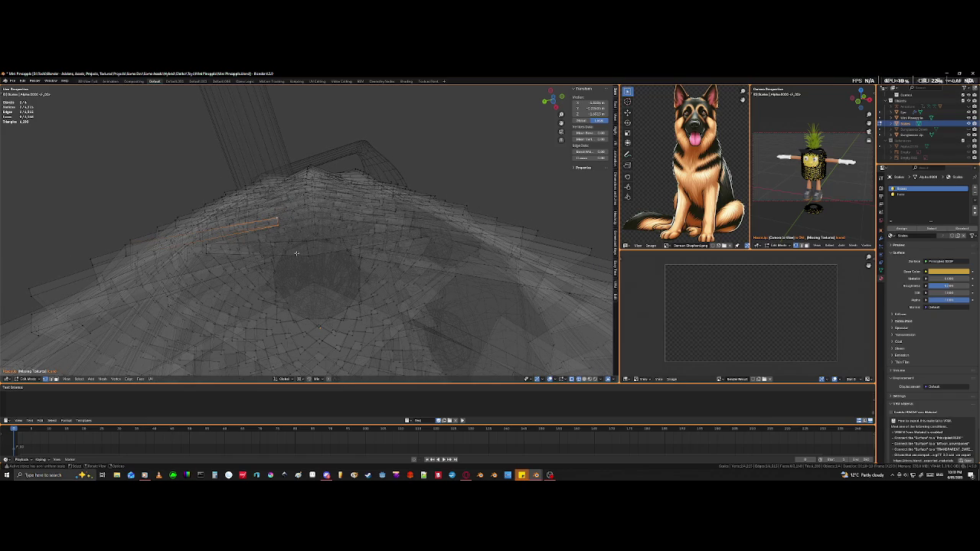
pyautogui.hotkey('shift', 'z')
pyautogui.press('g')
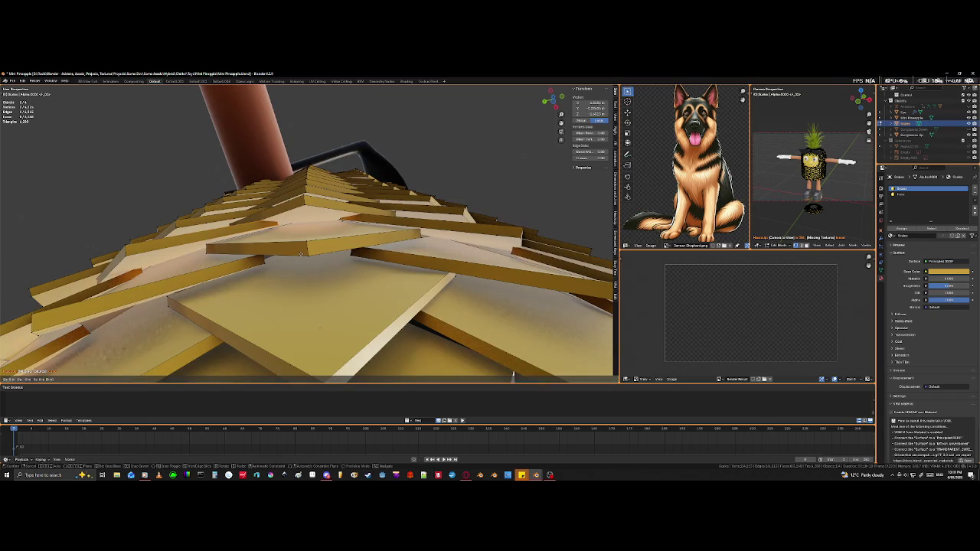
pyautogui.click(277, 252)
# Step: Pick another scale edge in wireframe view and shift it into place
pyautogui.moveTo(271, 255)
pyautogui.mouseDown(button='middle')
pyautogui.moveTo(284, 243)
pyautogui.moveTo(541, 330)
pyautogui.mouseUp(button='middle')
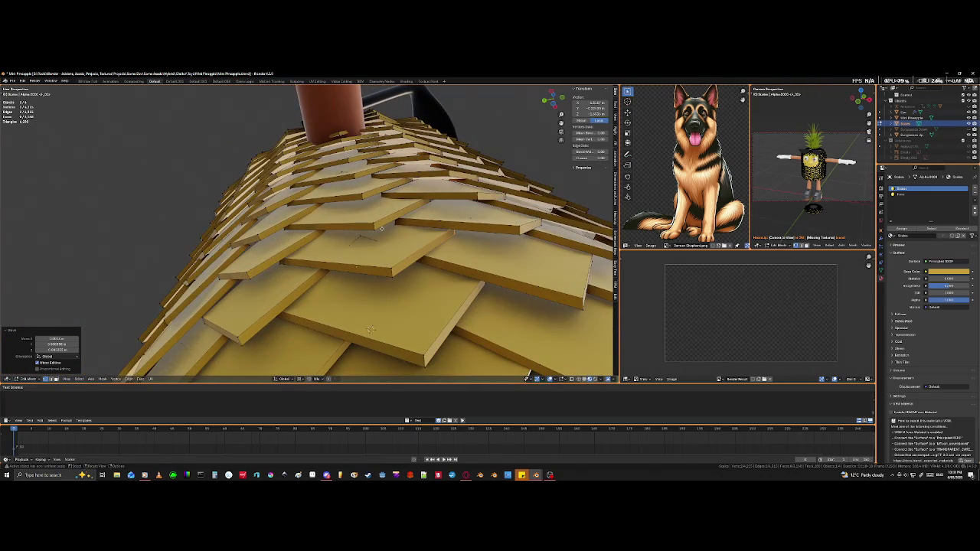
pyautogui.hotkey('shift', 'z')
pyautogui.press('k')
pyautogui.click(379, 267)
pyautogui.moveTo(389, 273); pyautogui.dragTo(279, 268, button='middle')
pyautogui.hotkey('shift', 'z')
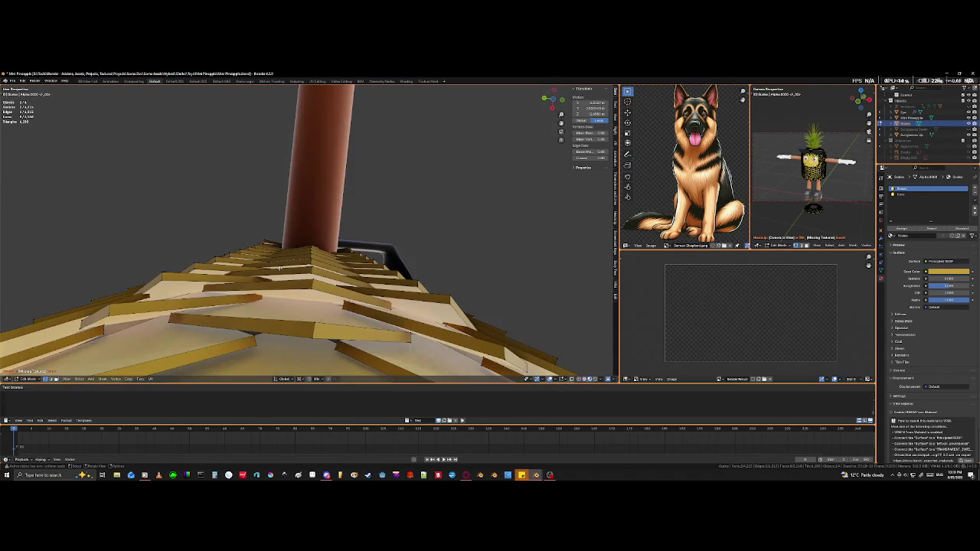
pyautogui.press('g')
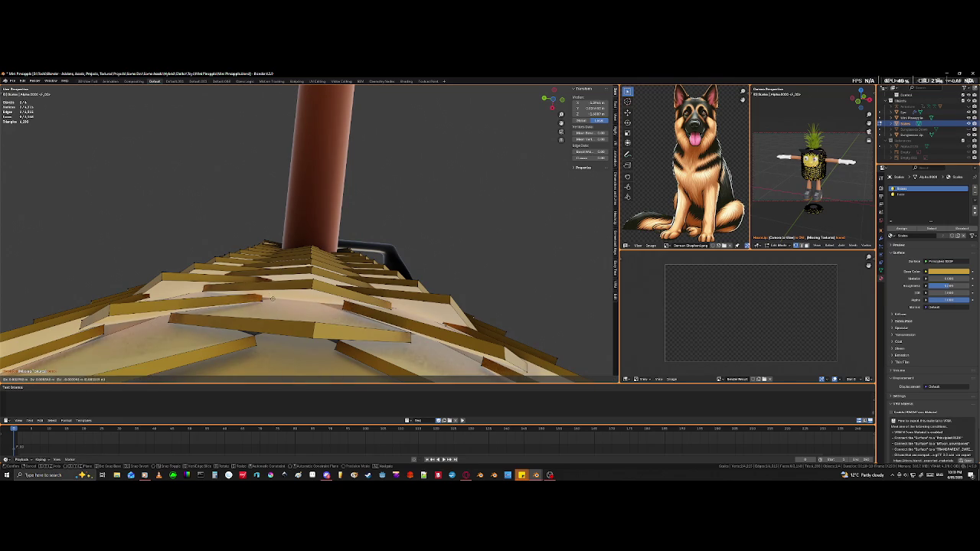
pyautogui.click(300, 307)
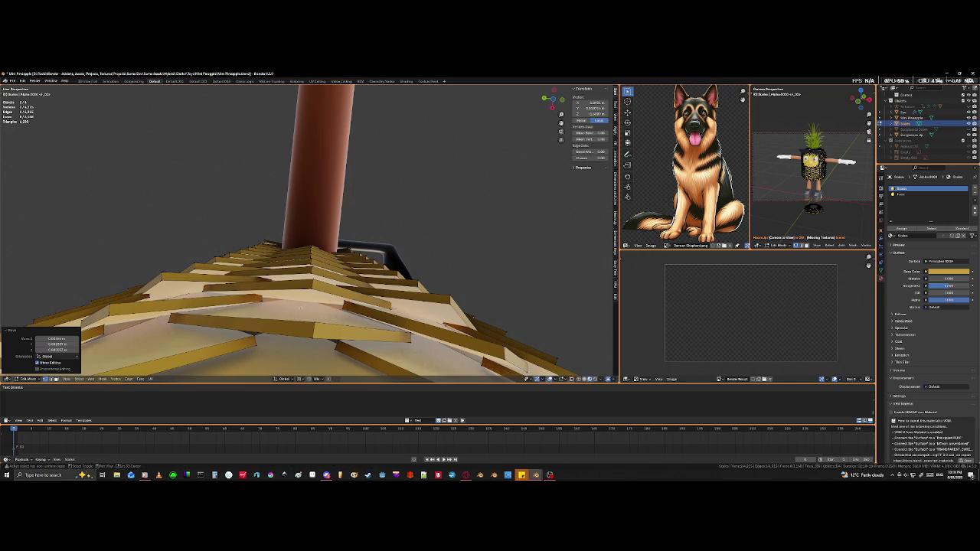
pyautogui.moveTo(300, 307)
pyautogui.mouseDown(button='middle')
pyautogui.moveTo(349, 234)
pyautogui.moveTo(250, 294)
pyautogui.moveTo(454, 324)
pyautogui.mouseUp(button='middle')
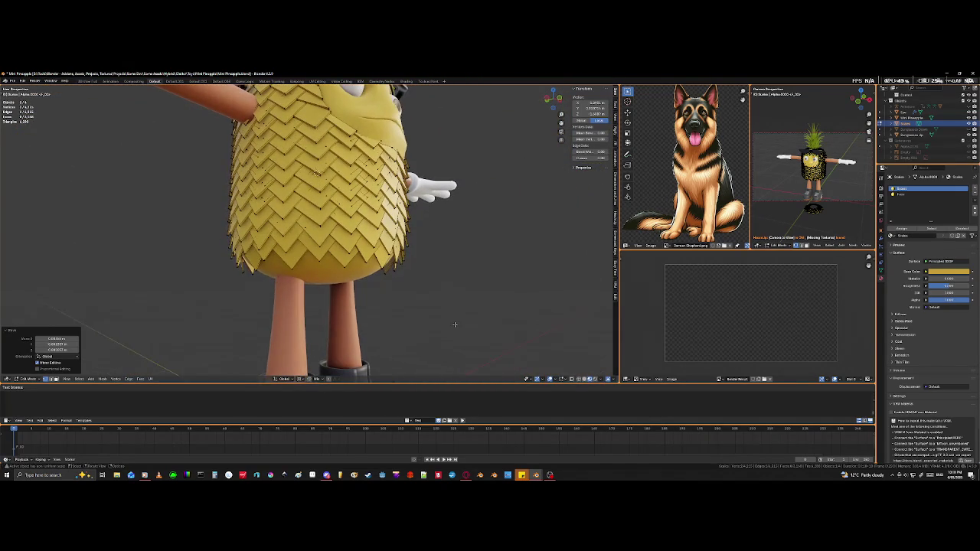
# Step: Orbit and zoom beneath the character to inspect the bare underside
pyautogui.moveTo(437, 266)
pyautogui.mouseDown(button='middle')
pyautogui.moveTo(477, 268)
pyautogui.moveTo(488, 293)
pyautogui.mouseUp(button='middle')
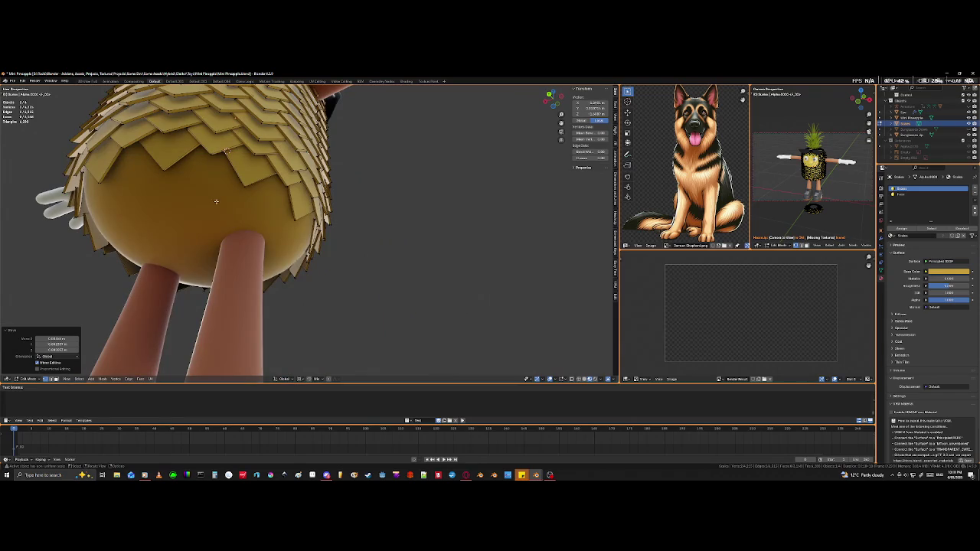
pyautogui.moveTo(334, 218); pyautogui.dragTo(207, 237, button='middle')
pyautogui.scroll(-3, 337, 255)
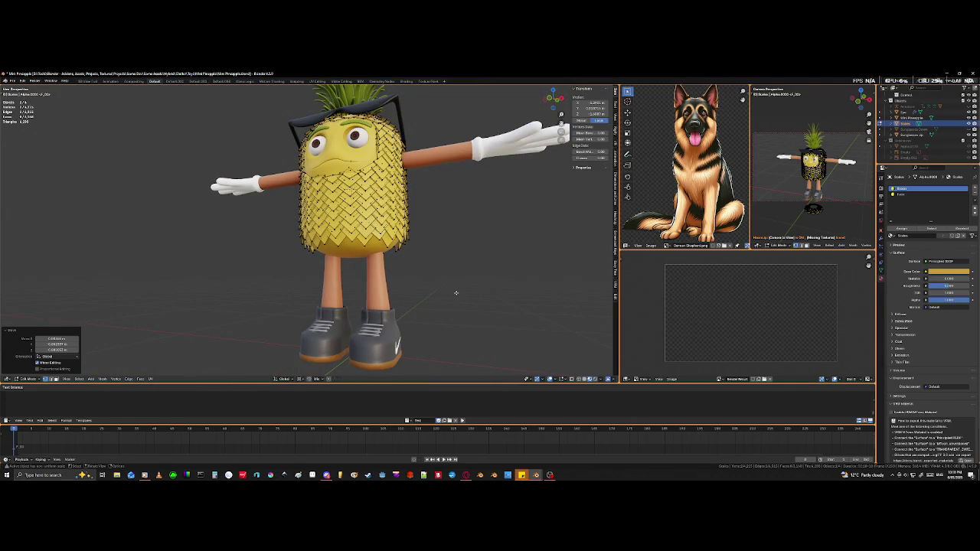
pyautogui.moveTo(453, 317)
pyautogui.mouseDown(button='middle')
pyautogui.moveTo(420, 321)
pyautogui.moveTo(394, 294)
pyautogui.mouseUp(button='middle')
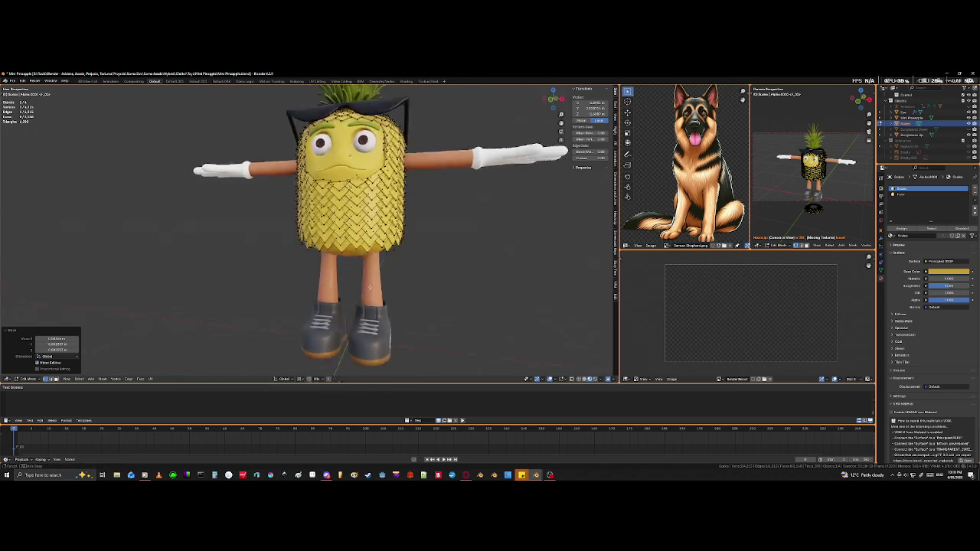
pyautogui.moveTo(379, 281); pyautogui.dragTo(329, 288, button='middle')
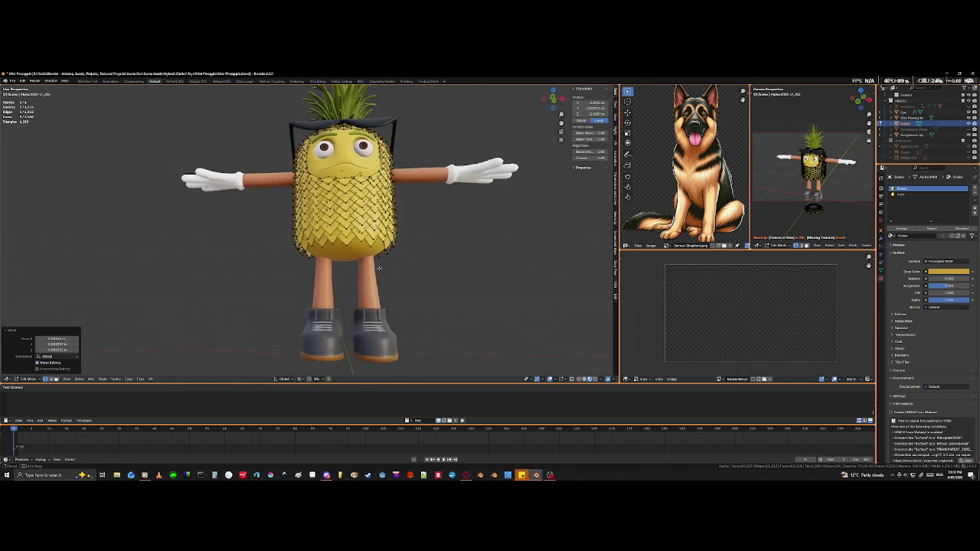
pyautogui.scroll(5, 312, 291)
pyautogui.scroll(3, 313, 291)
pyautogui.scroll(-5, 312, 291)
pyautogui.scroll(-2, 408, 270)
# Step: Look up from a low angle and bring the scale ring below the shoes into view
pyautogui.moveTo(383, 277); pyautogui.dragTo(353, 330, button='middle')
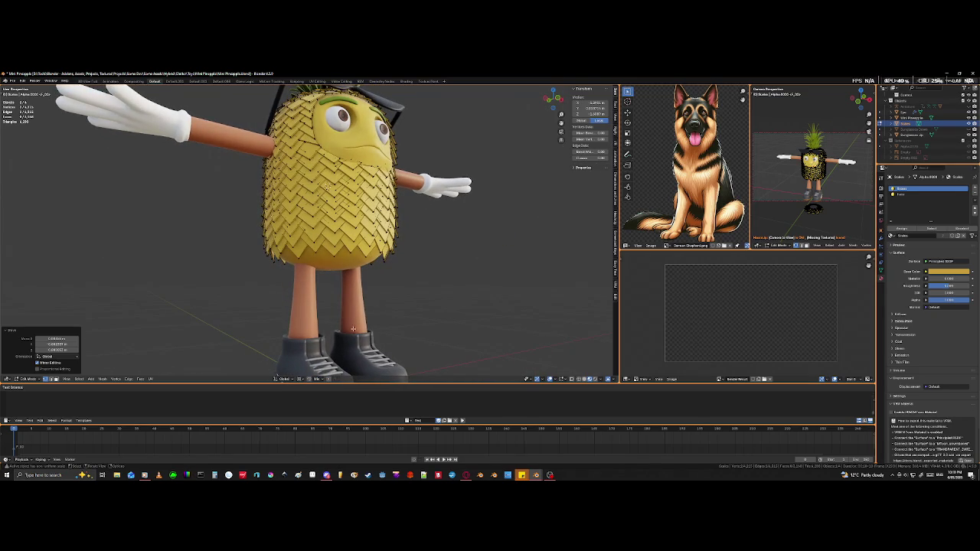
pyautogui.scroll(-4, 355, 324)
pyautogui.scroll(2, 326, 353)
pyautogui.keyDown('shift'); pyautogui.moveTo(326, 354); pyautogui.dragTo(321, 230, button='middle'); pyautogui.keyUp('shift')
pyautogui.scroll(4, 288, 296)
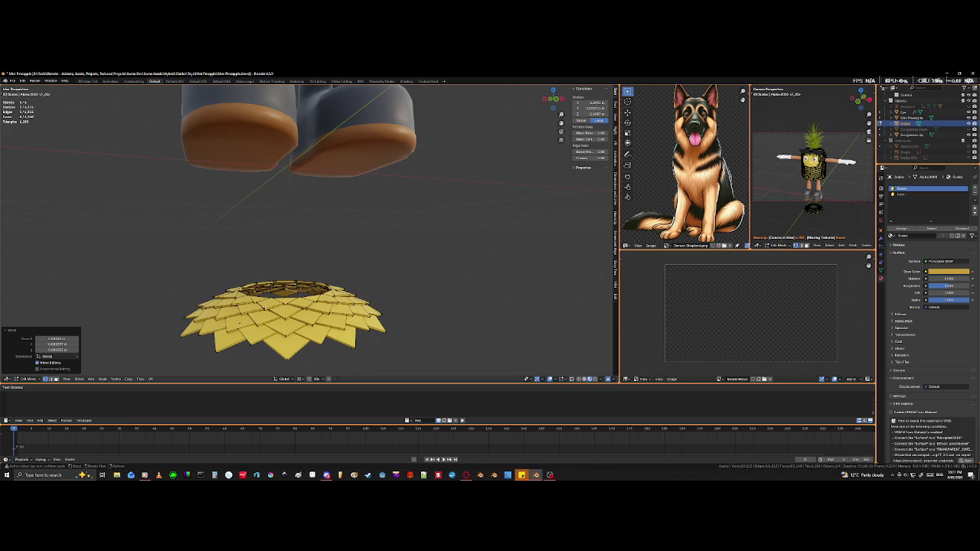
# Step: Select several whole scale tiles from the ring below the shoes
pyautogui.click(265, 307)
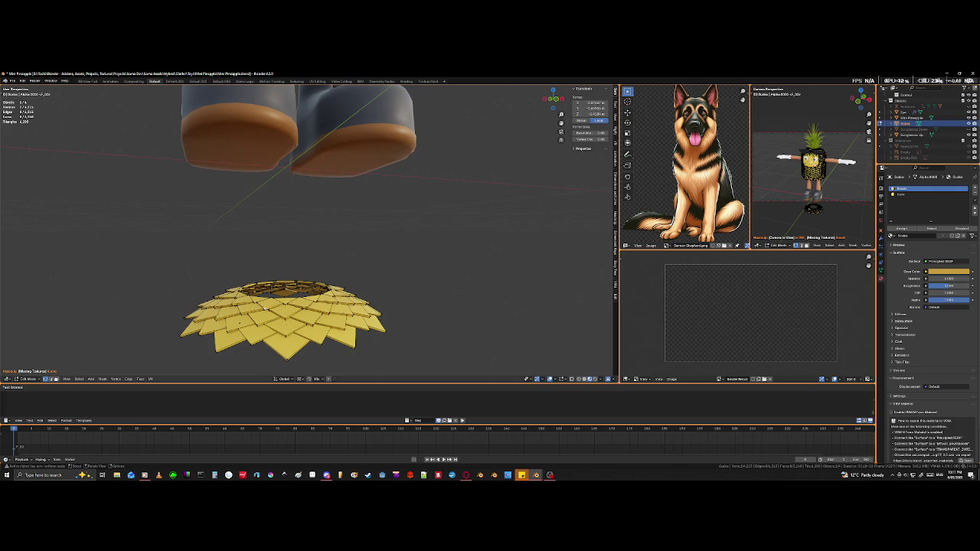
pyautogui.press('l')
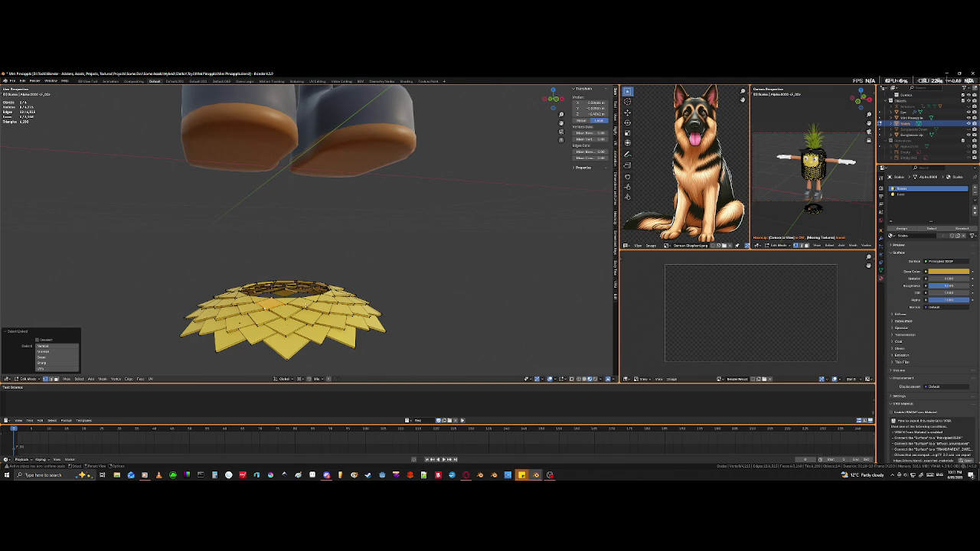
pyautogui.press('l')
pyautogui.moveTo(337, 303); pyautogui.dragTo(299, 328, button='middle')
pyautogui.scroll(2, 299, 328)
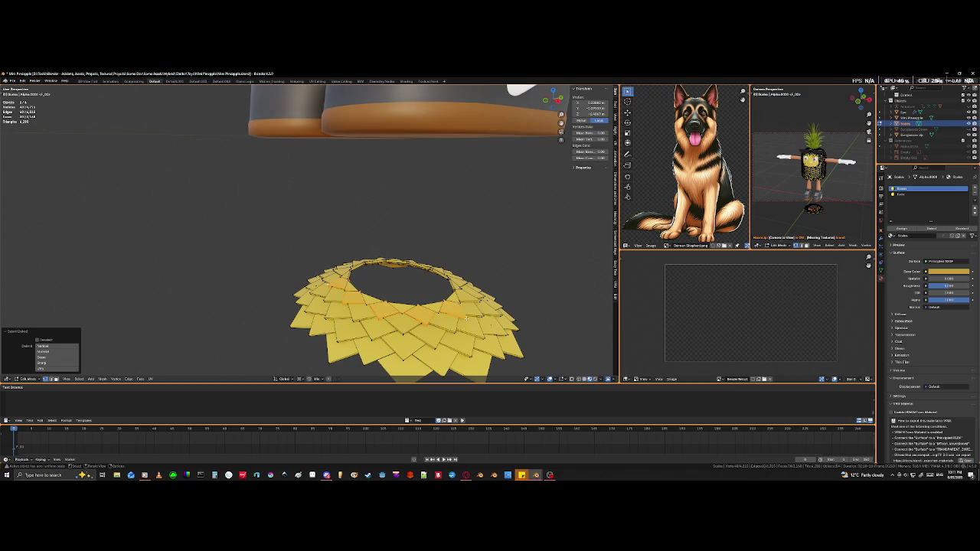
pyautogui.moveTo(530, 336); pyautogui.dragTo(332, 340, button='middle')
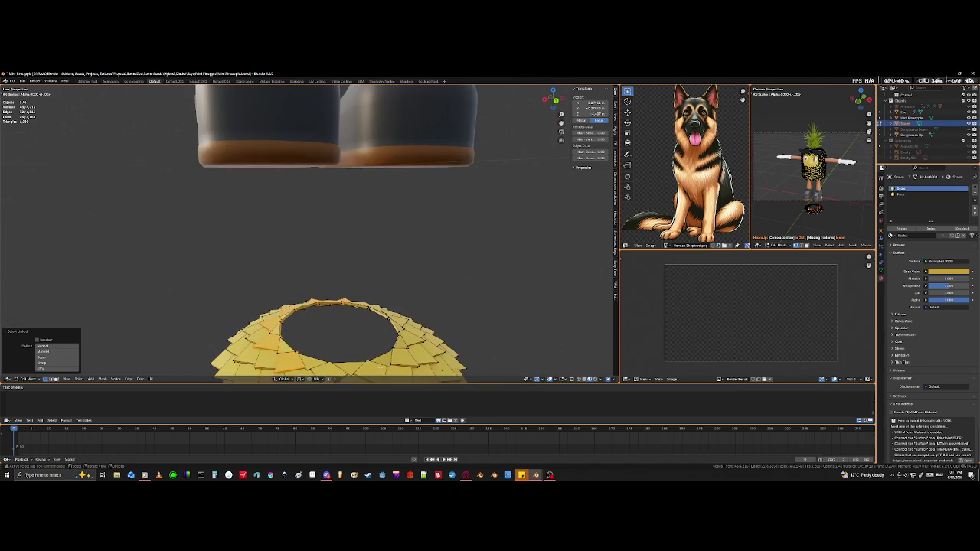
pyautogui.keyDown('shift'); pyautogui.click(321, 345); pyautogui.keyUp('shift')
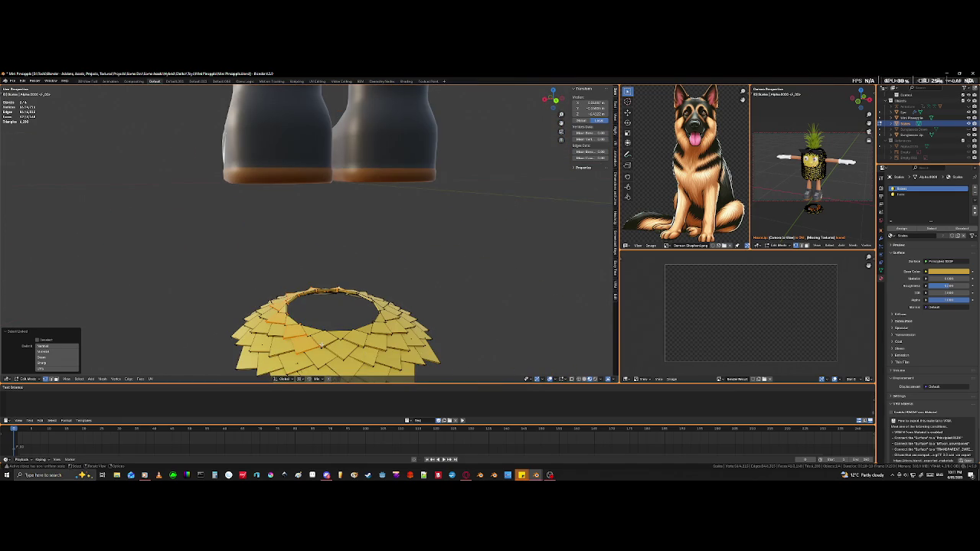
pyautogui.keyDown('shift'); pyautogui.click(325, 341); pyautogui.keyUp('shift')
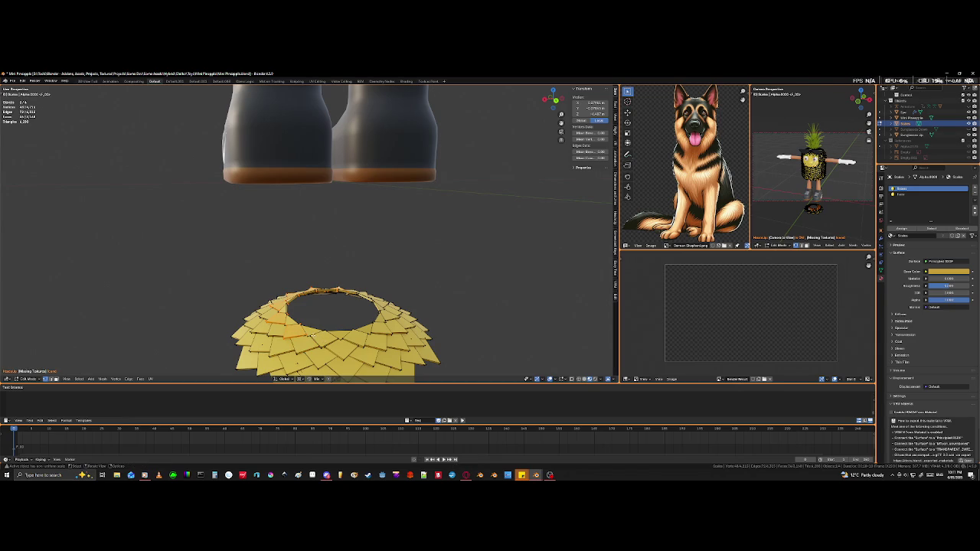
pyautogui.press('l')
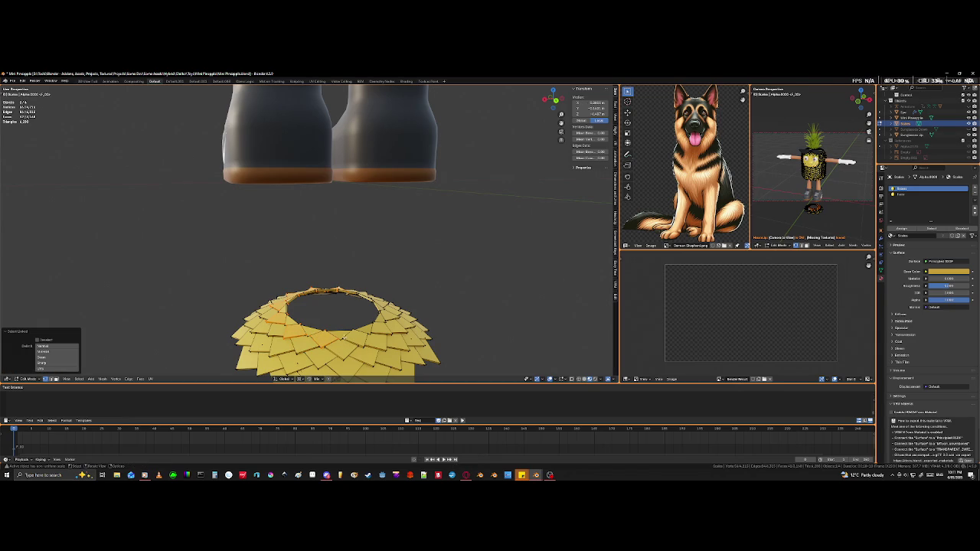
pyautogui.moveTo(381, 330); pyautogui.dragTo(367, 337, button='middle')
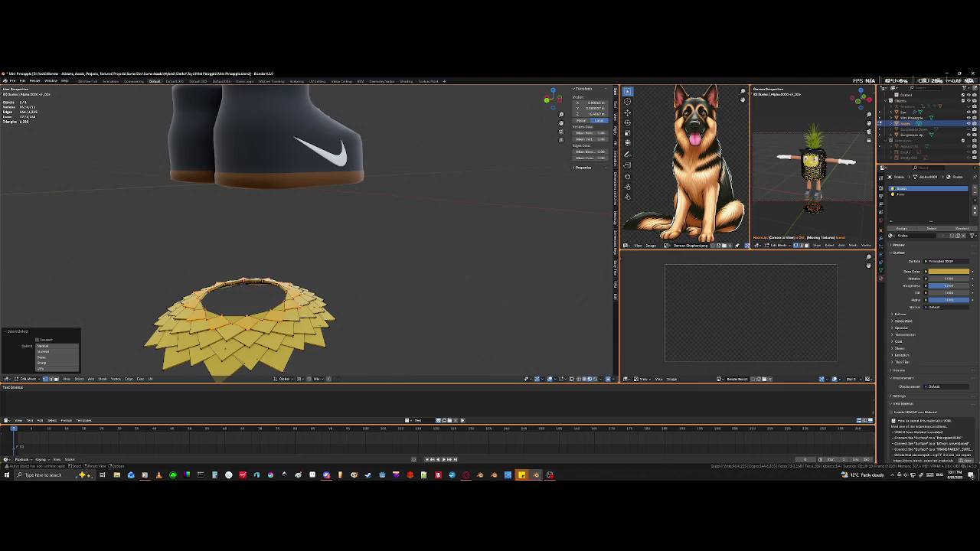
pyautogui.scroll(-3, 298, 322)
pyautogui.moveTo(307, 329); pyautogui.dragTo(233, 339, button='middle')
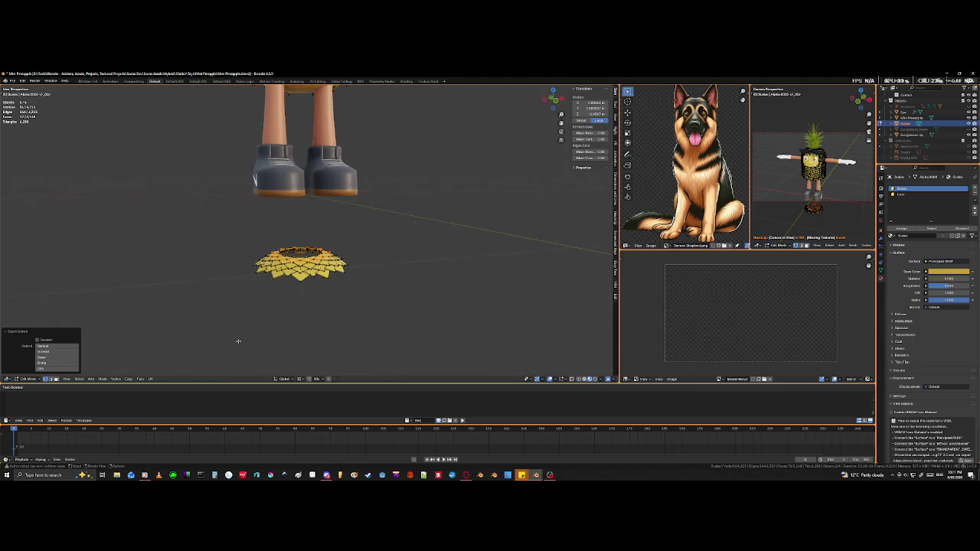
# Step: Duplicate the selected tiles and move the copy straight up along Z
pyautogui.hotkey('shift', 'd')
pyautogui.press('z')
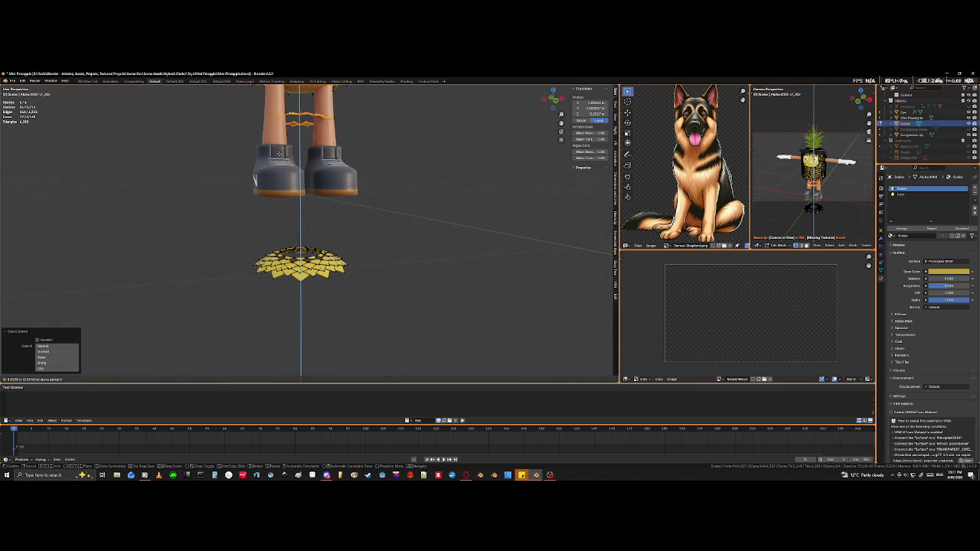
pyautogui.click(281, 139)
# Step: Raise the copied tiles along Z to sit just beneath the belly, ringing the legs
pyautogui.press('KP_Divide')
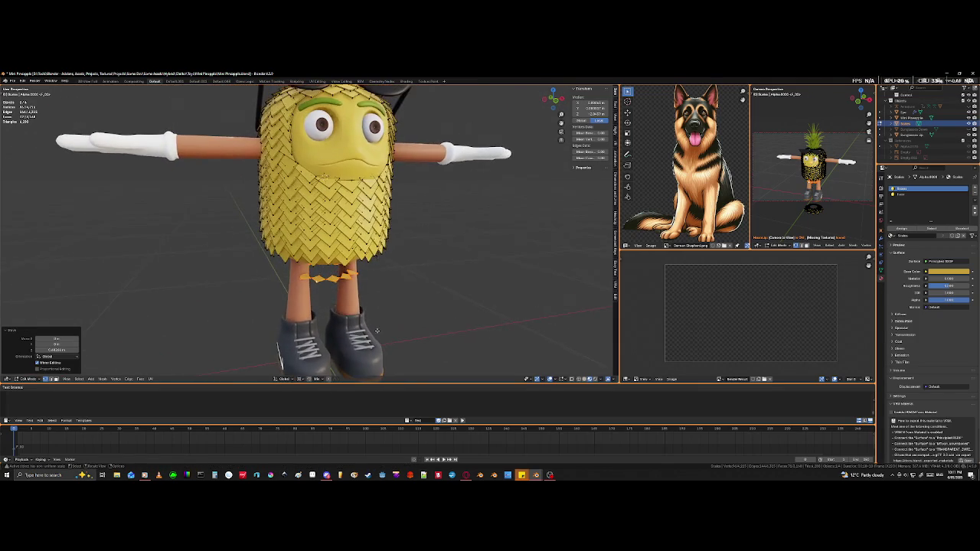
pyautogui.scroll(5, 377, 325)
pyautogui.press('Tab')
pyautogui.moveTo(376, 325)
pyautogui.mouseDown(button='middle')
pyautogui.moveTo(353, 309)
pyautogui.moveTo(349, 285)
pyautogui.moveTo(338, 324)
pyautogui.mouseUp(button='middle')
pyautogui.scroll(3, 337, 324)
pyautogui.scroll(3, 338, 307)
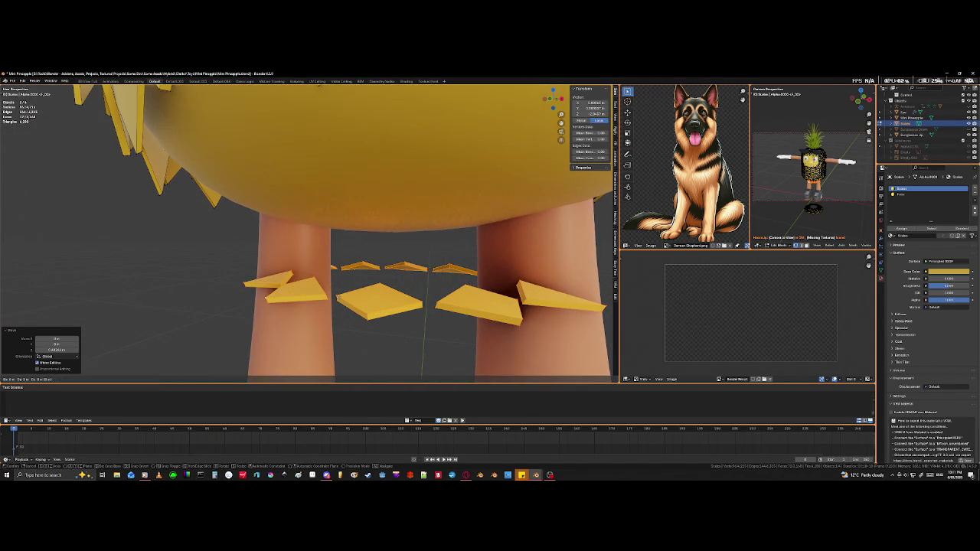
pyautogui.press('g')
pyautogui.press('z')
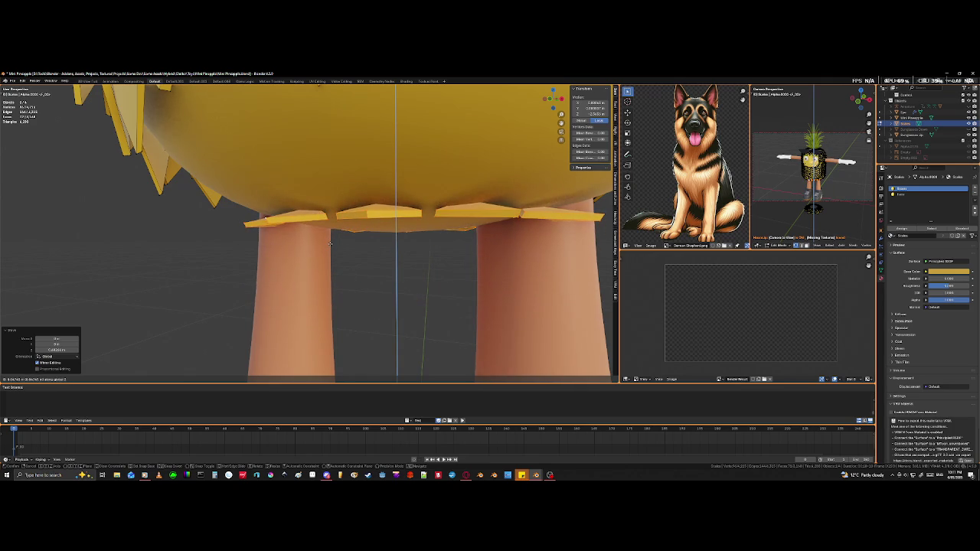
pyautogui.click(330, 244)
pyautogui.moveTo(330, 244); pyautogui.dragTo(289, 247, button='middle')
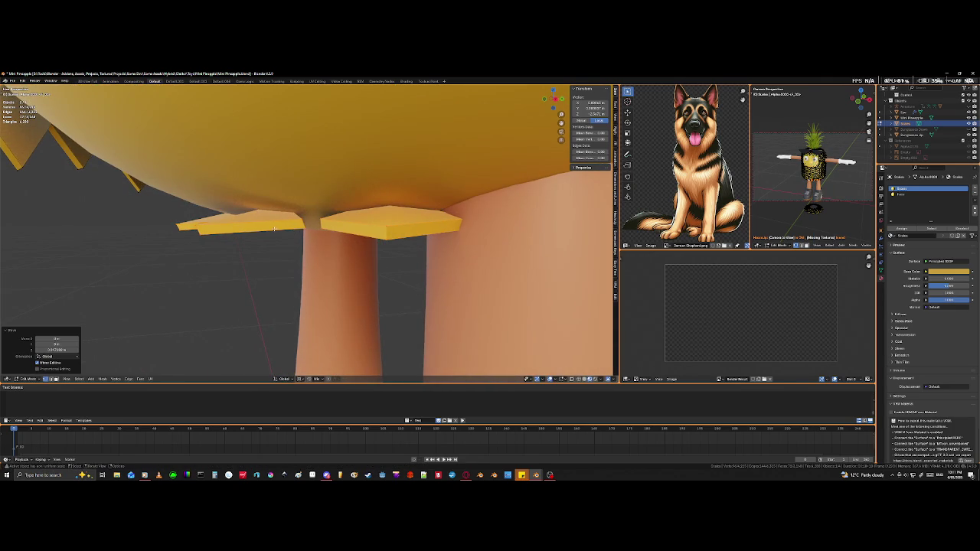
pyautogui.moveTo(275, 228)
pyautogui.mouseDown(button='middle')
pyautogui.moveTo(270, 219)
pyautogui.moveTo(199, 216)
pyautogui.mouseUp(button='middle')
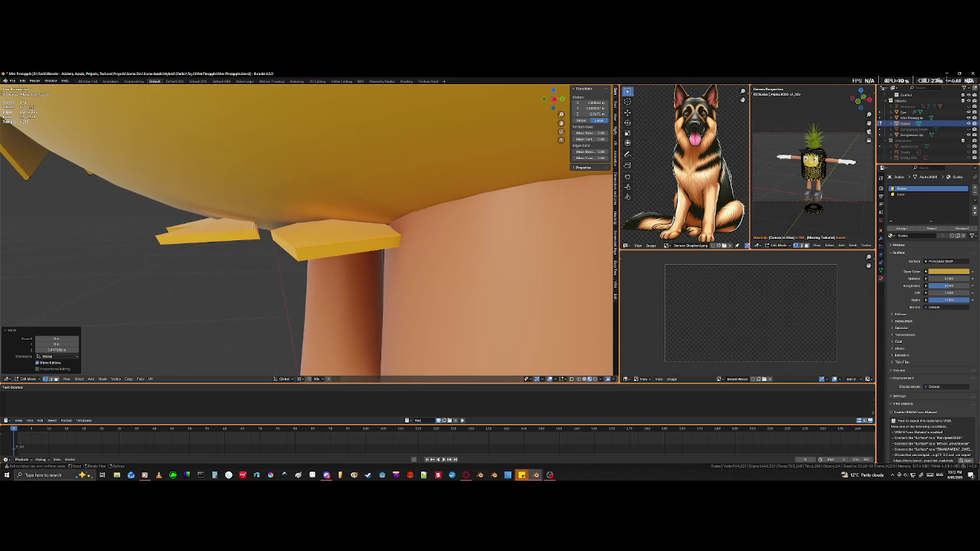
# Step: Select one whole scale tile under the body and view it in wireframe
pyautogui.press('l')
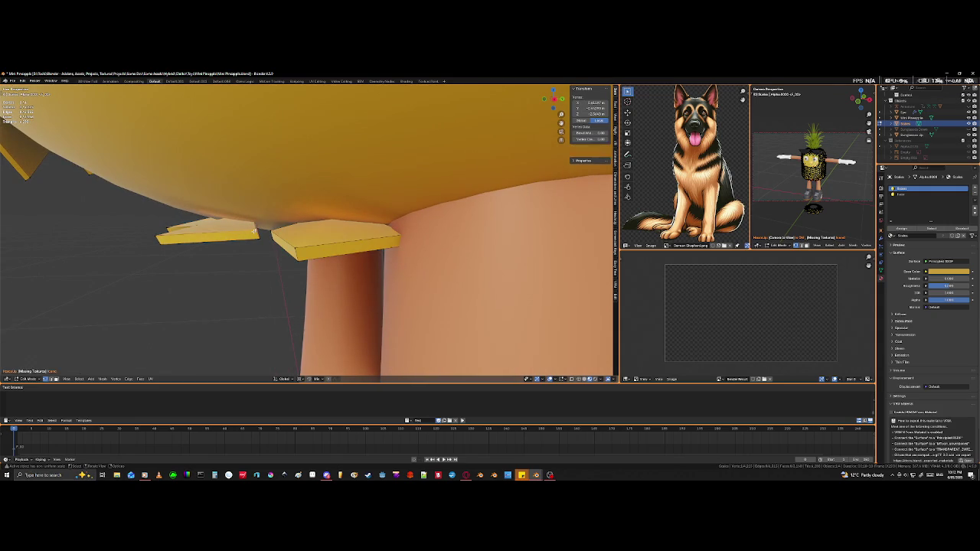
pyautogui.scroll(2, 228, 291)
pyautogui.scroll(2, 223, 291)
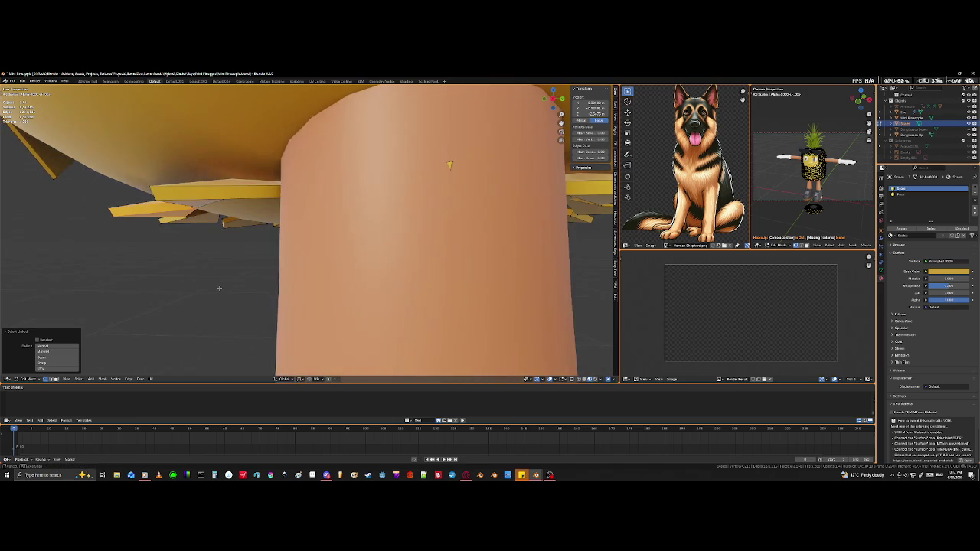
pyautogui.scroll(1, 219, 292)
pyautogui.scroll(2, 217, 290)
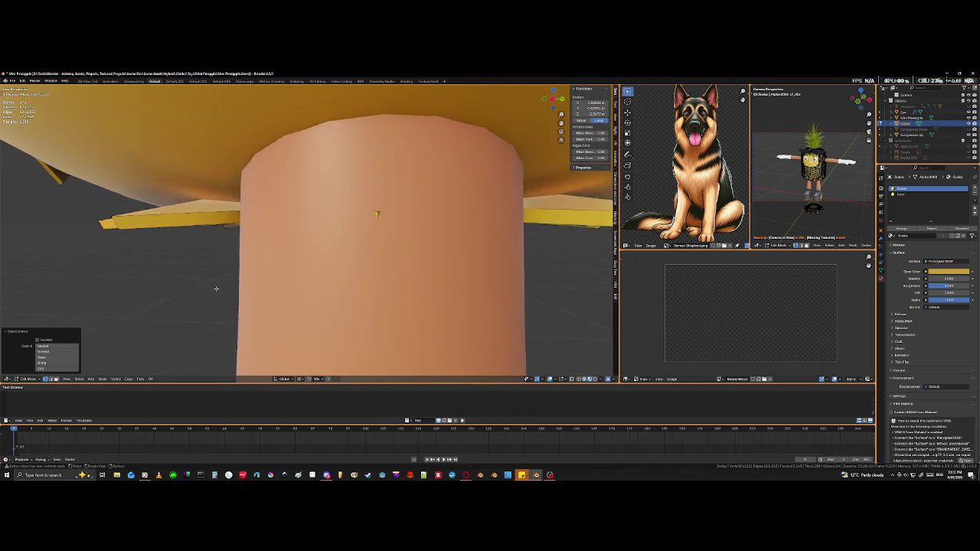
pyautogui.hotkey('shift', 'z')
pyautogui.moveTo(270, 295); pyautogui.dragTo(252, 288, button='middle')
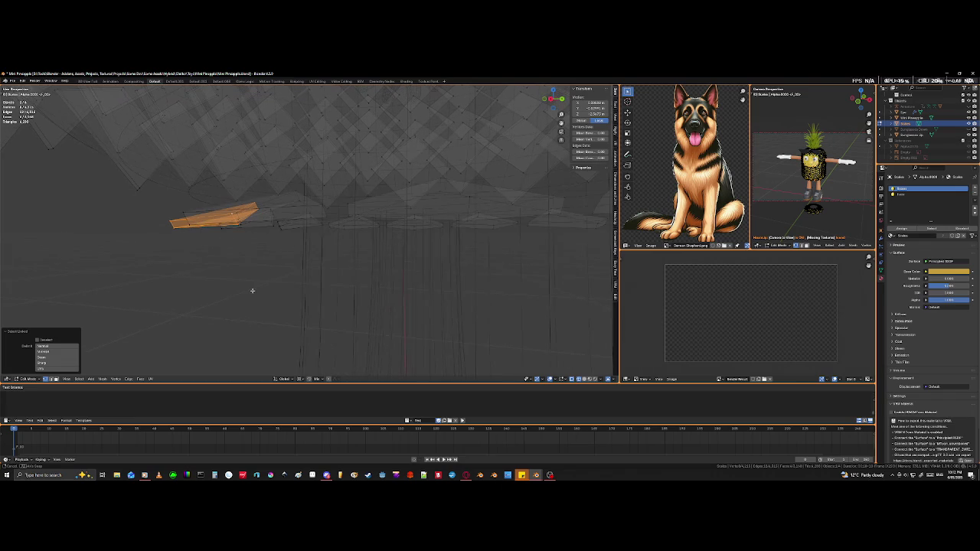
# Step: Set the transform pivot point to the 3D Cursor
pyautogui.press('r')
pyautogui.press('Escape')
pyautogui.click(298, 379)
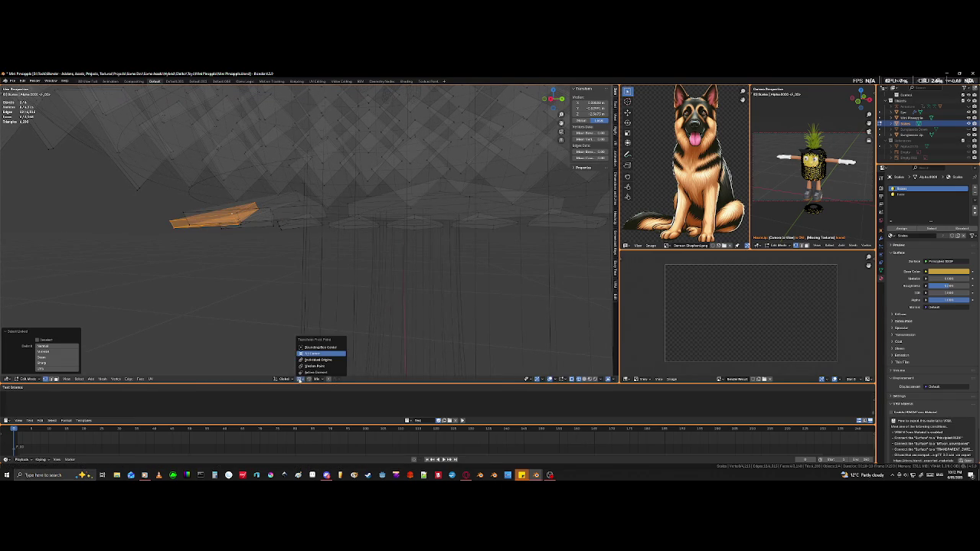
pyautogui.click(306, 353)
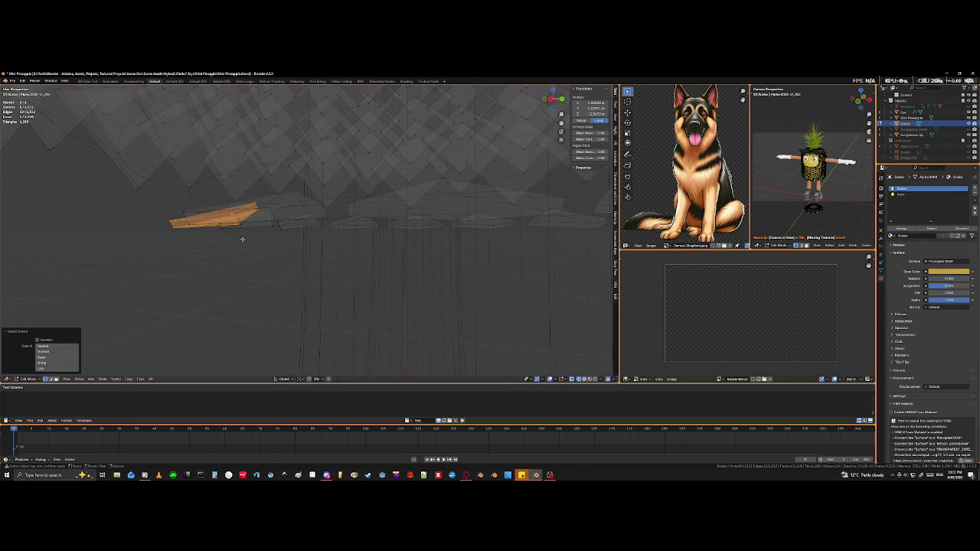
# Step: Tilt the scale tile around the 3D cursor toward the underside's curve
pyautogui.press('r')
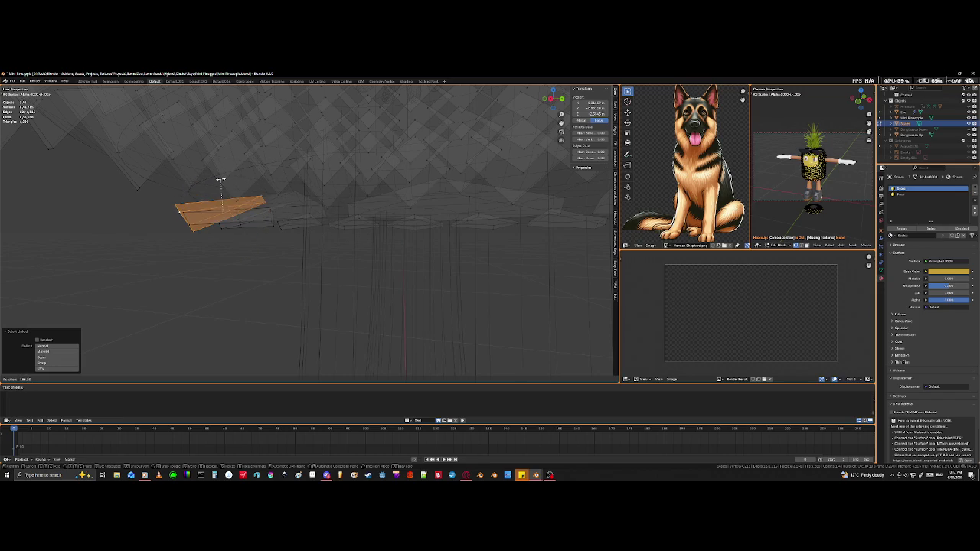
pyautogui.click(223, 183)
pyautogui.moveTo(226, 184)
pyautogui.mouseDown(button='middle')
pyautogui.moveTo(228, 234)
pyautogui.moveTo(253, 223)
pyautogui.mouseUp(button='middle')
pyautogui.moveTo(386, 248)
pyautogui.mouseDown(button='middle')
pyautogui.moveTo(324, 238)
pyautogui.moveTo(337, 259)
pyautogui.moveTo(407, 272)
pyautogui.mouseUp(button='middle')
pyautogui.hotkey('shift', 'z')
pyautogui.press('r')
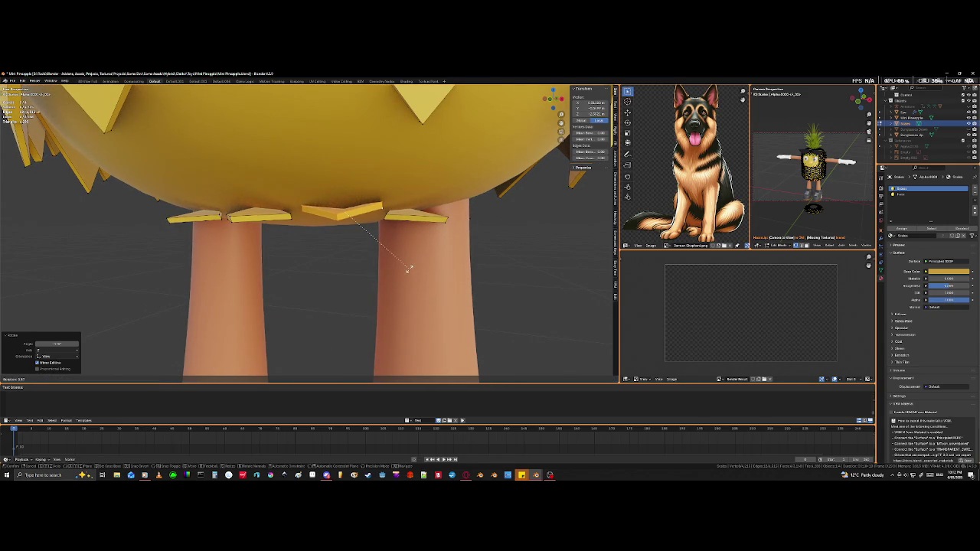
pyautogui.click(405, 266)
pyautogui.moveTo(368, 212); pyautogui.dragTo(369, 201, button='middle')
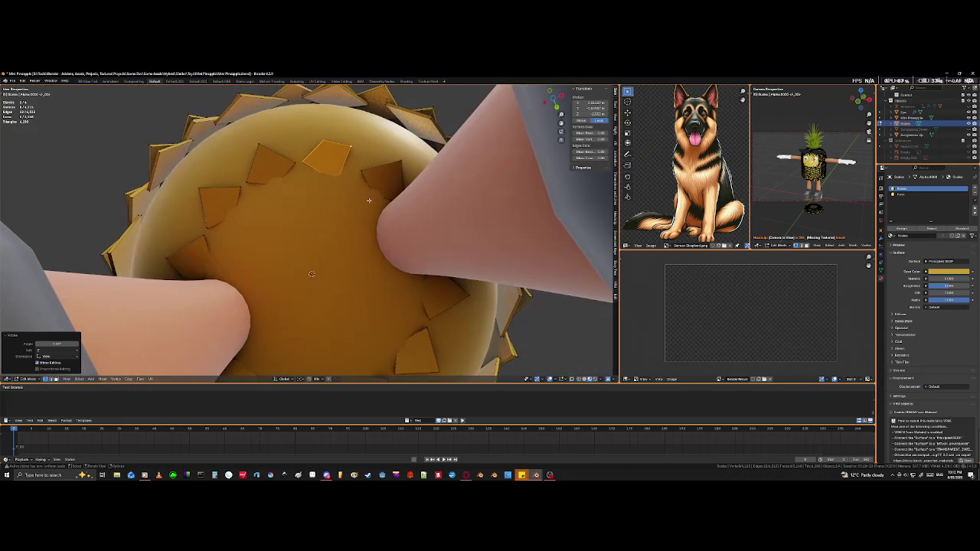
pyautogui.press('r')
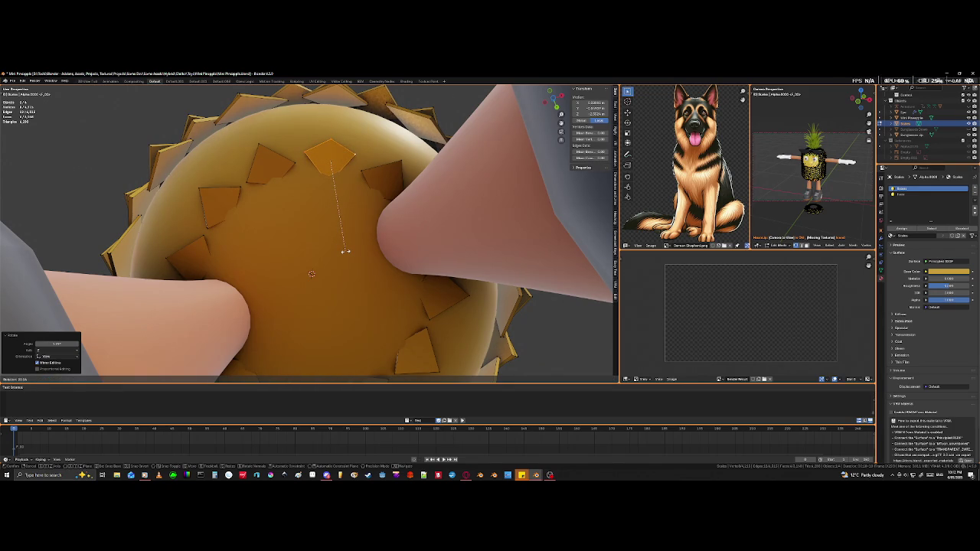
pyautogui.click(345, 252)
# Step: Refine the tile's tilt from below and front views, toggling wireframe and solid
pyautogui.moveTo(345, 253)
pyautogui.mouseDown(button='middle')
pyautogui.moveTo(344, 314)
pyautogui.moveTo(399, 325)
pyautogui.moveTo(378, 324)
pyautogui.moveTo(383, 337)
pyautogui.mouseUp(button='middle')
pyautogui.hotkey('shift', 'z')
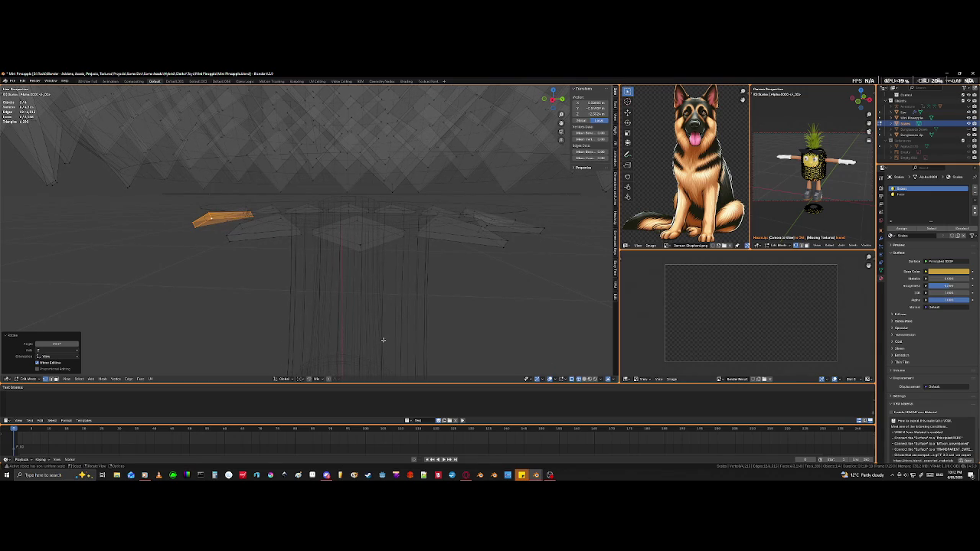
pyautogui.press('r')
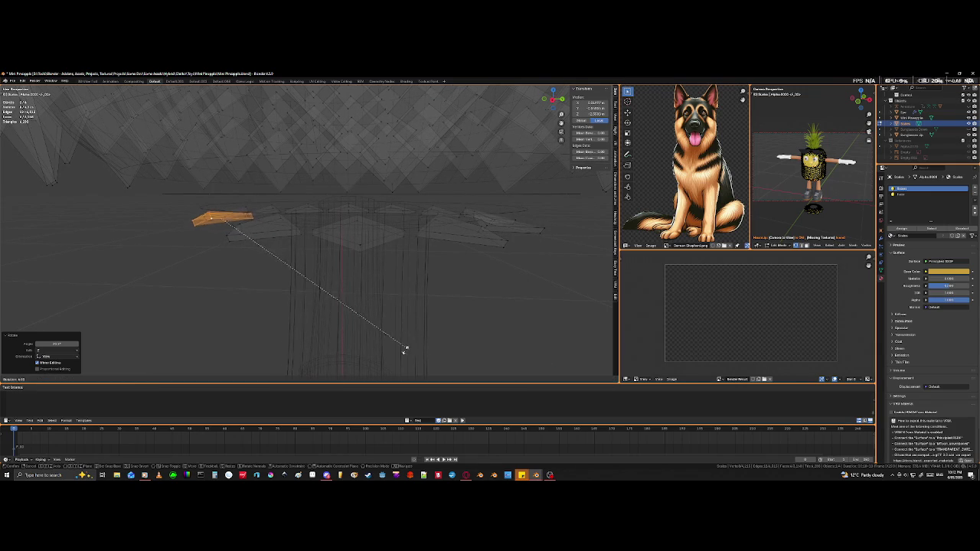
pyautogui.click(334, 364)
pyautogui.moveTo(334, 364)
pyautogui.mouseDown(button='middle')
pyautogui.moveTo(336, 332)
pyautogui.moveTo(331, 340)
pyautogui.moveTo(347, 299)
pyautogui.moveTo(392, 226)
pyautogui.moveTo(352, 253)
pyautogui.moveTo(278, 249)
pyautogui.moveTo(498, 335)
pyautogui.moveTo(401, 332)
pyautogui.mouseUp(button='middle')
pyautogui.hotkey('shift', 'z')
pyautogui.press('r')
pyautogui.click(469, 356)
pyautogui.press('r')
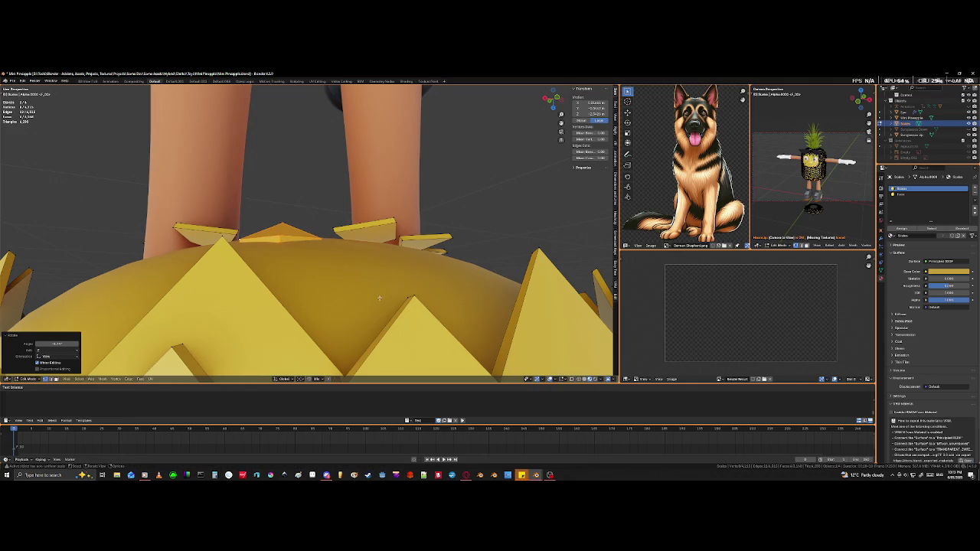
# Step: Rotate the flap about Z and raise its edge vertically along Z
pyautogui.press('z')
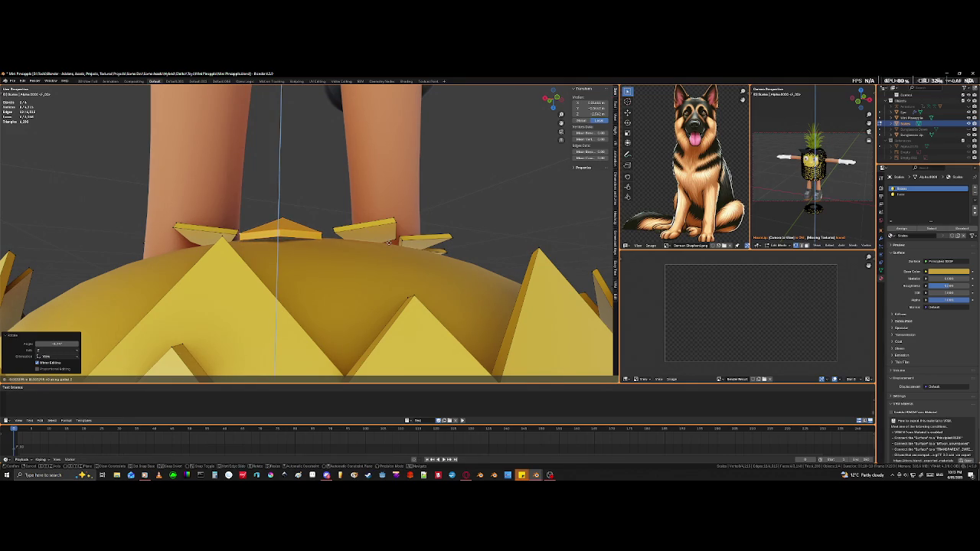
pyautogui.click(388, 243)
pyautogui.moveTo(389, 243); pyautogui.dragTo(307, 238, button='middle')
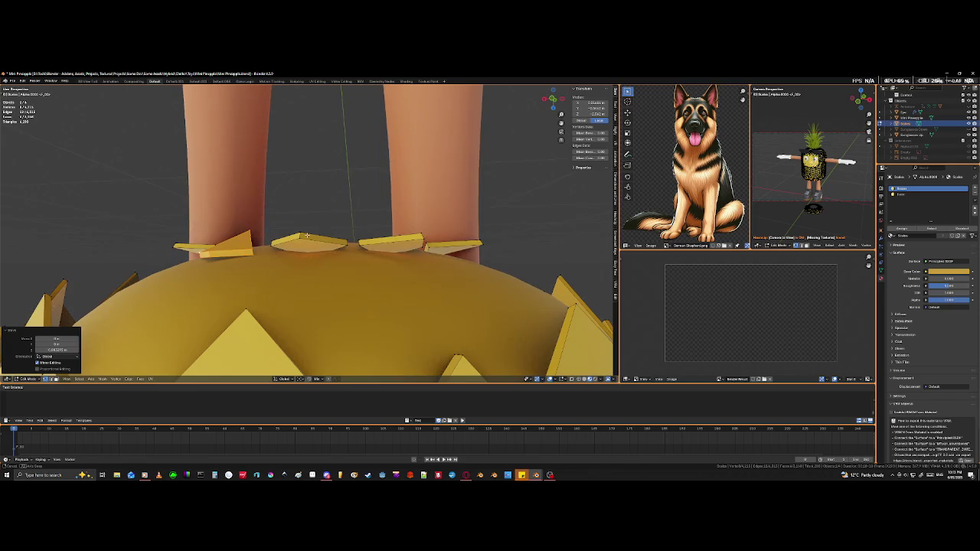
pyautogui.click(206, 258)
pyautogui.click(213, 261)
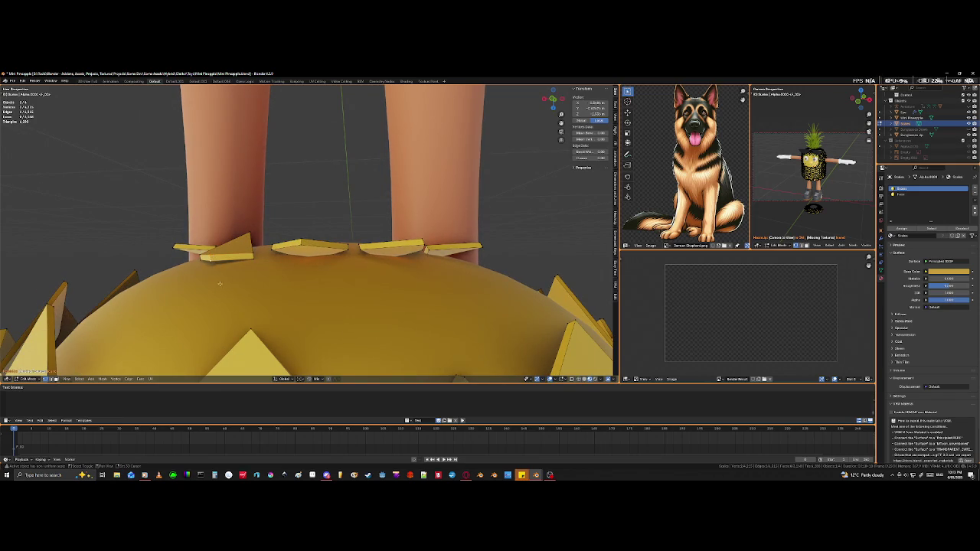
pyautogui.press('g')
pyautogui.press('z')
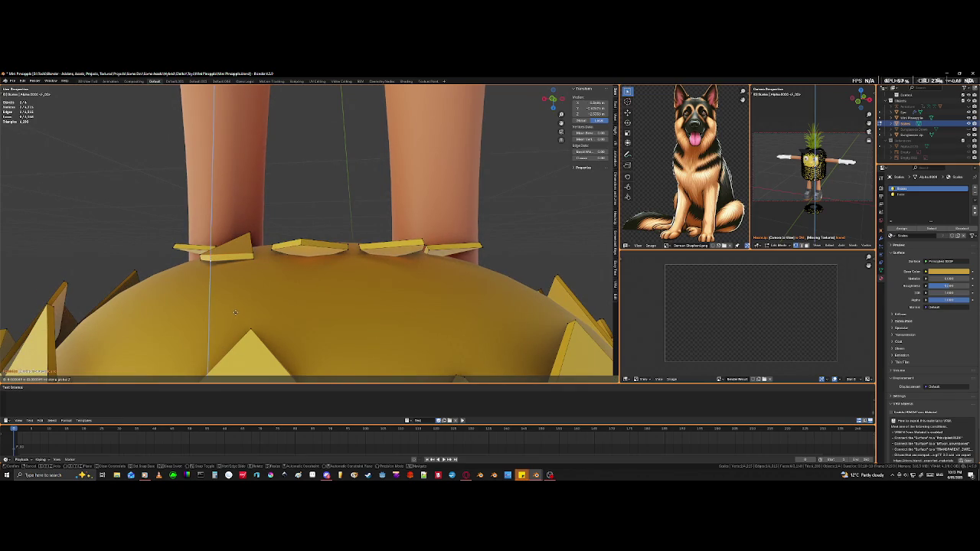
pyautogui.click(219, 358)
# Step: Select a whole underside tile between the legs and rotate it
pyautogui.moveTo(219, 358)
pyautogui.mouseDown(button='middle')
pyautogui.moveTo(270, 345)
pyautogui.moveTo(291, 363)
pyautogui.mouseUp(button='middle')
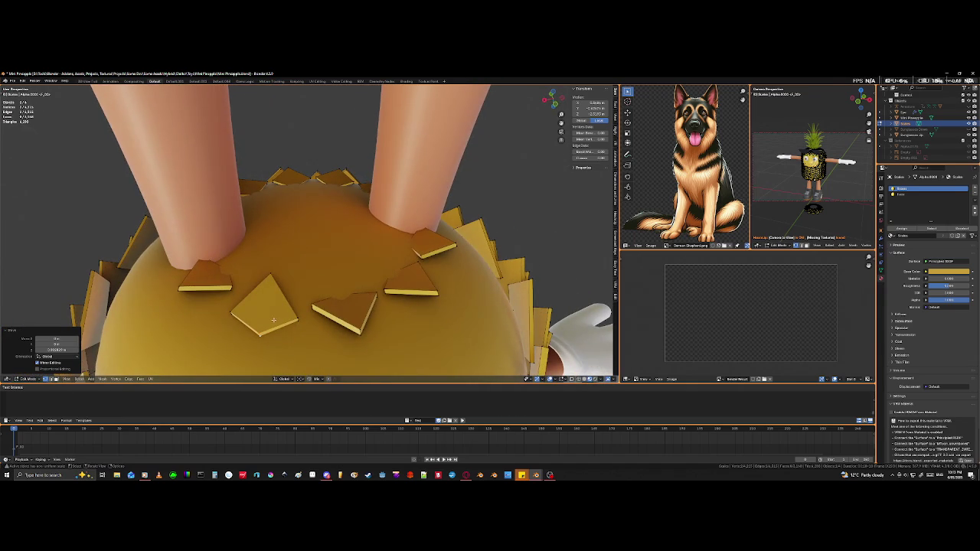
pyautogui.click(261, 332)
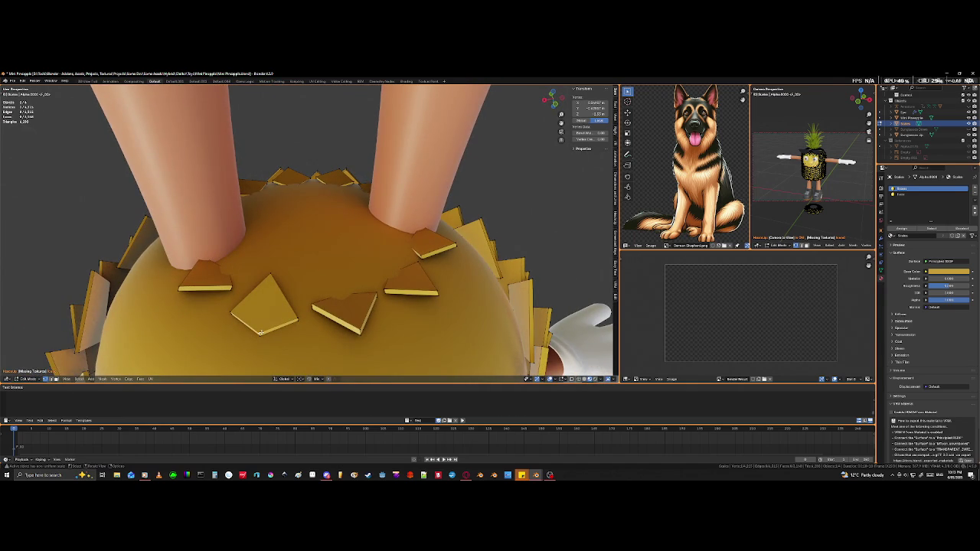
pyautogui.press('l')
pyautogui.press('r')
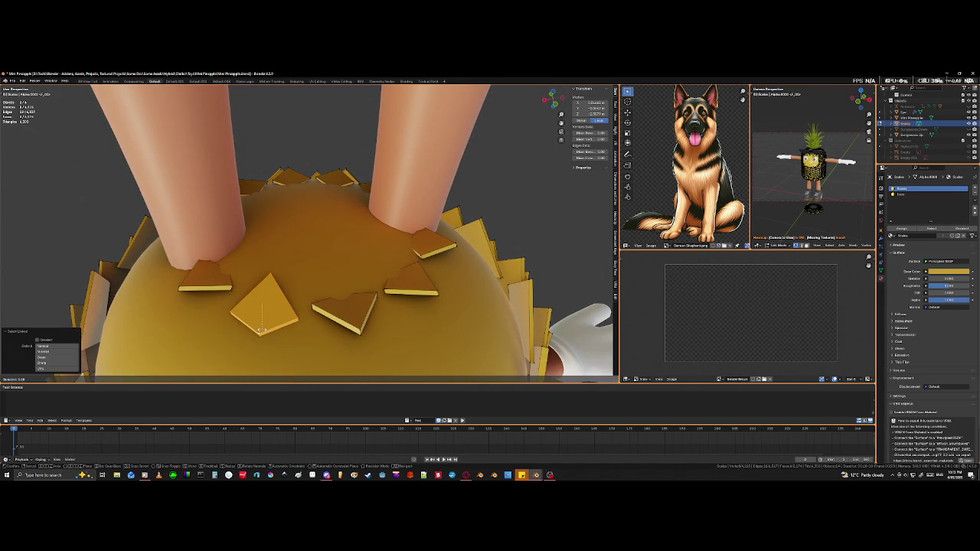
pyautogui.click(235, 337)
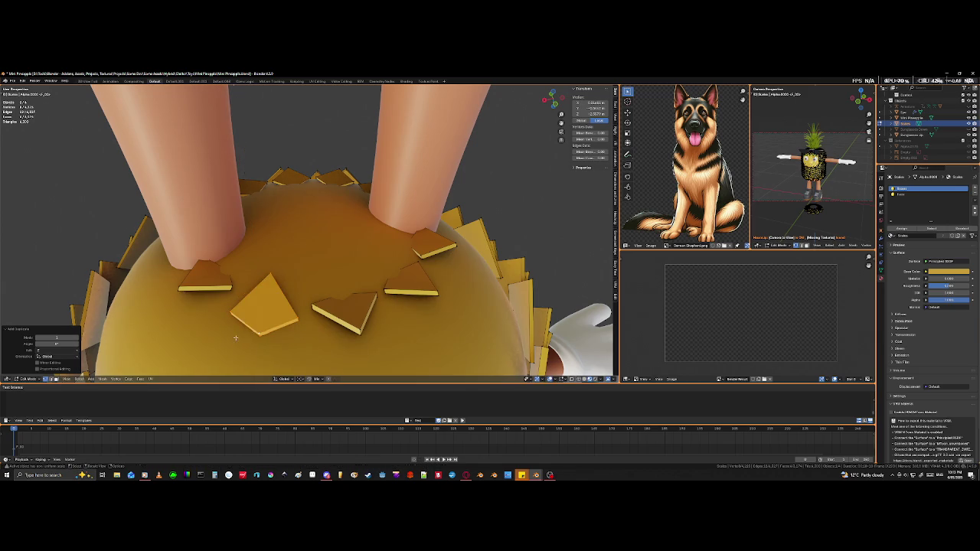
# Step: Set the pivot to Individual Origins and rotate the tiles about Z
pyautogui.click(300, 379)
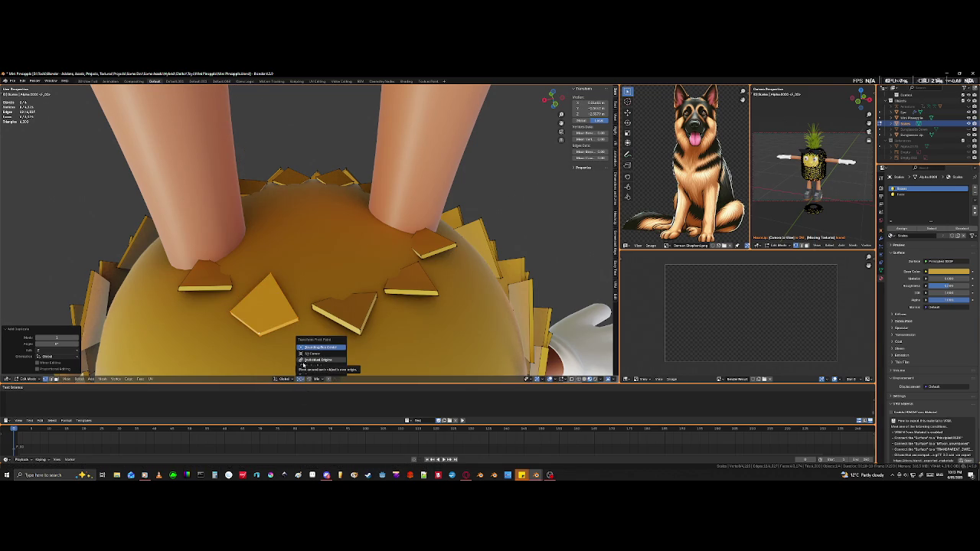
pyautogui.click(306, 359)
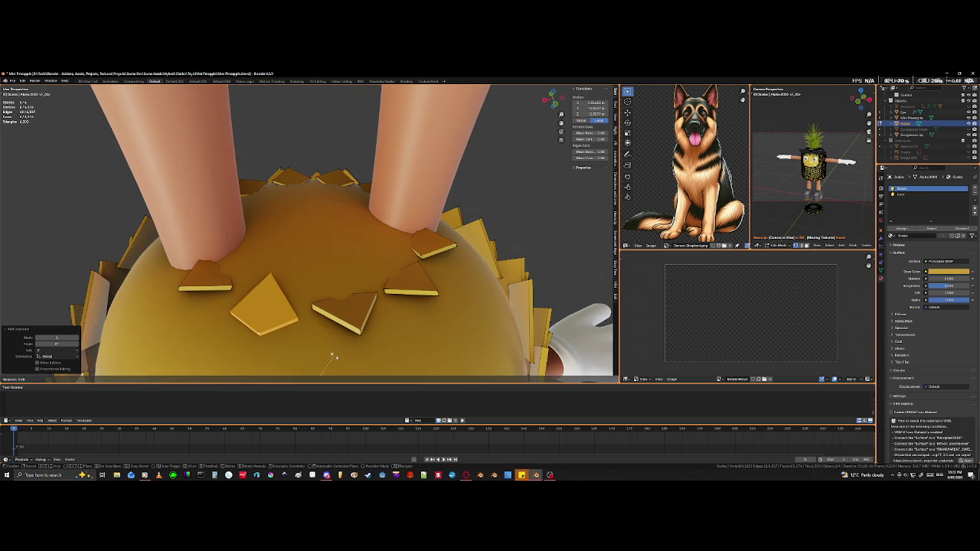
pyautogui.press('r')
pyautogui.press('z')
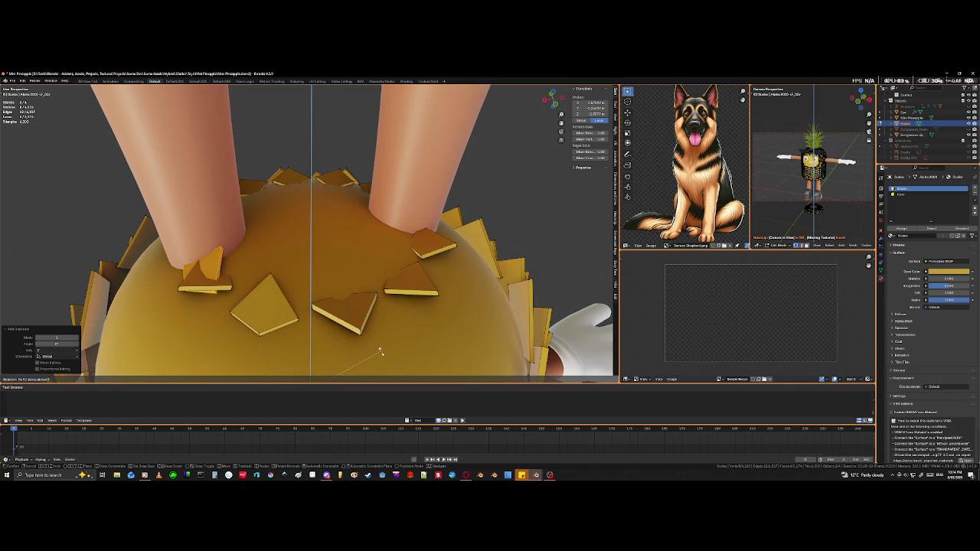
# Step: Delete the stray scale piece at the leg base
pyautogui.click(381, 352)
pyautogui.moveTo(381, 353); pyautogui.dragTo(269, 339, button='middle')
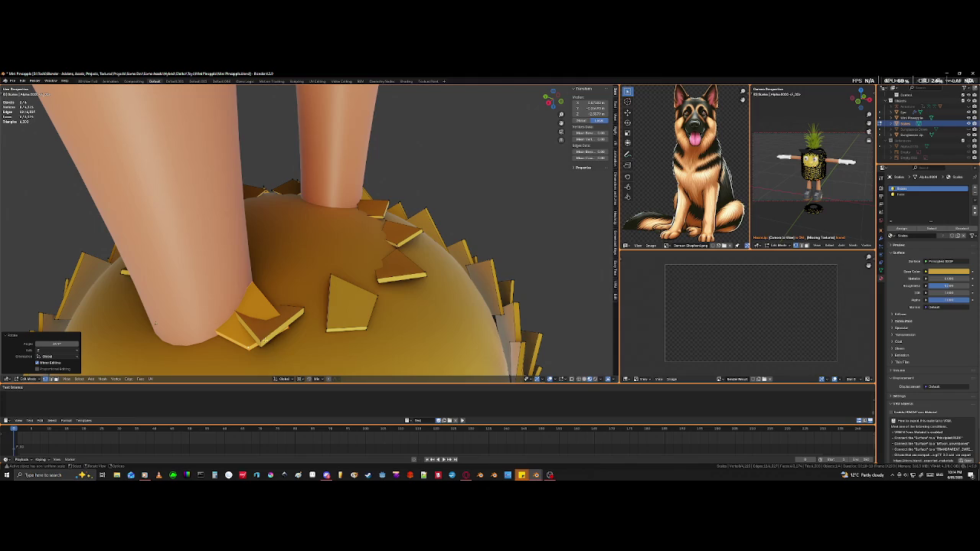
pyautogui.click(261, 339)
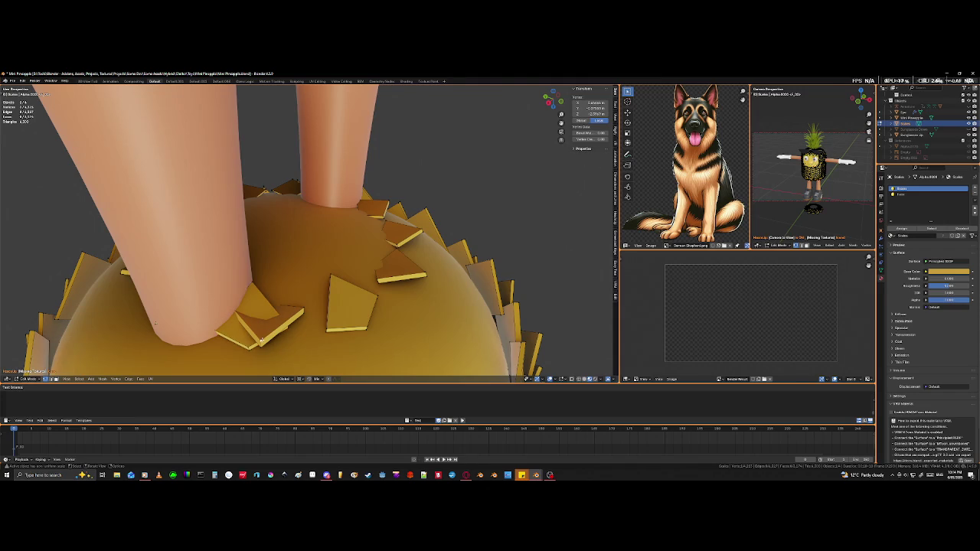
pyautogui.press('l')
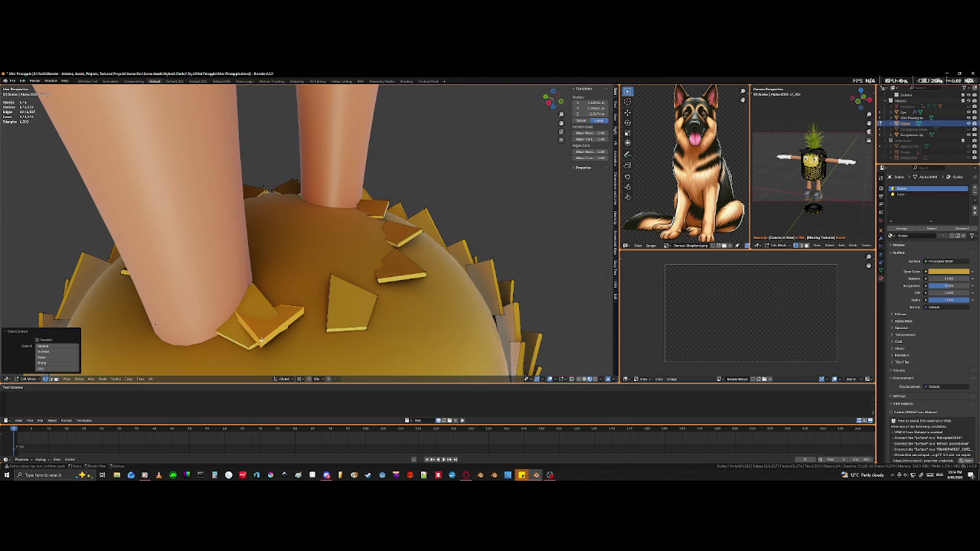
pyautogui.press('x')
pyautogui.click(261, 343)
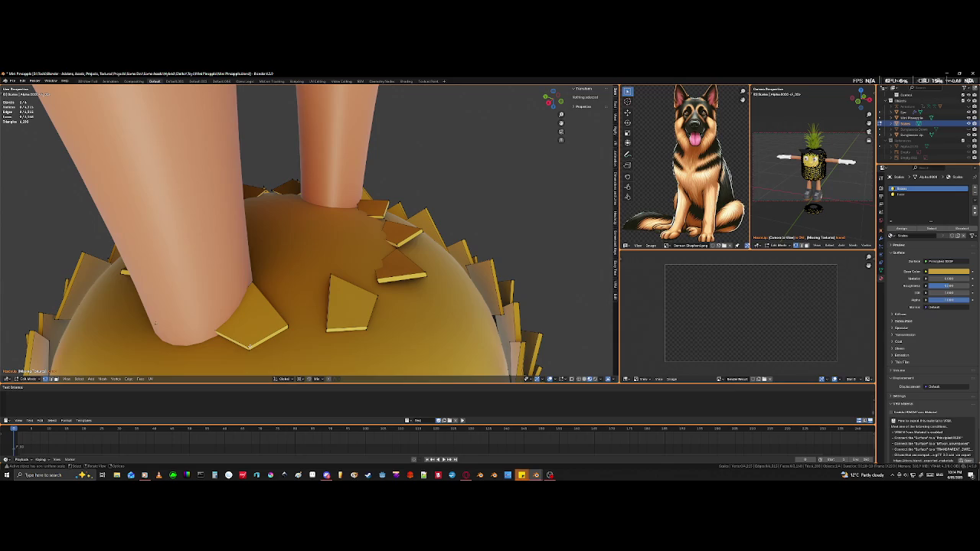
# Step: Flatten the underside scale pieces along the Z axis
pyautogui.click(249, 346)
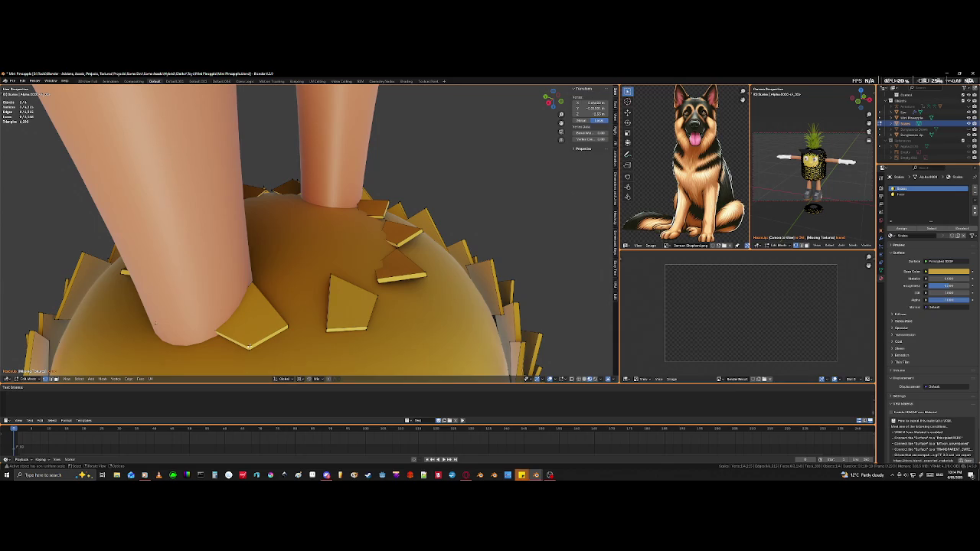
pyautogui.hotkey('ctrl', 'l')
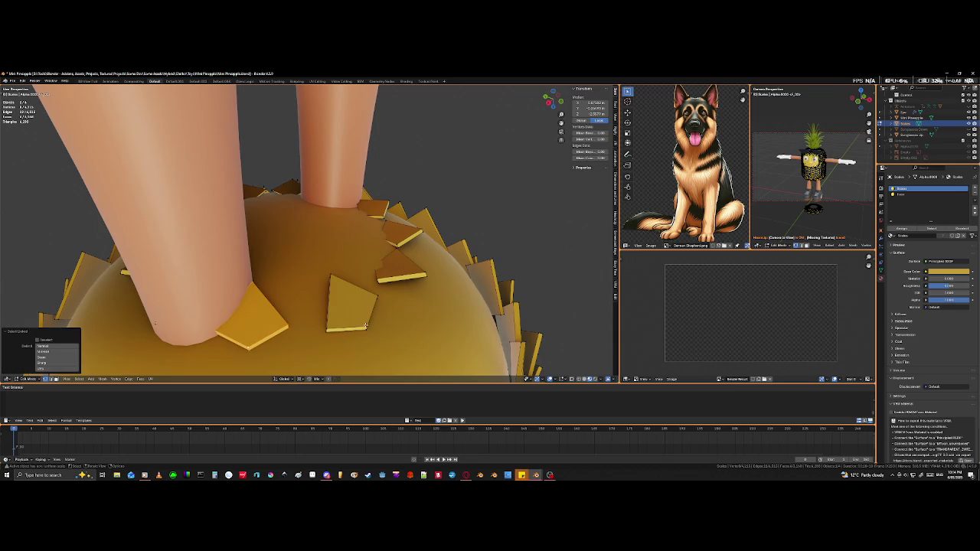
pyautogui.press('l')
pyautogui.press('s')
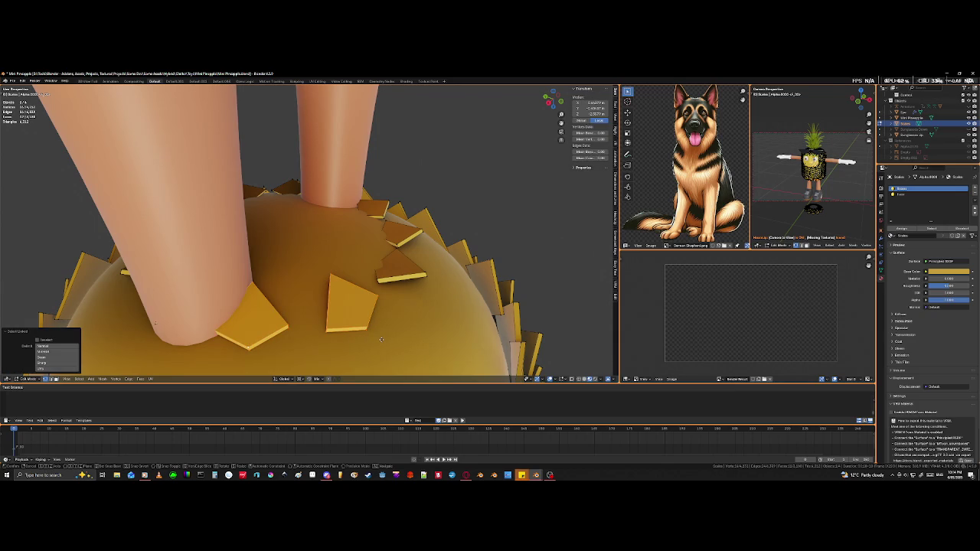
pyautogui.press('z')
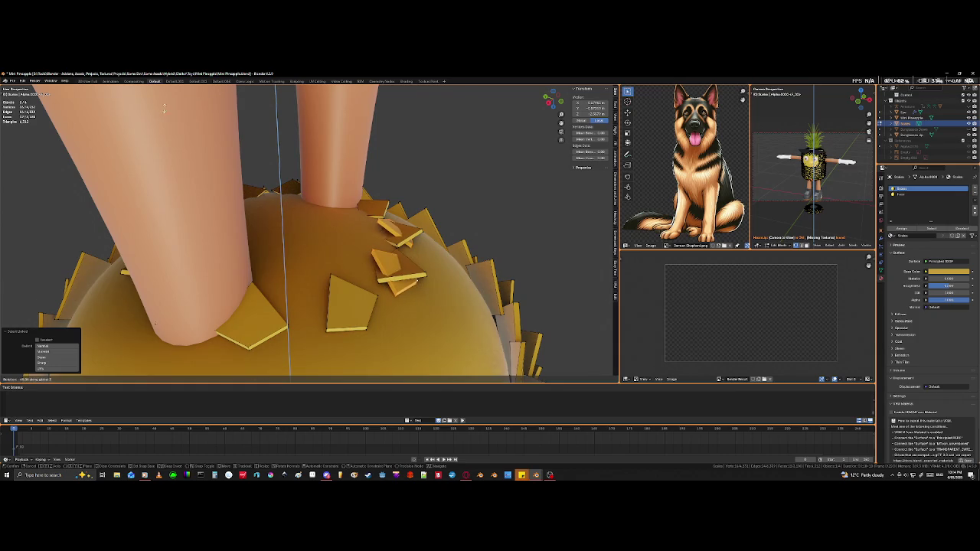
pyautogui.click(524, 156)
pyautogui.moveTo(524, 155)
pyautogui.mouseDown(button='middle')
pyautogui.moveTo(483, 249)
pyautogui.moveTo(486, 280)
pyautogui.mouseUp(button='middle')
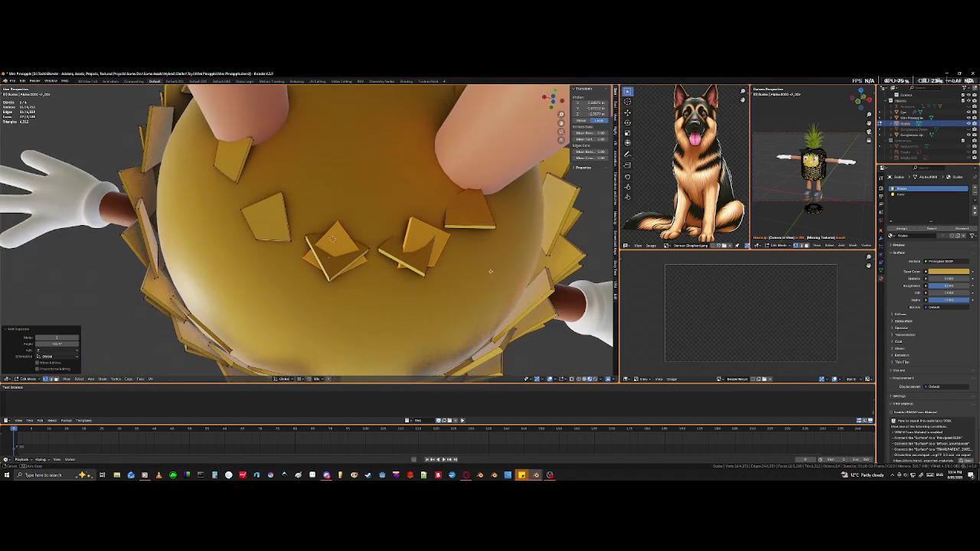
pyautogui.press('s')
pyautogui.press('z')
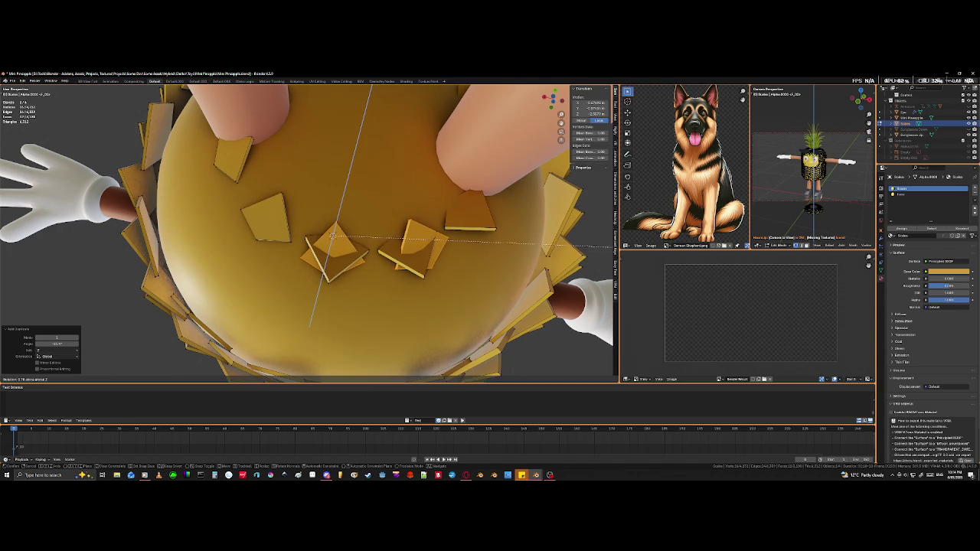
pyautogui.press('Return')
# Step: Separate the left and right top scales into their own object
pyautogui.moveTo(460, 352)
pyautogui.mouseDown(button='middle')
pyautogui.moveTo(459, 264)
pyautogui.moveTo(424, 264)
pyautogui.mouseUp(button='middle')
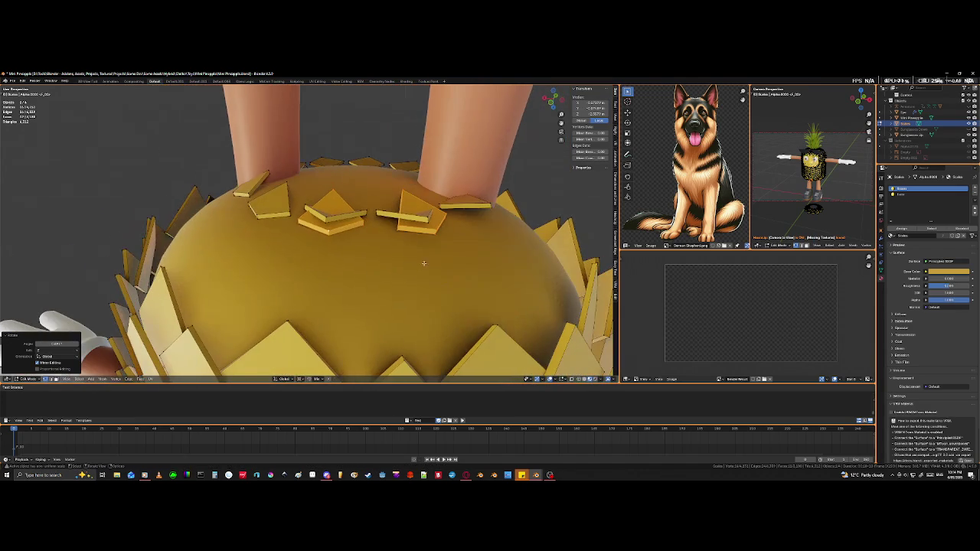
pyautogui.click(326, 217)
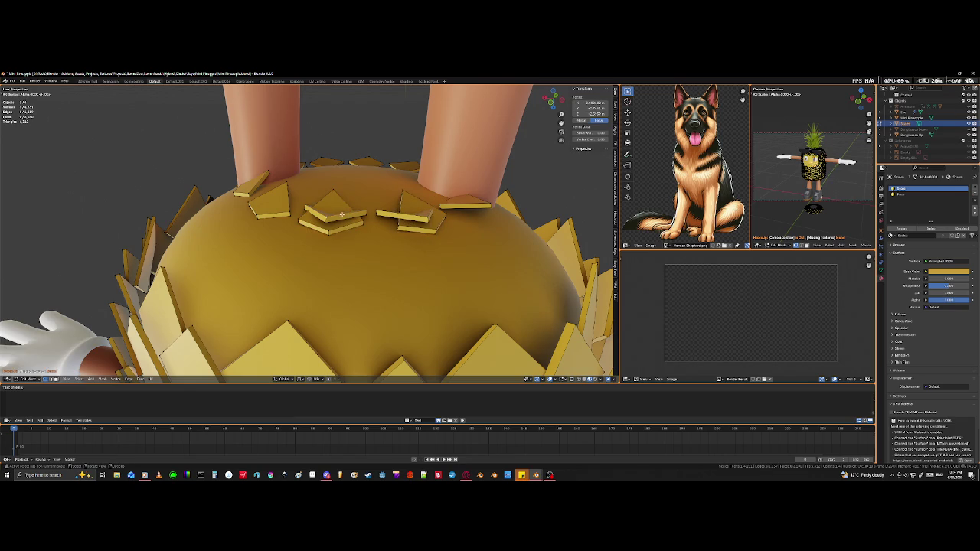
pyautogui.hotkey('ctrl', 'l')
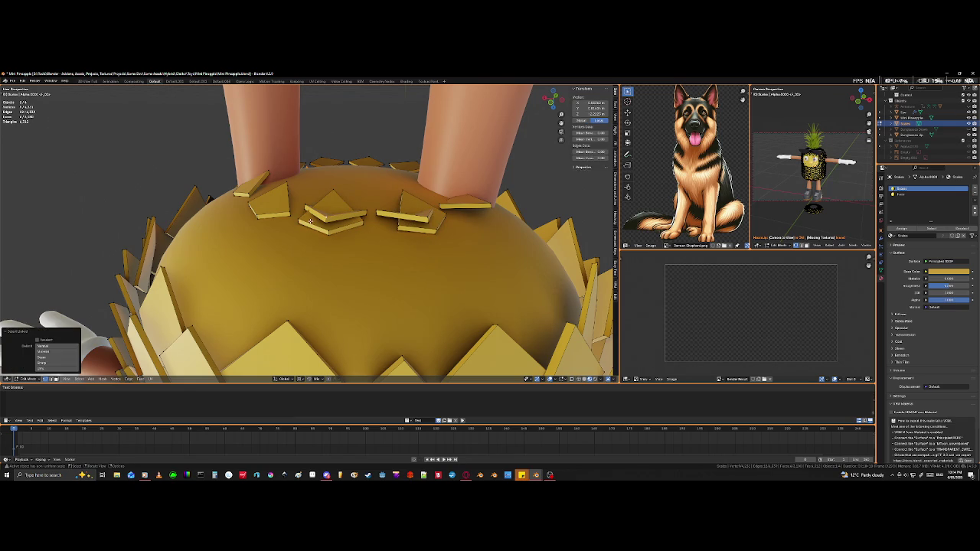
pyautogui.keyDown('shift'); pyautogui.click(424, 214); pyautogui.keyUp('shift')
pyautogui.hotkey('ctrl', 'l')
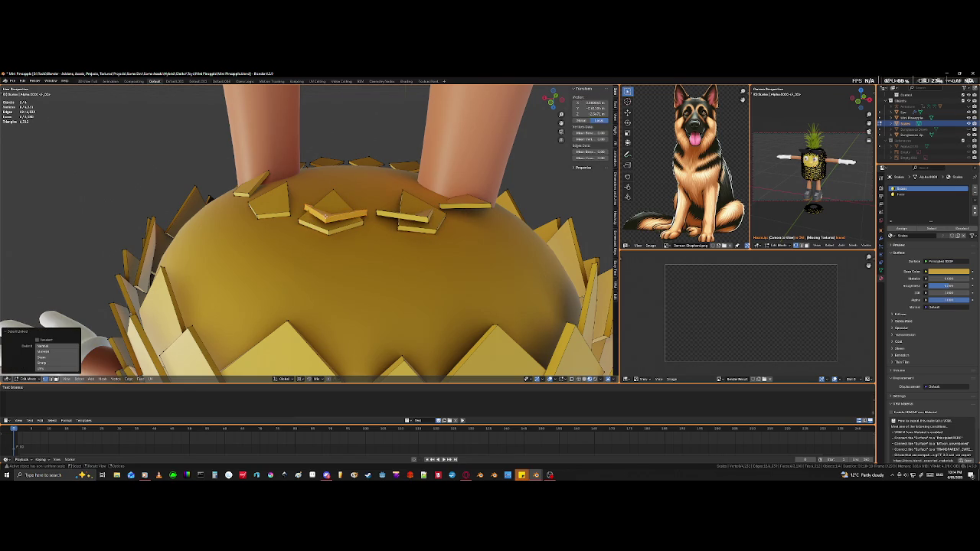
pyautogui.hotkey('ctrl', 'l')
pyautogui.press('p')
pyautogui.click(420, 222)
pyautogui.moveTo(419, 222)
pyautogui.mouseDown(button='middle')
pyautogui.moveTo(403, 274)
pyautogui.moveTo(412, 297)
pyautogui.moveTo(428, 269)
pyautogui.moveTo(428, 290)
pyautogui.moveTo(369, 291)
pyautogui.mouseUp(button='middle')
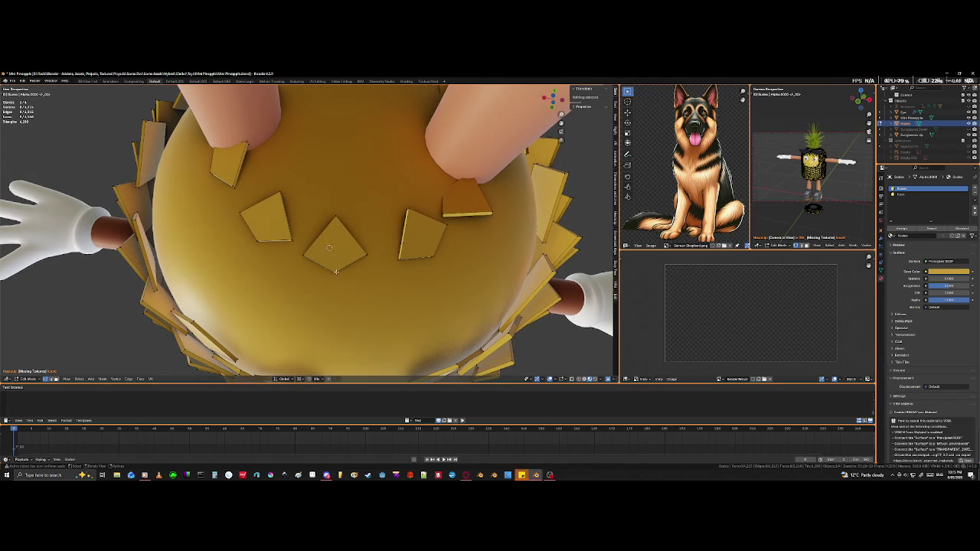
# Step: Enlarge the diamond-shaped scales on the underside
pyautogui.hotkey('ctrl', 'l')
pyautogui.press('s')
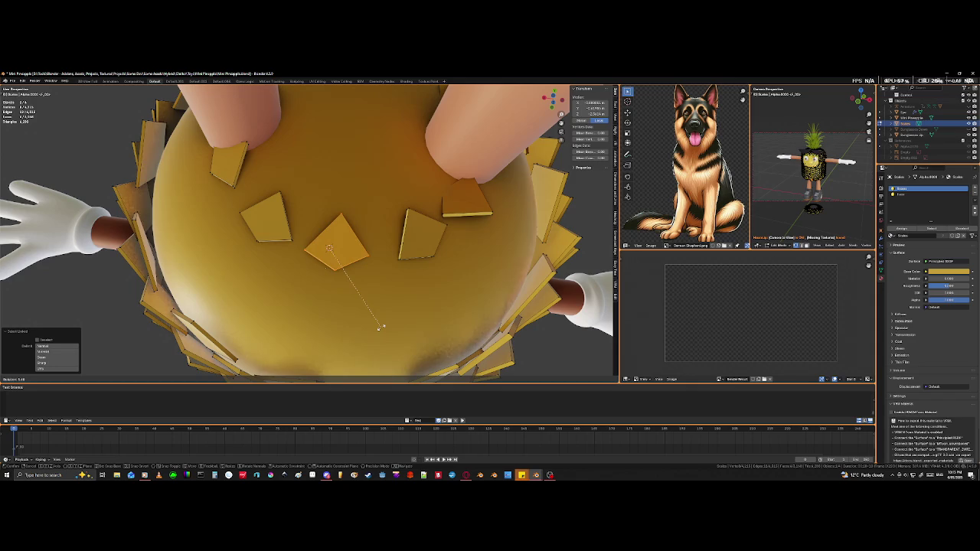
pyautogui.click(381, 327)
pyautogui.scroll(-5, 387, 308)
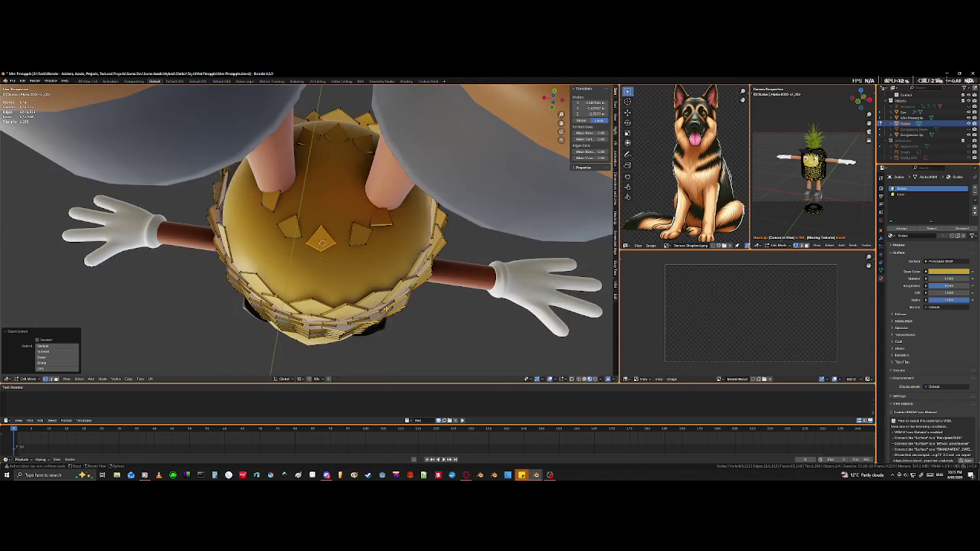
pyautogui.click(432, 360)
pyautogui.scroll(3, 330, 267)
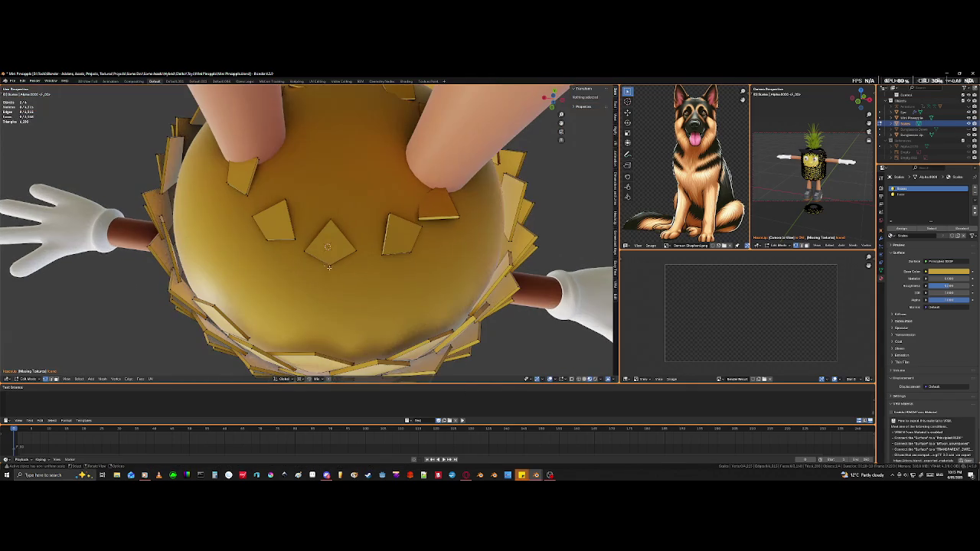
pyautogui.press('l')
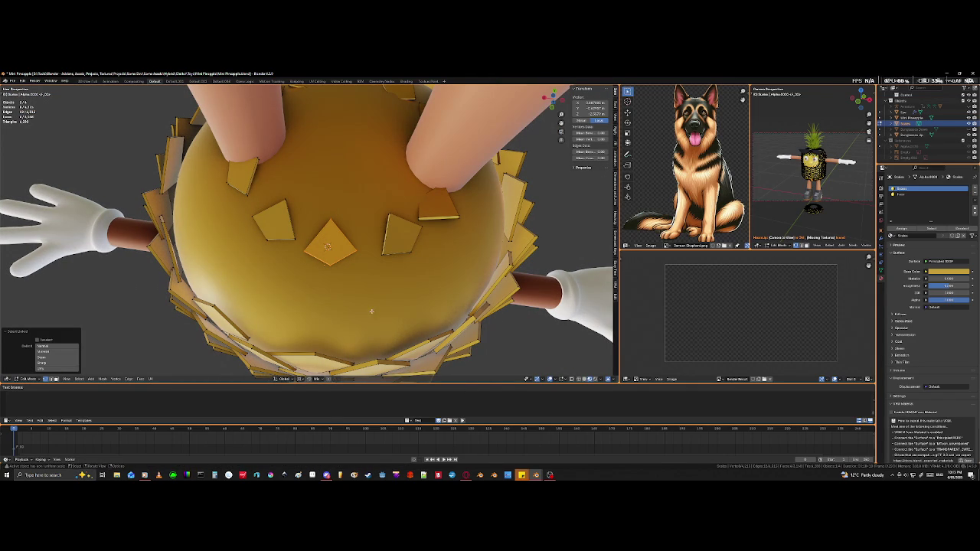
pyautogui.press('s')
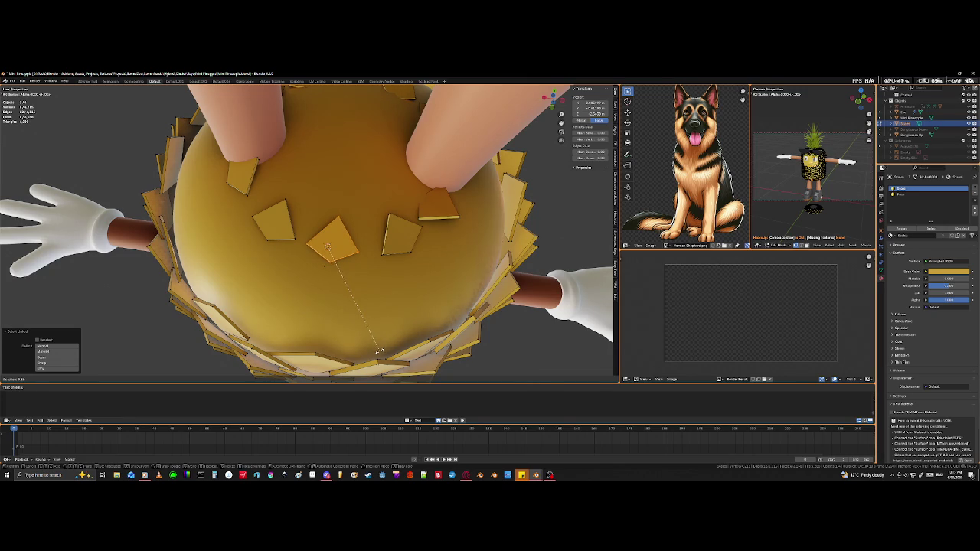
pyautogui.click(379, 351)
# Step: Rotate the diamond scale slightly to sit against the body
pyautogui.moveTo(399, 304)
pyautogui.mouseDown(button='middle')
pyautogui.moveTo(351, 297)
pyautogui.moveTo(335, 266)
pyautogui.mouseUp(button='middle')
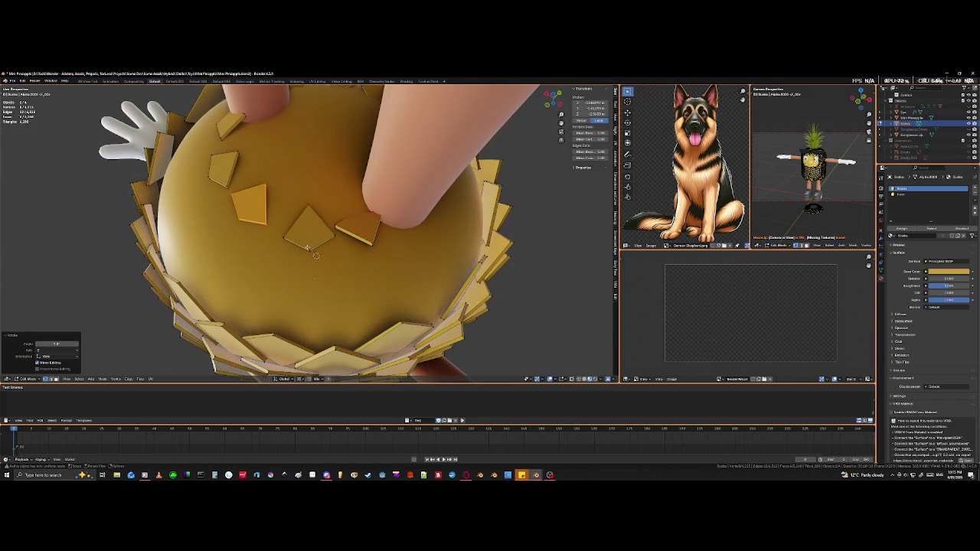
pyautogui.click(309, 247)
pyautogui.hotkey('ctrl', 'l')
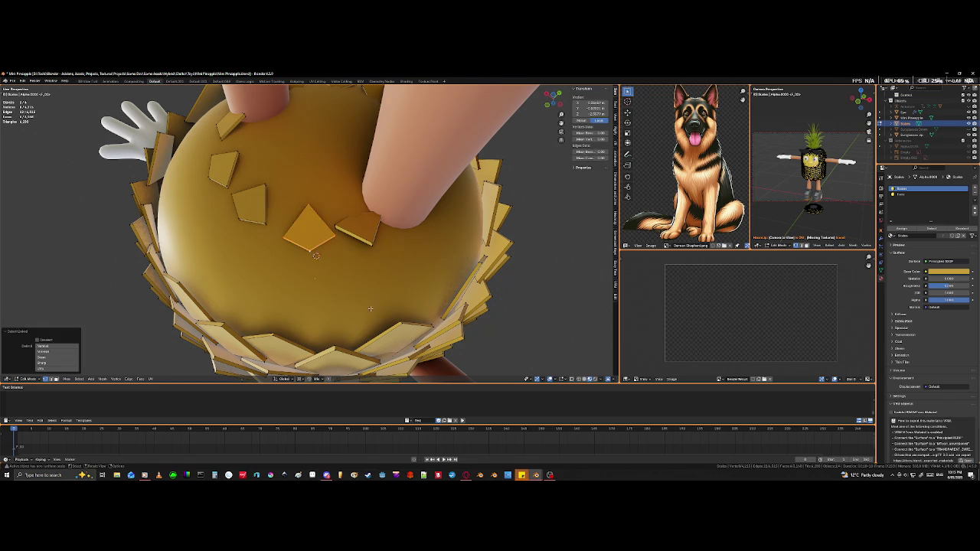
pyautogui.press('r')
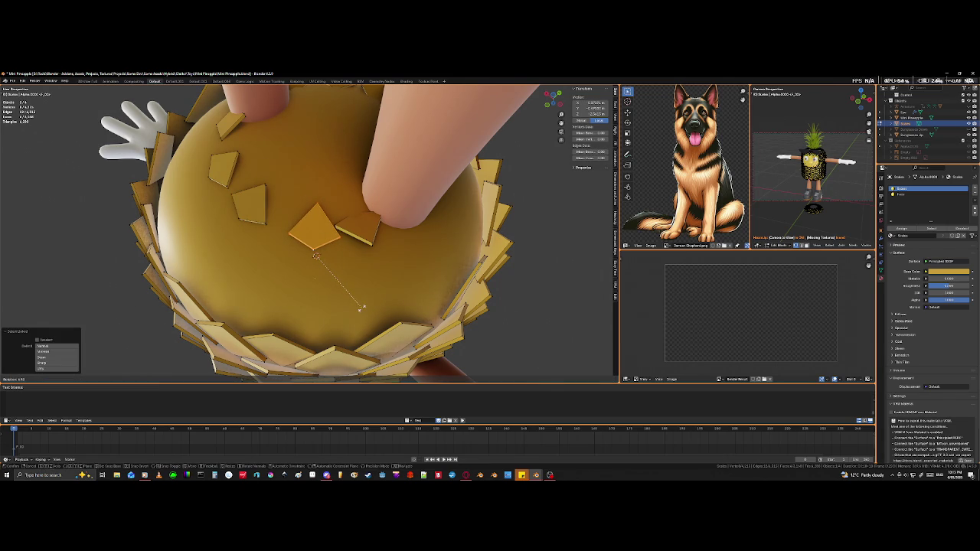
pyautogui.click(361, 306)
# Step: Enlarge the triangular scale piece between the legs
pyautogui.moveTo(360, 306)
pyautogui.mouseDown(button='middle')
pyautogui.moveTo(341, 300)
pyautogui.moveTo(538, 347)
pyautogui.moveTo(366, 274)
pyautogui.mouseUp(button='middle')
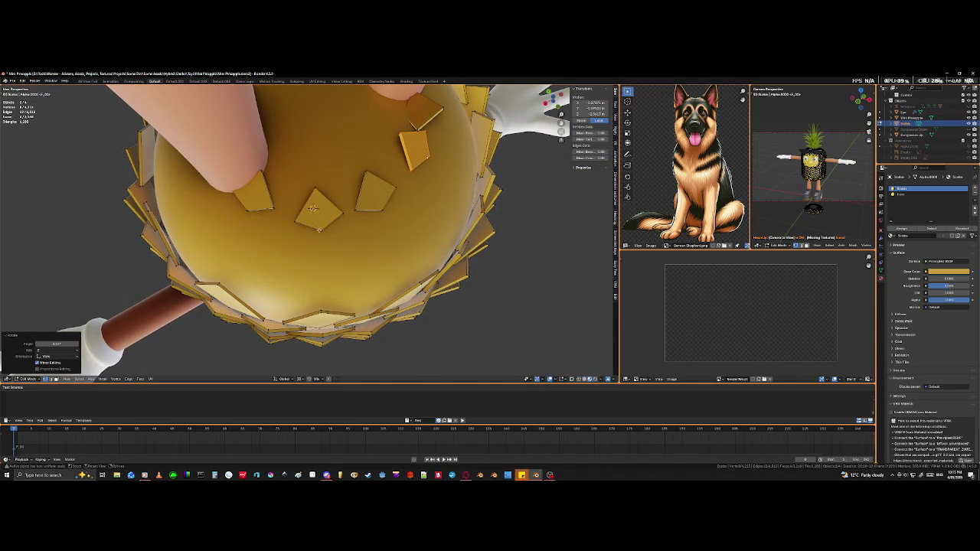
pyautogui.click(320, 231)
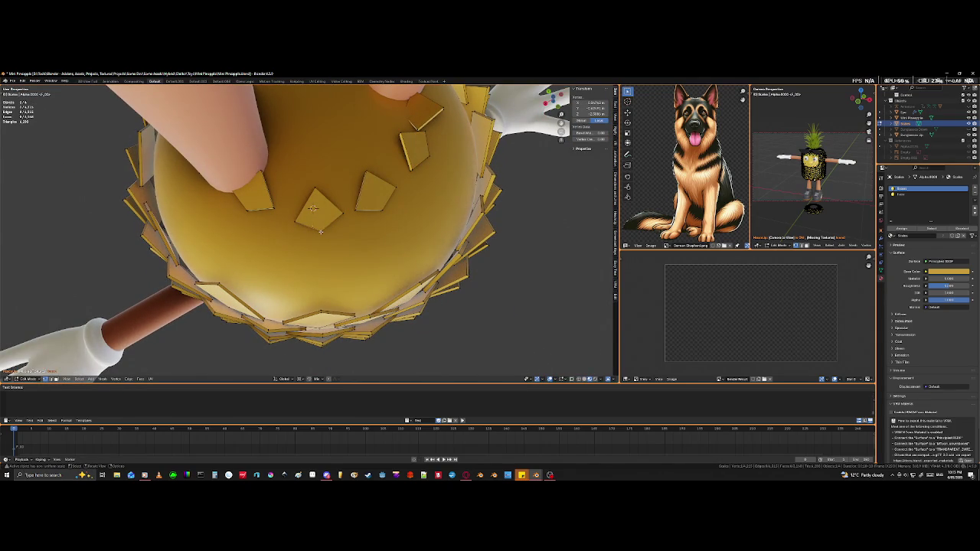
pyautogui.press('l')
pyautogui.press('s')
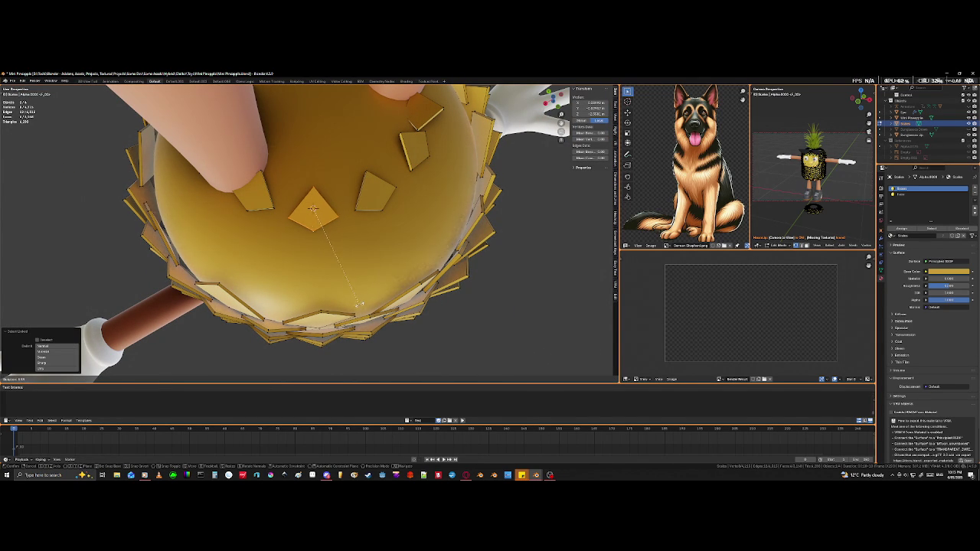
pyautogui.click(357, 305)
pyautogui.moveTo(357, 306); pyautogui.dragTo(256, 259, button='middle')
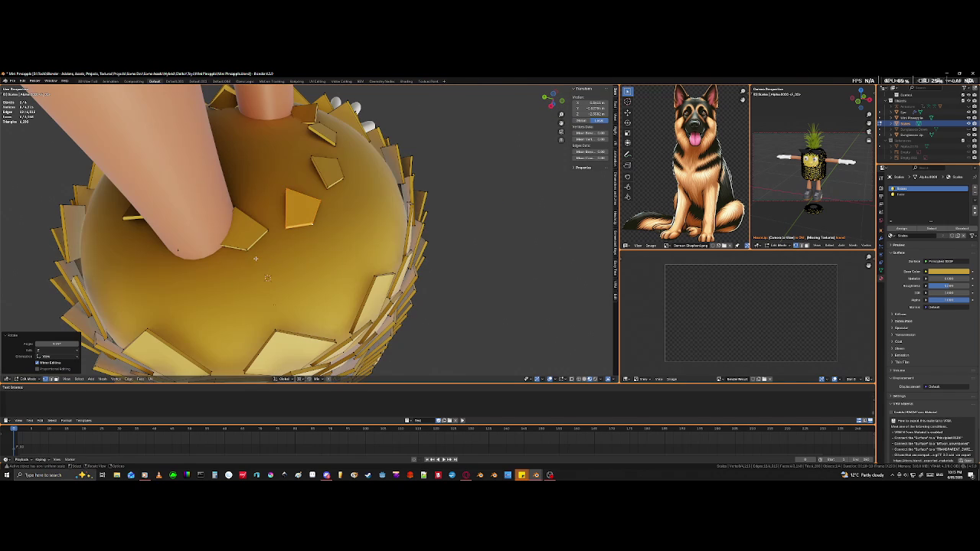
# Step: Tilt another underside scale piece by rotating it
pyautogui.click(247, 246)
pyautogui.hotkey('ctrl', 'l')
pyautogui.moveTo(314, 281); pyautogui.dragTo(359, 324, button='middle')
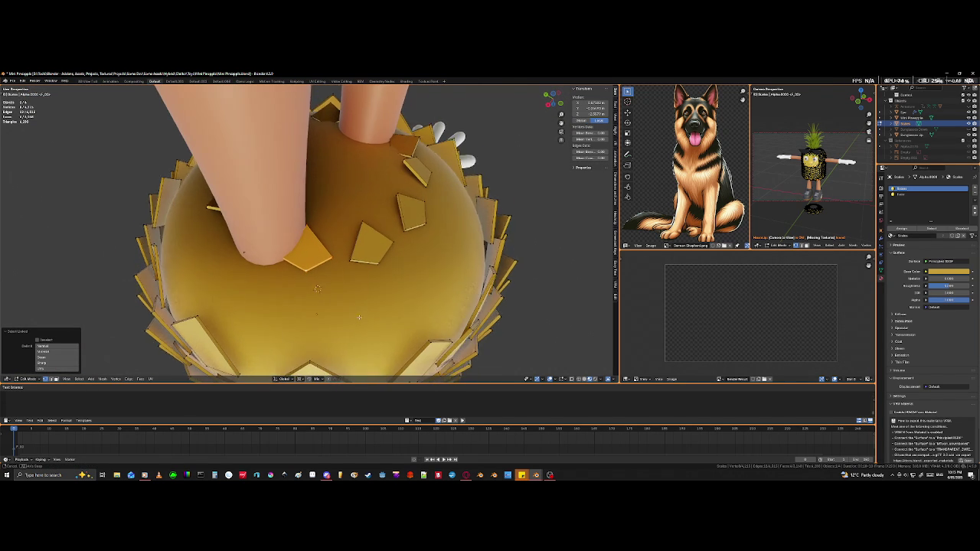
pyautogui.press('r')
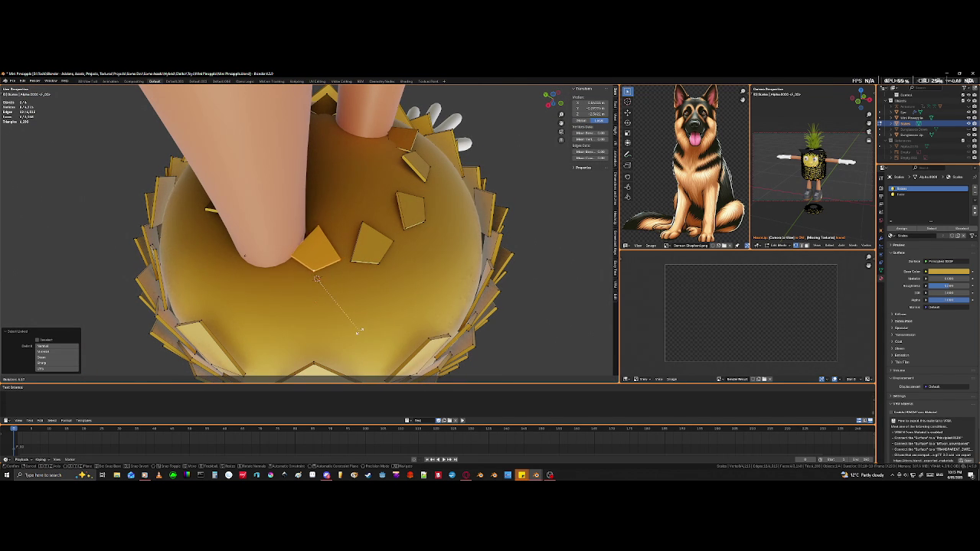
pyautogui.click(353, 330)
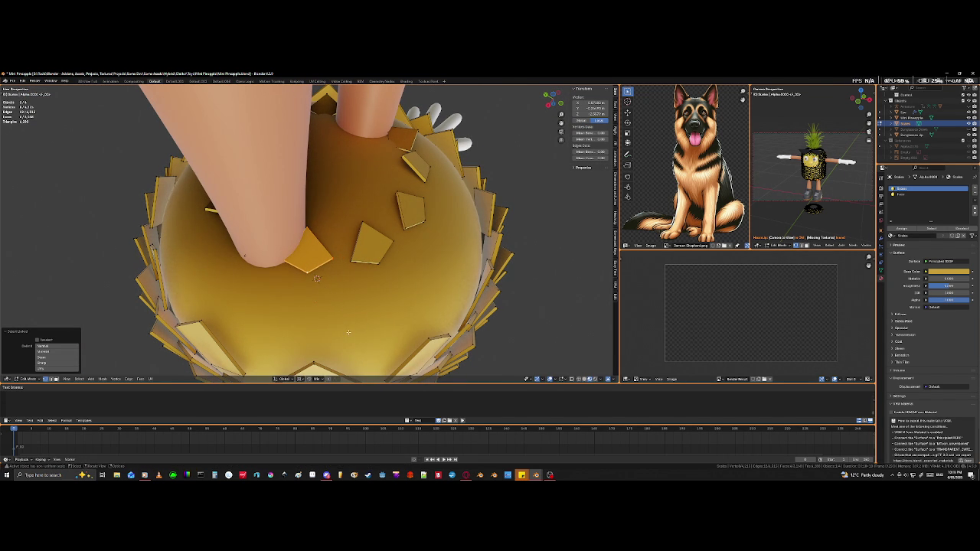
# Step: Set the pivot to Individual Origins and rotate the chosen scale piece
pyautogui.click(298, 379)
pyautogui.click(302, 359)
pyautogui.press('r')
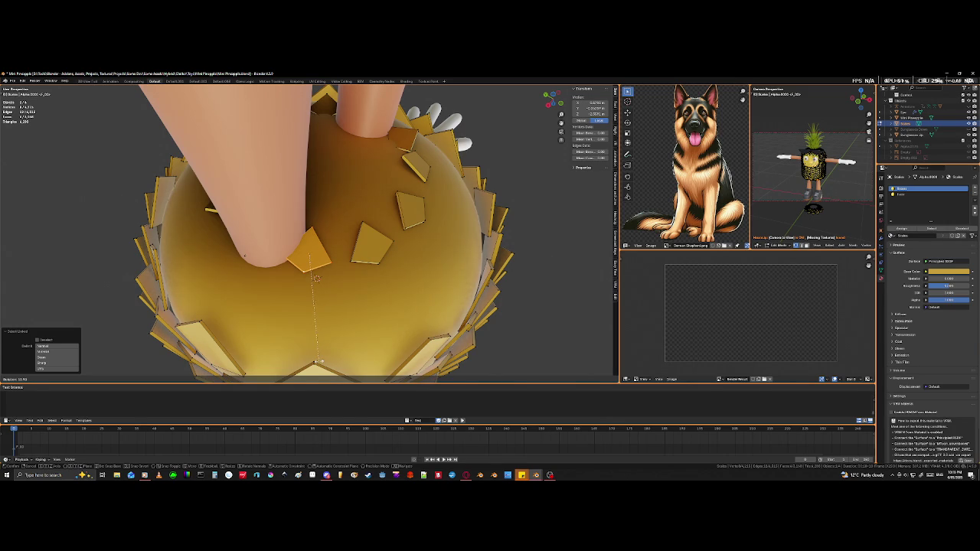
pyautogui.click(317, 363)
pyautogui.moveTo(317, 362)
pyautogui.mouseDown(button='middle')
pyautogui.moveTo(352, 316)
pyautogui.moveTo(365, 329)
pyautogui.moveTo(322, 321)
pyautogui.moveTo(401, 294)
pyautogui.moveTo(356, 278)
pyautogui.mouseUp(button='middle')
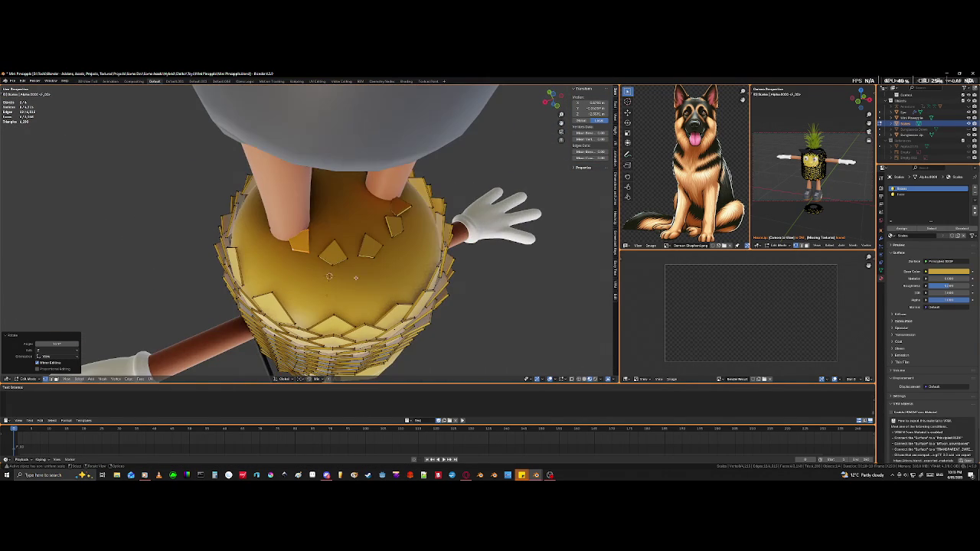
# Step: Rotate three linked scales, including the diamond, around the Z axis
pyautogui.press('l')
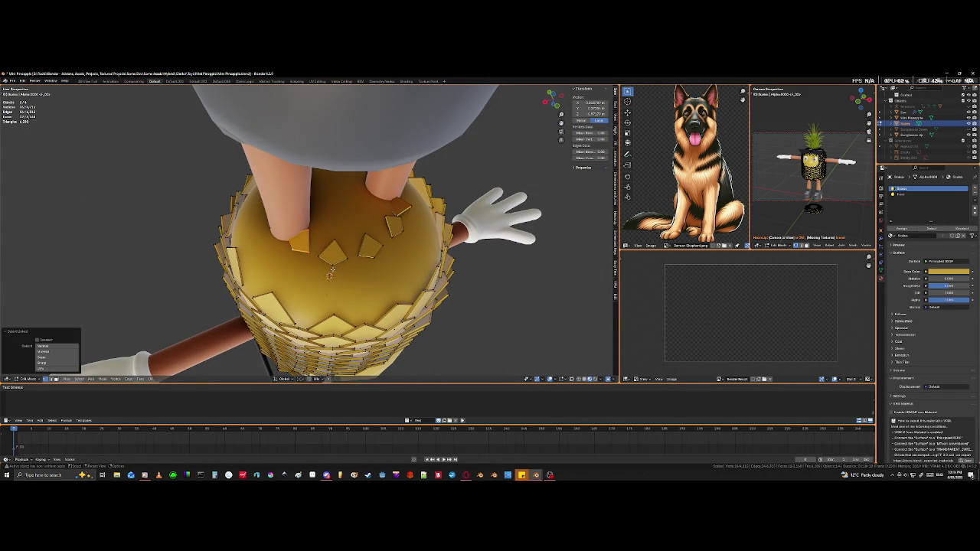
pyautogui.press('l')
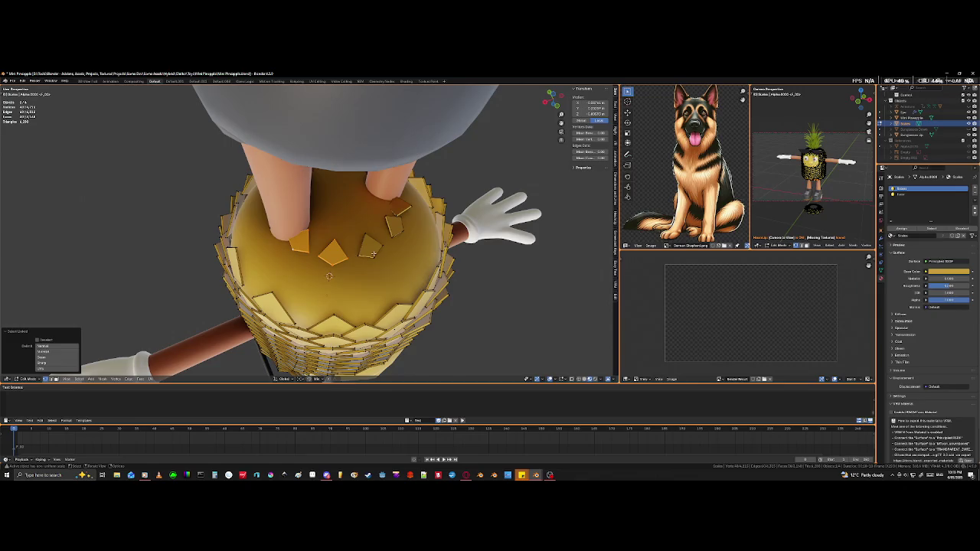
pyautogui.press('l')
pyautogui.moveTo(394, 230)
pyautogui.mouseDown(button='middle')
pyautogui.moveTo(391, 261)
pyautogui.moveTo(397, 240)
pyautogui.mouseUp(button='middle')
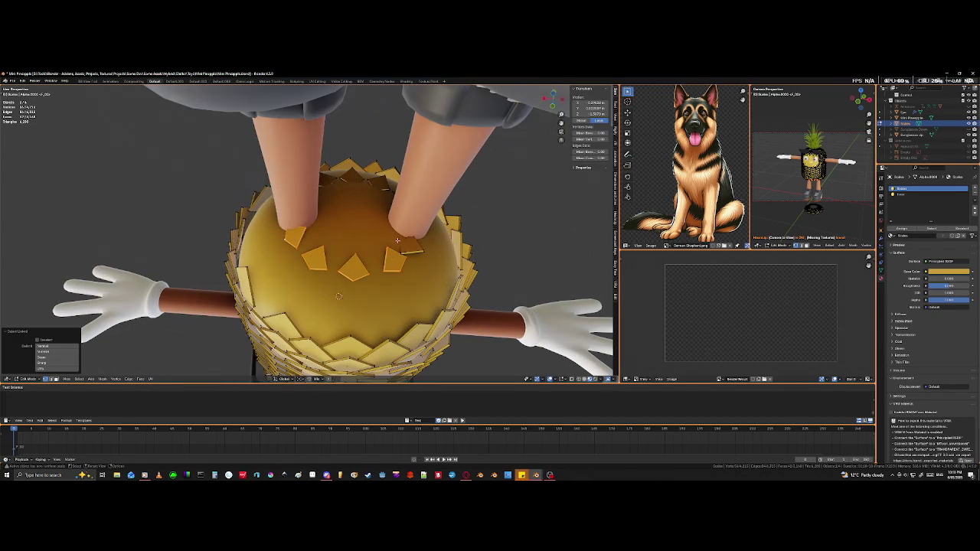
pyautogui.click(301, 379)
pyautogui.click(307, 360)
pyautogui.moveTo(307, 360); pyautogui.dragTo(356, 317, button='middle')
pyautogui.press('r')
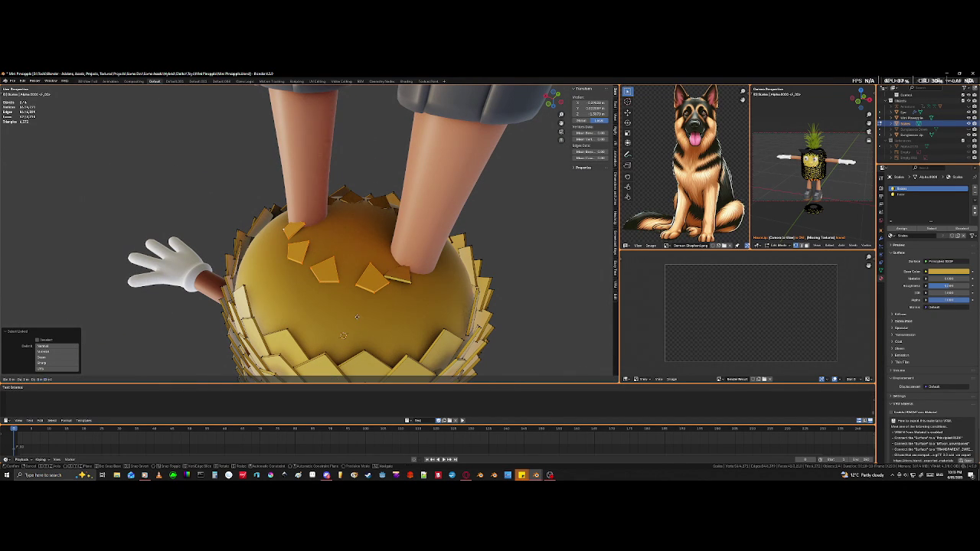
pyautogui.press('z')
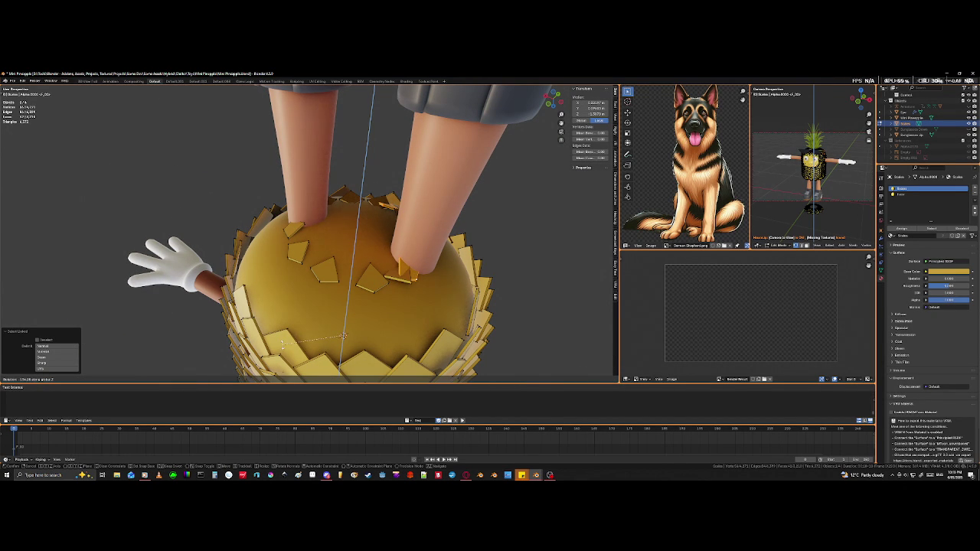
pyautogui.click(285, 339)
pyautogui.moveTo(285, 339)
pyautogui.mouseDown(button='middle')
pyautogui.moveTo(325, 312)
pyautogui.moveTo(412, 325)
pyautogui.mouseUp(button='middle')
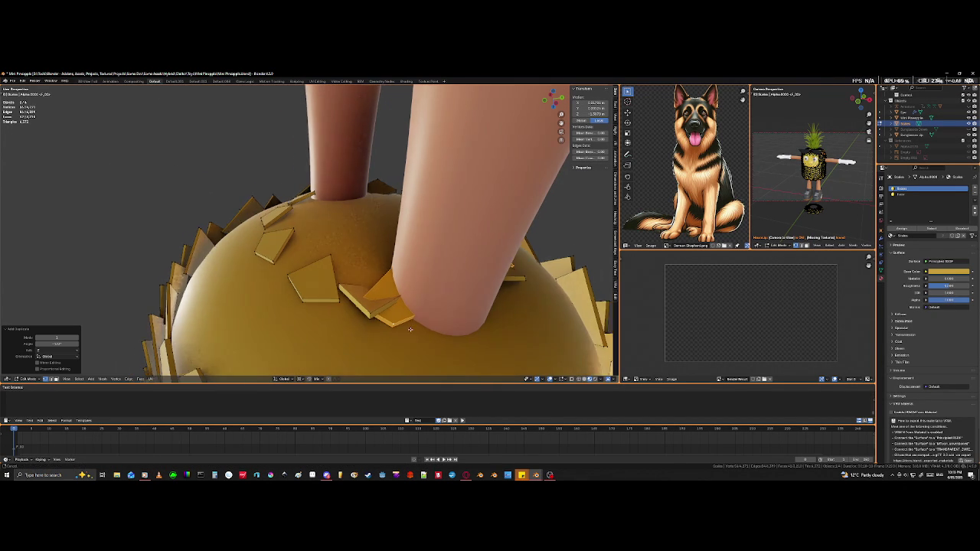
# Step: Turn the scales beside the front leg further around the Z axis
pyautogui.press('r')
pyautogui.press('z')
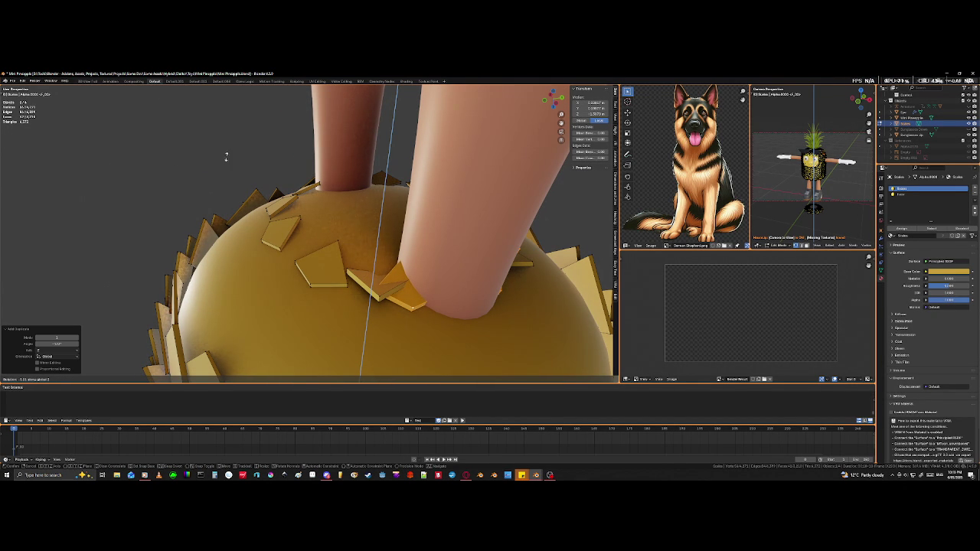
pyautogui.click(415, 346)
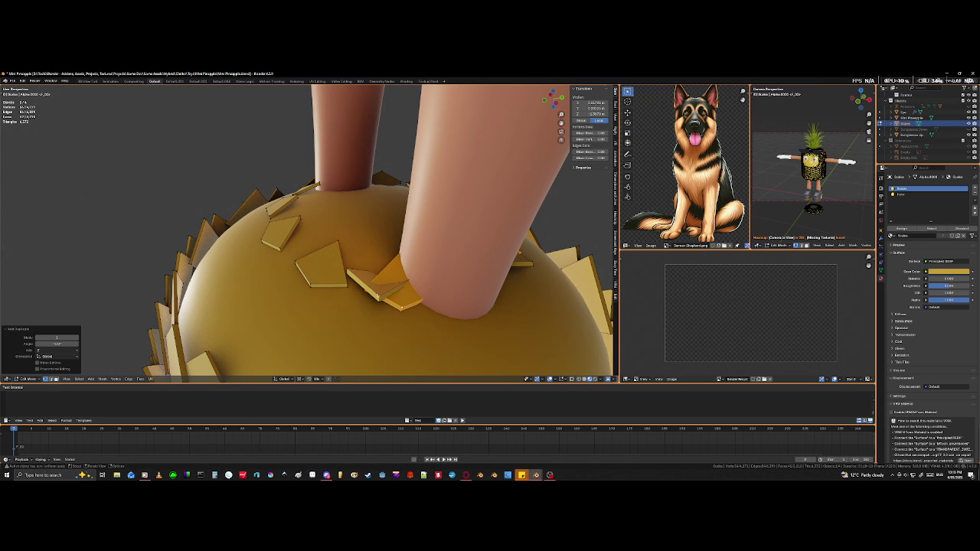
pyautogui.hotkey('alt', 'a')
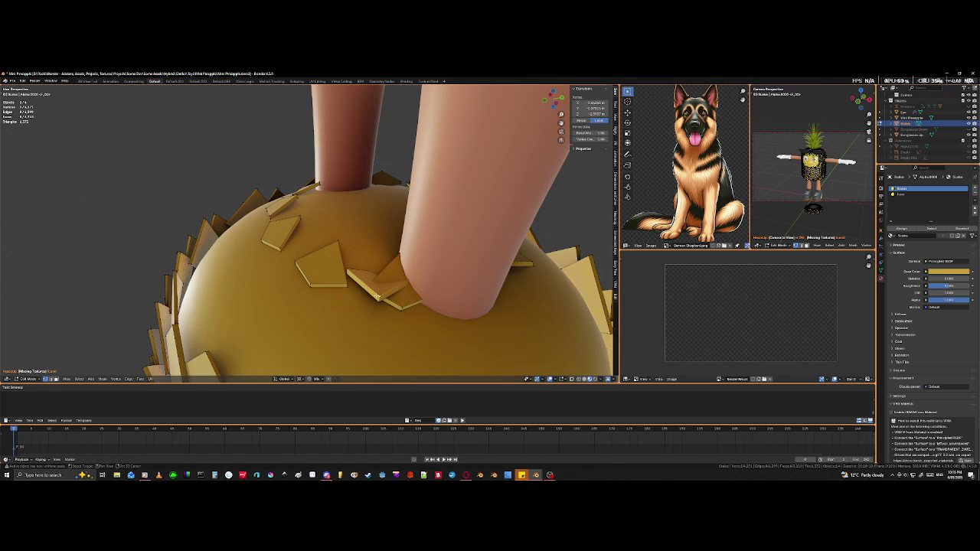
# Step: Select two hidden scale pieces under the body using see-through view
pyautogui.hotkey('shift', 'z')
pyautogui.moveTo(376, 296)
pyautogui.mouseDown(button='middle')
pyautogui.moveTo(442, 273)
pyautogui.moveTo(323, 246)
pyautogui.mouseUp(button='middle')
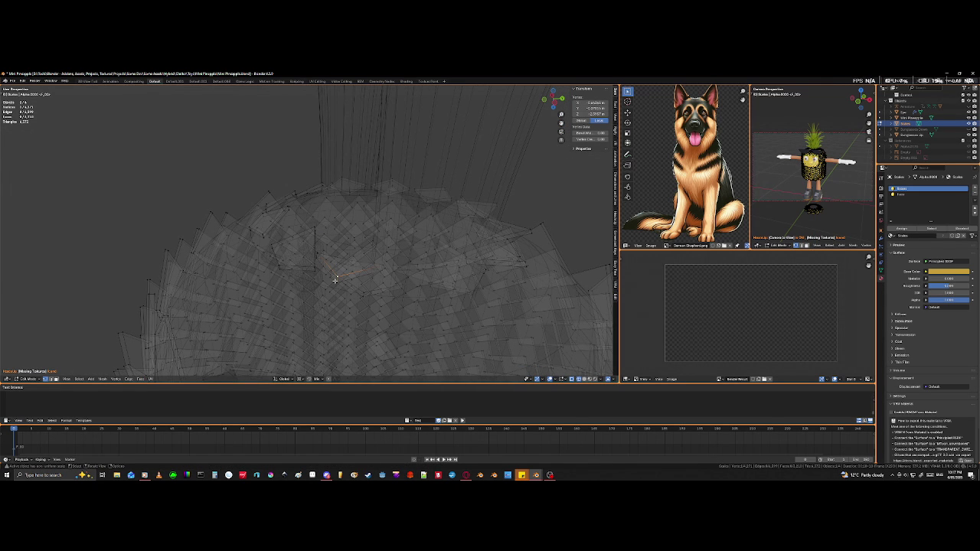
pyautogui.press('l')
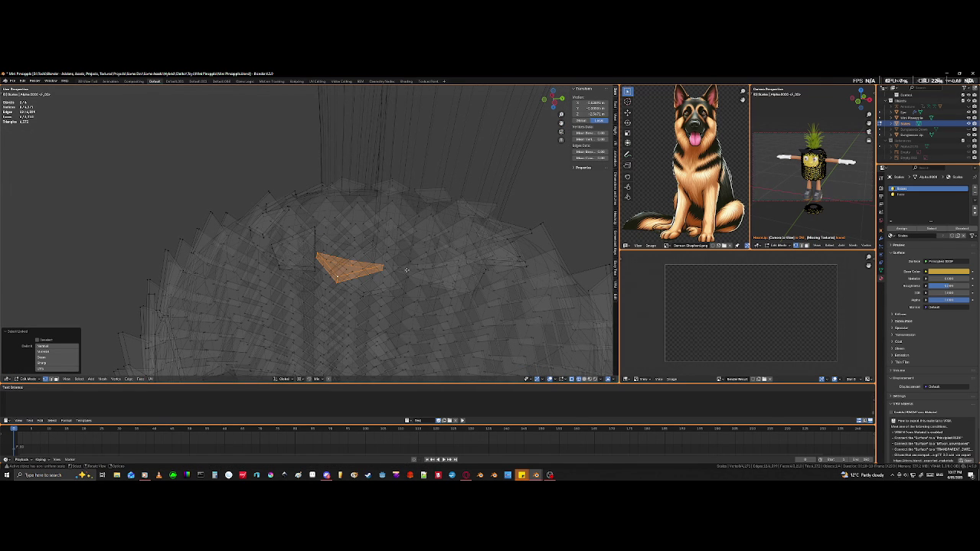
pyautogui.press('l')
pyautogui.moveTo(396, 267)
pyautogui.mouseDown(button='middle')
pyautogui.moveTo(464, 297)
pyautogui.moveTo(402, 304)
pyautogui.mouseUp(button='middle')
pyautogui.hotkey('alt', 'z')
# Step: Add the triangular scales between the legs to the selection
pyautogui.scroll(3, 437, 300)
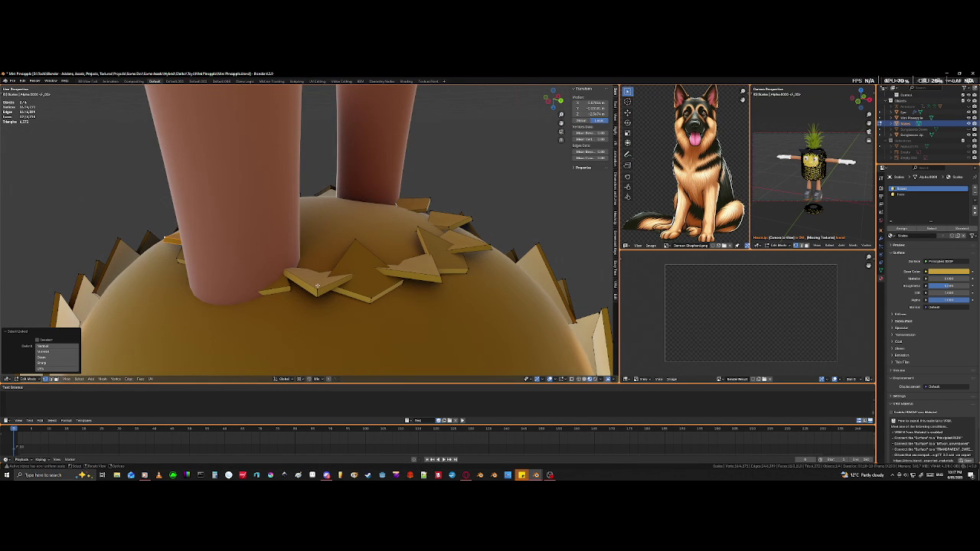
pyautogui.press('l')
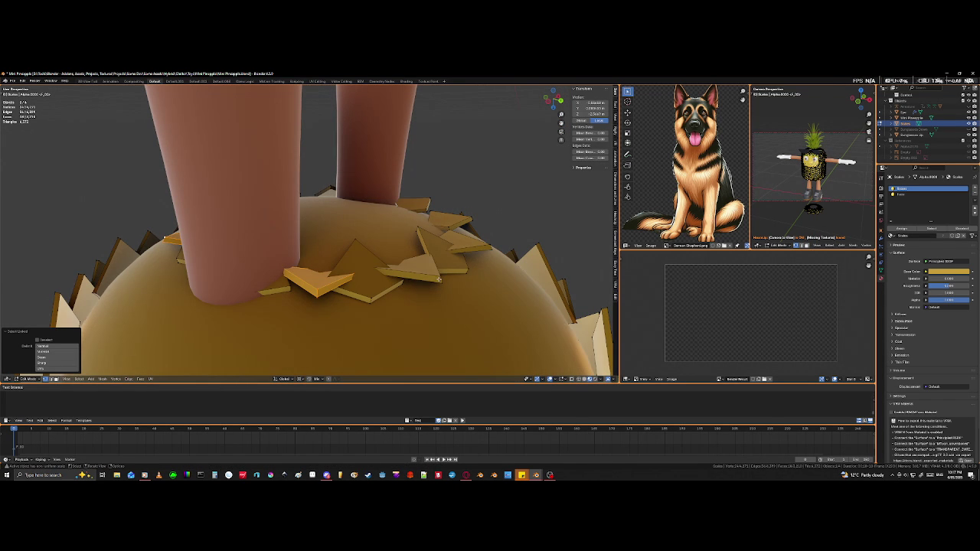
pyautogui.moveTo(439, 280); pyautogui.dragTo(398, 294, button='middle')
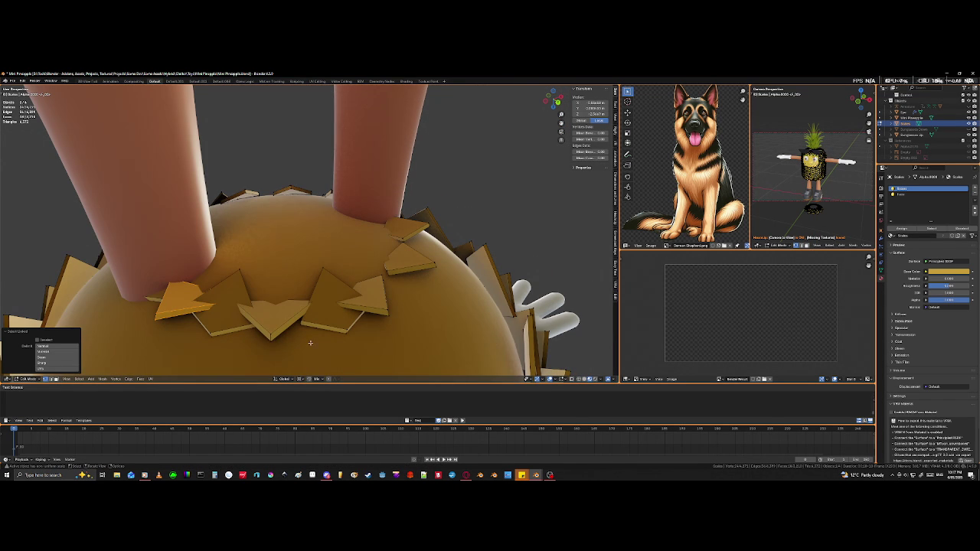
pyautogui.click(271, 334)
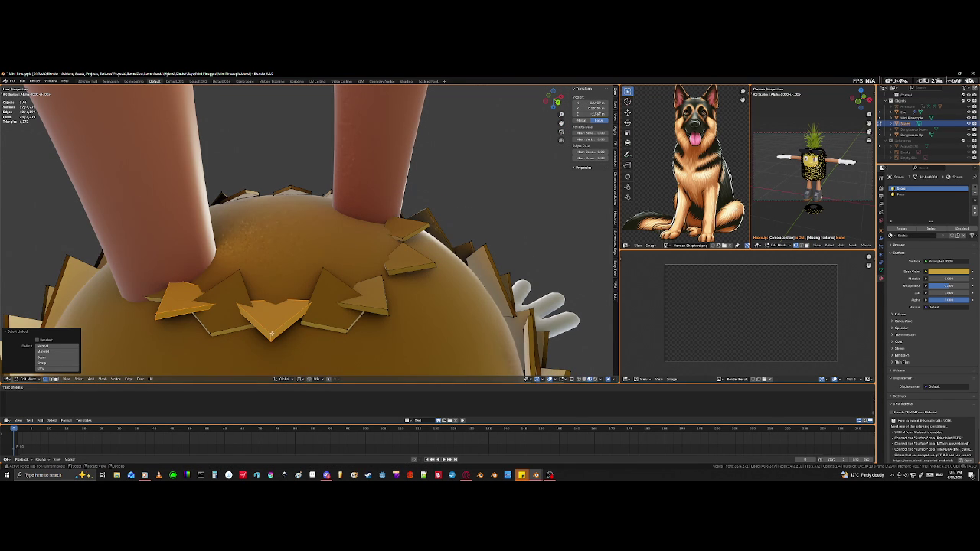
pyautogui.keyDown('shift'); pyautogui.click(384, 308); pyautogui.keyUp('shift')
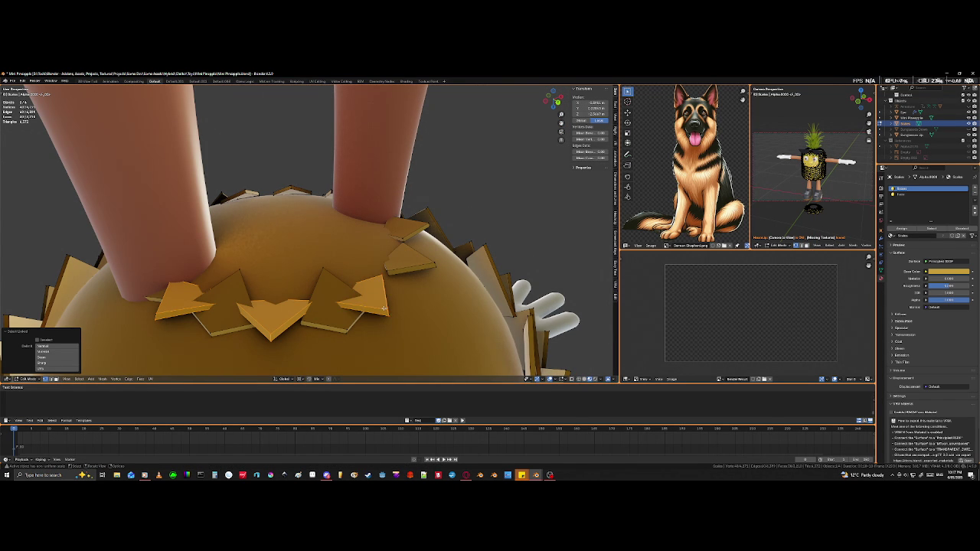
pyautogui.moveTo(384, 308)
pyautogui.mouseDown(button='middle')
pyautogui.moveTo(348, 288)
pyautogui.moveTo(394, 298)
pyautogui.moveTo(387, 305)
pyautogui.mouseUp(button='middle')
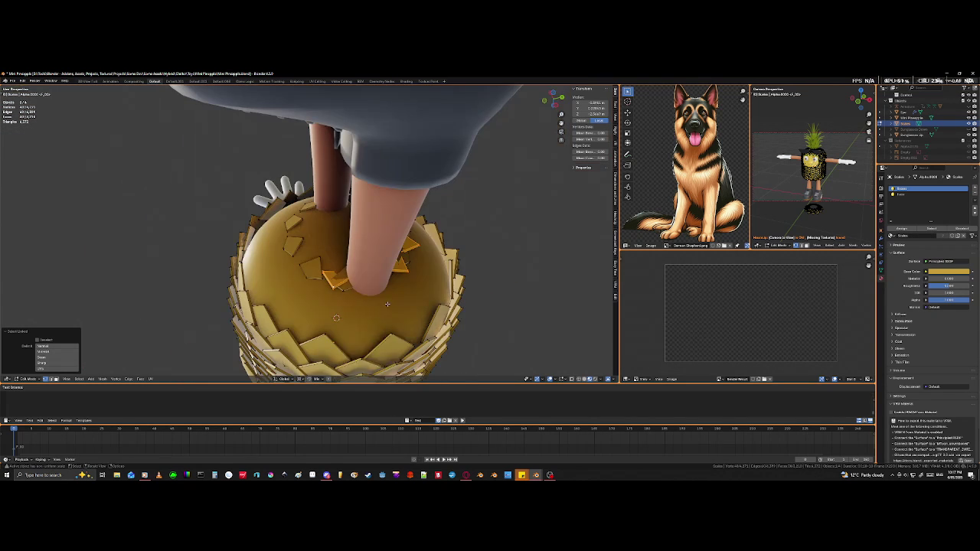
pyautogui.press('x')
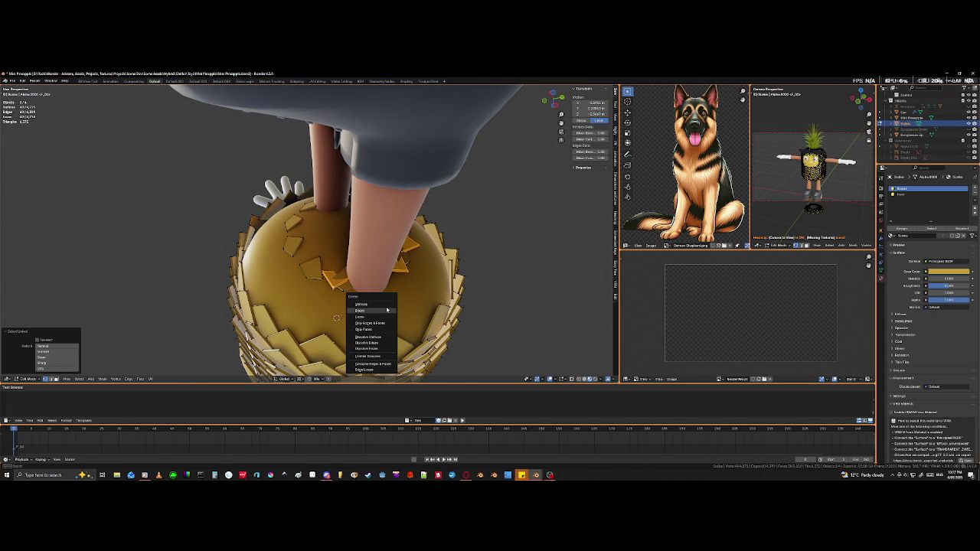
pyautogui.click(387, 310)
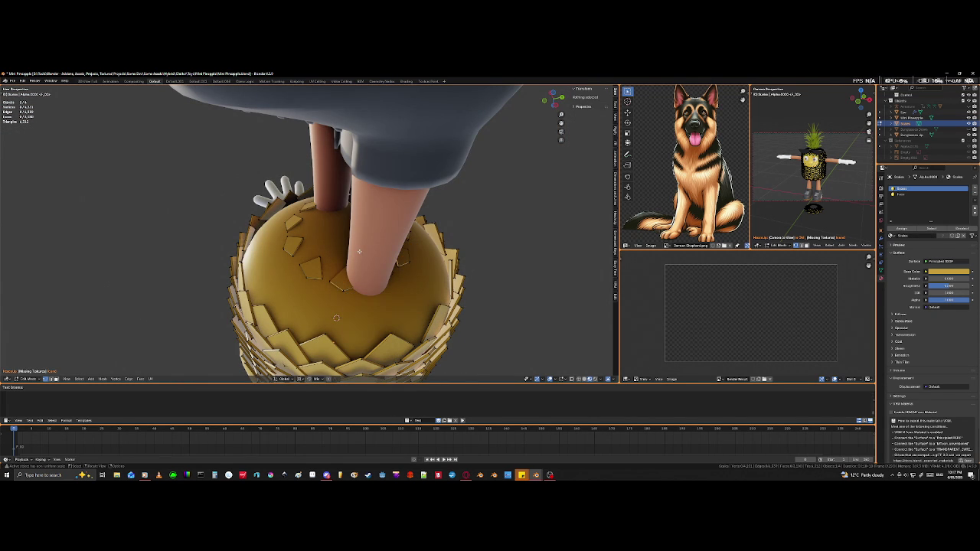
pyautogui.moveTo(369, 252); pyautogui.dragTo(360, 256, button='middle')
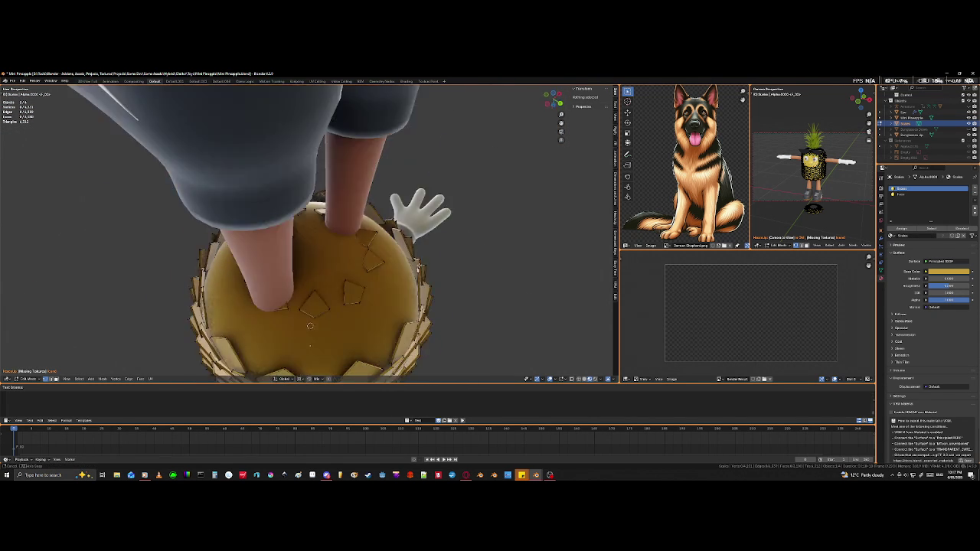
pyautogui.scroll(2, 368, 286)
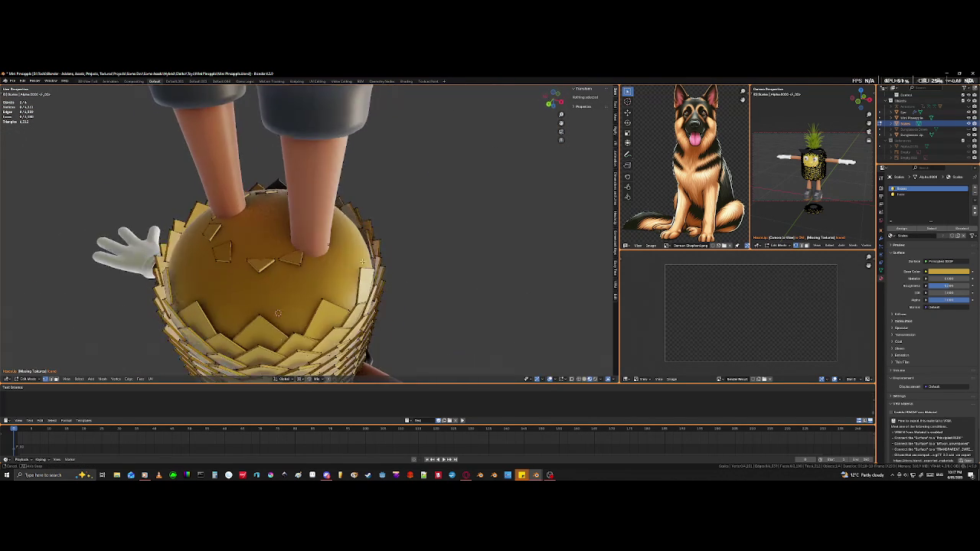
pyautogui.scroll(3, 368, 286)
pyautogui.scroll(2, 368, 285)
pyautogui.moveTo(368, 286); pyautogui.dragTo(363, 290, button='middle')
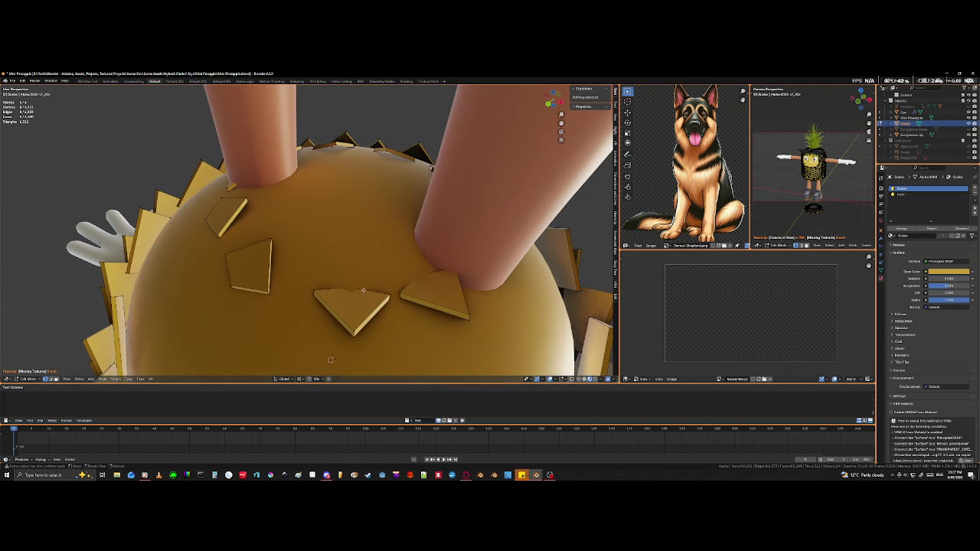
pyautogui.click(354, 329)
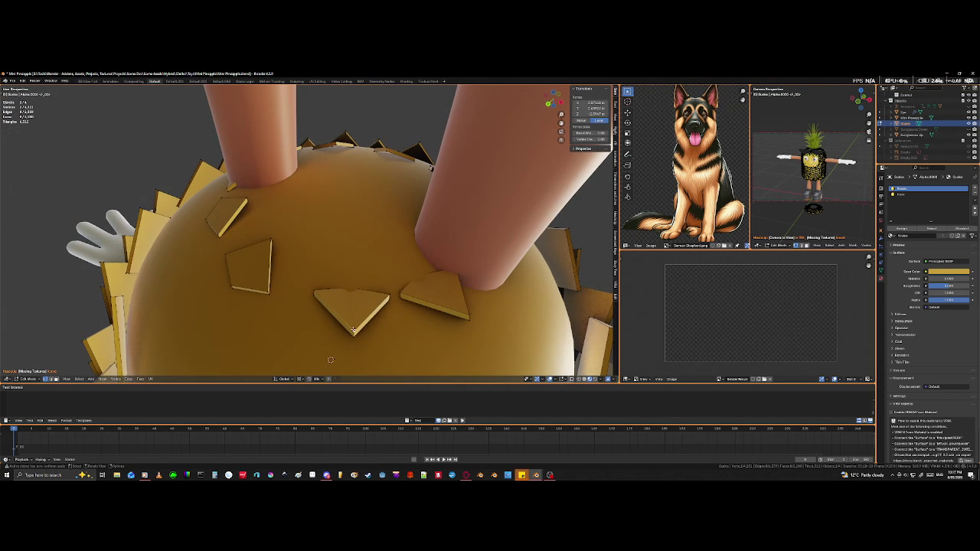
pyautogui.moveTo(421, 327); pyautogui.dragTo(366, 300, button='middle')
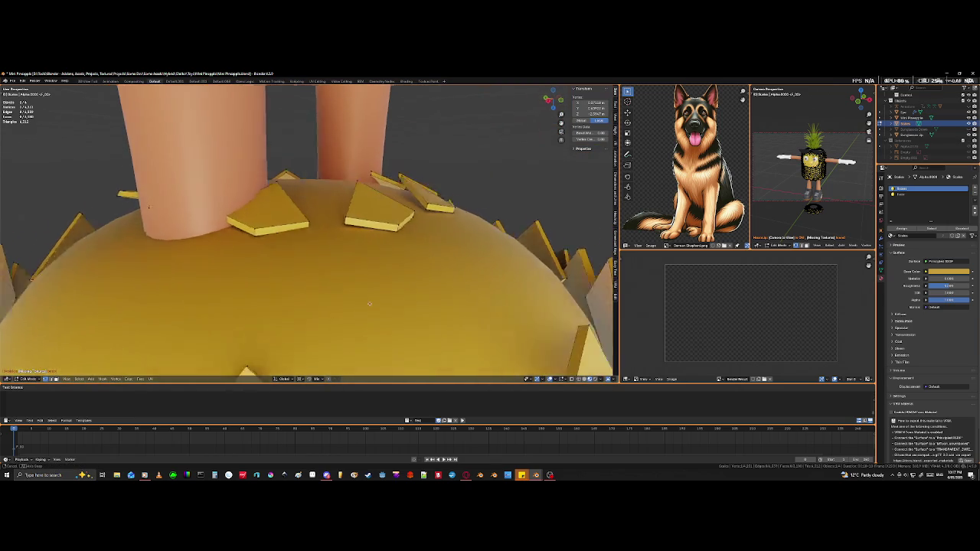
pyautogui.scroll(5, 368, 298)
pyautogui.scroll(-5, 368, 298)
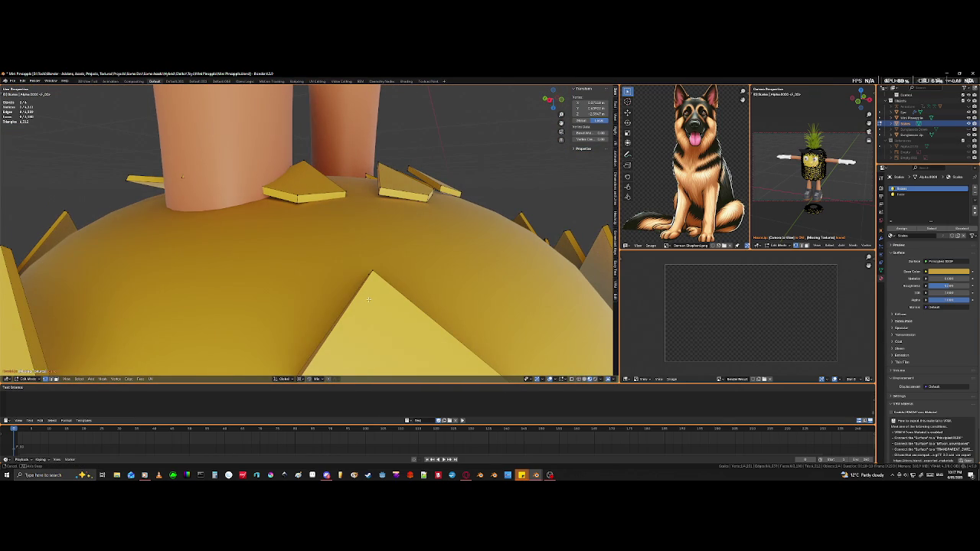
pyautogui.moveTo(369, 299)
pyautogui.mouseDown(button='middle')
pyautogui.moveTo(304, 294)
pyautogui.moveTo(313, 187)
pyautogui.mouseUp(button='middle')
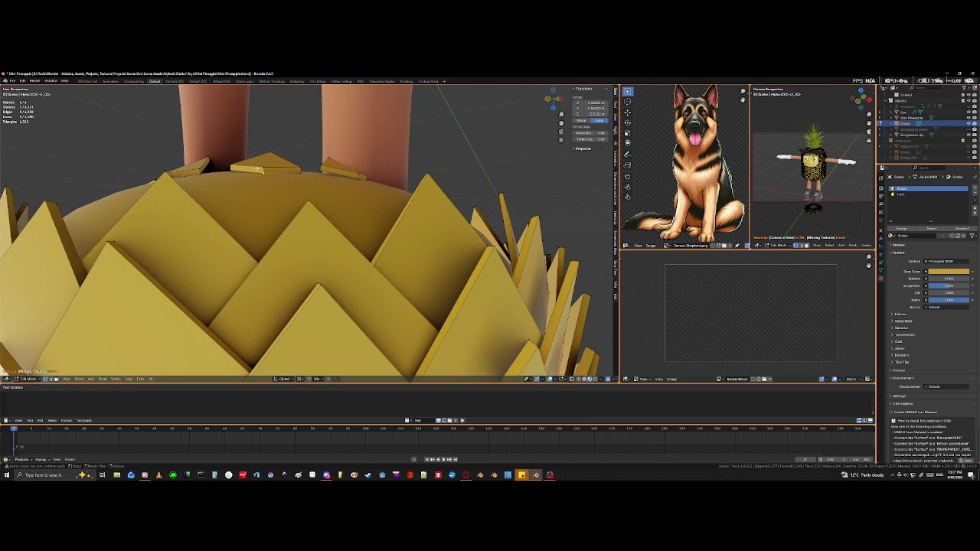
# Step: Change the pivot point and rotate the small triangle scale
pyautogui.hotkey('ctrl', 'l')
pyautogui.press('r')
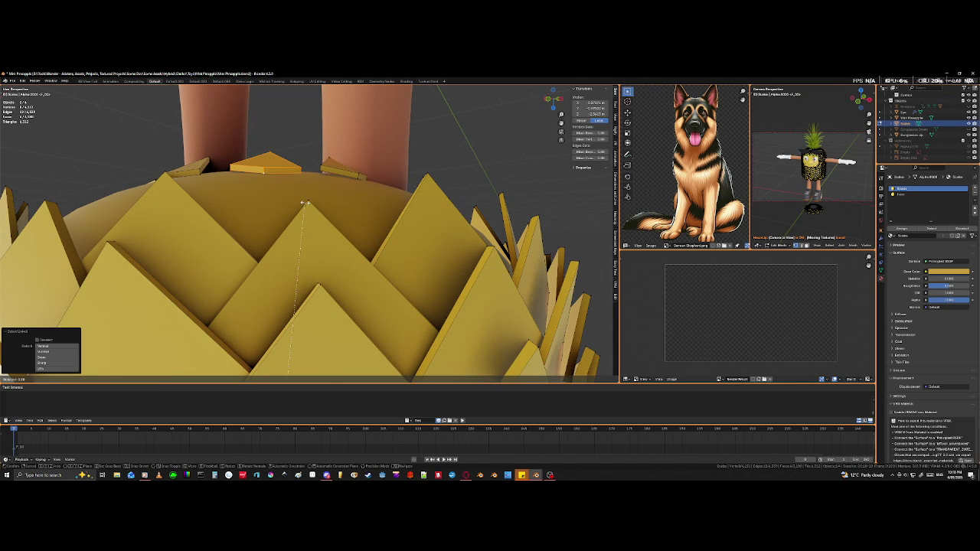
pyautogui.rightClick(306, 199)
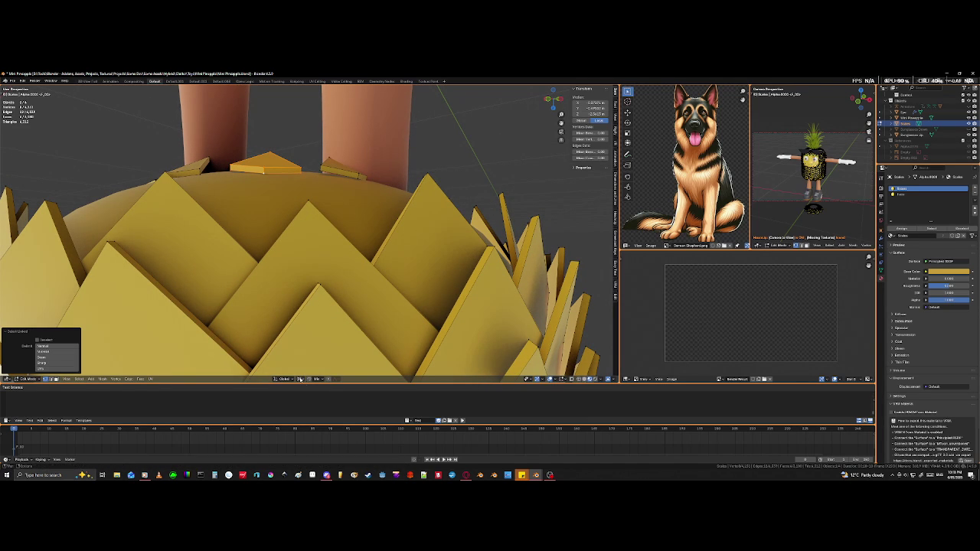
pyautogui.click(300, 379)
pyautogui.click(322, 352)
pyautogui.press('t')
pyautogui.press('t')
pyautogui.press('r')
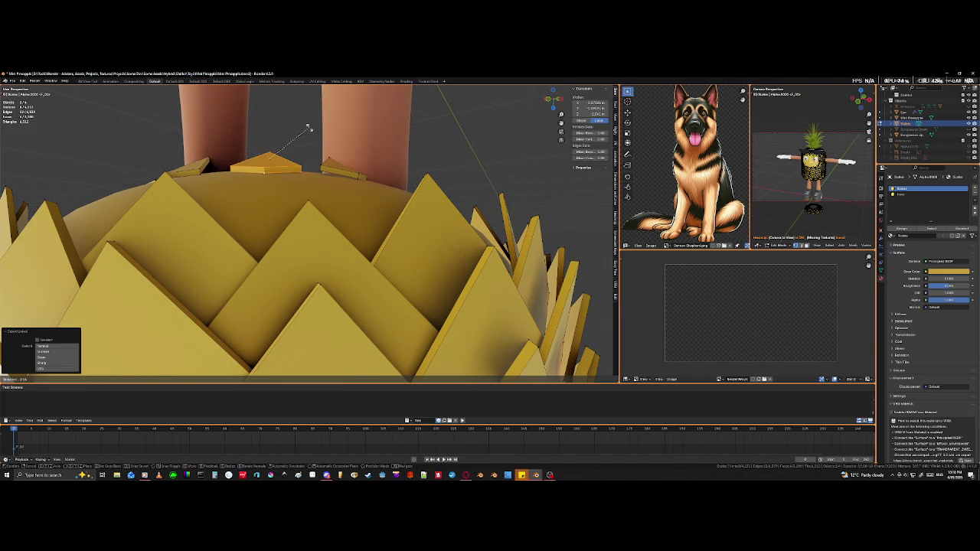
pyautogui.click(305, 148)
# Step: Rotate the top-centre scale and the next scale between the legs
pyautogui.moveTo(305, 148)
pyautogui.mouseDown(button='middle')
pyautogui.moveTo(376, 223)
pyautogui.moveTo(371, 182)
pyautogui.mouseUp(button='middle')
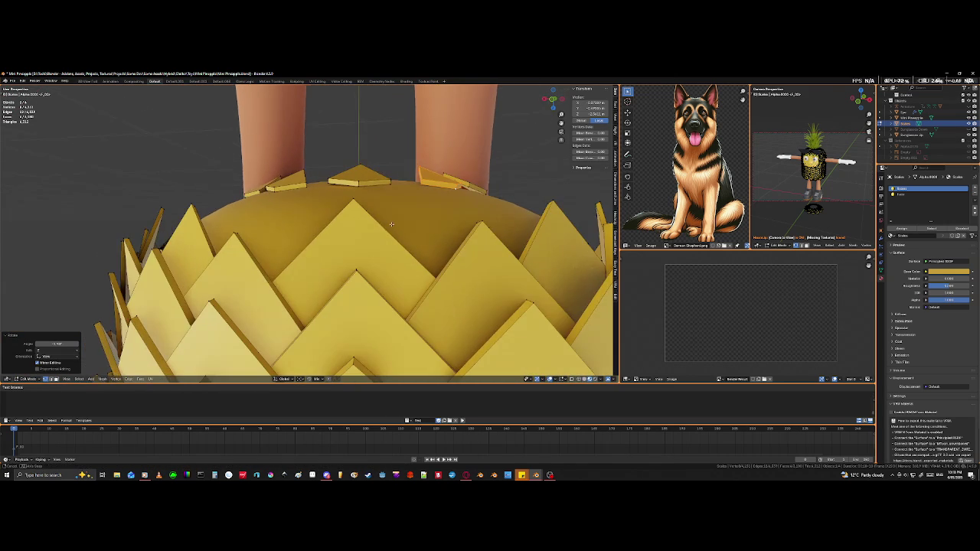
pyautogui.click(358, 182)
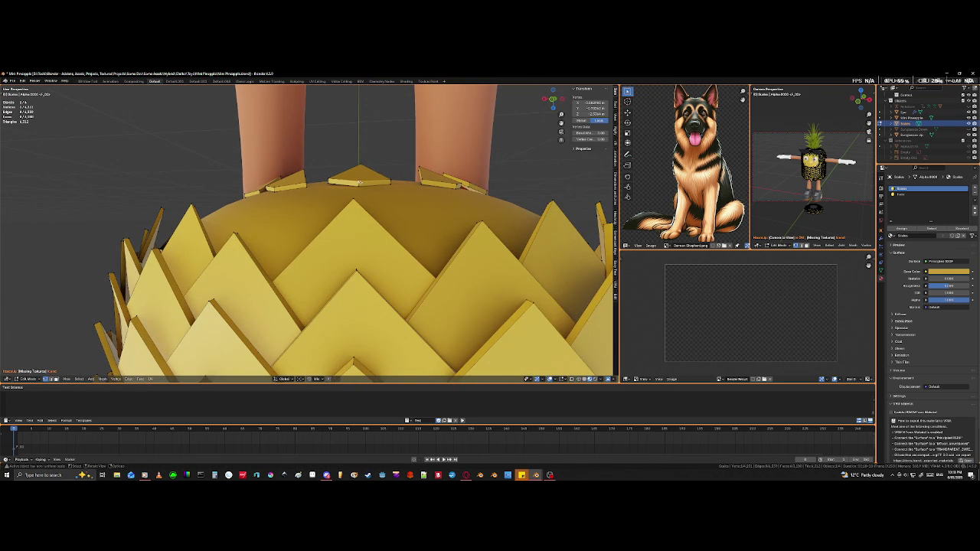
pyautogui.press('l')
pyautogui.press('r')
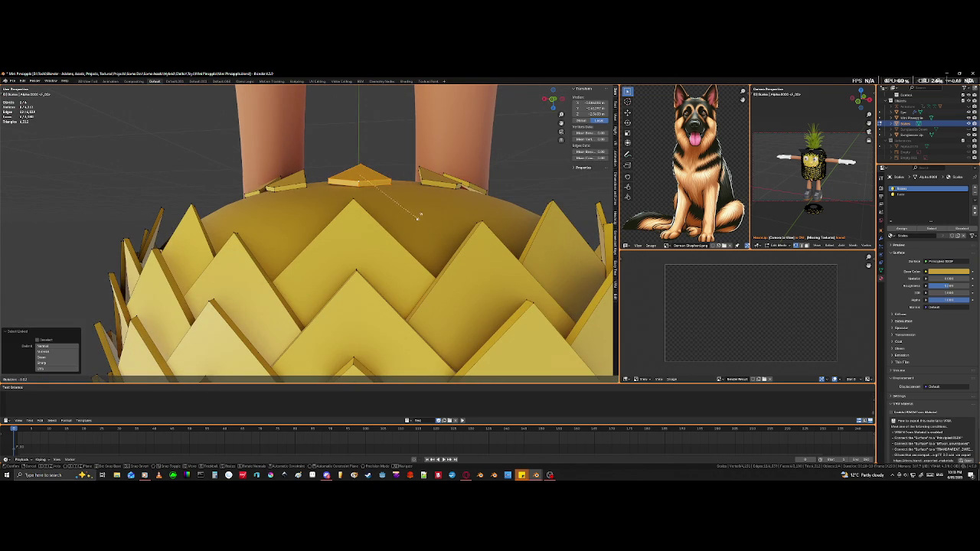
pyautogui.click(401, 159)
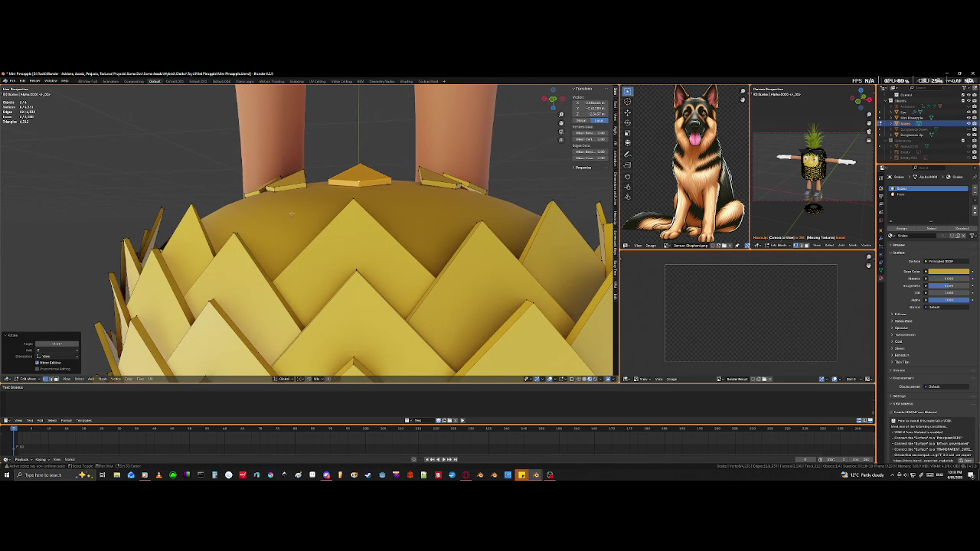
pyautogui.moveTo(401, 158); pyautogui.dragTo(320, 214, button='middle')
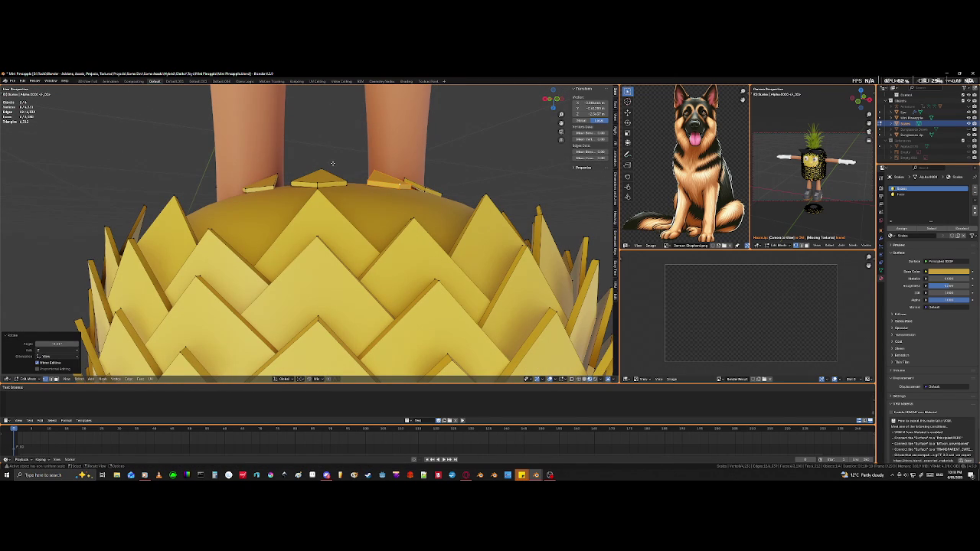
pyautogui.click(317, 182)
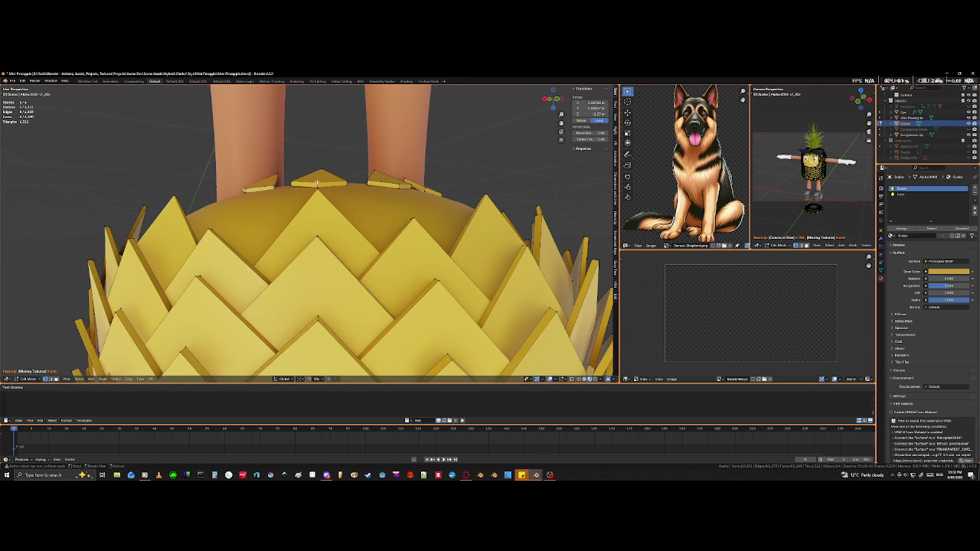
pyautogui.press('l')
pyautogui.press('r')
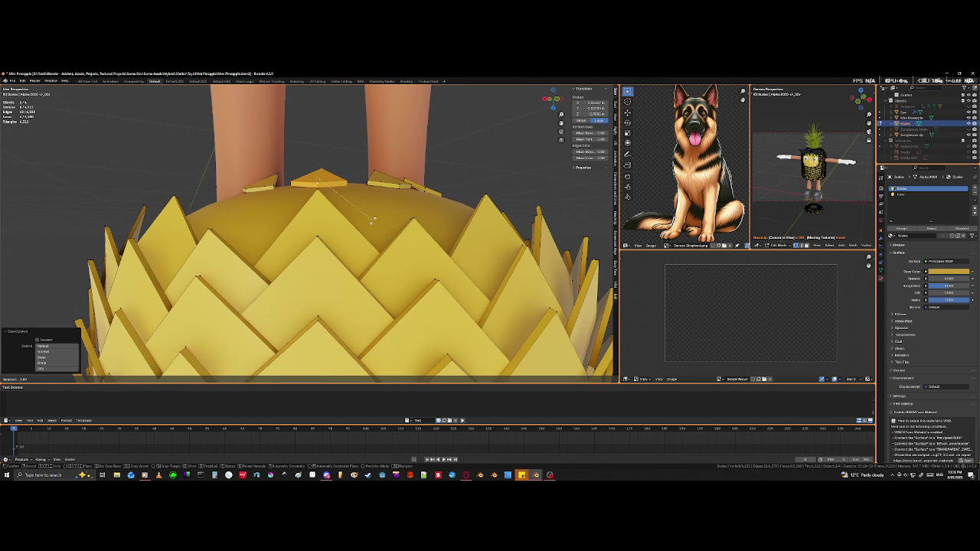
pyautogui.click(378, 178)
# Step: Rotate the scale near the legs and the scale beside the right leg
pyautogui.moveTo(378, 178); pyautogui.dragTo(399, 205, button='middle')
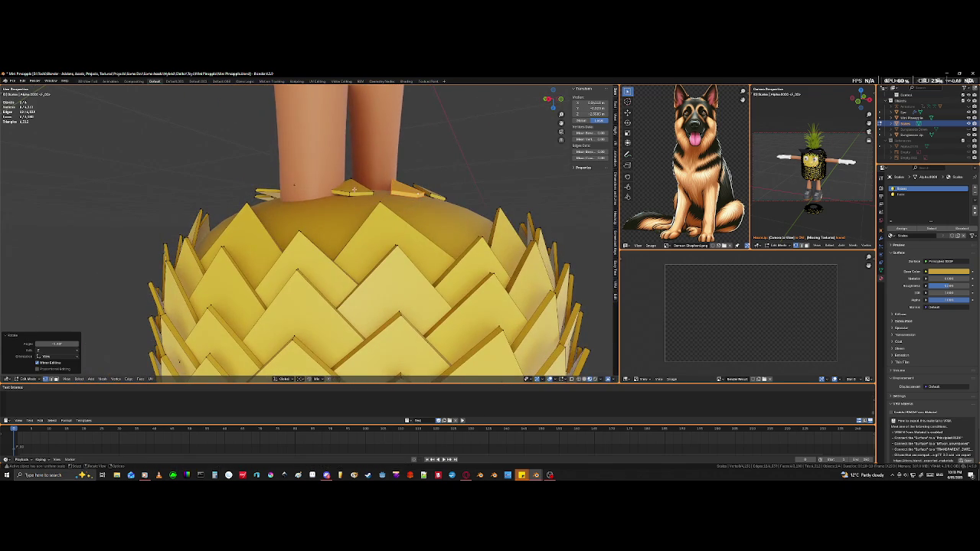
pyautogui.click(351, 191)
pyautogui.hotkey('ctrl', 'l')
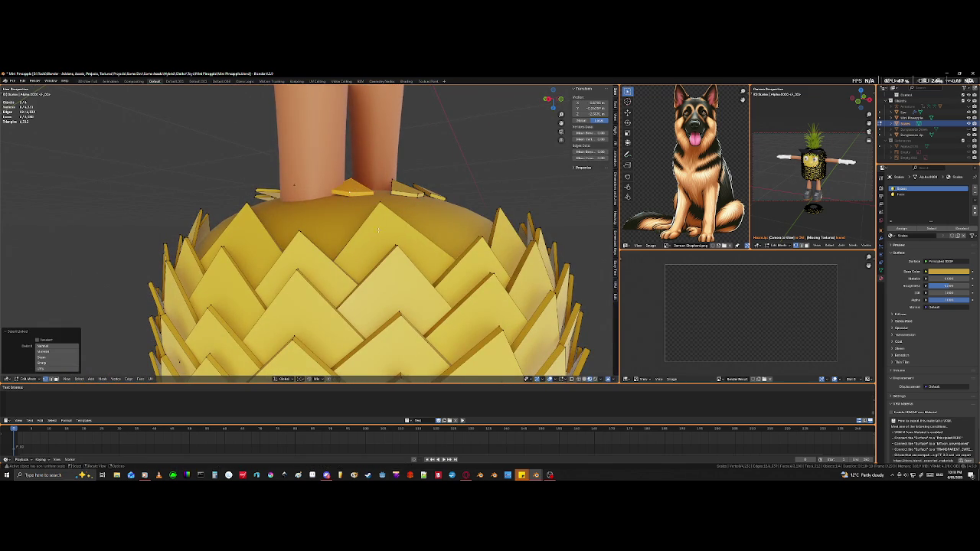
pyautogui.press('r')
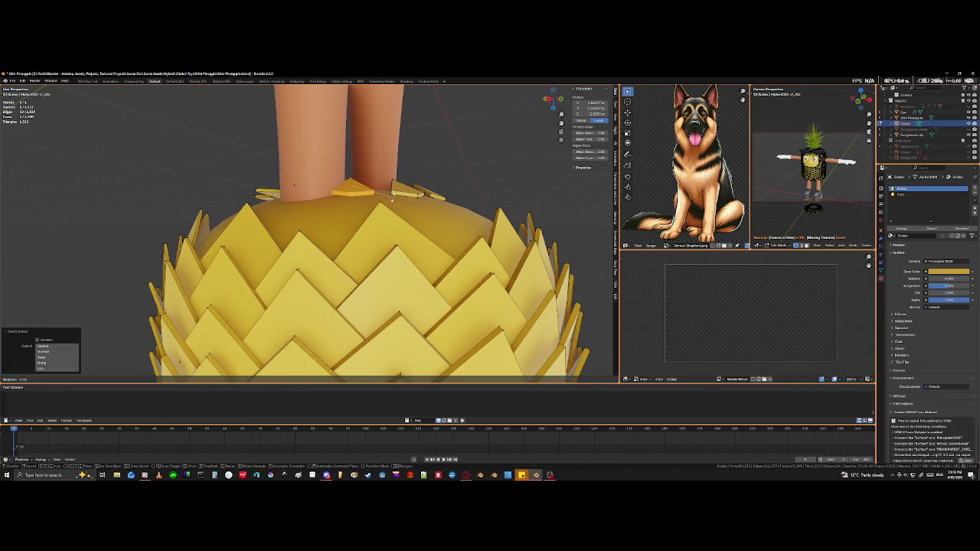
pyautogui.click(392, 196)
pyautogui.moveTo(392, 196)
pyautogui.mouseDown(button='middle')
pyautogui.moveTo(315, 245)
pyautogui.moveTo(289, 249)
pyautogui.moveTo(336, 243)
pyautogui.moveTo(353, 189)
pyautogui.mouseUp(button='middle')
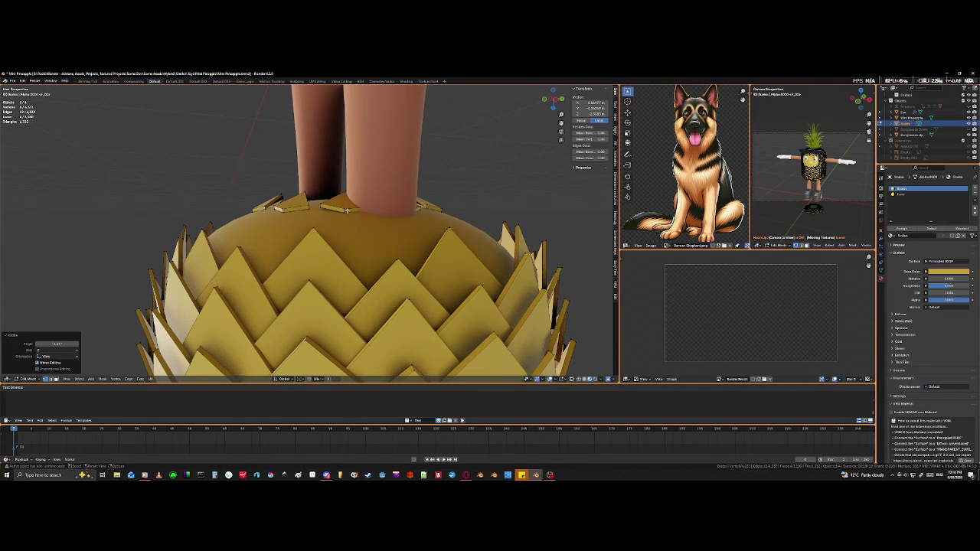
pyautogui.click(342, 210)
pyautogui.press('l')
pyautogui.moveTo(341, 209); pyautogui.dragTo(378, 230, button='middle')
pyautogui.press('r')
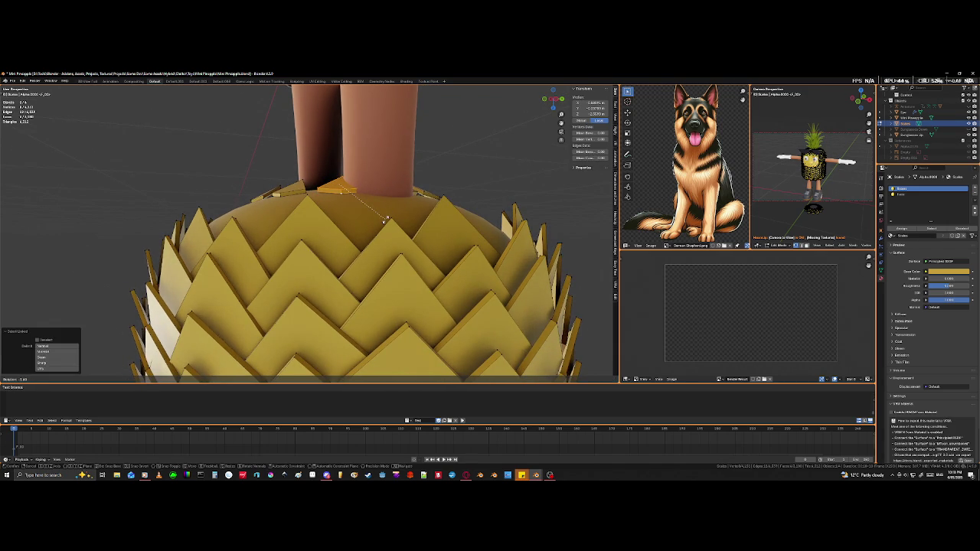
pyautogui.click(389, 213)
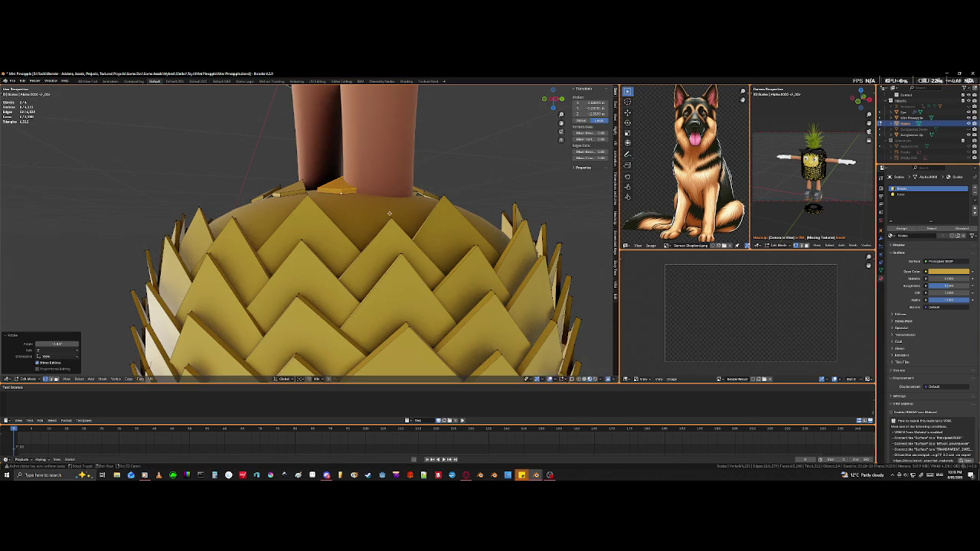
# Step: Zoom and orbit over the surface scales, then switch to wireframe shading
pyautogui.scroll(6, 368, 222)
pyautogui.moveTo(328, 286)
pyautogui.mouseDown(button='middle')
pyautogui.moveTo(350, 252)
pyautogui.moveTo(339, 254)
pyautogui.moveTo(356, 263)
pyautogui.mouseUp(button='middle')
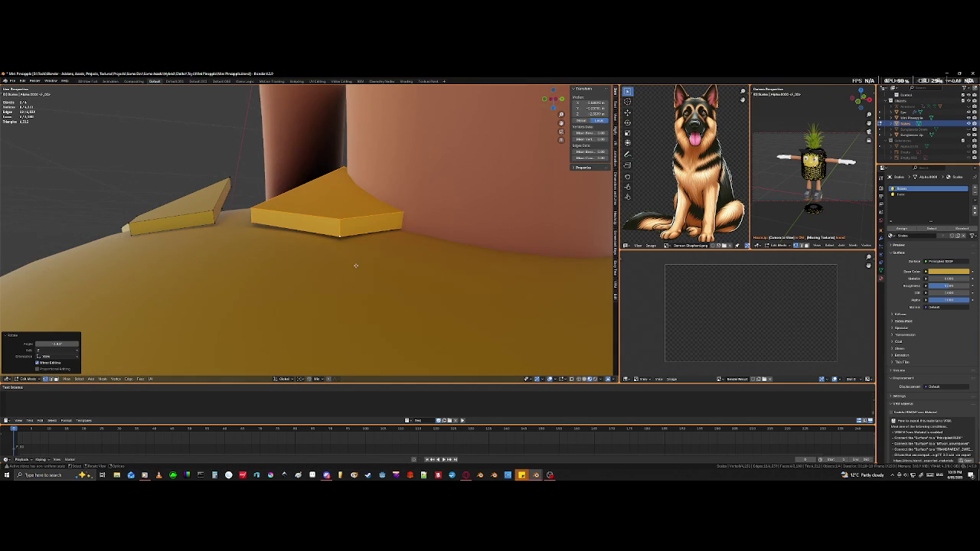
pyautogui.scroll(2, 354, 266)
pyautogui.scroll(2, 350, 265)
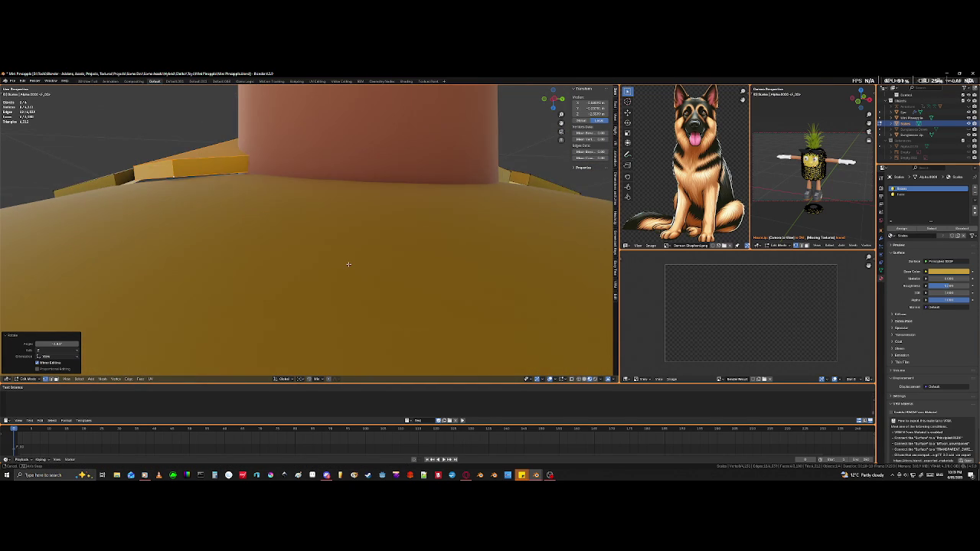
pyautogui.scroll(-5, 349, 264)
pyautogui.moveTo(337, 268)
pyautogui.mouseDown(button='middle')
pyautogui.moveTo(294, 284)
pyautogui.moveTo(292, 262)
pyautogui.mouseUp(button='middle')
pyautogui.hotkey('shift', 'z')
pyautogui.hotkey('shift', 'z')
# Step: Rotate a hidden scale against the underside using see-through view
pyautogui.moveTo(220, 233)
pyautogui.mouseDown(button='middle')
pyautogui.moveTo(228, 242)
pyautogui.moveTo(288, 242)
pyautogui.moveTo(269, 207)
pyautogui.mouseUp(button='middle')
pyautogui.hotkey('alt', 'z')
pyautogui.click(259, 188)
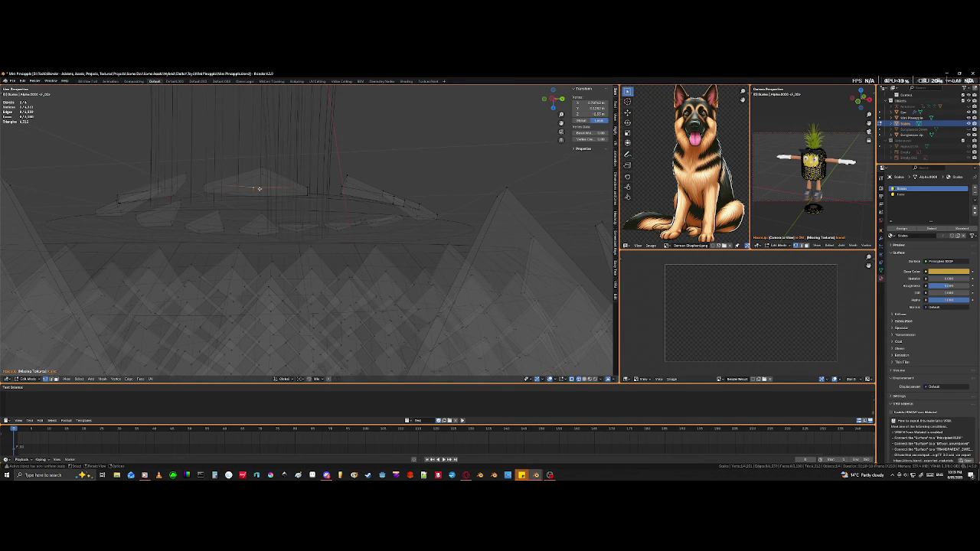
pyautogui.press('l')
pyautogui.press('r')
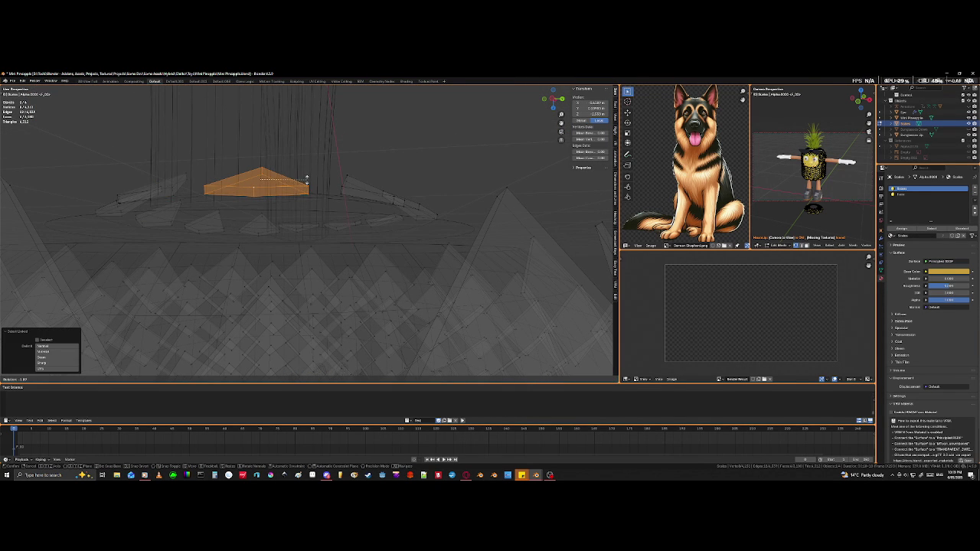
pyautogui.click(306, 175)
pyautogui.moveTo(306, 175)
pyautogui.mouseDown(button='middle')
pyautogui.moveTo(320, 223)
pyautogui.moveTo(220, 265)
pyautogui.mouseUp(button='middle')
pyautogui.hotkey('alt', 'z')
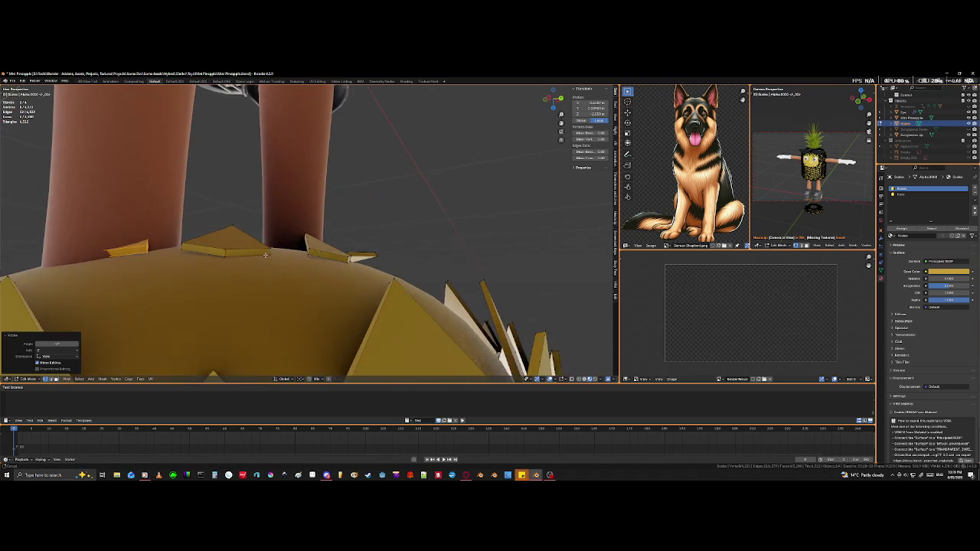
# Step: Adjust two scales near the left leg to lie against the underside
pyautogui.click(228, 268)
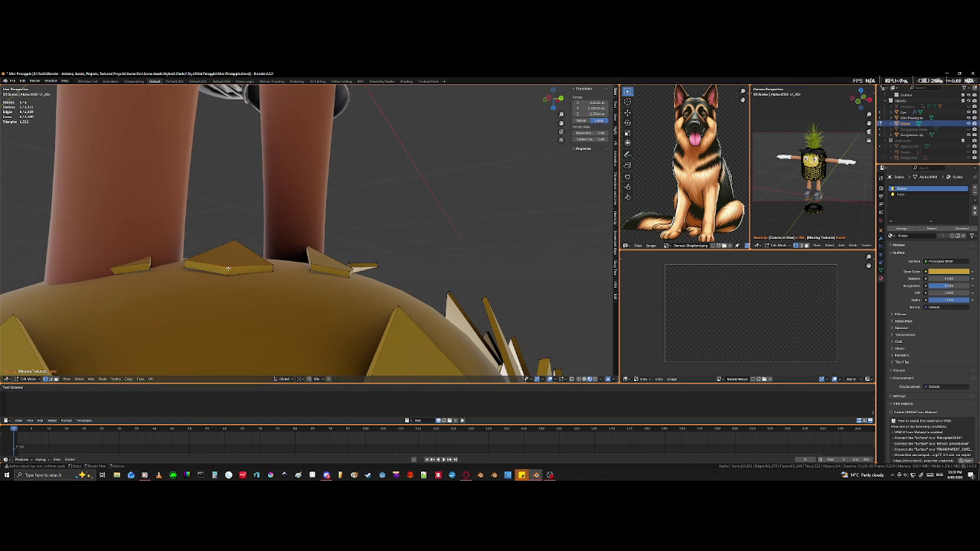
pyautogui.press('l')
pyautogui.press('s')
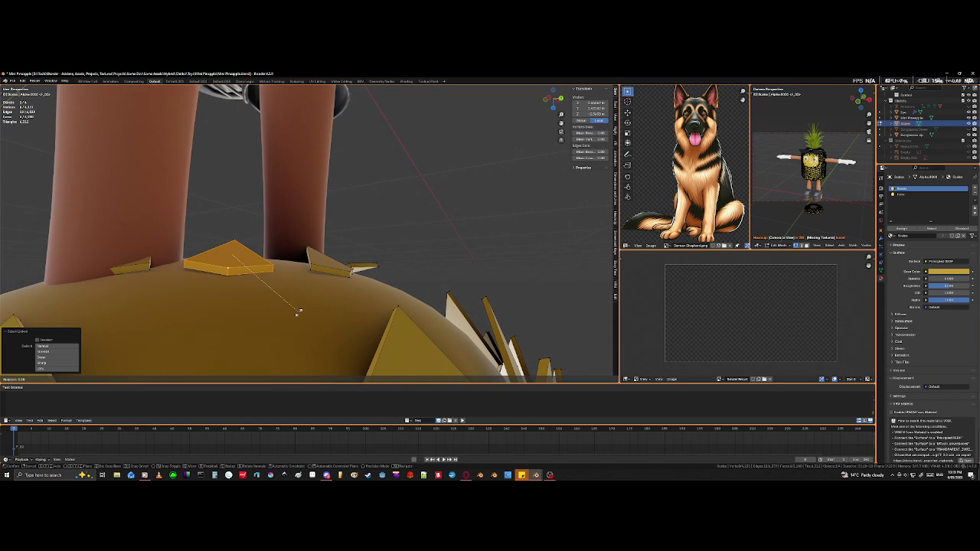
pyautogui.click(280, 224)
pyautogui.moveTo(279, 223); pyautogui.dragTo(263, 252, button='middle')
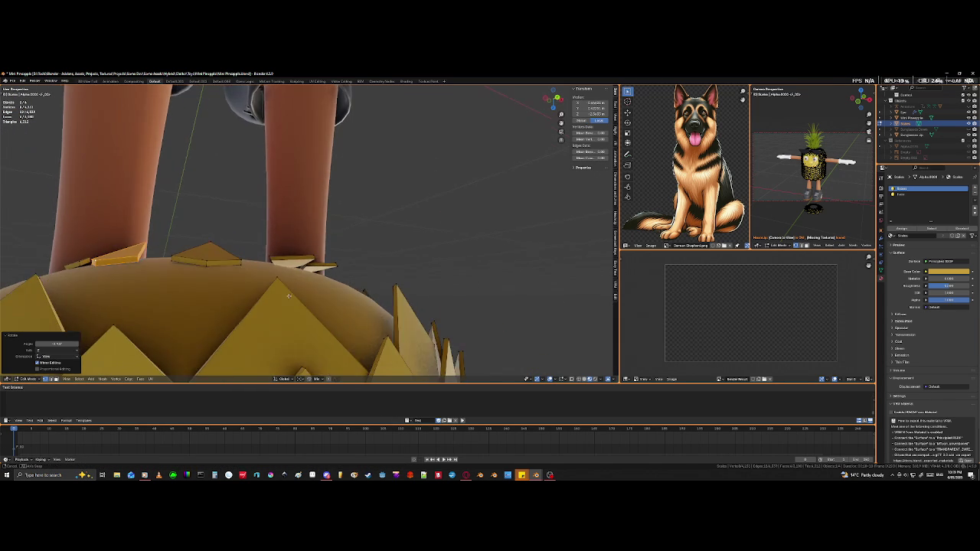
pyautogui.click(212, 247)
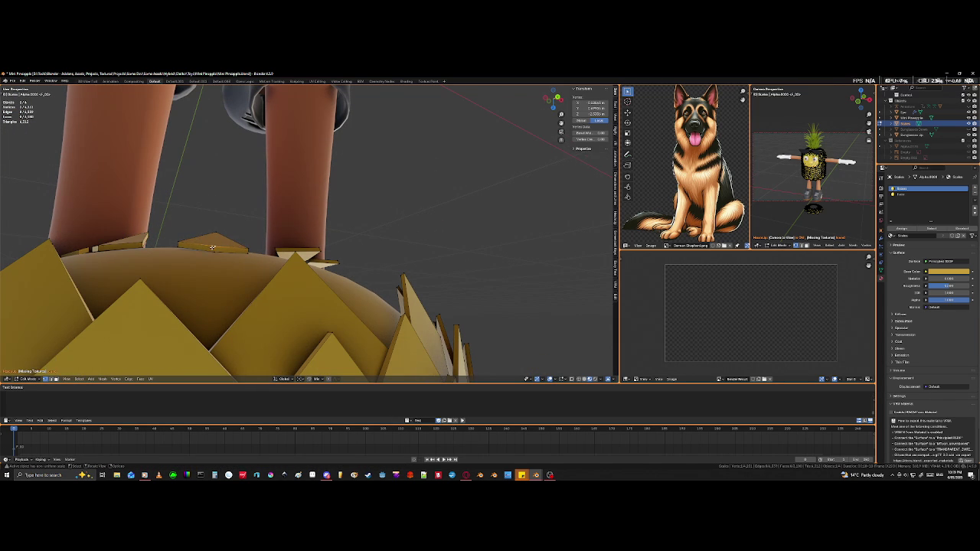
pyautogui.press('l')
pyautogui.press('g')
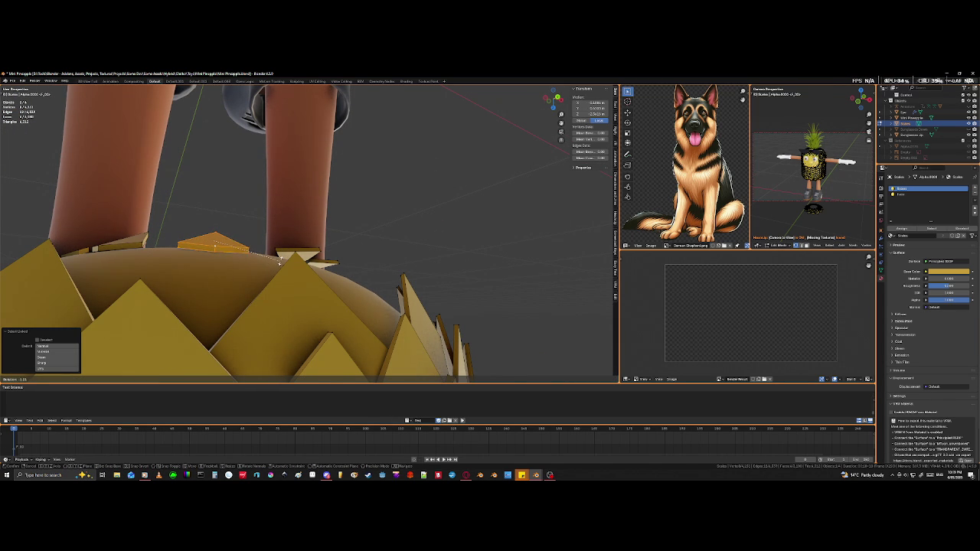
pyautogui.click(280, 259)
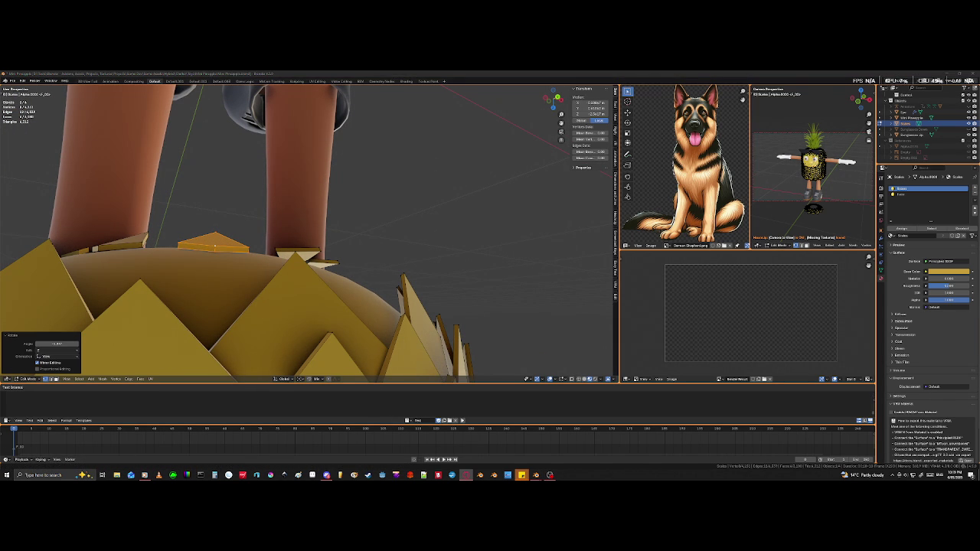
pyautogui.moveTo(426, 253); pyautogui.dragTo(403, 277, button='middle')
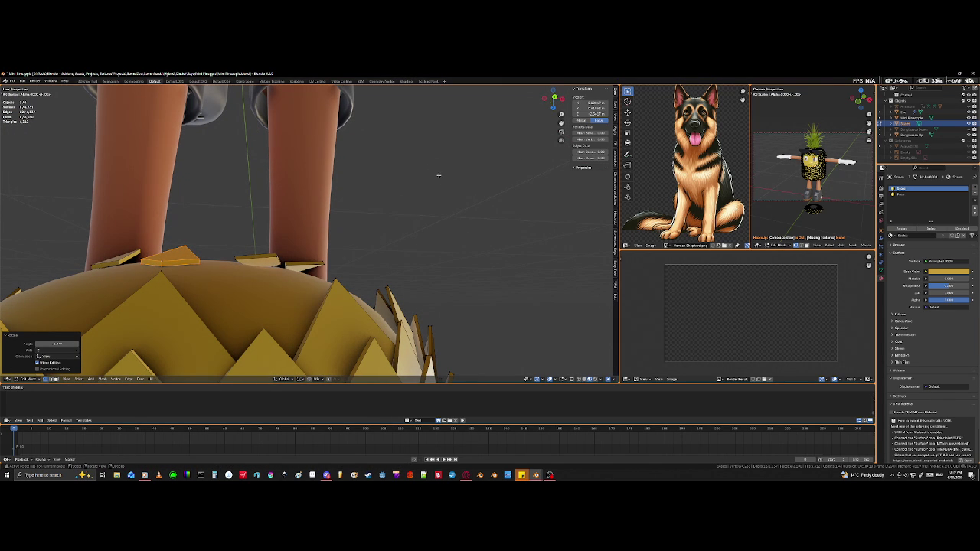
pyautogui.moveTo(387, 242)
pyautogui.mouseDown(button='middle')
pyautogui.moveTo(353, 271)
pyautogui.moveTo(405, 253)
pyautogui.mouseUp(button='middle')
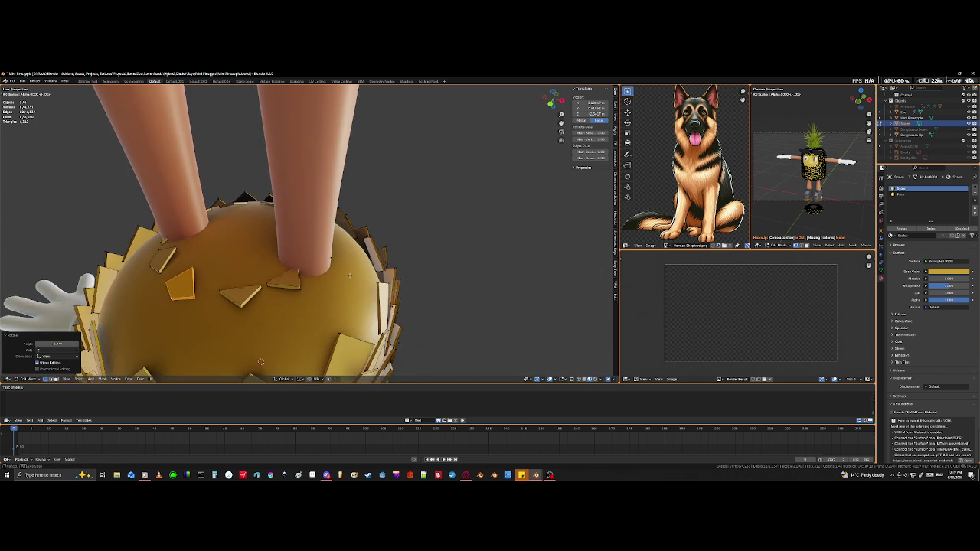
# Step: In see-through wireframe, box-select the scale faces ringing the leg bases, inspect them, then deselect
pyautogui.click(467, 255)
pyautogui.moveTo(467, 255)
pyautogui.mouseDown(button='middle')
pyautogui.moveTo(181, 327)
pyautogui.moveTo(272, 325)
pyautogui.moveTo(295, 345)
pyautogui.moveTo(186, 307)
pyautogui.moveTo(201, 310)
pyautogui.mouseUp(button='middle')
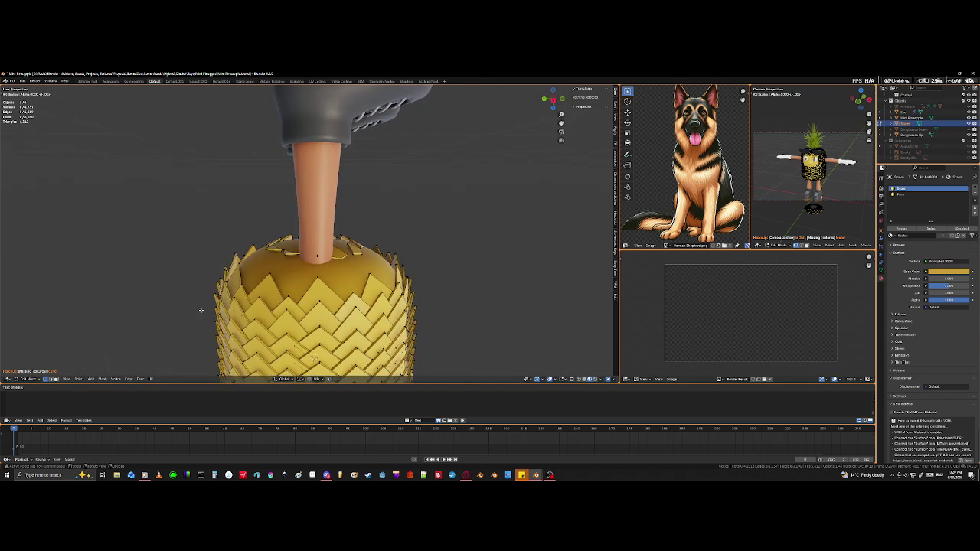
pyautogui.moveTo(317, 256)
pyautogui.mouseDown(button='middle')
pyautogui.moveTo(251, 287)
pyautogui.moveTo(101, 294)
pyautogui.moveTo(146, 325)
pyautogui.moveTo(285, 361)
pyautogui.mouseUp(button='middle')
pyautogui.hotkey('shift', 'z')
pyautogui.moveTo(320, 276)
pyautogui.mouseDown(button='middle')
pyautogui.moveTo(379, 253)
pyautogui.moveTo(265, 225)
pyautogui.mouseUp(button='middle')
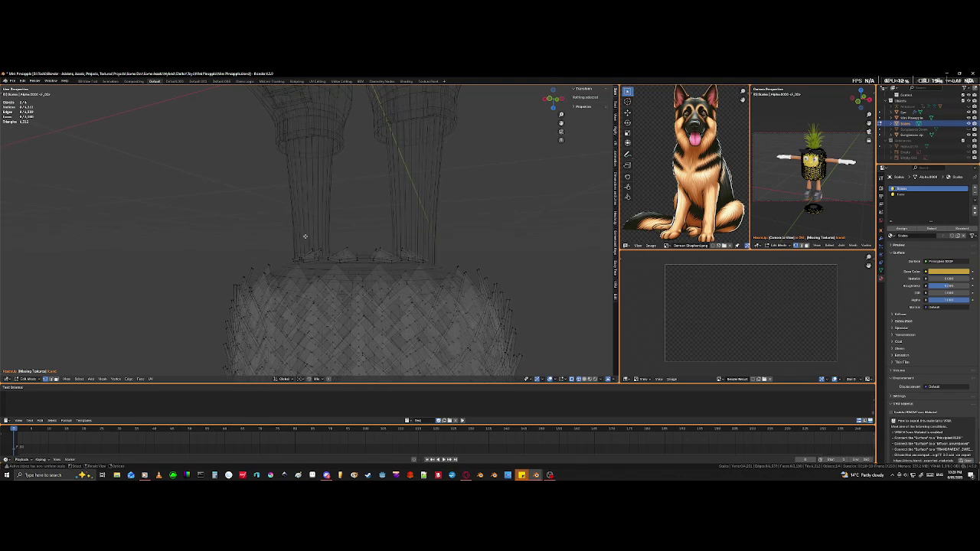
pyautogui.moveTo(265, 224); pyautogui.dragTo(442, 263)
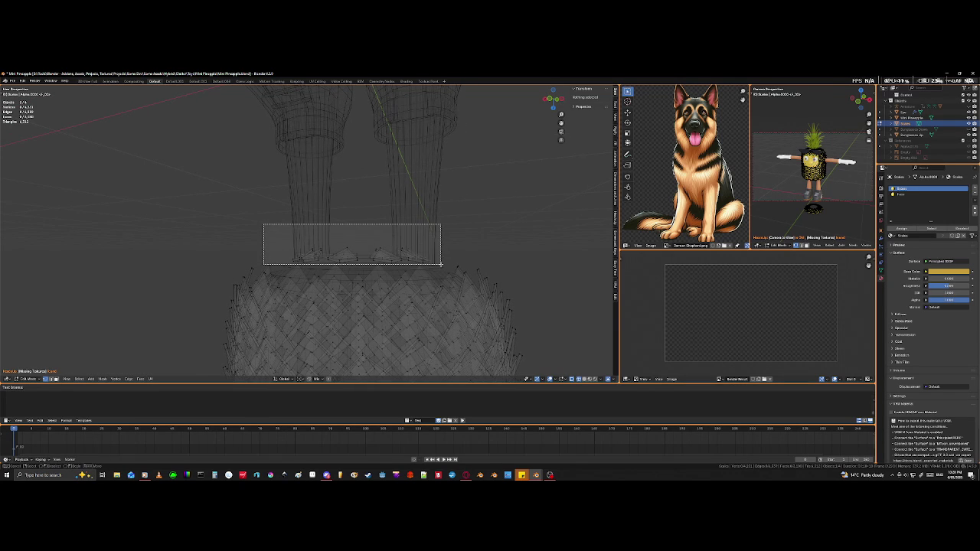
pyautogui.moveTo(435, 262); pyautogui.dragTo(420, 307, button='middle')
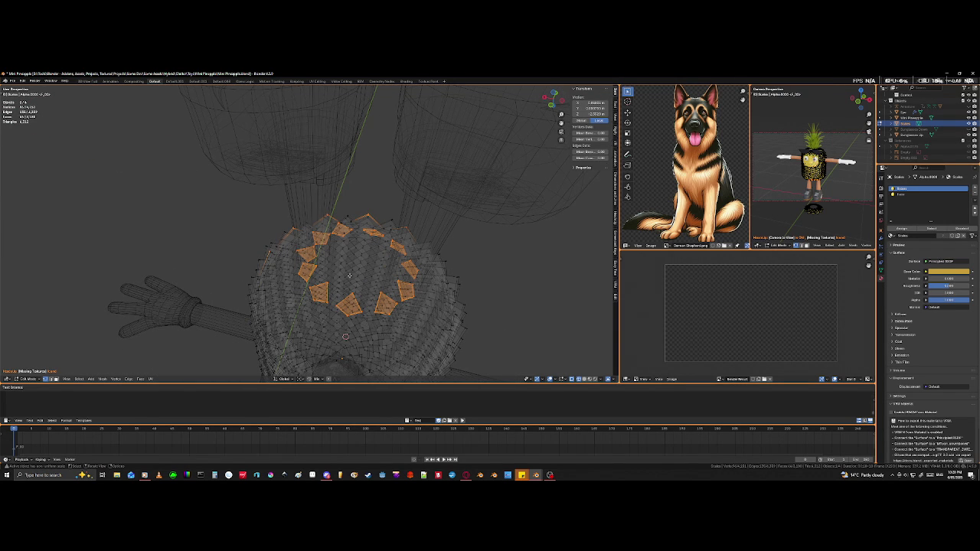
pyautogui.moveTo(313, 286); pyautogui.dragTo(215, 226, button='middle')
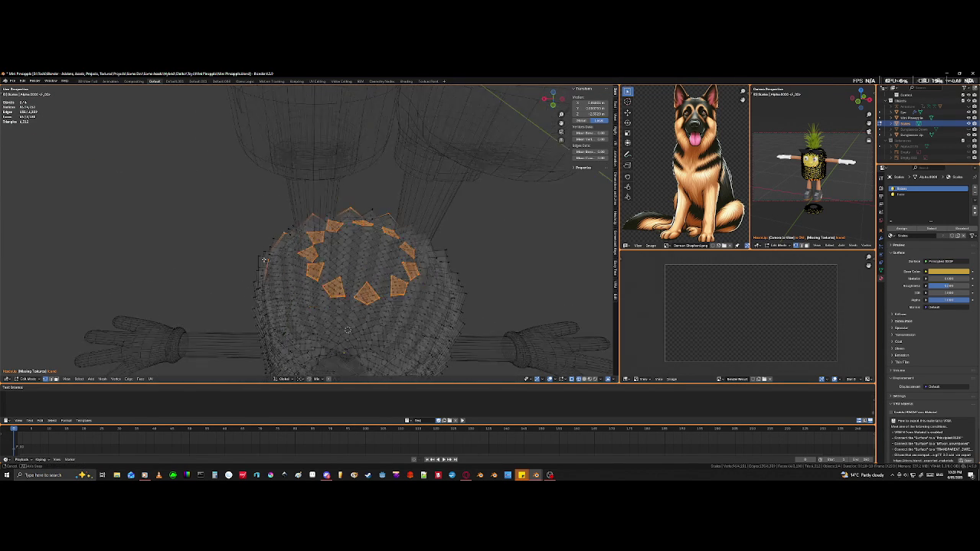
pyautogui.click(184, 226)
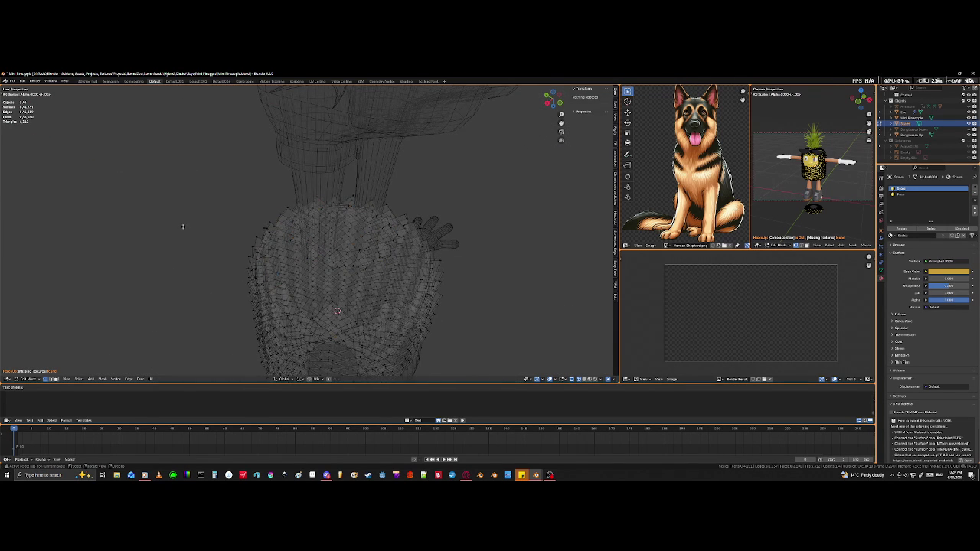
# Step: Select the scale clipping into the leg base and delete its faces
pyautogui.hotkey('shift', 'z')
pyautogui.moveTo(185, 234)
pyautogui.mouseDown(button='middle')
pyautogui.moveTo(285, 323)
pyautogui.moveTo(258, 245)
pyautogui.mouseUp(button='middle')
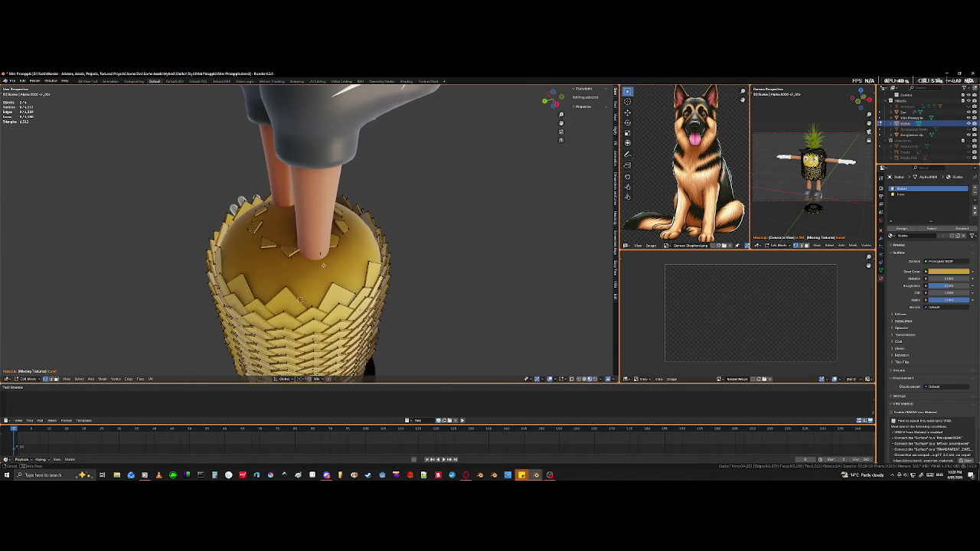
pyautogui.moveTo(271, 257); pyautogui.dragTo(275, 278, button='middle')
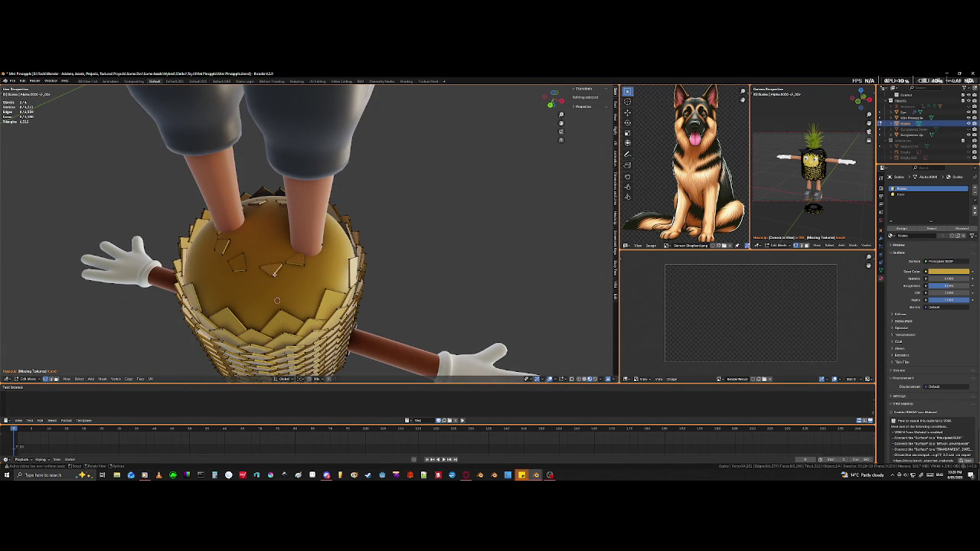
pyautogui.scroll(4, 275, 283)
pyautogui.moveTo(275, 283); pyautogui.dragTo(184, 290, button='middle')
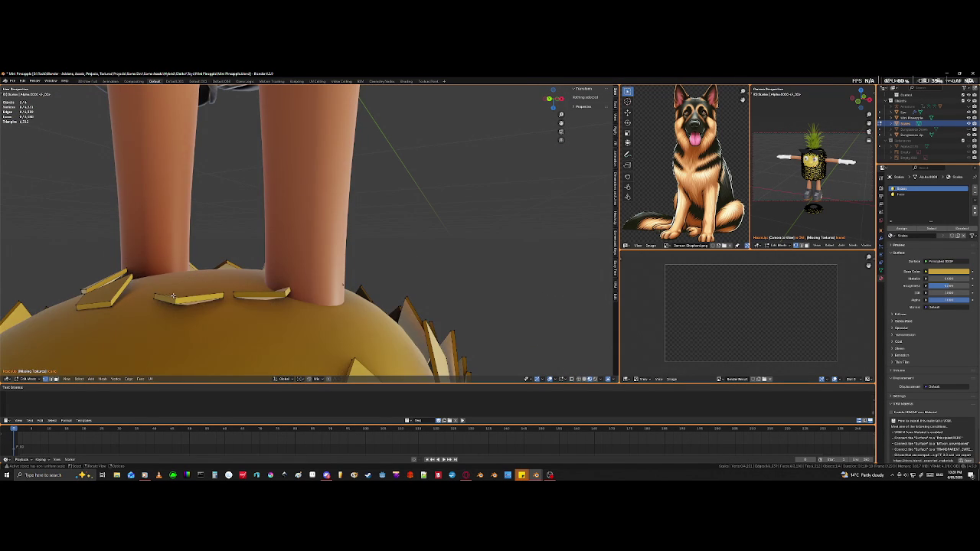
pyautogui.press('l')
pyautogui.moveTo(260, 294); pyautogui.dragTo(305, 292, button='middle')
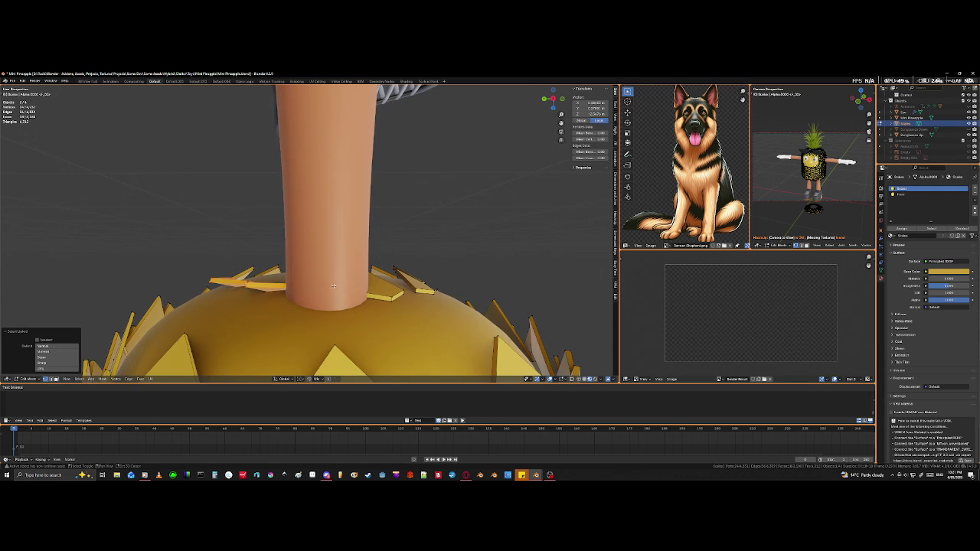
pyautogui.hotkey('shift', 'z')
pyautogui.moveTo(333, 285); pyautogui.dragTo(340, 295, button='middle')
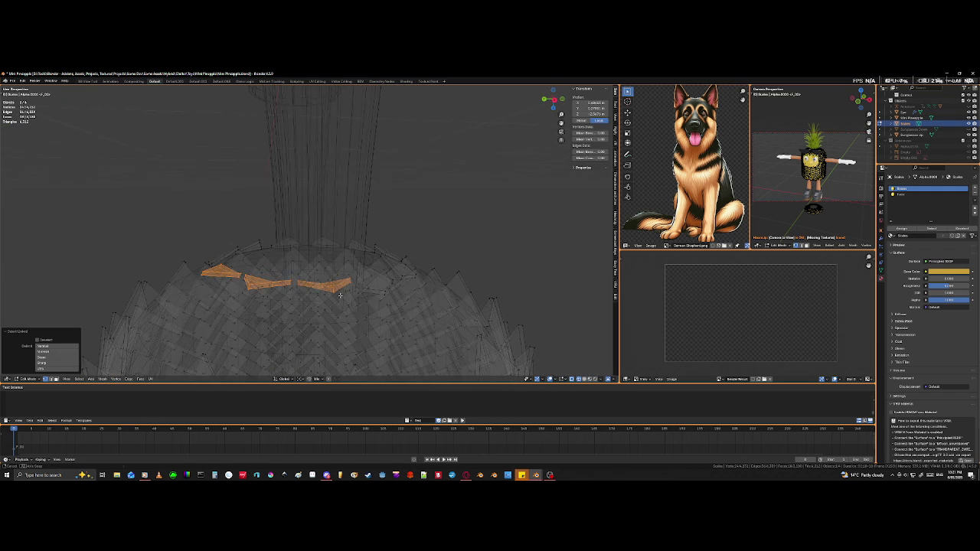
pyautogui.press('x')
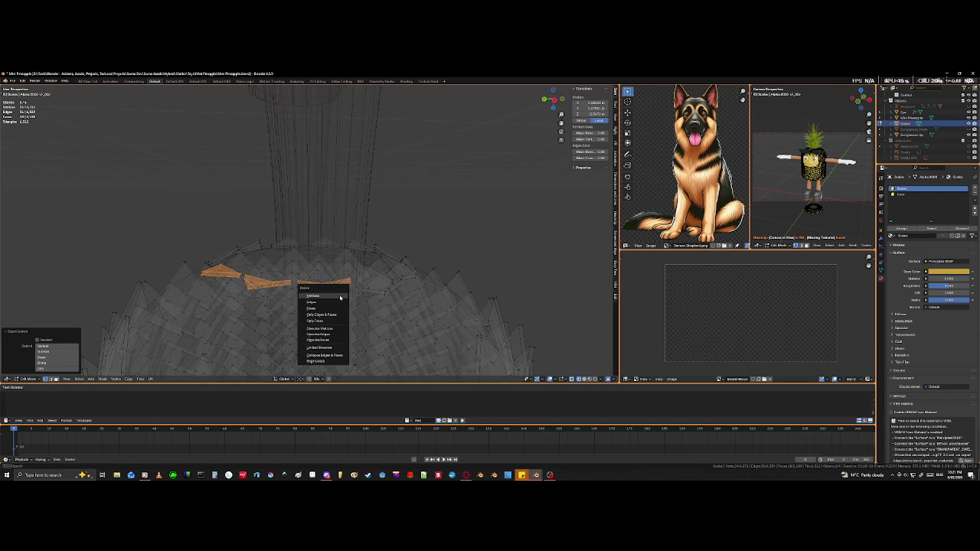
pyautogui.click(340, 298)
# Step: Select several more small scales on the underside and view them see-through
pyautogui.moveTo(340, 297)
pyautogui.mouseDown(button='middle')
pyautogui.moveTo(211, 309)
pyautogui.moveTo(278, 327)
pyautogui.moveTo(270, 317)
pyautogui.mouseUp(button='middle')
pyautogui.hotkey('shift', 'z')
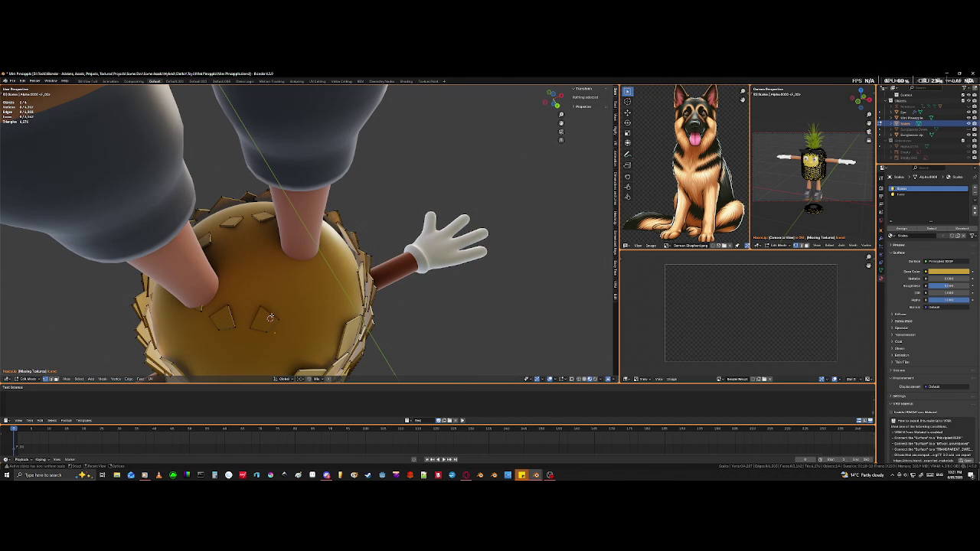
pyautogui.hotkey('ctrl', 'l')
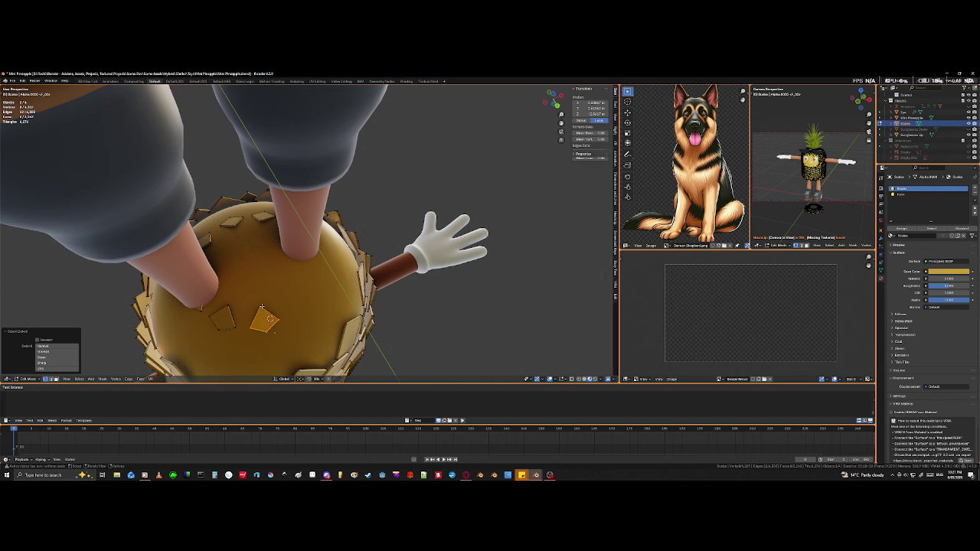
pyautogui.press('l')
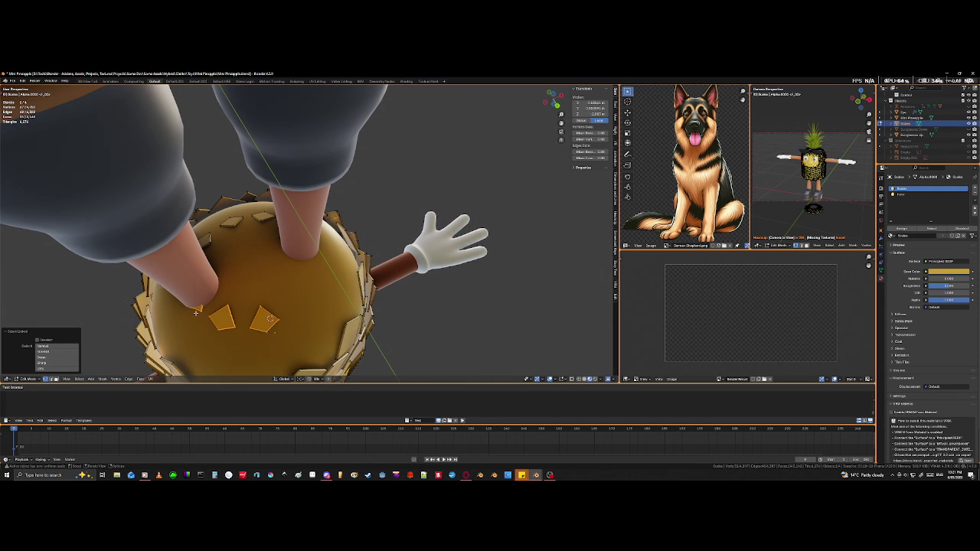
pyautogui.click(228, 227)
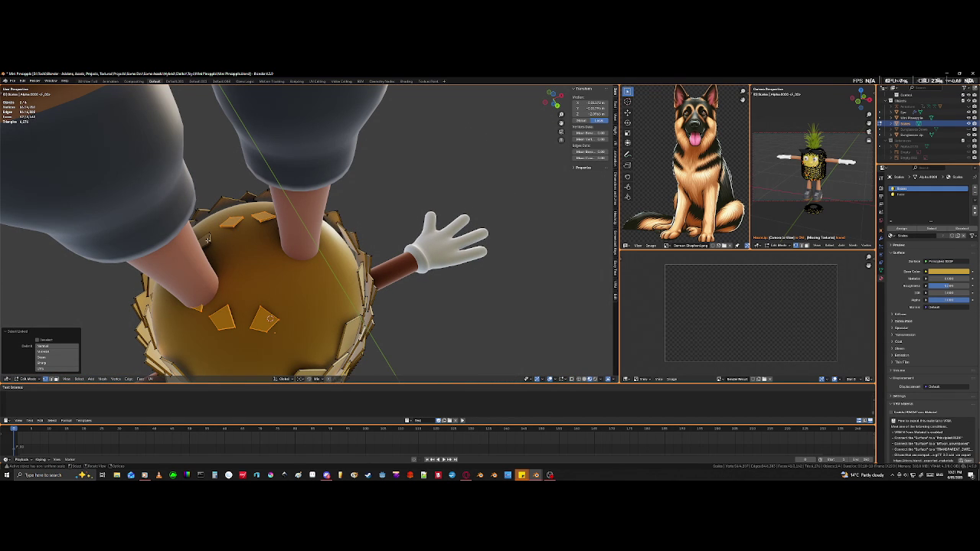
pyautogui.moveTo(234, 227)
pyautogui.mouseDown(button='middle')
pyautogui.moveTo(286, 247)
pyautogui.moveTo(398, 219)
pyautogui.mouseUp(button='middle')
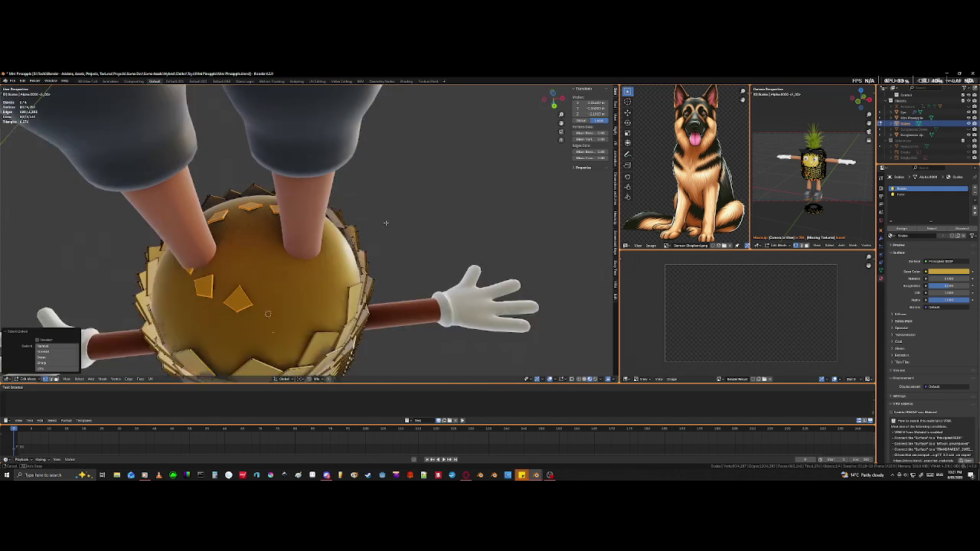
pyautogui.hotkey('shift', 'z')
# Step: Circle-deselect the upper scales, leaving only a few underside scales near the legs selected
pyautogui.moveTo(379, 265)
pyautogui.mouseDown(button='middle')
pyautogui.moveTo(329, 279)
pyautogui.moveTo(368, 229)
pyautogui.mouseUp(button='middle')
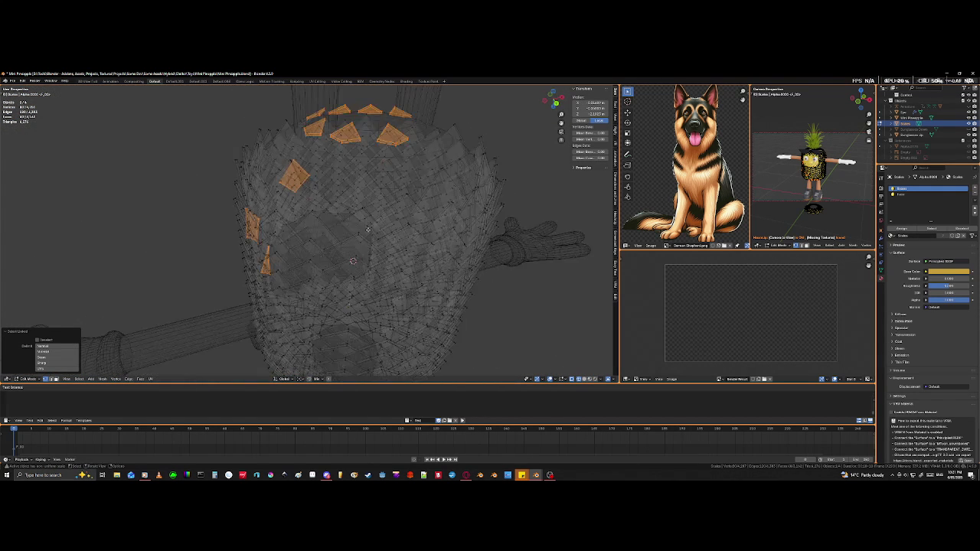
pyautogui.moveTo(316, 277); pyautogui.dragTo(330, 270, button='middle')
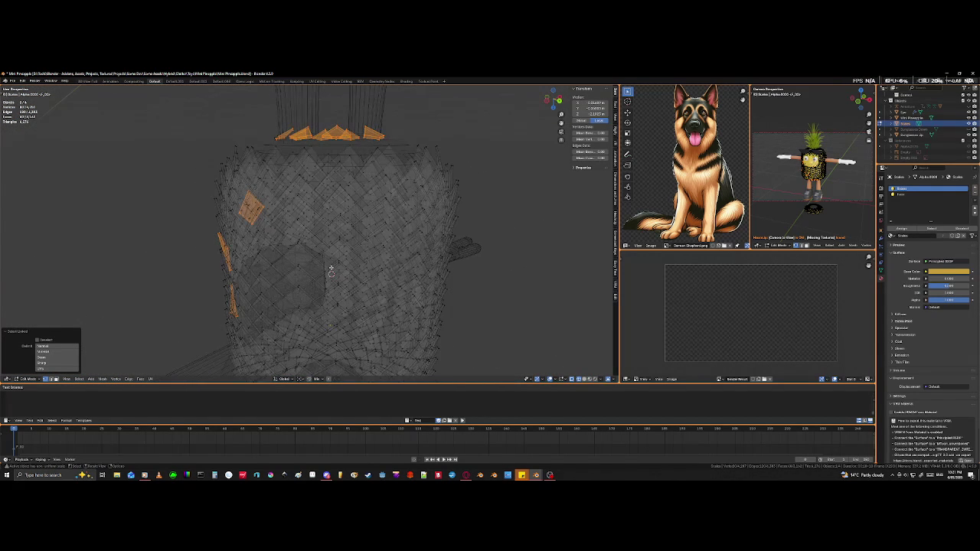
pyautogui.press('c')
pyautogui.moveTo(252, 207)
pyautogui.mouseDown(button='middle')
pyautogui.moveTo(227, 323)
pyautogui.moveTo(274, 264)
pyautogui.mouseUp(button='middle')
pyautogui.press('Escape')
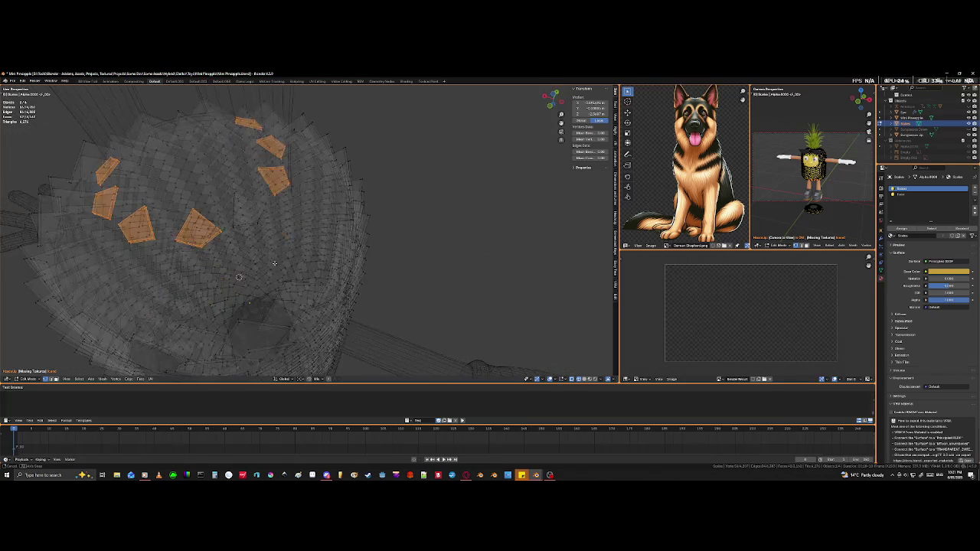
pyautogui.hotkey('shift', 'z')
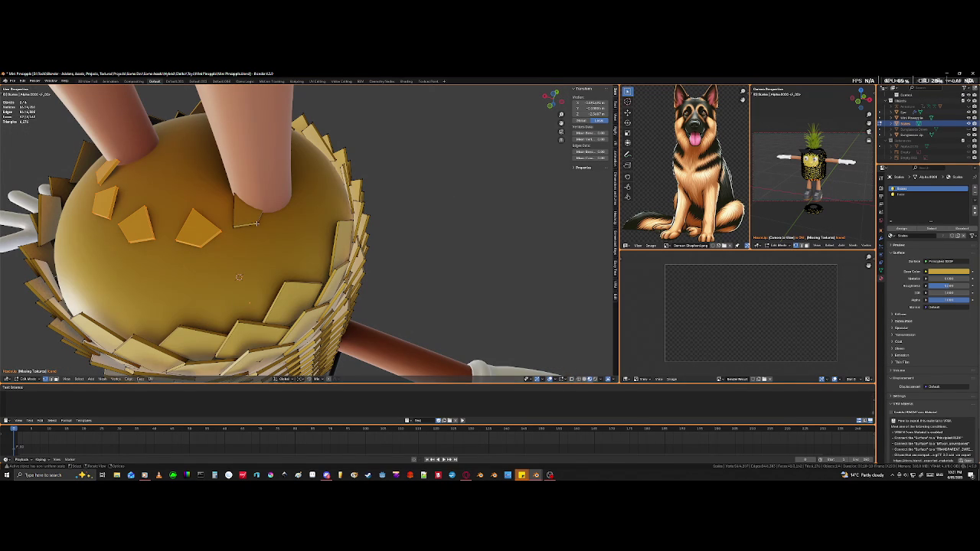
pyautogui.press('l')
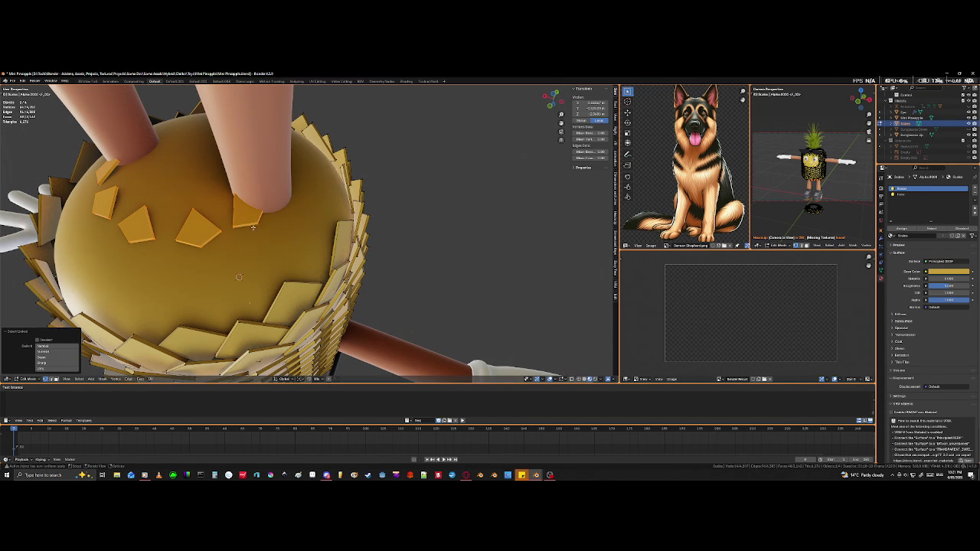
pyautogui.moveTo(197, 276); pyautogui.dragTo(310, 322, button='middle')
pyautogui.hotkey('alt', 'z')
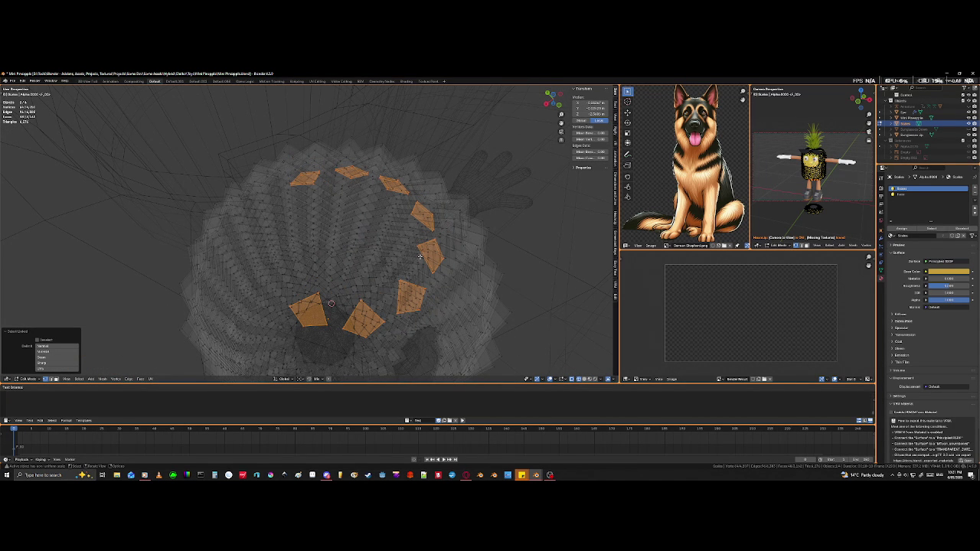
pyautogui.press('c')
pyautogui.keyDown('shift'); pyautogui.moveTo(428, 218); pyautogui.dragTo(299, 186); pyautogui.keyUp('shift')
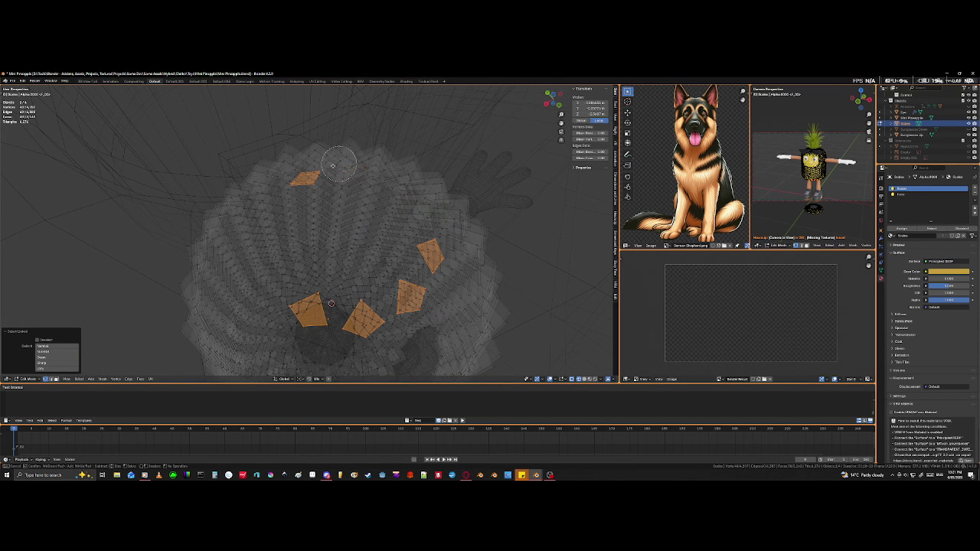
pyautogui.press('Escape')
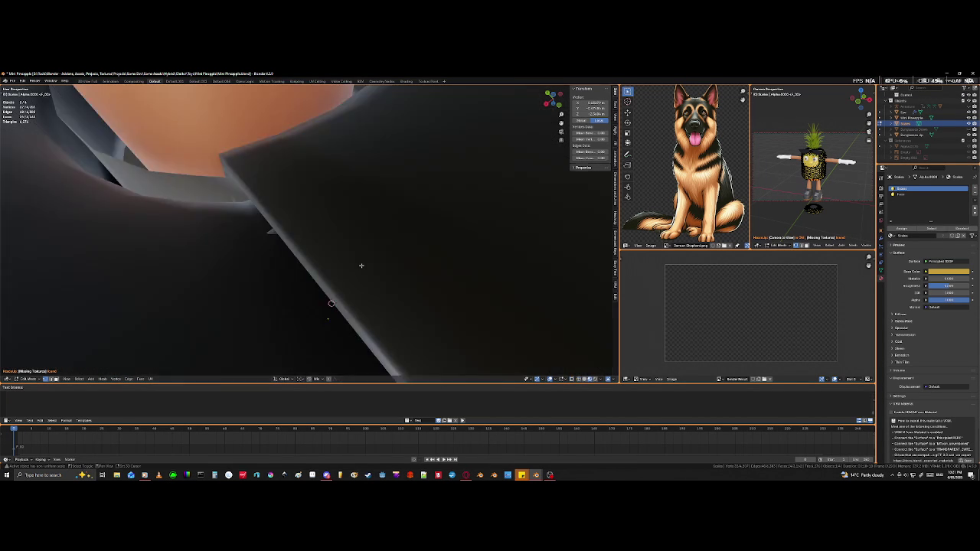
pyautogui.hotkey('alt', 'z')
pyautogui.moveTo(363, 263); pyautogui.dragTo(308, 263, button='middle')
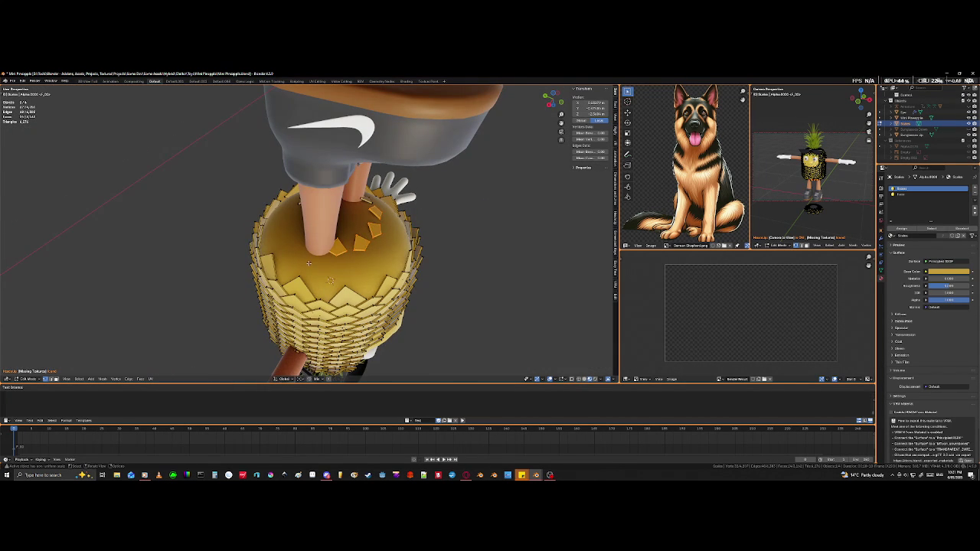
# Step: With pivot set to Individual Origins, rotate the selected scales 120° about Z
pyautogui.press('r')
pyautogui.press('z')
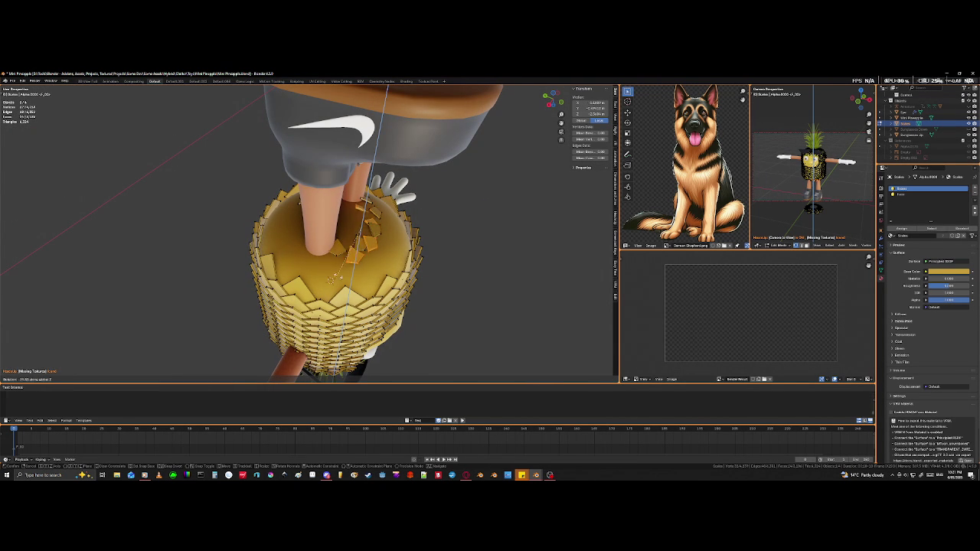
pyautogui.click(316, 281)
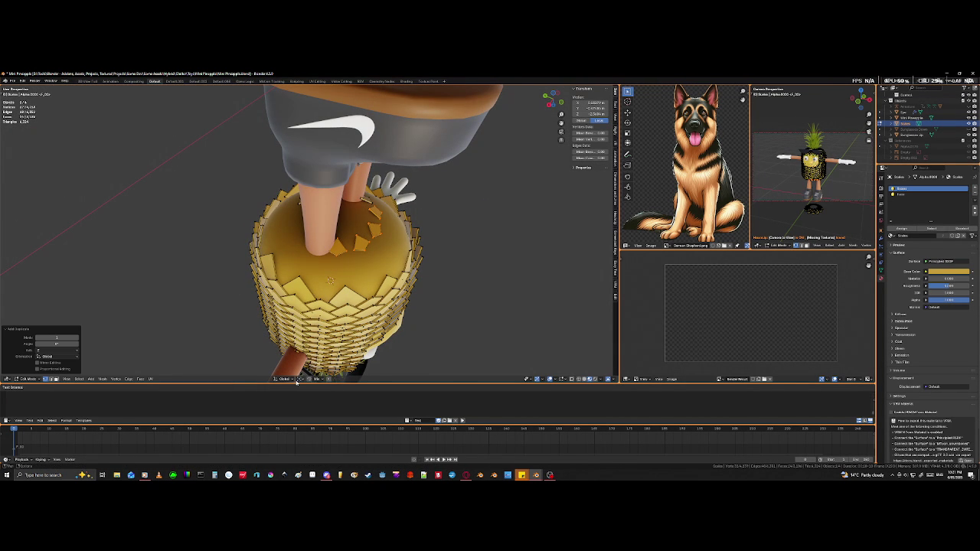
pyautogui.click(297, 381)
pyautogui.click(314, 357)
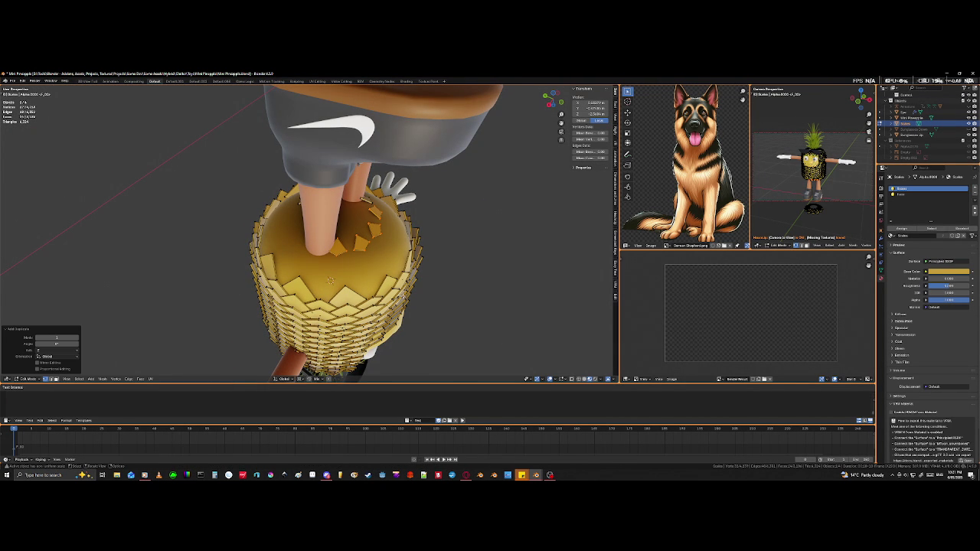
pyautogui.write('rz120')
pyautogui.press('Return')
pyautogui.moveTo(325, 230)
pyautogui.mouseDown(button='middle')
pyautogui.moveTo(325, 296)
pyautogui.moveTo(313, 277)
pyautogui.moveTo(330, 303)
pyautogui.moveTo(318, 291)
pyautogui.mouseUp(button='middle')
pyautogui.scroll(3, 324, 296)
pyautogui.hotkey('shift', 'z')
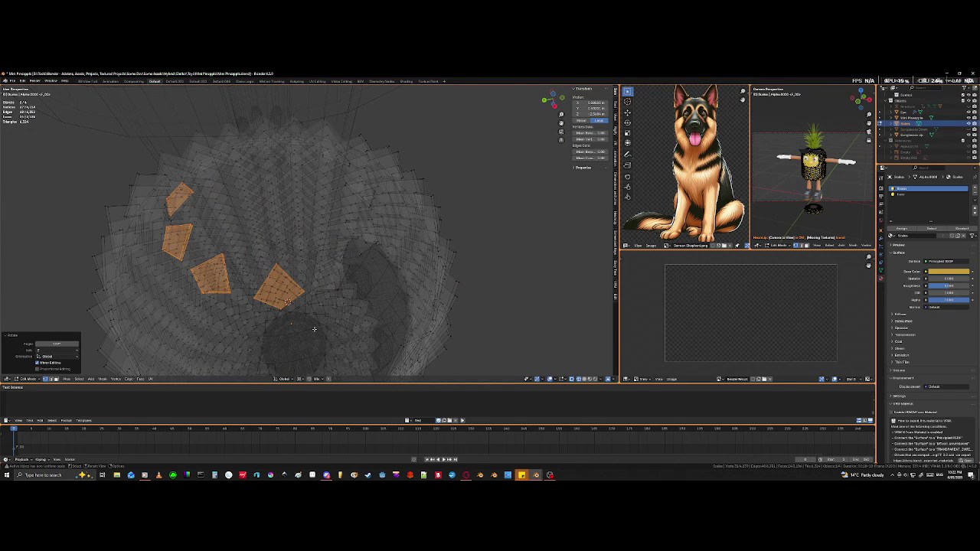
# Step: Turn the four selected scale pieces about Z, then drop the rightmost from the selection
pyautogui.press('s')
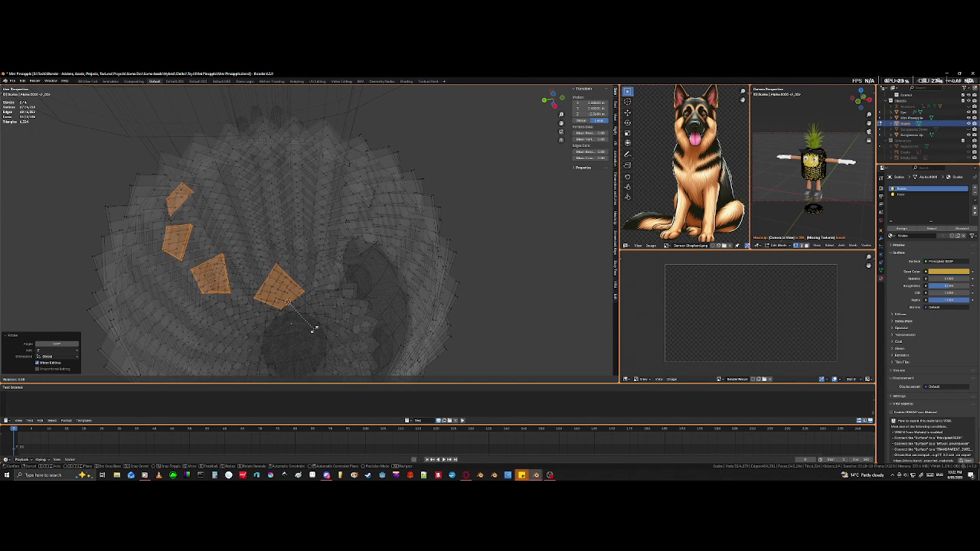
pyautogui.press('z')
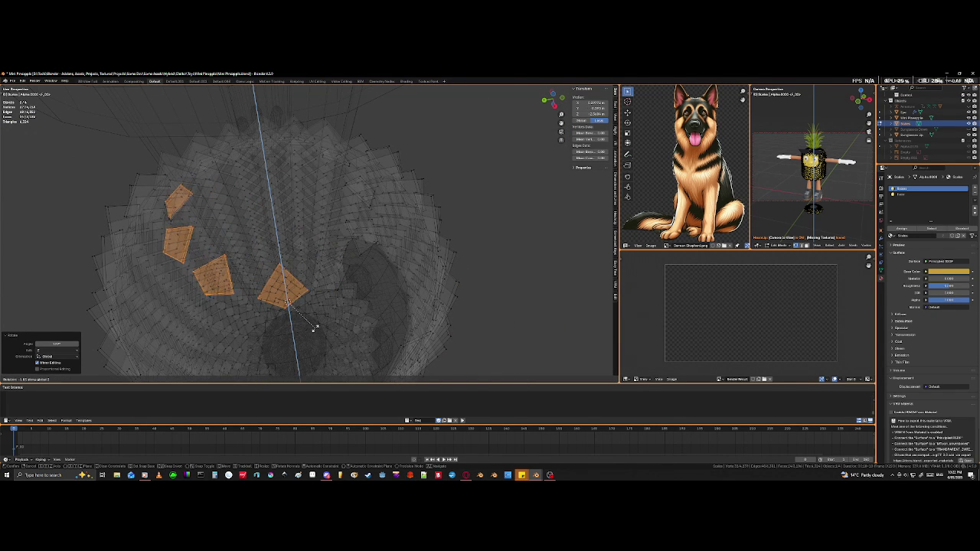
pyautogui.click(314, 329)
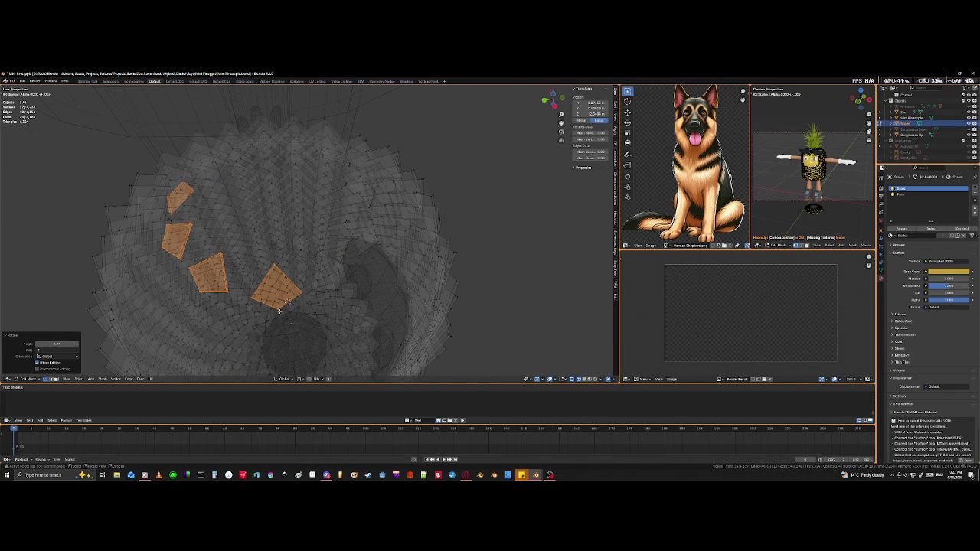
pyautogui.hotkey('shift', 'l')
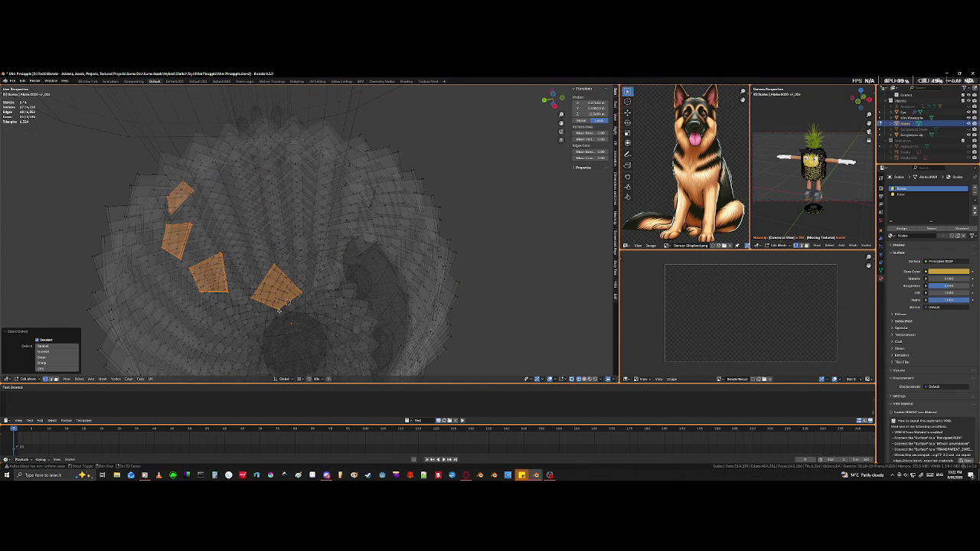
pyautogui.hotkey('shift', 'l')
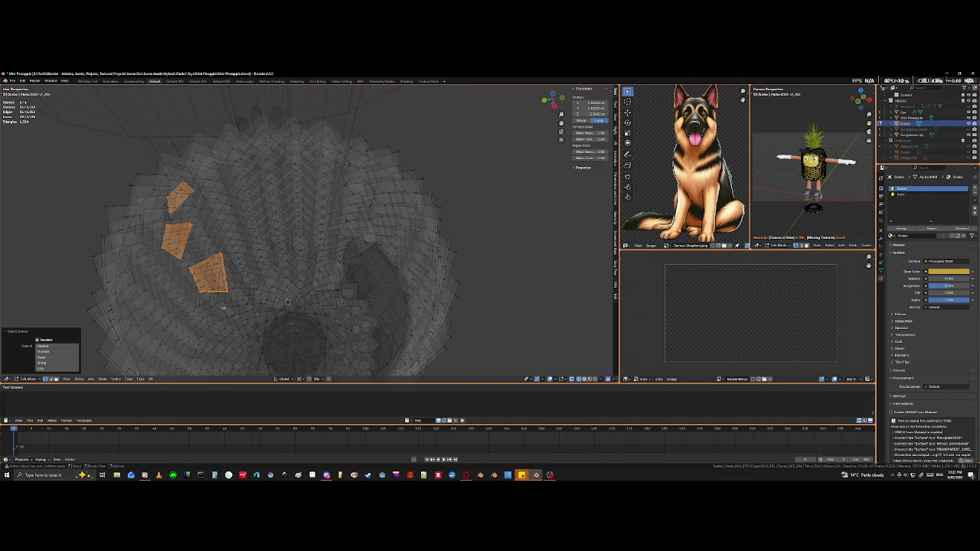
pyautogui.moveTo(287, 303); pyautogui.dragTo(293, 308, button='middle')
# Step: Rotate the three remaining pieces about Z and deselect another one
pyautogui.press('r')
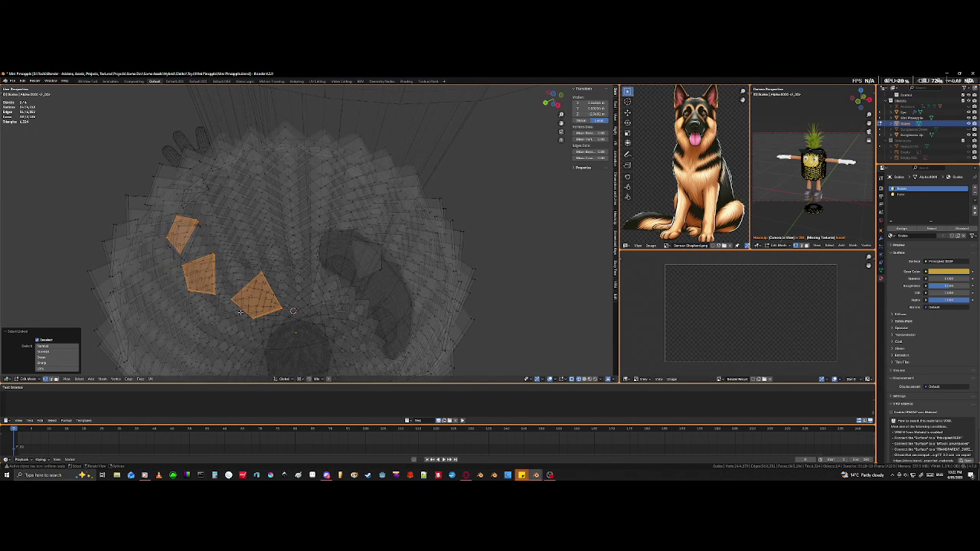
pyautogui.press('z')
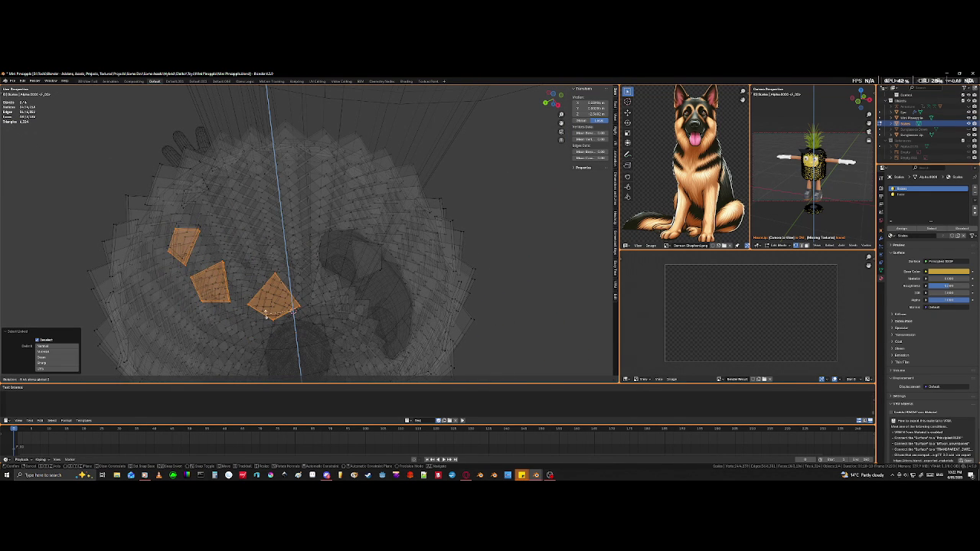
pyautogui.click(292, 310)
pyautogui.moveTo(252, 324); pyautogui.dragTo(297, 334, button='middle')
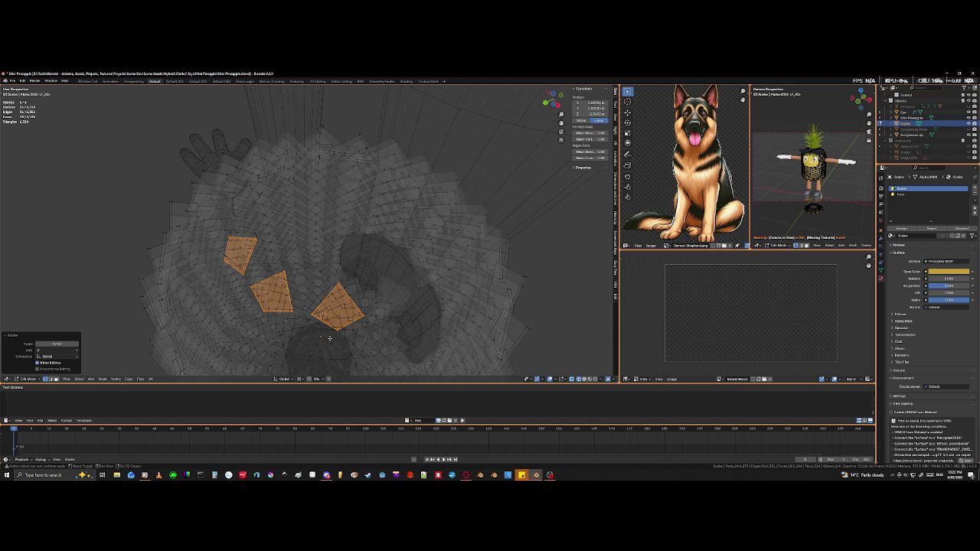
pyautogui.hotkey('shift', 'l')
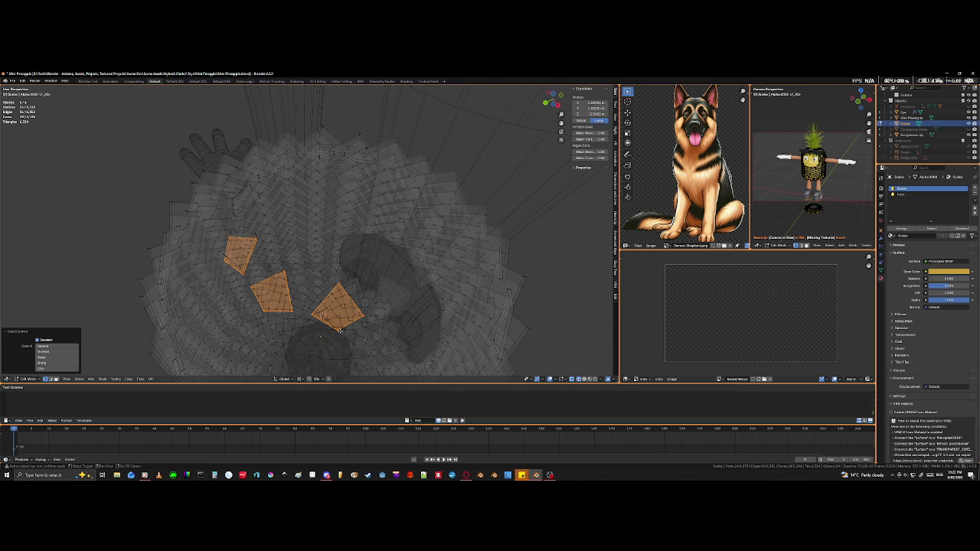
pyautogui.hotkey('shift', 'l')
pyautogui.moveTo(298, 339); pyautogui.dragTo(317, 328, button='middle')
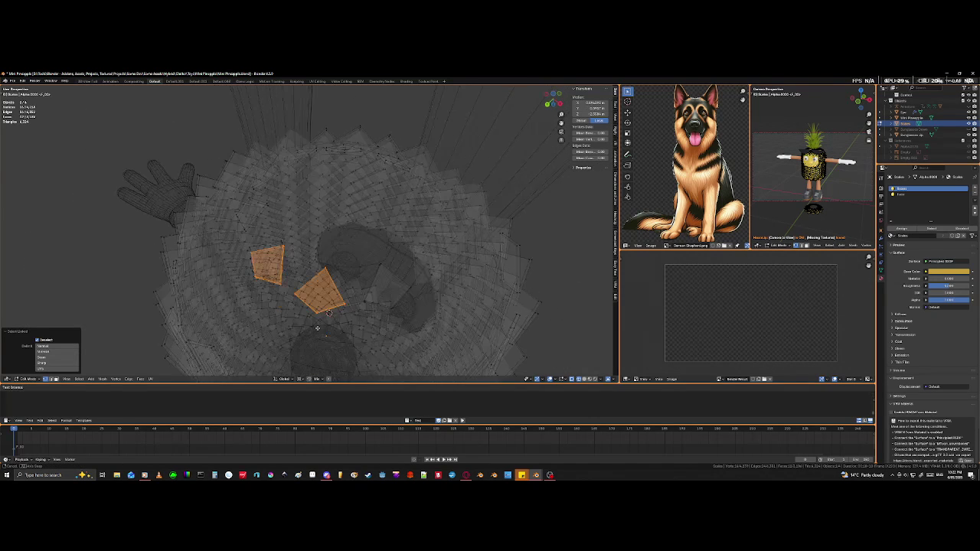
# Step: Rotate the last two pieces about Z, then select a new underside scale piece
pyautogui.press('r')
pyautogui.press('z')
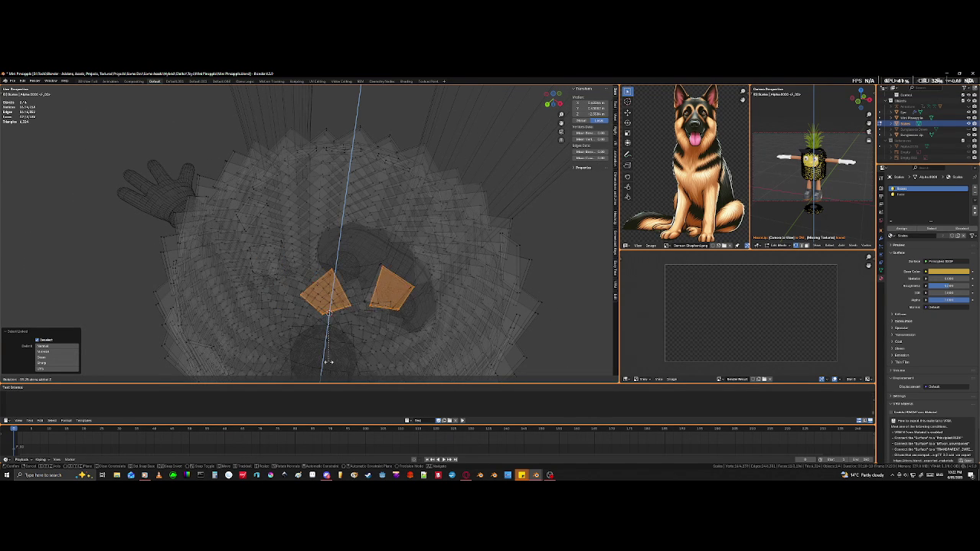
pyautogui.click(288, 88)
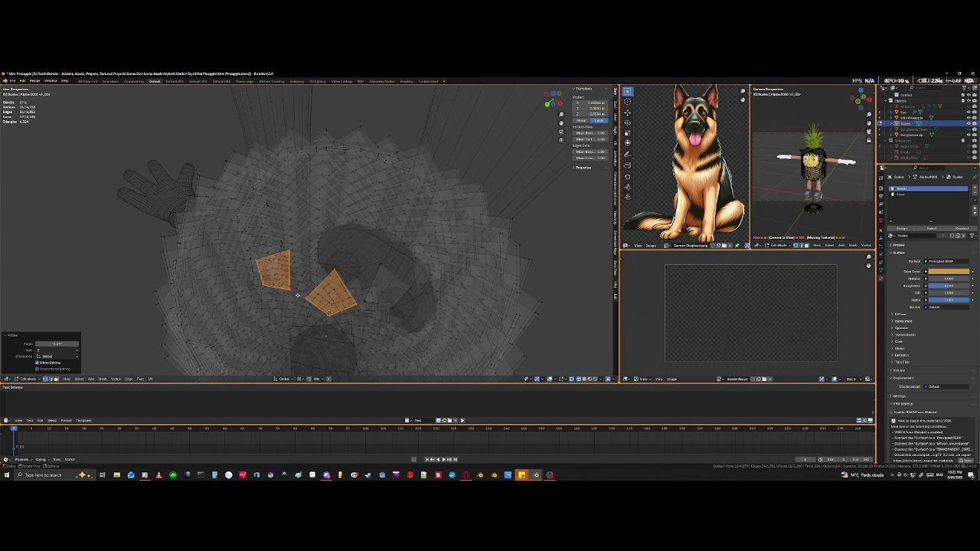
pyautogui.click(288, 290)
pyautogui.press('l')
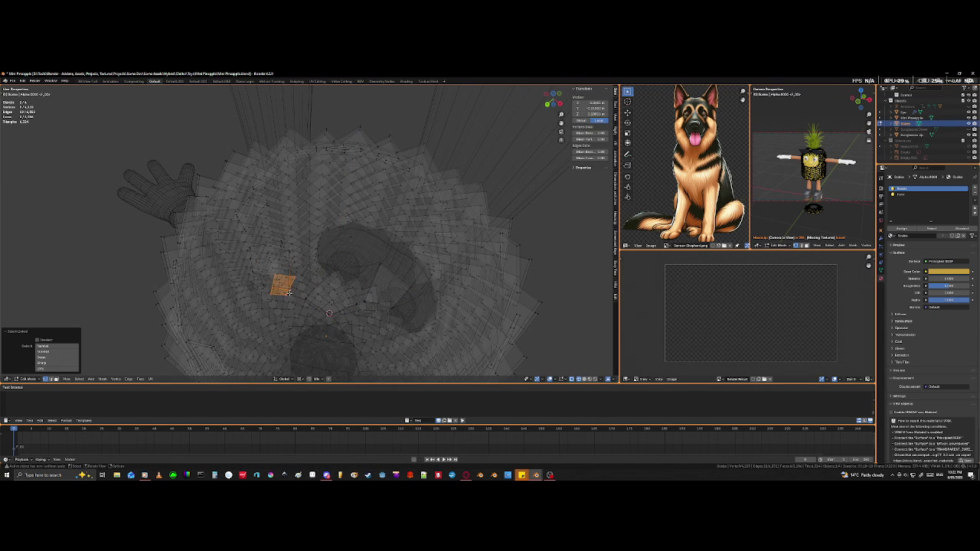
pyautogui.moveTo(291, 292); pyautogui.dragTo(343, 268, button='middle')
pyautogui.press('l')
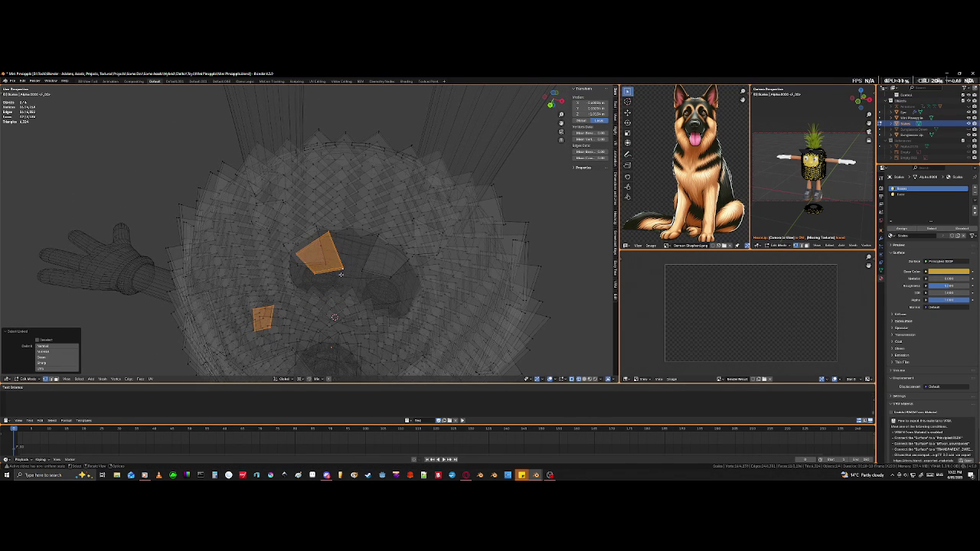
pyautogui.hotkey('shift', 'l')
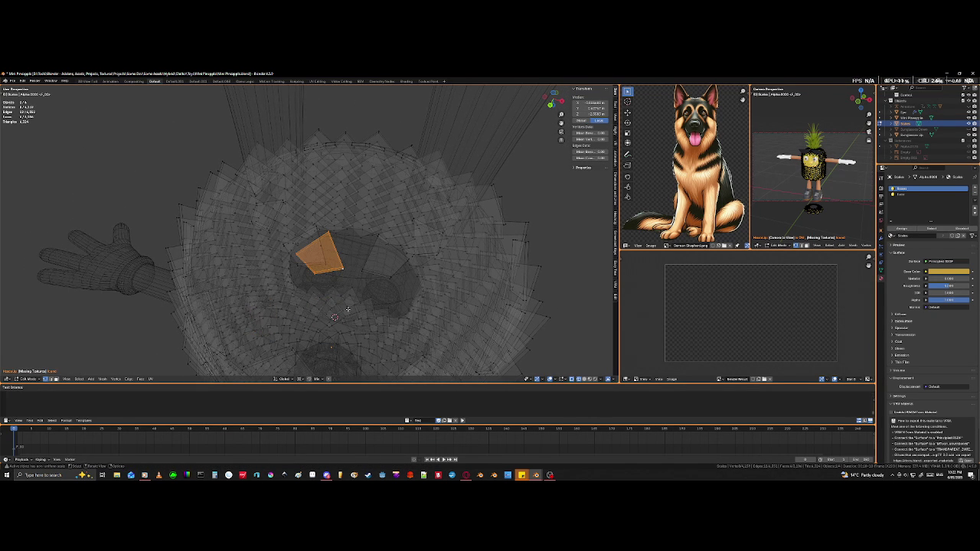
pyautogui.hotkey('shift', 'z')
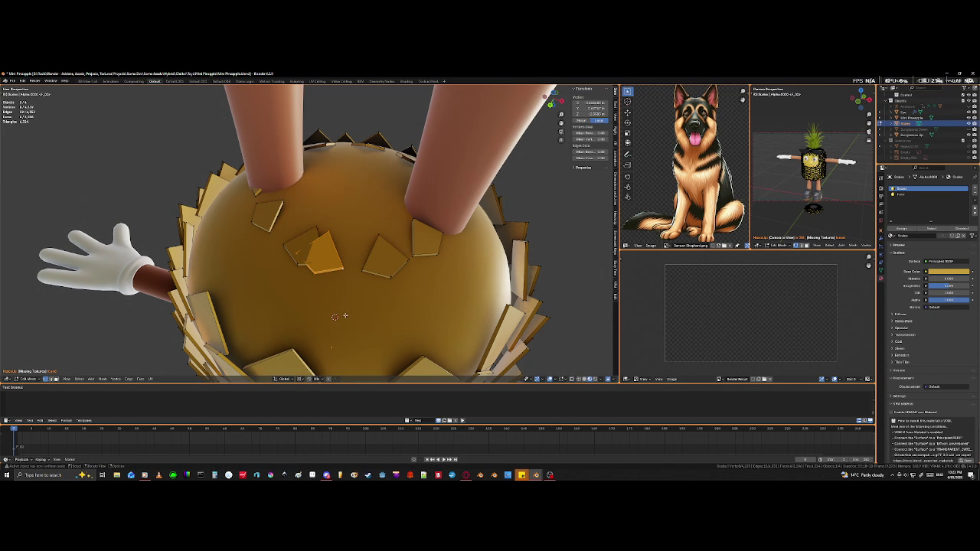
# Step: Rotate the selected underside scale piece about the vertical axis
pyautogui.scroll(-2, 344, 319)
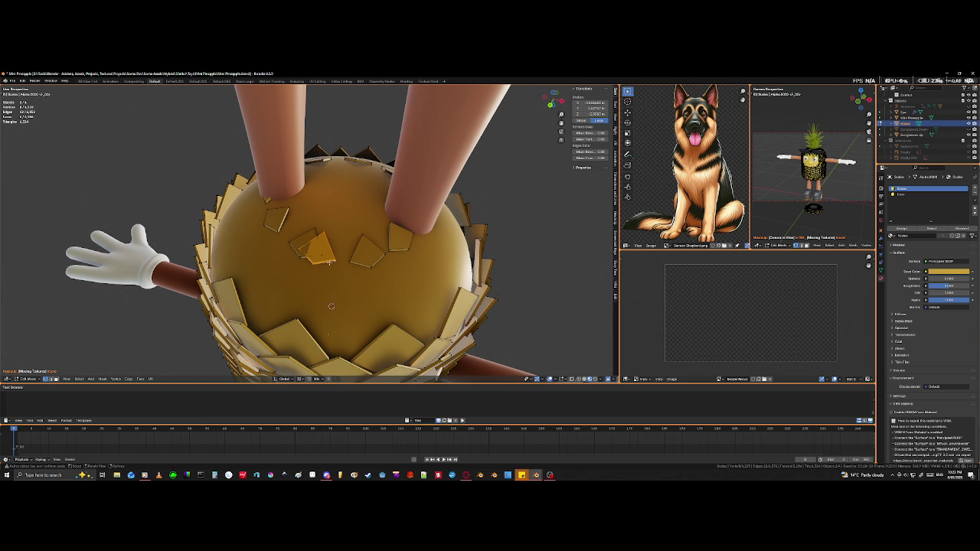
pyautogui.moveTo(383, 257); pyautogui.dragTo(357, 277, button='middle')
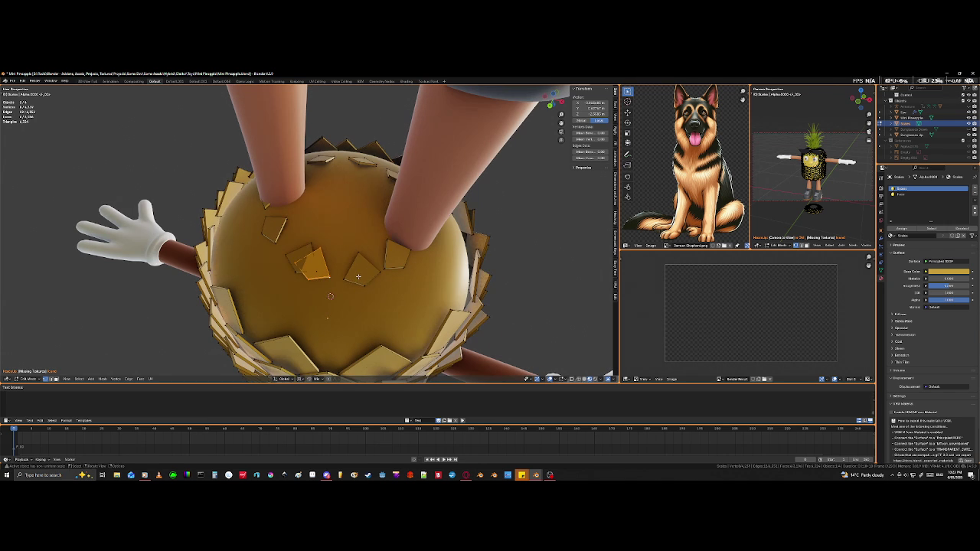
pyautogui.press('r')
pyautogui.press('z')
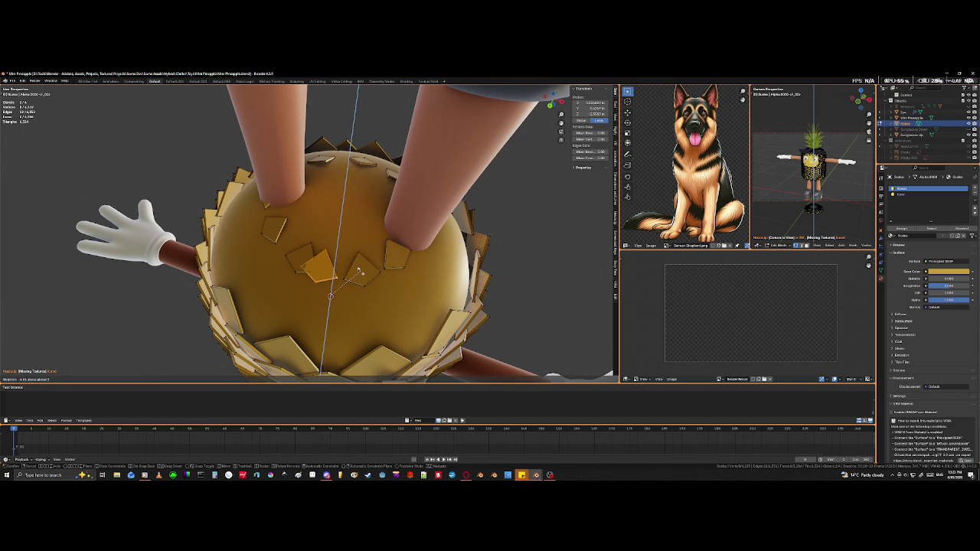
pyautogui.click(360, 272)
pyautogui.moveTo(360, 272); pyautogui.dragTo(344, 286, button='middle')
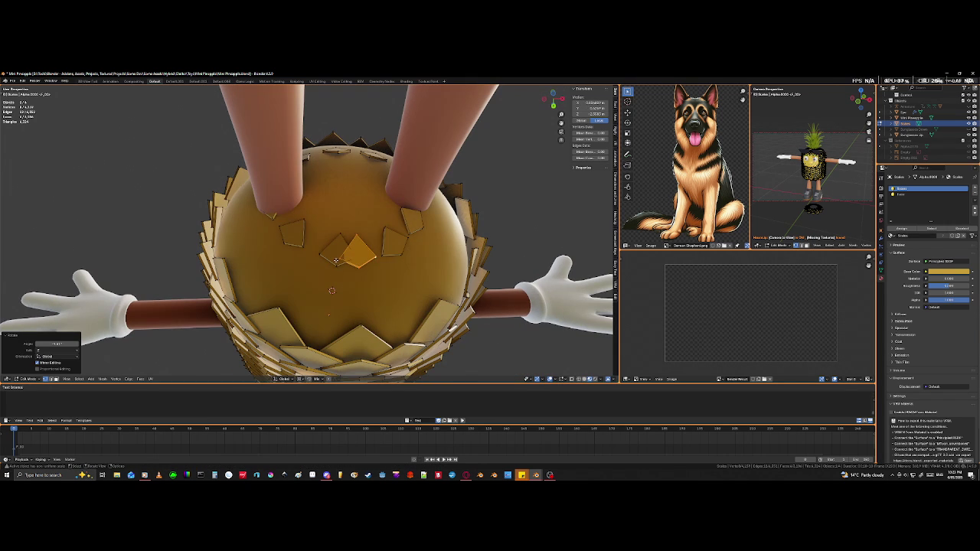
pyautogui.press('l')
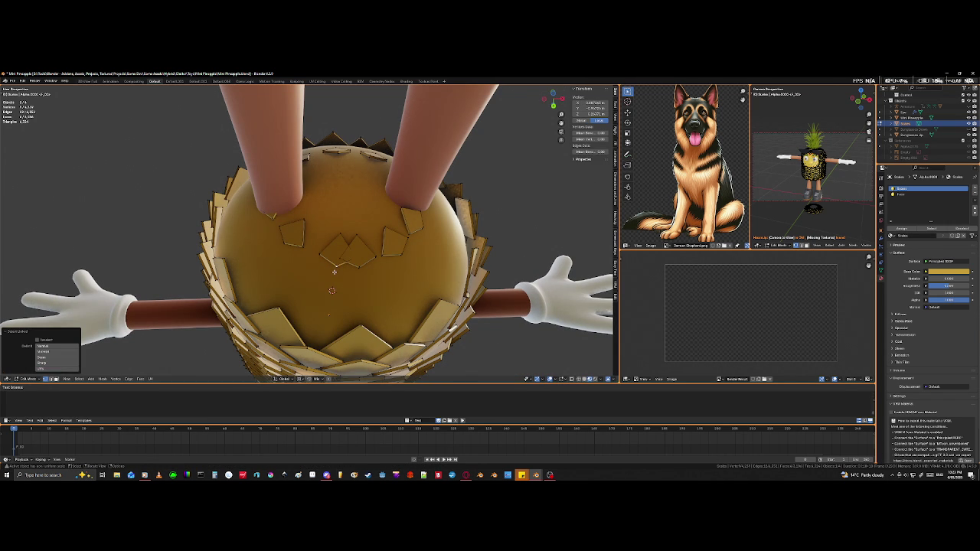
pyautogui.press('r')
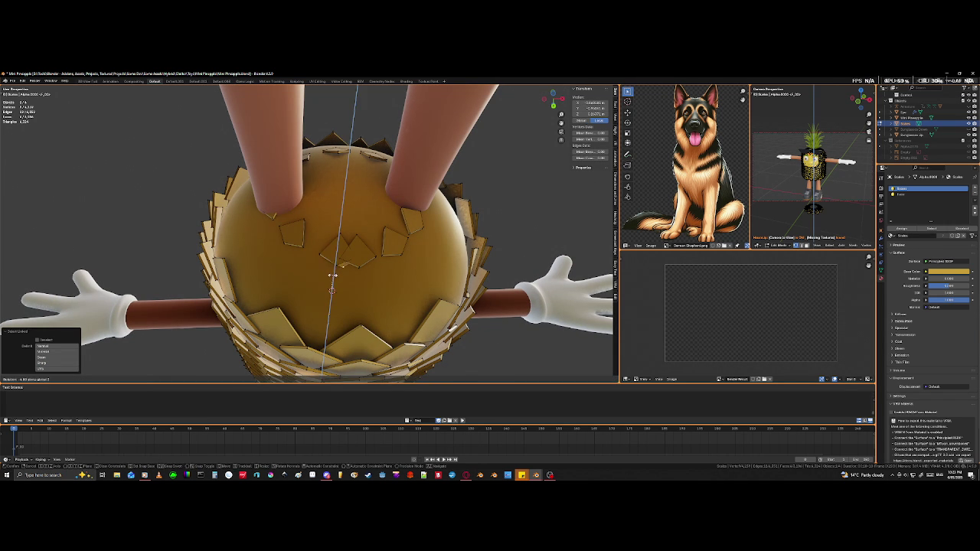
pyautogui.press('Escape')
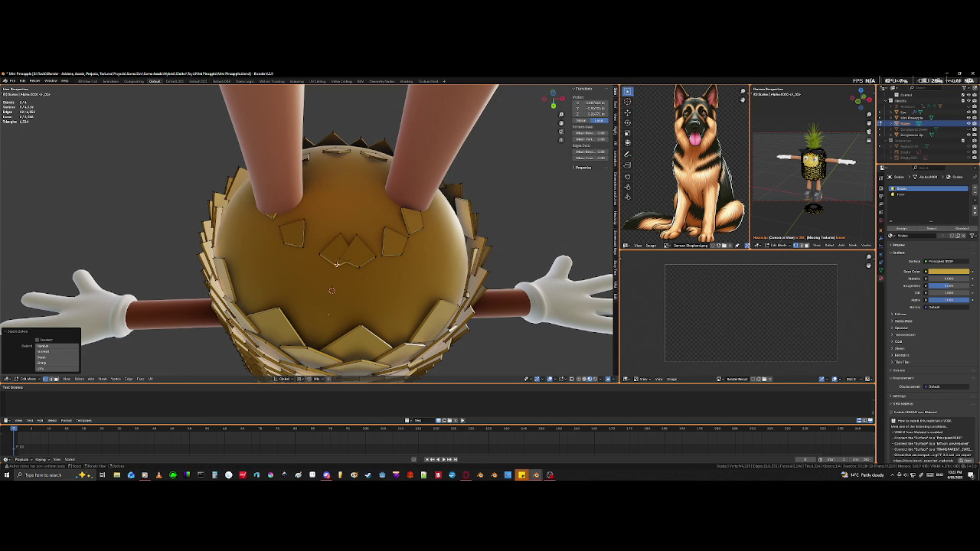
# Step: Rotate the diamond-shaped scale and the next scale piece about Z
pyautogui.press('l')
pyautogui.press('r')
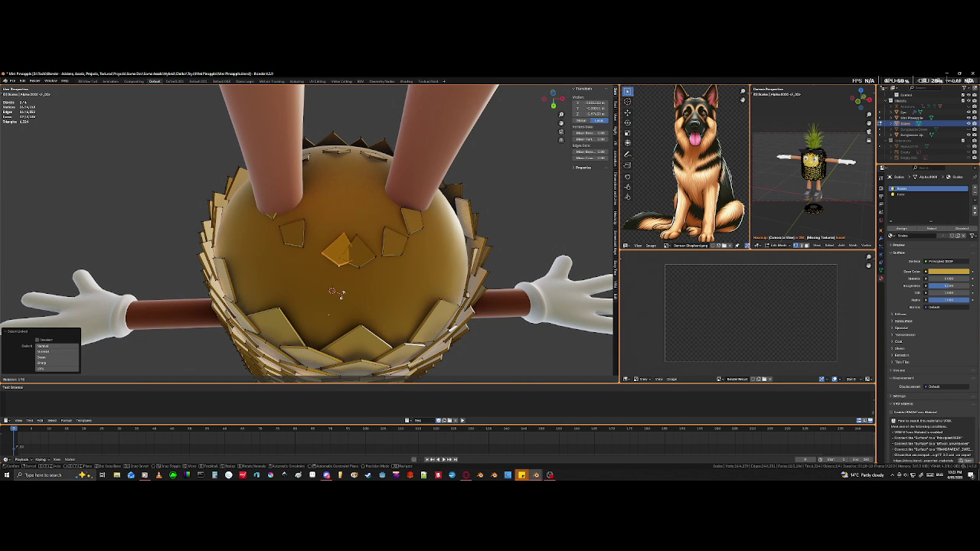
pyautogui.press('z')
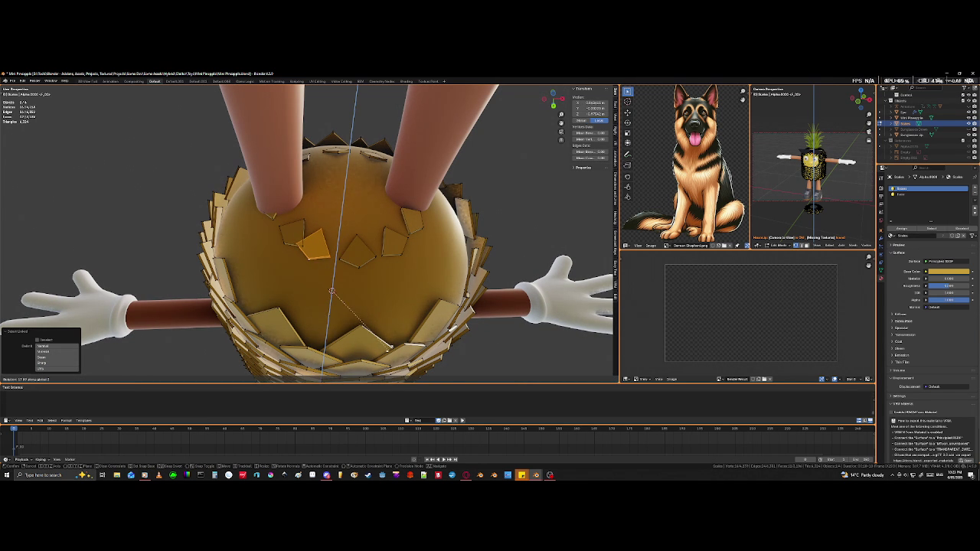
pyautogui.click(425, 301)
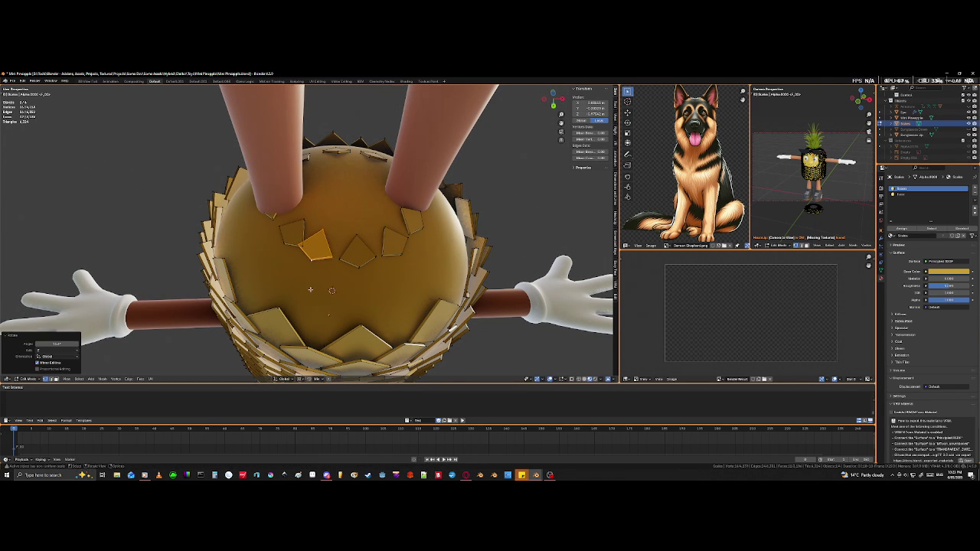
pyautogui.moveTo(426, 301); pyautogui.dragTo(333, 294, button='middle')
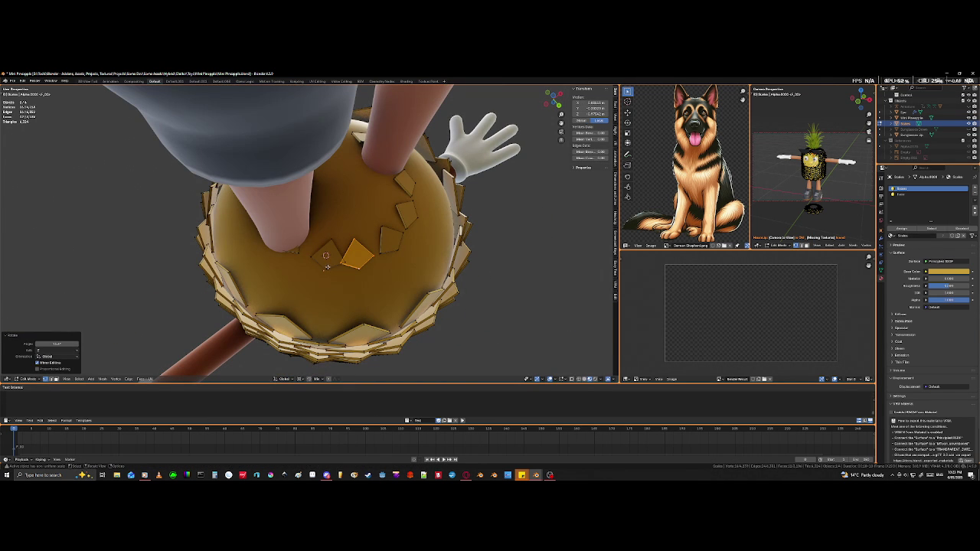
pyautogui.hotkey('alt', 'a')
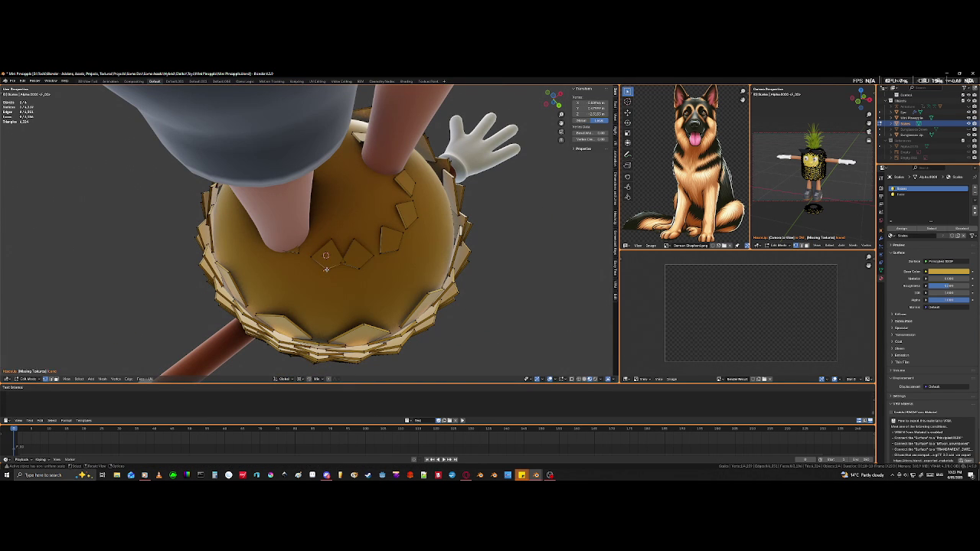
pyautogui.press('l')
pyautogui.press('r')
pyautogui.press('z')
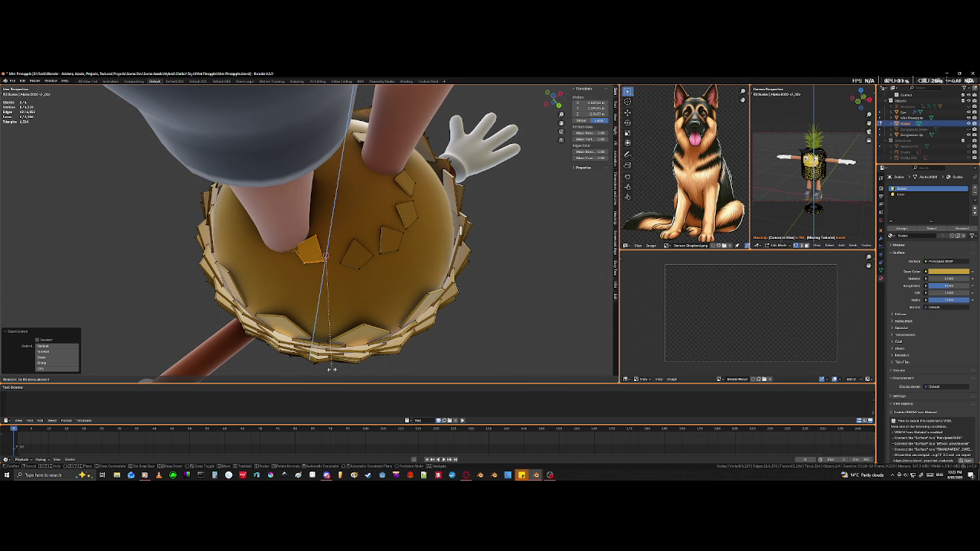
pyautogui.click(332, 369)
# Step: Move another underside scale along Z, then deselect it in X-ray view
pyautogui.moveTo(332, 369)
pyautogui.mouseDown(button='middle')
pyautogui.moveTo(399, 372)
pyautogui.moveTo(375, 365)
pyautogui.mouseUp(button='middle')
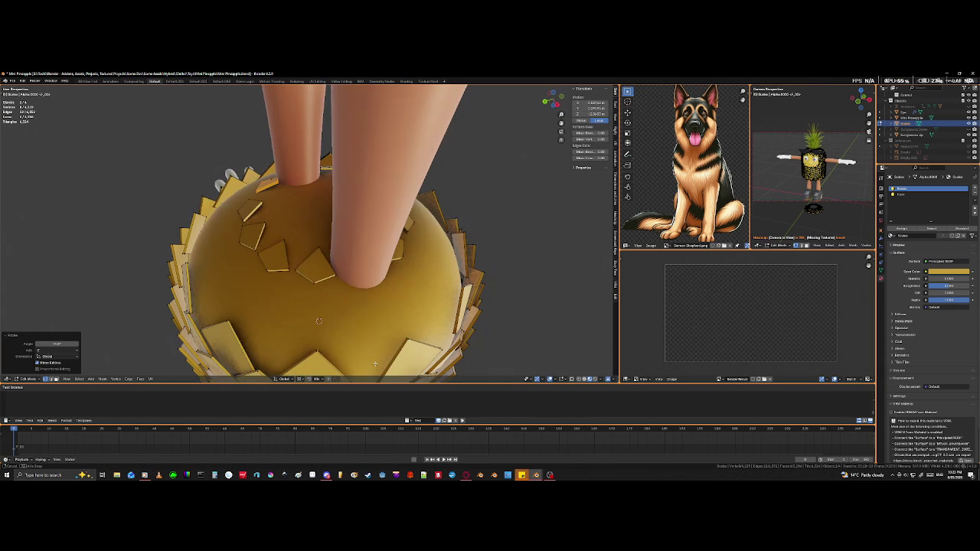
pyautogui.click(314, 284)
pyautogui.press('l')
pyautogui.press('g')
pyautogui.press('z')
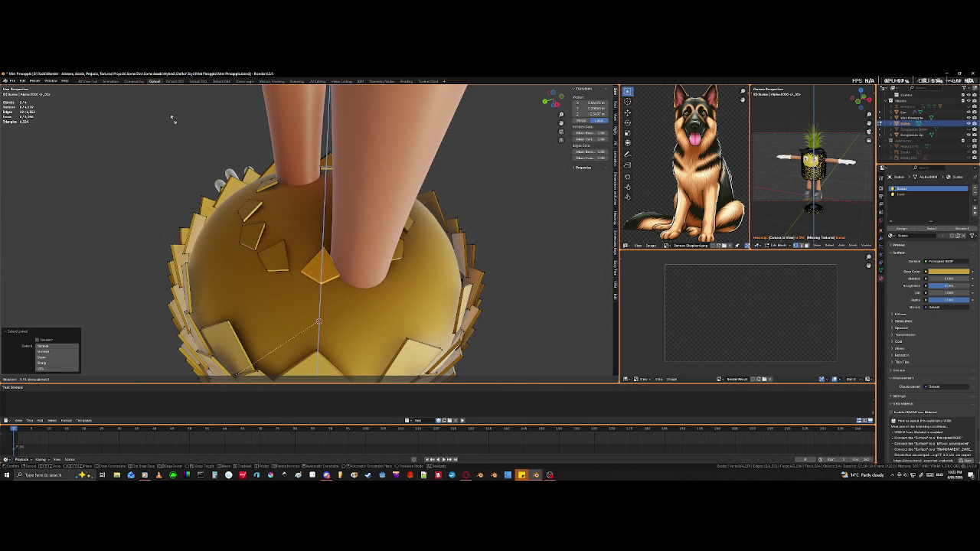
pyautogui.click(204, 96)
pyautogui.moveTo(205, 97)
pyautogui.mouseDown(button='middle')
pyautogui.moveTo(344, 271)
pyautogui.moveTo(306, 195)
pyautogui.mouseUp(button='middle')
pyautogui.hotkey('alt', 'z')
pyautogui.hotkey('alt', 'a')
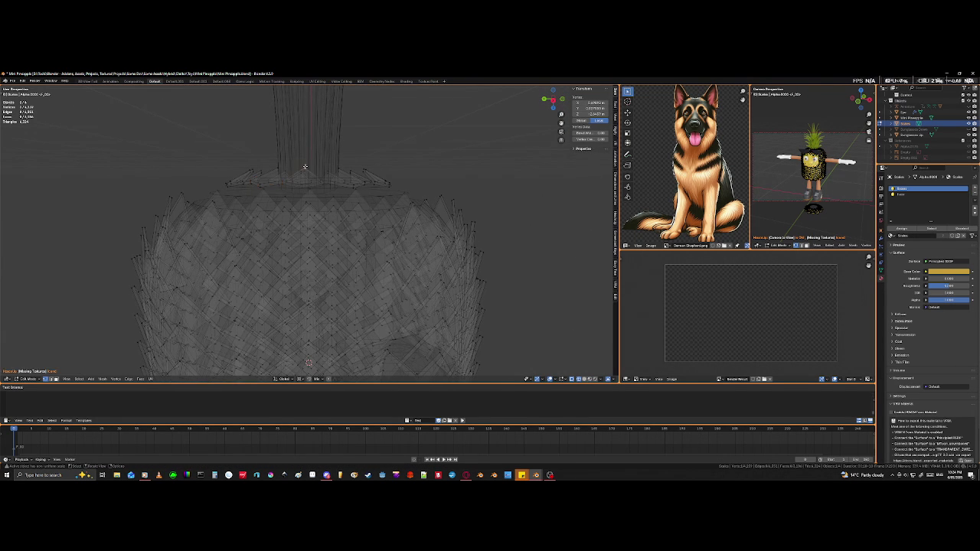
# Step: Select an underside scale in see-through view and stretch it slightly along Z
pyautogui.press('l')
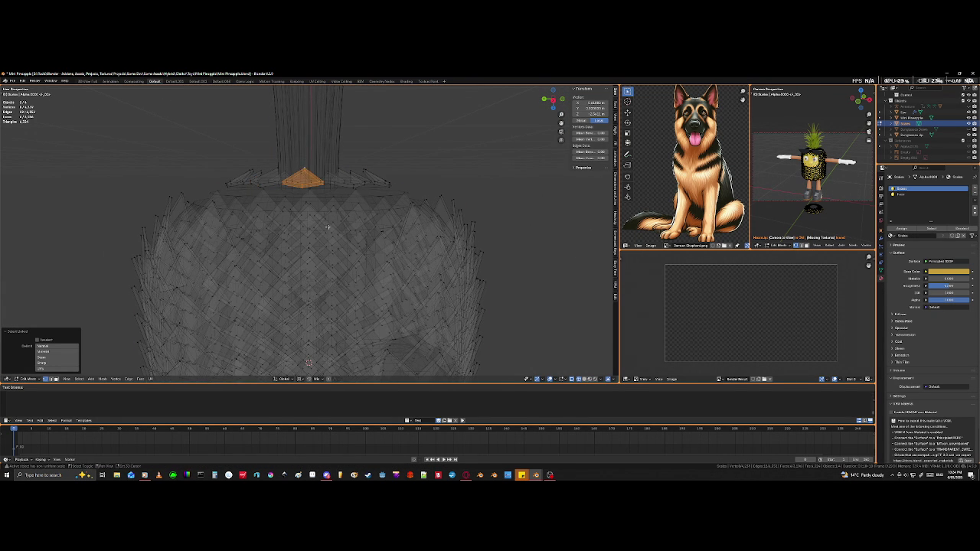
pyautogui.hotkey('shift', 'z')
pyautogui.moveTo(354, 235)
pyautogui.mouseDown(button='middle')
pyautogui.moveTo(354, 291)
pyautogui.moveTo(360, 235)
pyautogui.mouseUp(button='middle')
pyautogui.hotkey('shift', 'z')
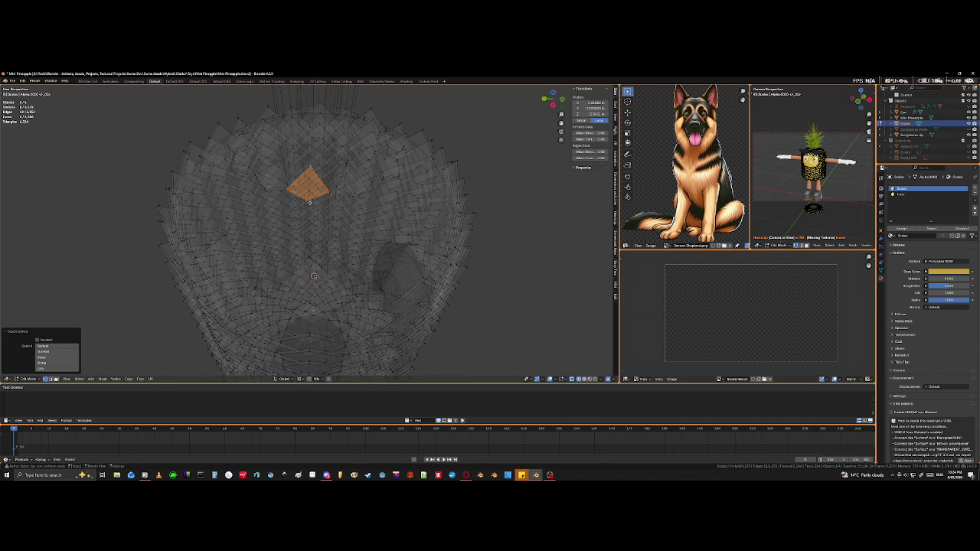
pyautogui.press('s')
pyautogui.press('z')
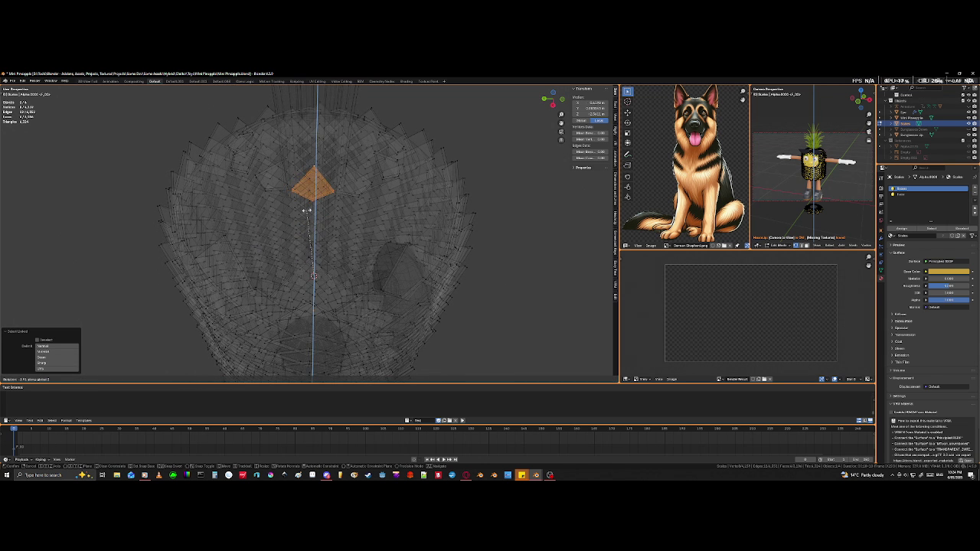
pyautogui.click(306, 211)
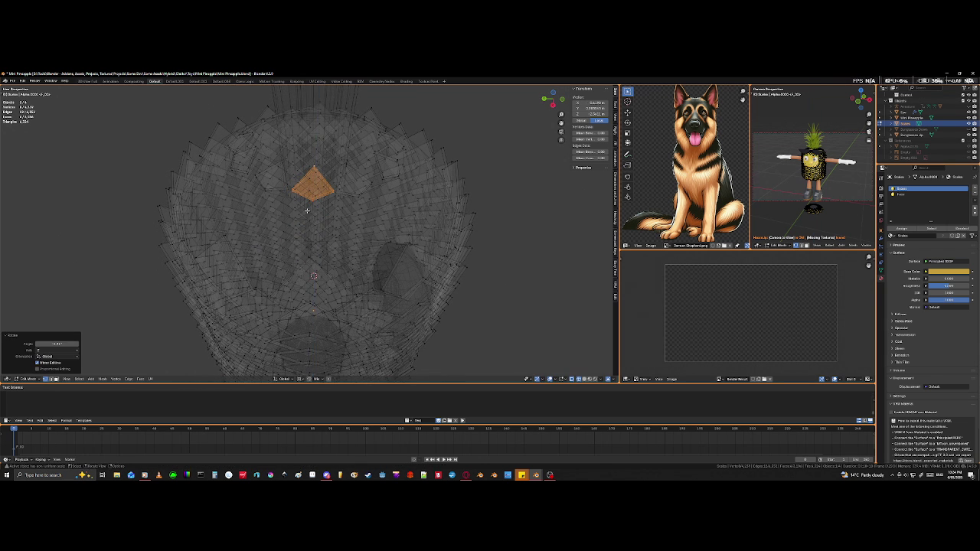
pyautogui.hotkey('shift', 'z')
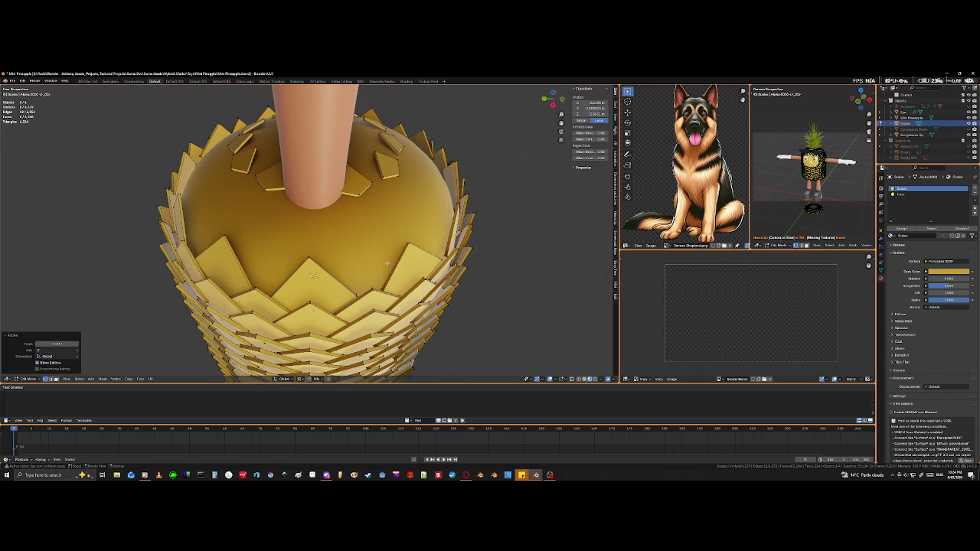
# Step: Rotate two underside scale pieces about the vertical axis
pyautogui.moveTo(388, 263); pyautogui.dragTo(317, 230, button='middle')
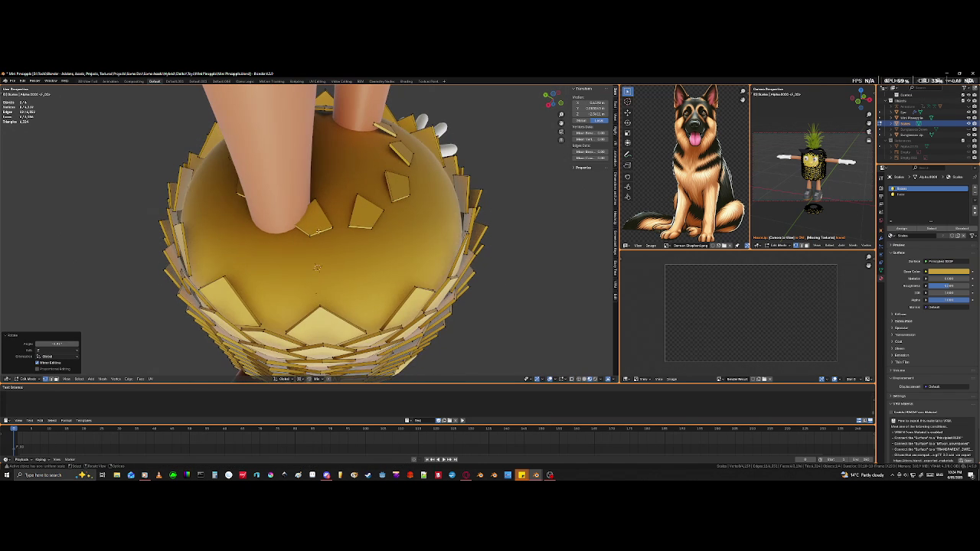
pyautogui.hotkey('ctrl', 'l')
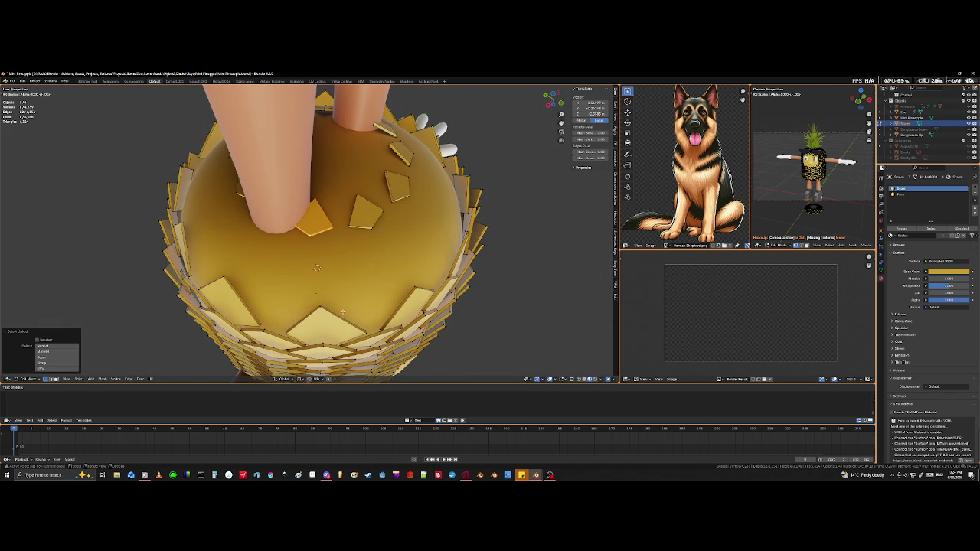
pyautogui.press('r')
pyautogui.press('z')
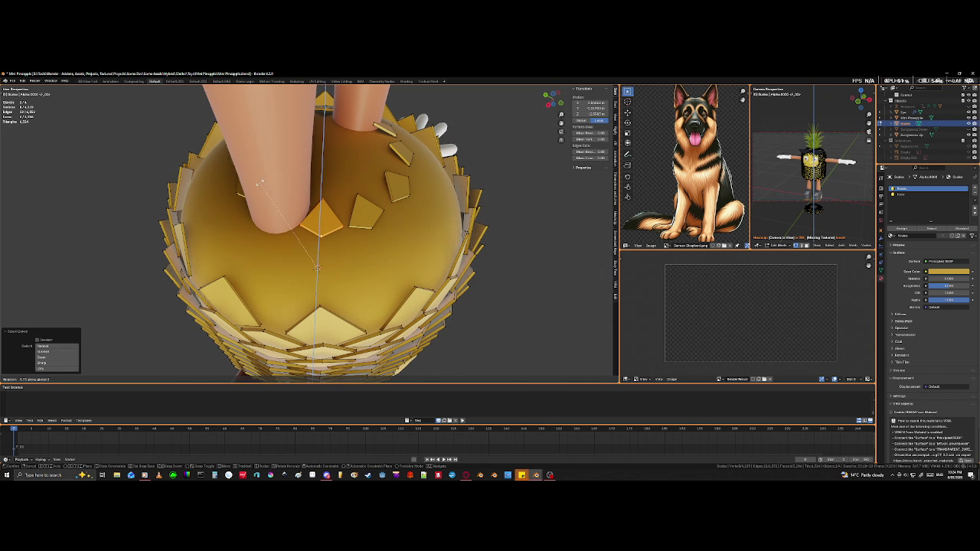
pyautogui.click(316, 268)
pyautogui.moveTo(316, 267); pyautogui.dragTo(314, 249, button='middle')
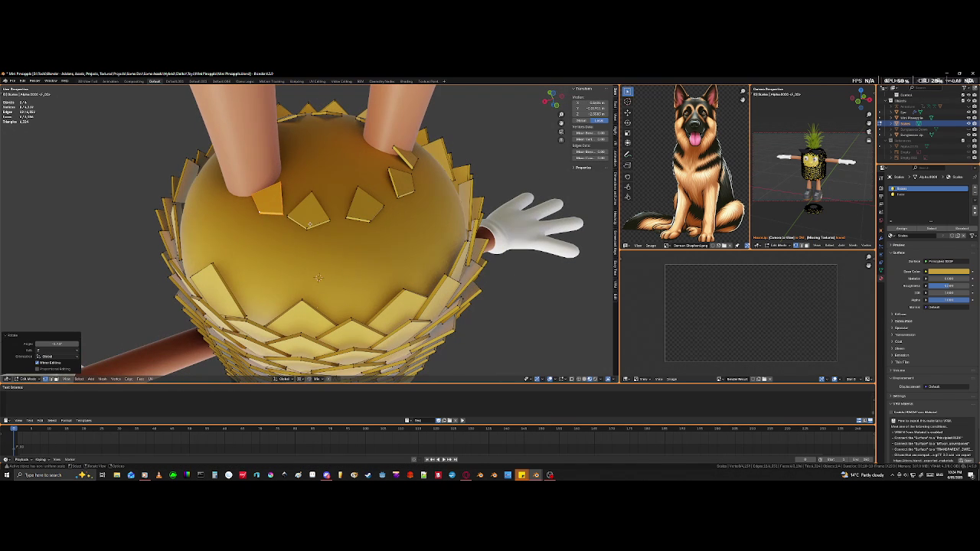
pyautogui.click(307, 227)
pyautogui.press('l')
pyautogui.press('r')
pyautogui.press('z')
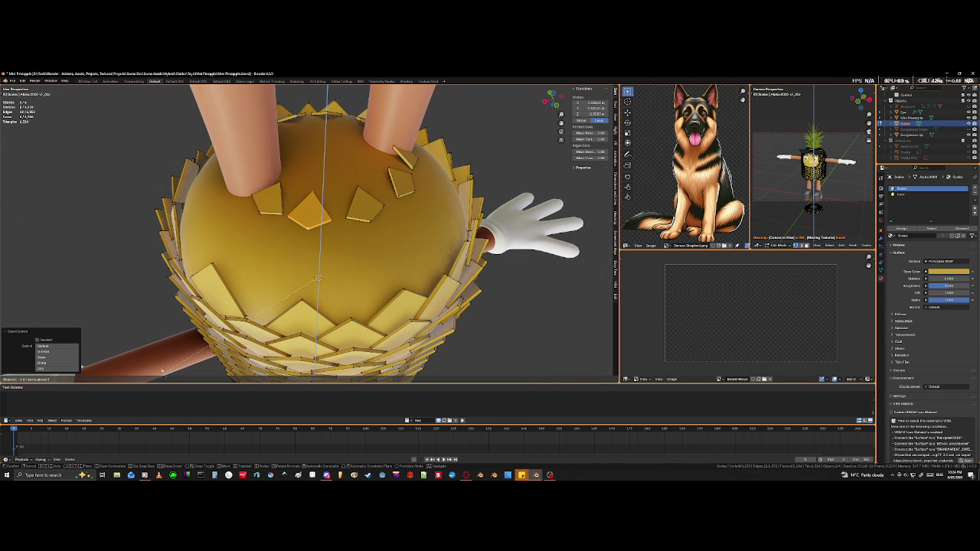
pyautogui.click(144, 91)
pyautogui.moveTo(144, 91)
pyautogui.mouseDown(button='middle')
pyautogui.moveTo(337, 181)
pyautogui.moveTo(345, 209)
pyautogui.moveTo(324, 251)
pyautogui.moveTo(329, 244)
pyautogui.mouseUp(button='middle')
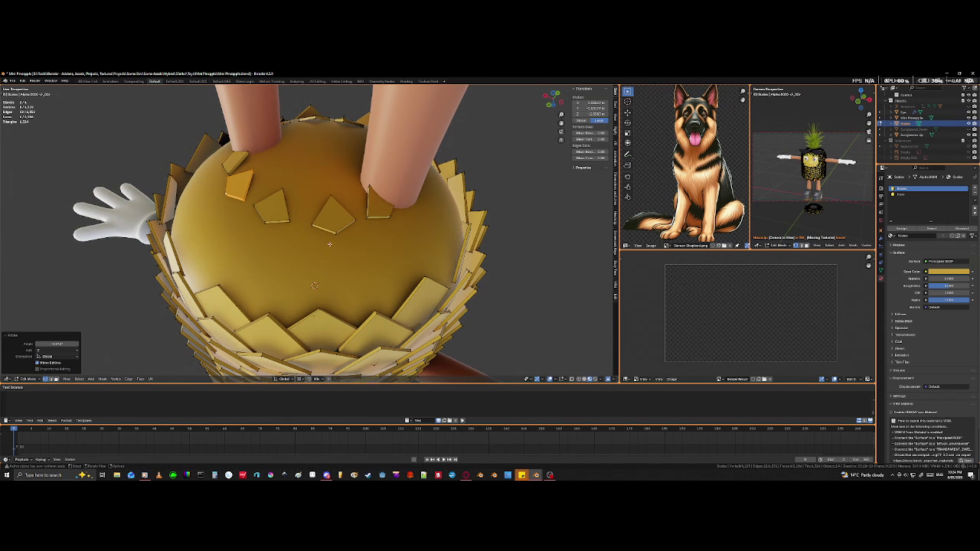
# Step: Stretch another underside scale along Z
pyautogui.click(334, 231)
pyautogui.press('l')
pyautogui.rightClick(334, 231)
pyautogui.press('Escape')
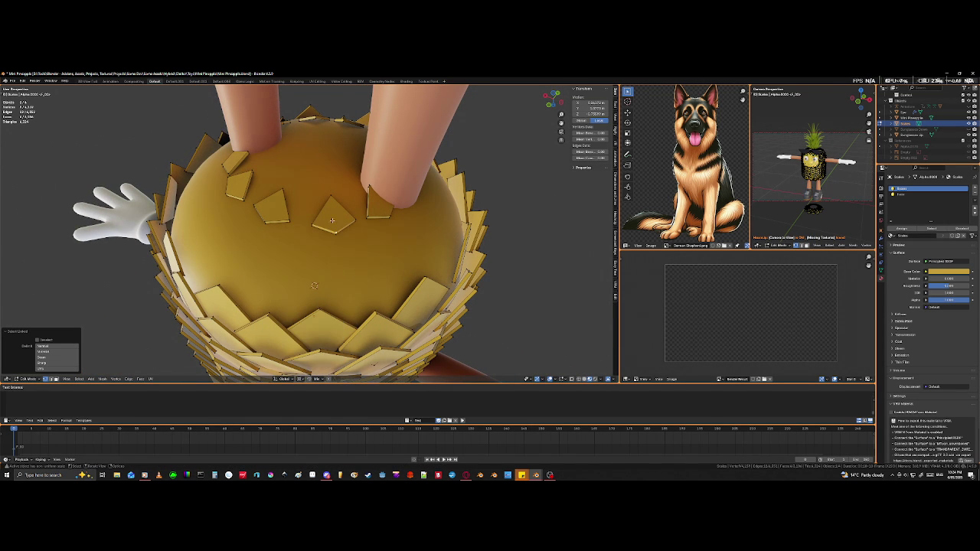
pyautogui.press('l')
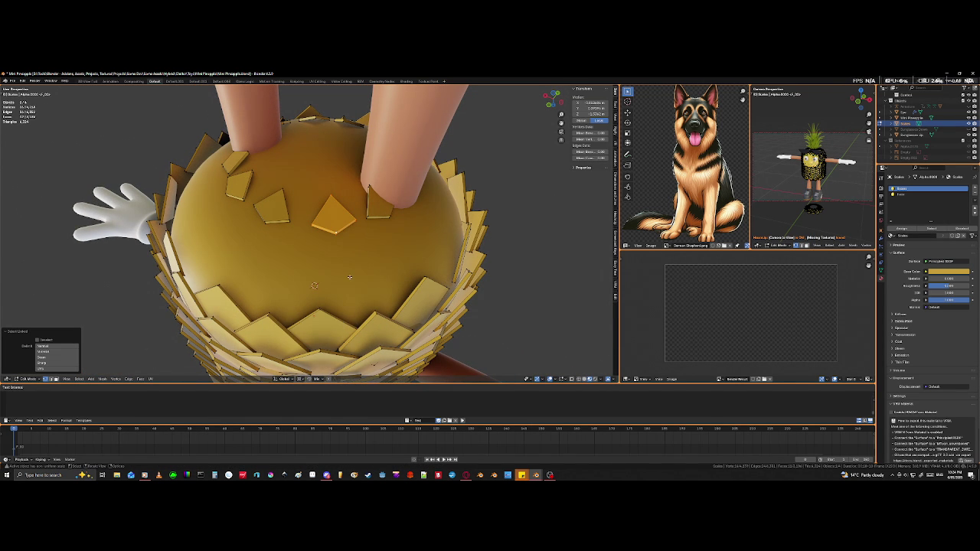
pyautogui.press('s')
pyautogui.press('z')
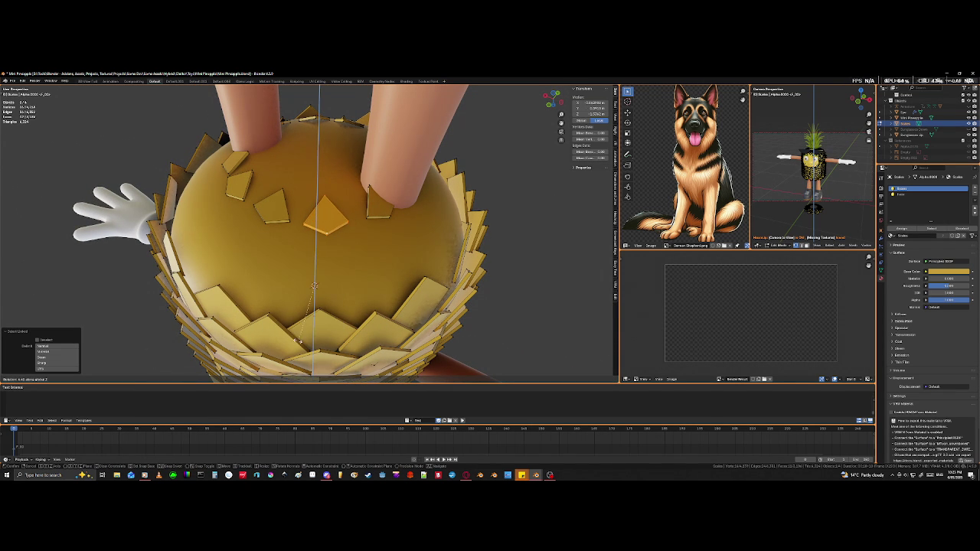
pyautogui.click(264, 266)
pyautogui.moveTo(400, 315); pyautogui.dragTo(337, 242, button='middle')
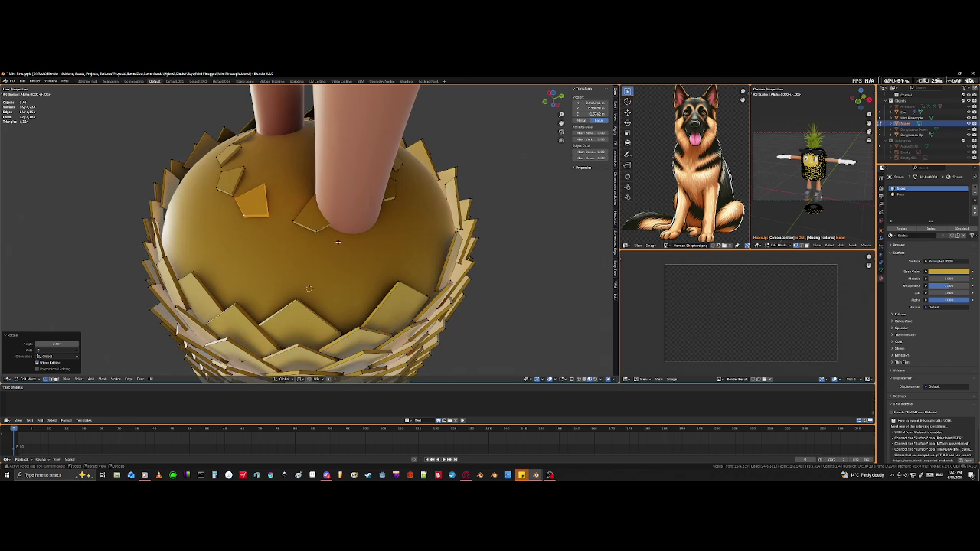
# Step: Stretch one more leg-base scale along Z and view the mesh see-through
pyautogui.click(314, 230)
pyautogui.press('l')
pyautogui.press('s')
pyautogui.rightClick(315, 231)
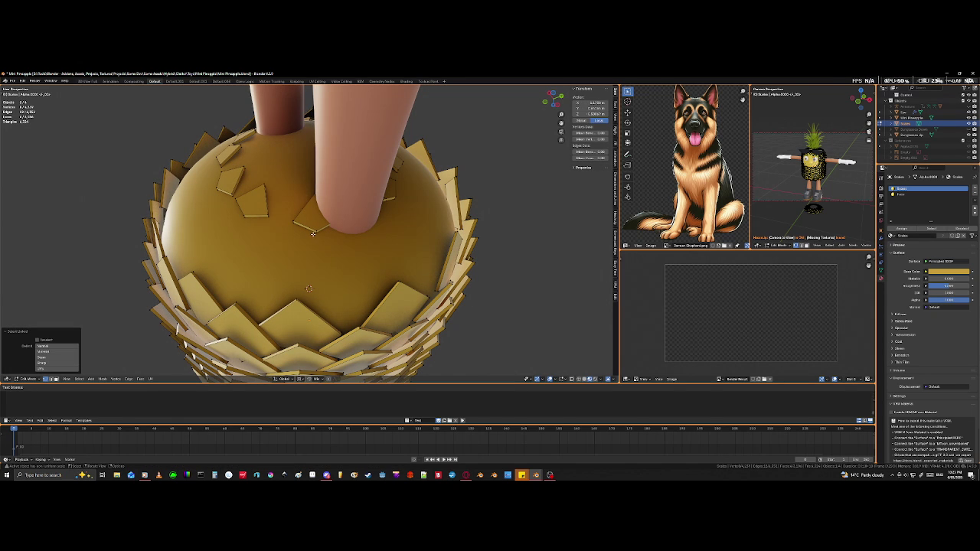
pyautogui.press('l')
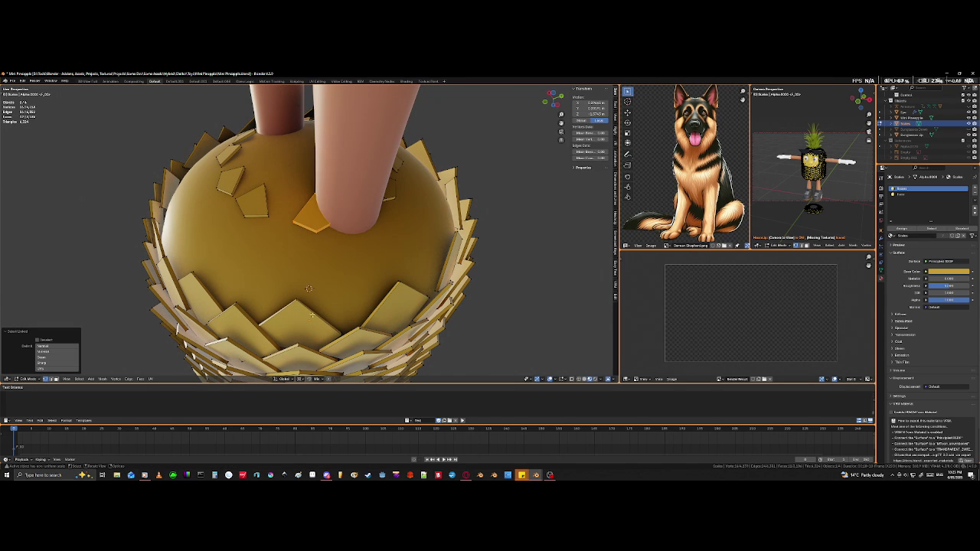
pyautogui.press('s')
pyautogui.press('z')
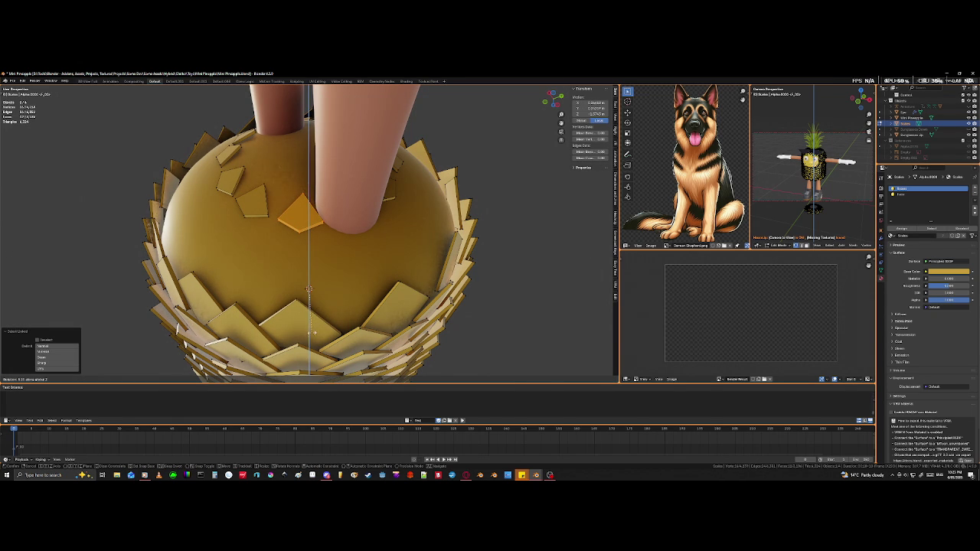
pyautogui.click(320, 338)
pyautogui.moveTo(320, 338)
pyautogui.mouseDown(button='middle')
pyautogui.moveTo(338, 345)
pyautogui.moveTo(321, 293)
pyautogui.mouseUp(button='middle')
pyautogui.hotkey('alt', 'z')
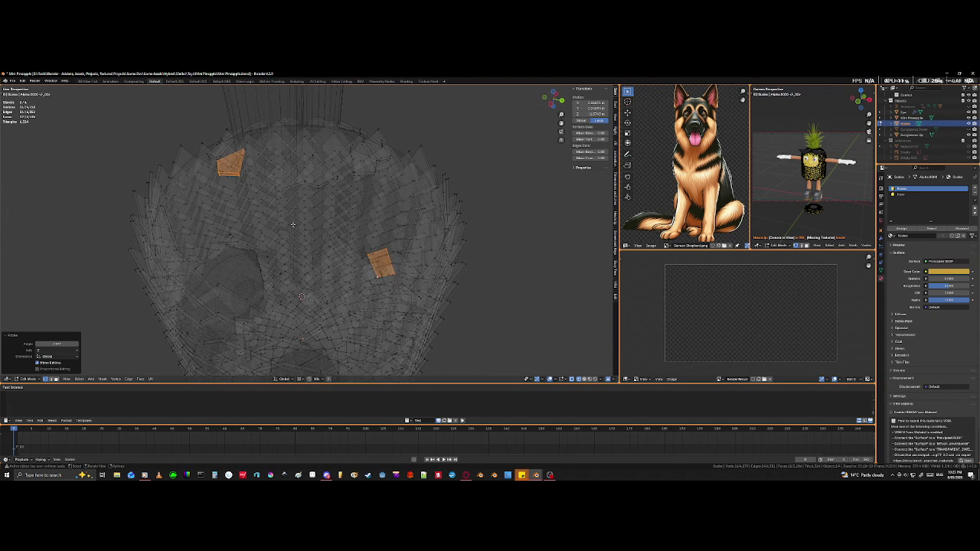
# Step: Hide the two edited scales and select another underside scale piece in X-ray view
pyautogui.press('h')
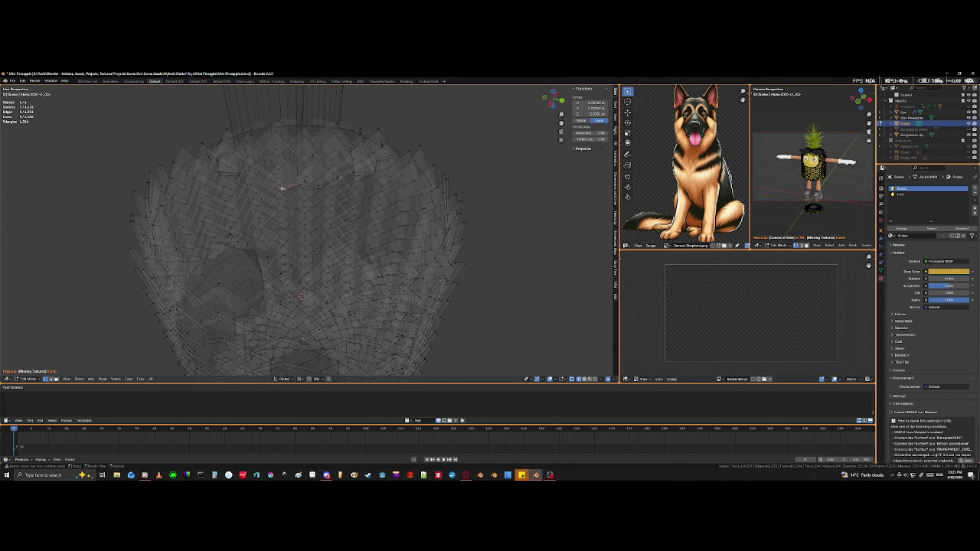
pyautogui.press('l')
pyautogui.moveTo(282, 189); pyautogui.dragTo(312, 253, button='middle')
pyautogui.hotkey('alt', 'z')
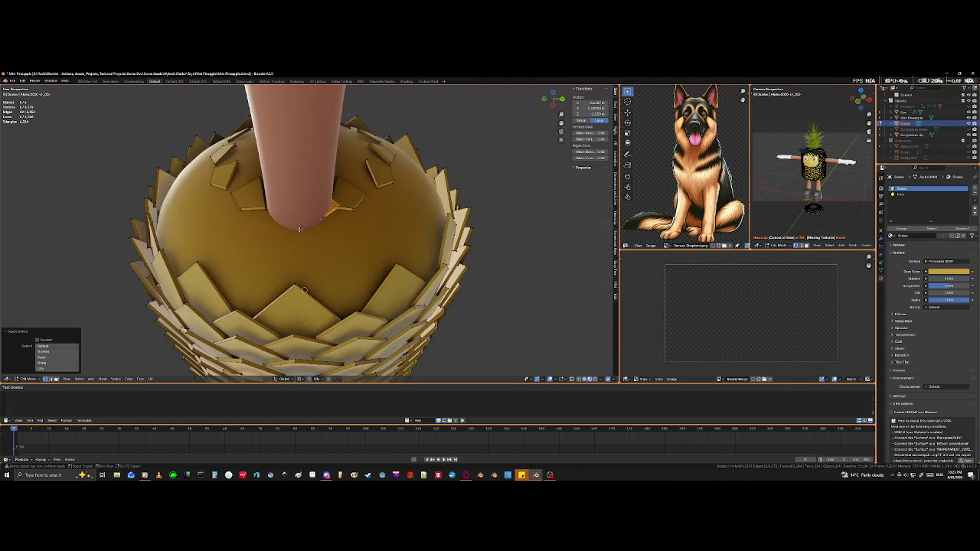
pyautogui.hotkey('alt', 'z')
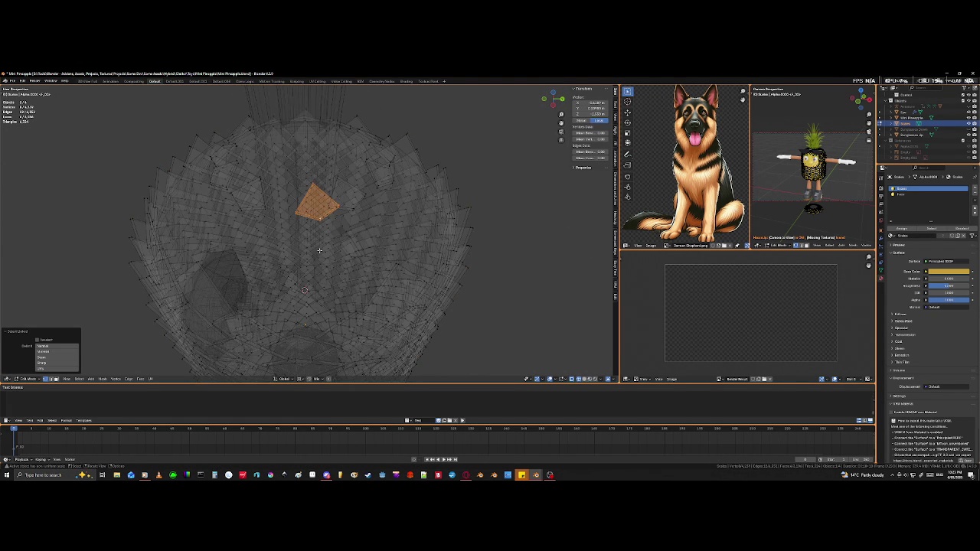
pyautogui.scroll(3, 321, 247)
pyautogui.scroll(-2, 322, 245)
pyautogui.scroll(2, 322, 245)
pyautogui.moveTo(322, 252); pyautogui.dragTo(316, 284, button='middle')
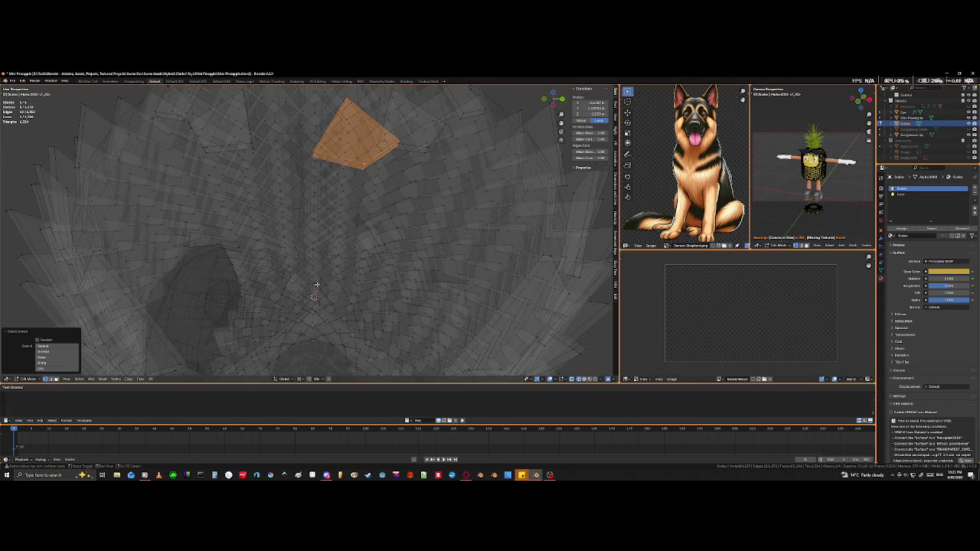
# Step: Rotate the selected underside scale about the vertical Z axis and return to solid view
pyautogui.press('r')
pyautogui.press('z')
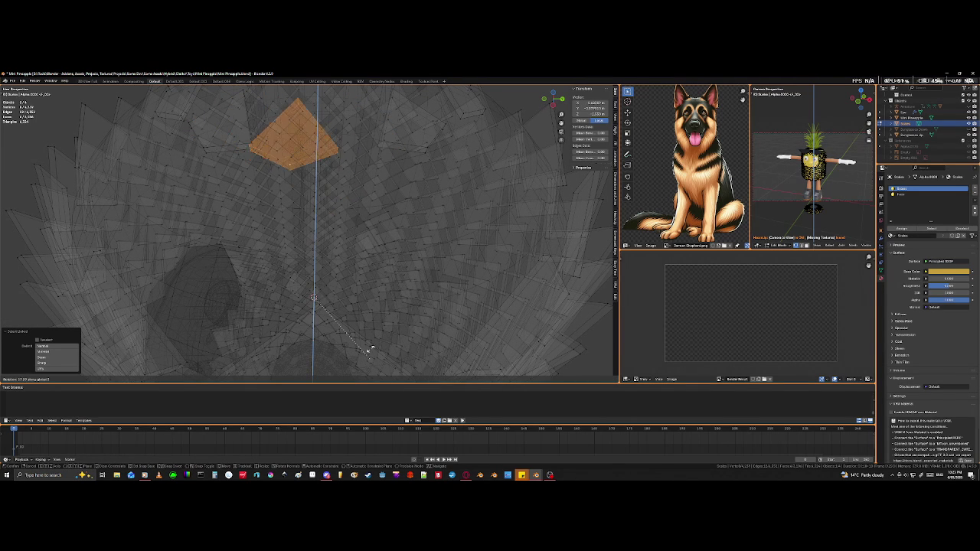
pyautogui.click(280, 284)
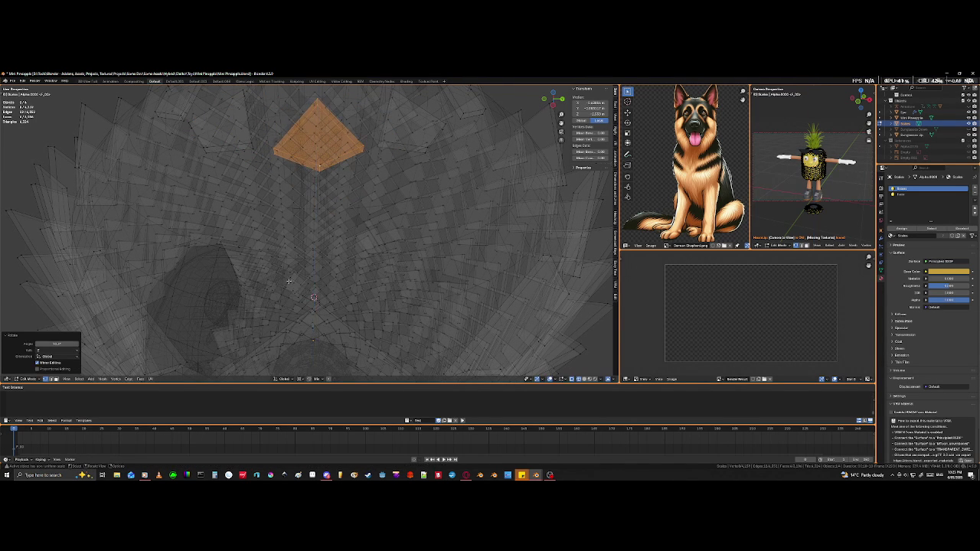
pyautogui.scroll(-5, 322, 272)
pyautogui.hotkey('shift', 'z')
pyautogui.moveTo(322, 272)
pyautogui.mouseDown(button='middle')
pyautogui.moveTo(385, 274)
pyautogui.moveTo(337, 261)
pyautogui.mouseUp(button='middle')
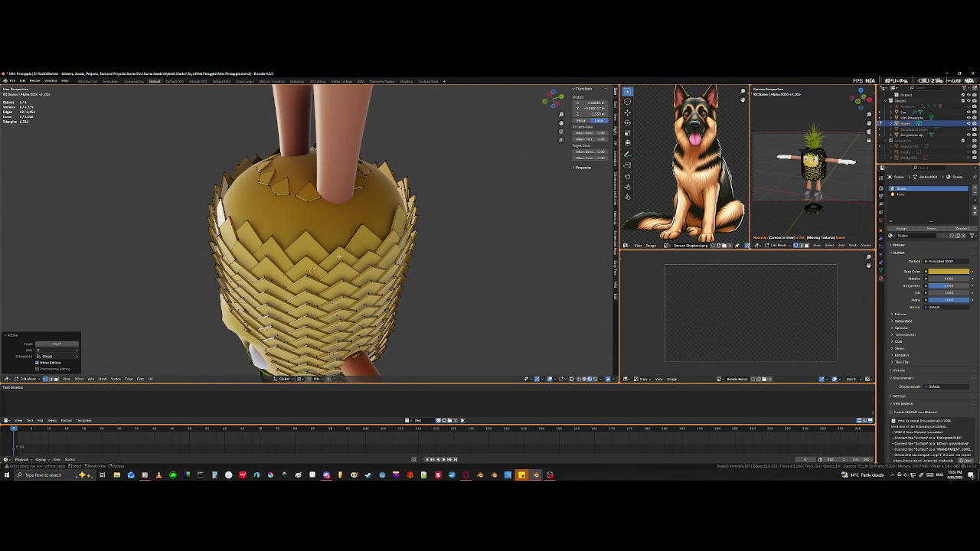
pyautogui.moveTo(360, 220)
pyautogui.mouseDown(button='middle')
pyautogui.moveTo(315, 306)
pyautogui.moveTo(312, 295)
pyautogui.moveTo(299, 298)
pyautogui.moveTo(383, 243)
pyautogui.moveTo(369, 237)
pyautogui.moveTo(304, 271)
pyautogui.moveTo(328, 243)
pyautogui.mouseUp(button='middle')
pyautogui.scroll(3, 368, 237)
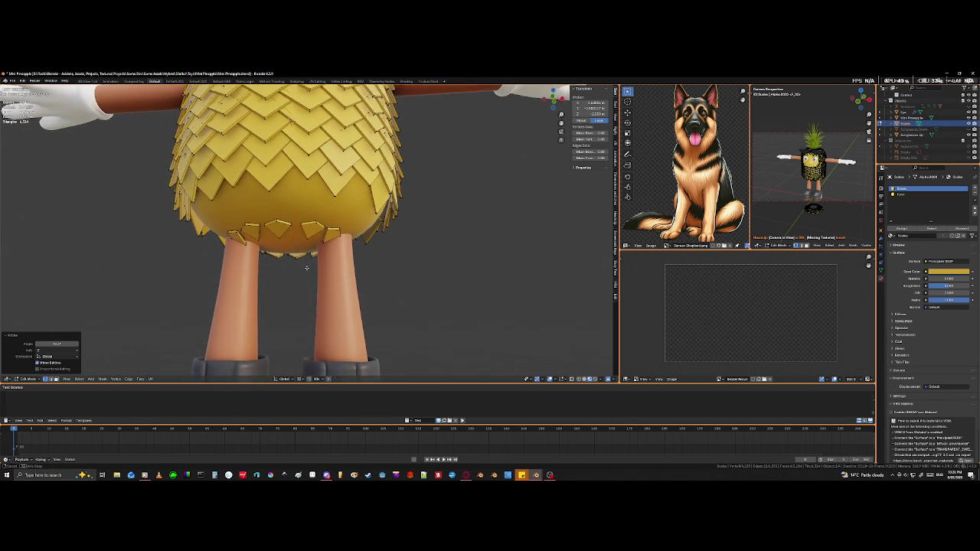
pyautogui.scroll(-5, 328, 243)
pyautogui.moveTo(328, 243); pyautogui.dragTo(328, 192, button='middle')
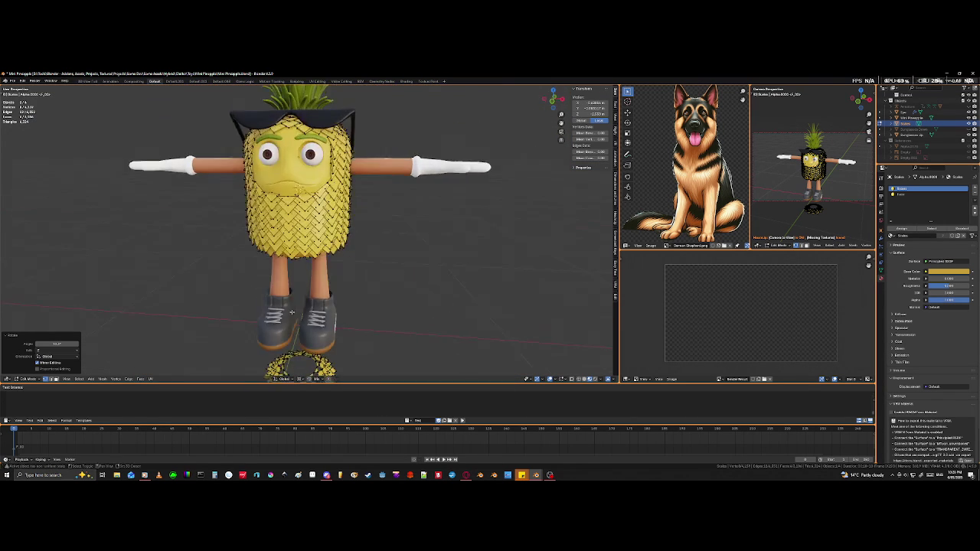
pyautogui.scroll(3, 328, 191)
pyautogui.scroll(2, 337, 245)
pyautogui.scroll(2, 356, 291)
pyautogui.scroll(2, 376, 336)
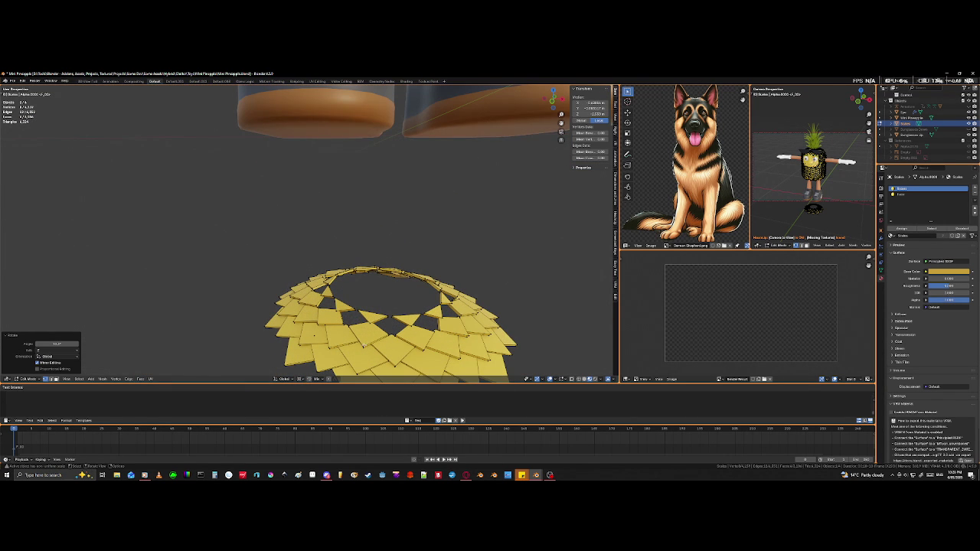
# Step: Select all the linked scale pieces in the ring around the shoes
pyautogui.press('l')
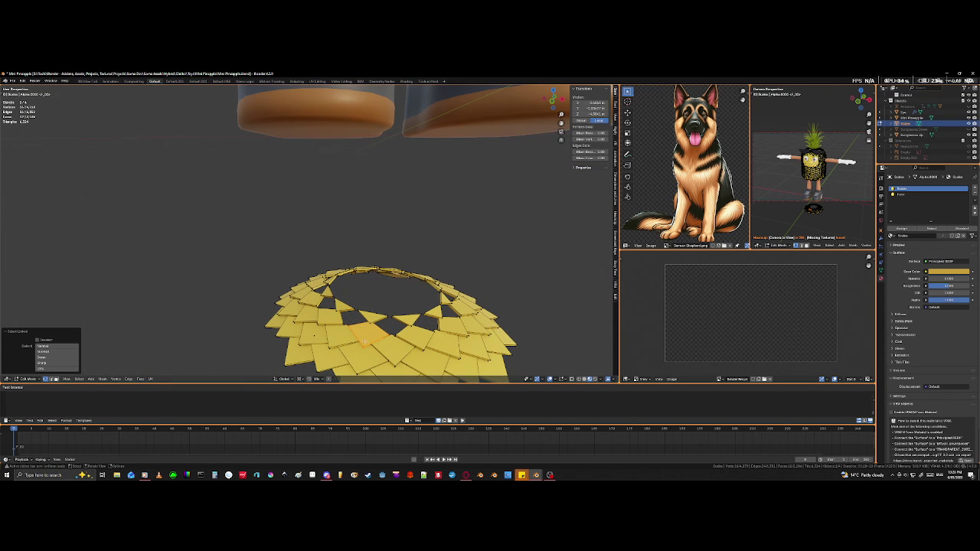
pyautogui.press('l')
pyautogui.press('l')
pyautogui.press('l')
pyautogui.moveTo(462, 311); pyautogui.dragTo(360, 360, button='middle')
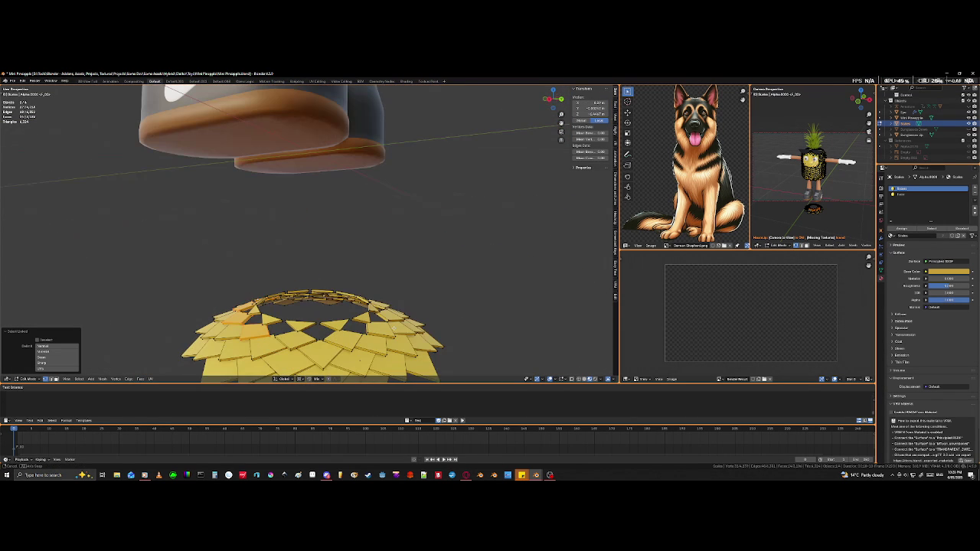
pyautogui.press('l')
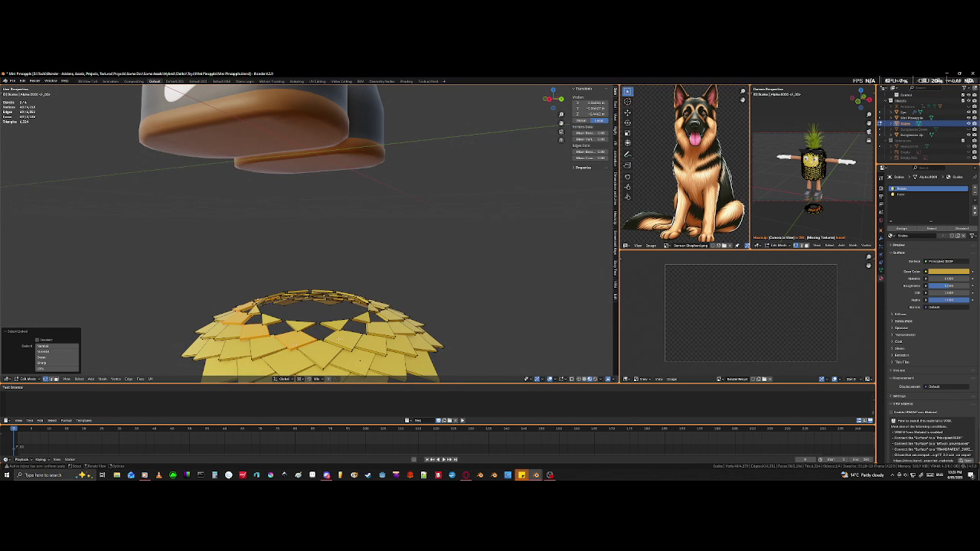
pyautogui.press('l')
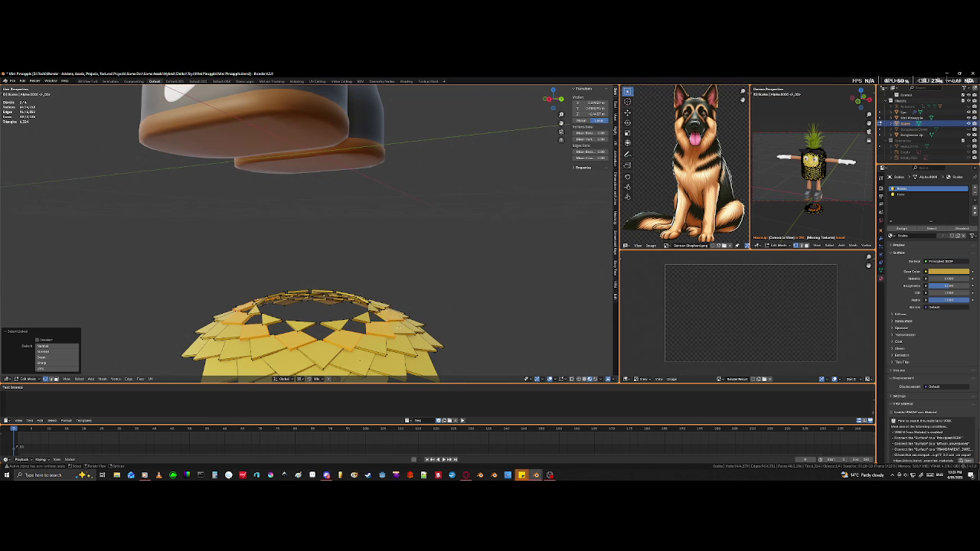
pyautogui.moveTo(398, 327); pyautogui.dragTo(290, 310, button='middle')
pyautogui.press('l')
pyautogui.moveTo(287, 308); pyautogui.dragTo(299, 292, button='middle')
pyautogui.press('l')
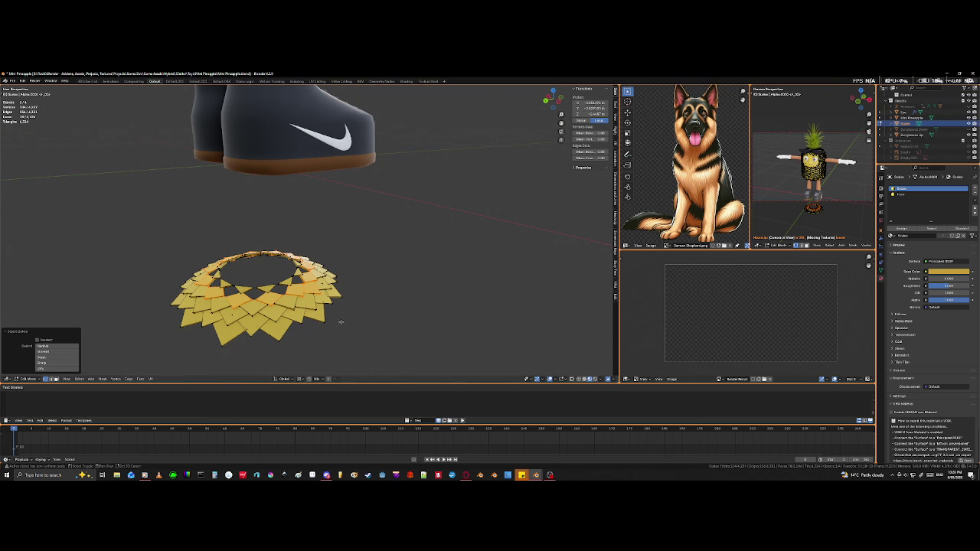
pyautogui.moveTo(360, 306); pyautogui.dragTo(448, 296, button='middle')
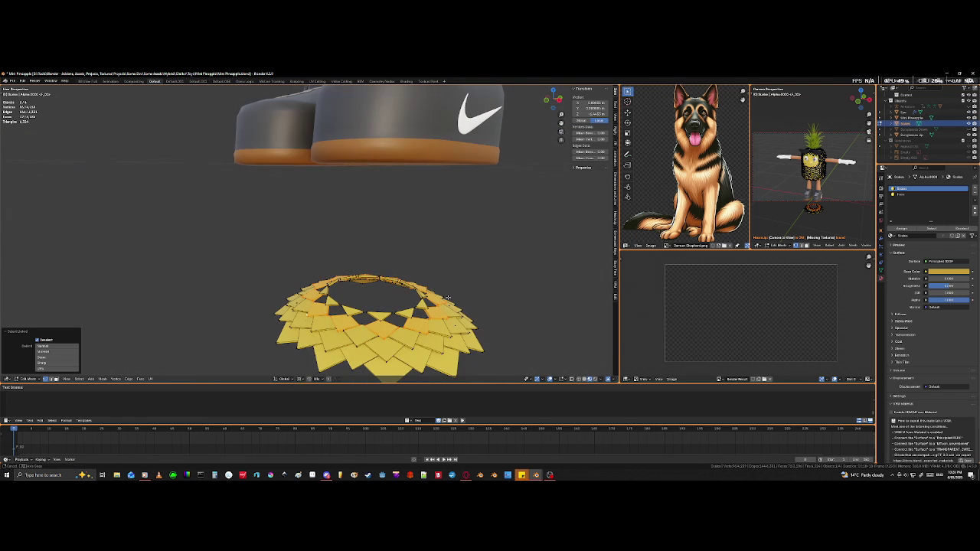
# Step: Move the scale ring straight up along Z to shin height
pyautogui.press('g')
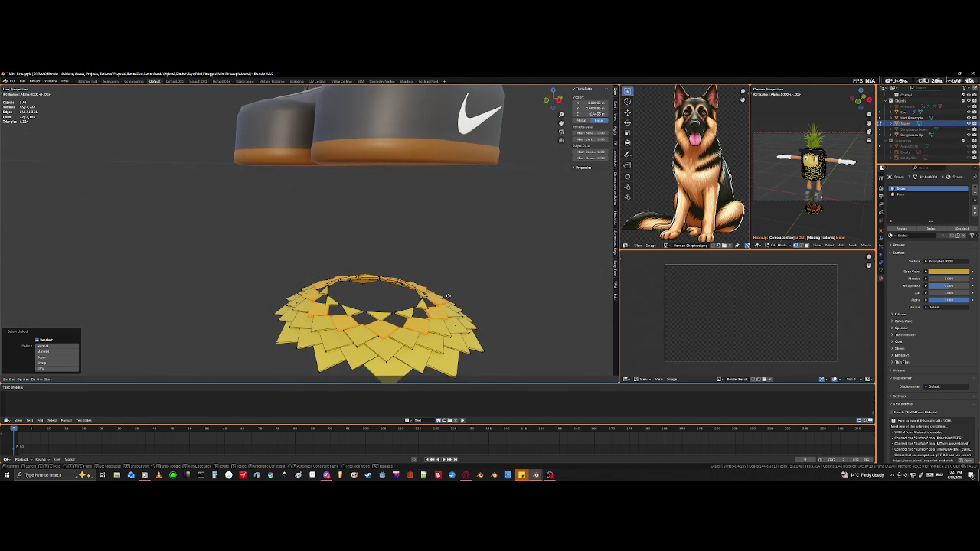
pyautogui.press('z')
pyautogui.click(452, 256)
pyautogui.moveTo(452, 256); pyautogui.dragTo(464, 259, button='middle')
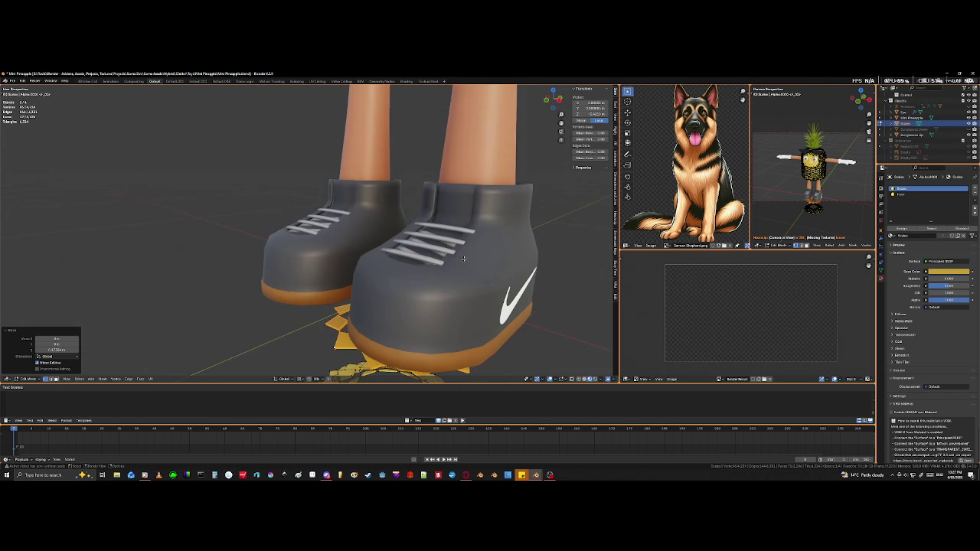
pyautogui.press('g')
pyautogui.press('z')
pyautogui.click(470, 240)
# Step: Raise the ring further along Z so it sits just under the body
pyautogui.scroll(-4, 470, 240)
pyautogui.moveTo(470, 240)
pyautogui.keyDown('shift'); pyautogui.mouseDown(button='middle')
pyautogui.moveTo(399, 360)
pyautogui.moveTo(330, 317)
pyautogui.mouseUp(button='middle'); pyautogui.keyUp('shift')
pyautogui.scroll(4, 399, 360)
pyautogui.press('g')
pyautogui.press('z')
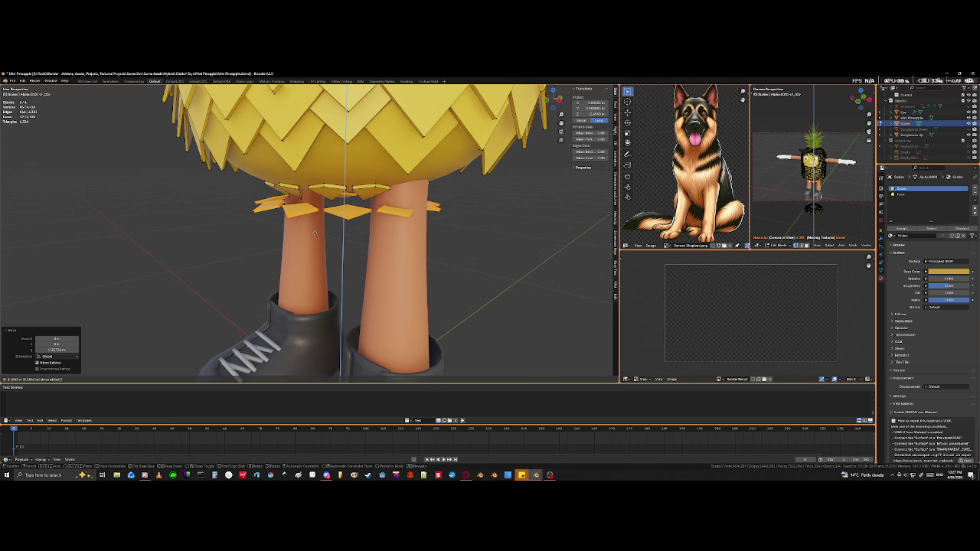
pyautogui.click(314, 232)
# Step: Select one whole underside scale piece with Ctrl+L
pyautogui.moveTo(314, 232); pyautogui.dragTo(401, 242, button='middle')
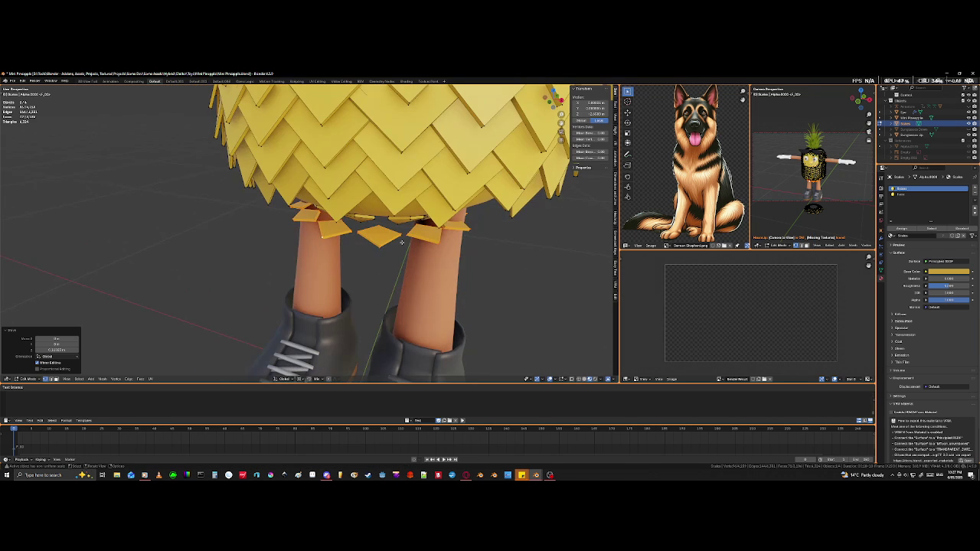
pyautogui.click(382, 244)
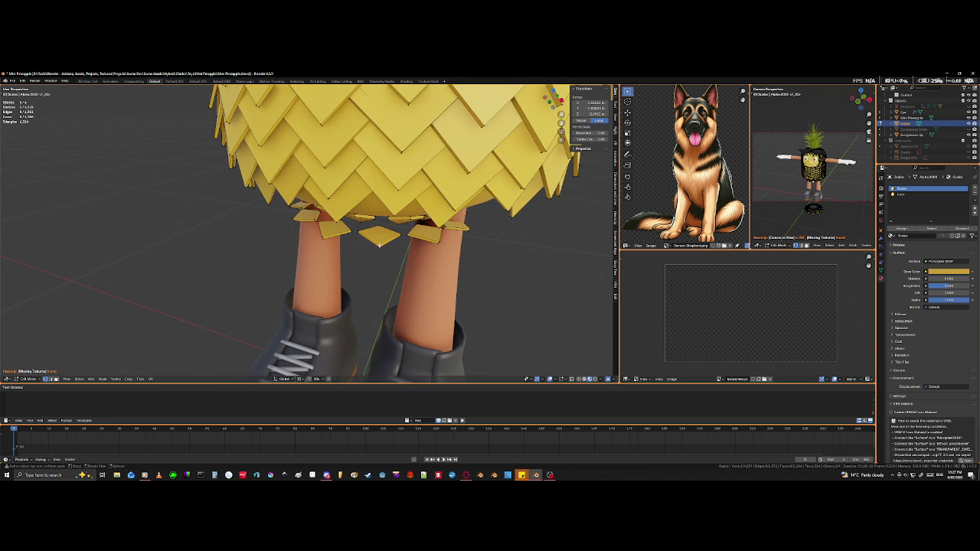
pyautogui.hotkey('ctrl', 'l')
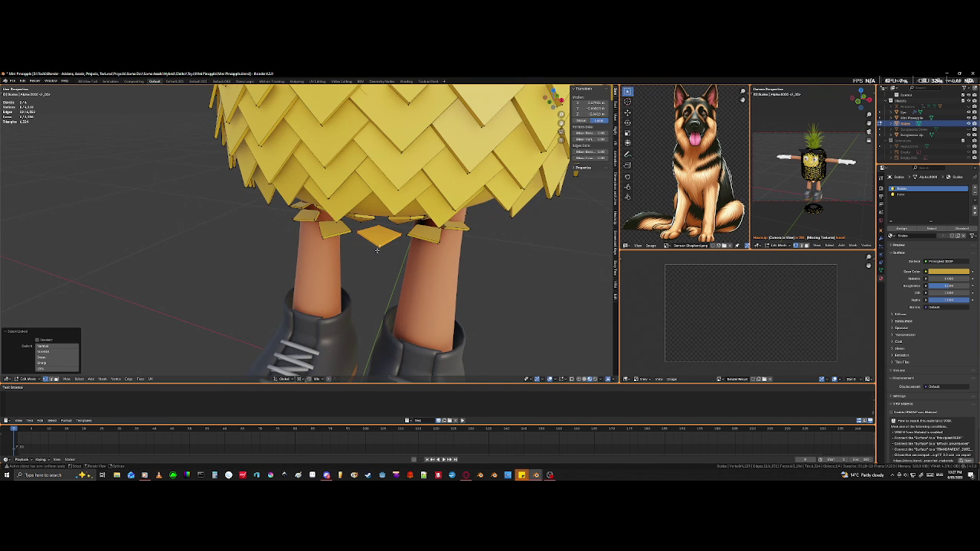
pyautogui.moveTo(379, 246)
pyautogui.mouseDown(button='middle')
pyautogui.moveTo(397, 246)
pyautogui.moveTo(320, 164)
pyautogui.mouseUp(button='middle')
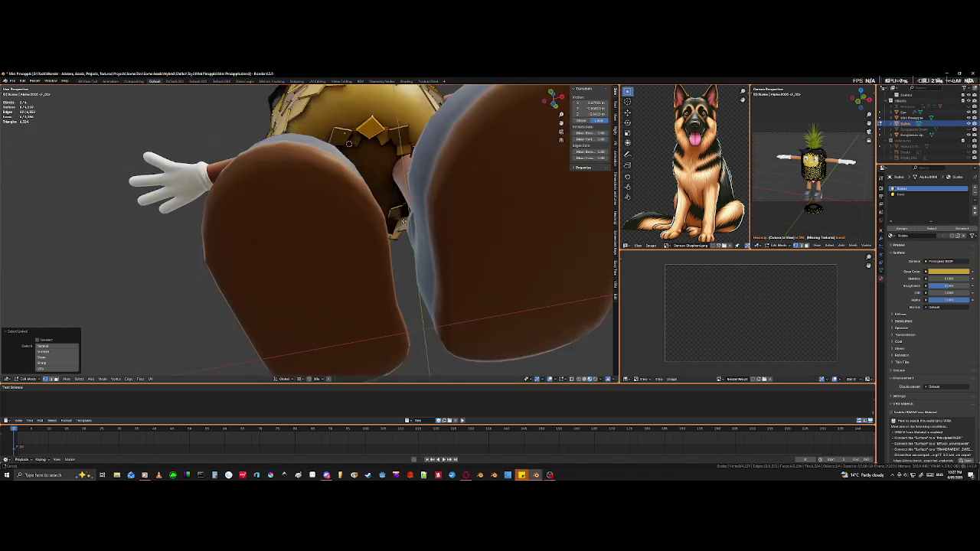
# Step: Change the pivot point and rotate the dome scale so it lies flat against the underside
pyautogui.moveTo(404, 363)
pyautogui.mouseDown(button='middle')
pyautogui.moveTo(405, 303)
pyautogui.moveTo(271, 310)
pyautogui.moveTo(346, 116)
pyautogui.mouseUp(button='middle')
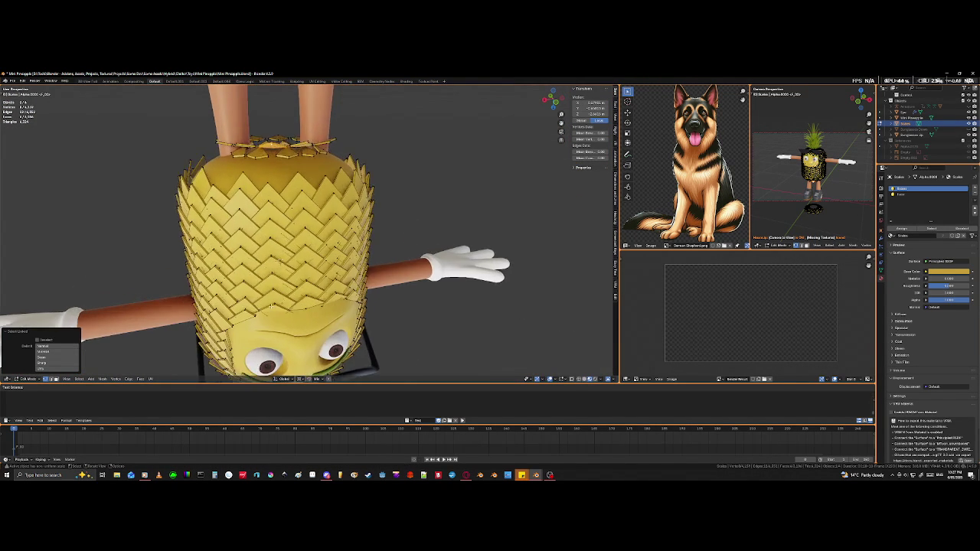
pyautogui.scroll(5, 346, 116)
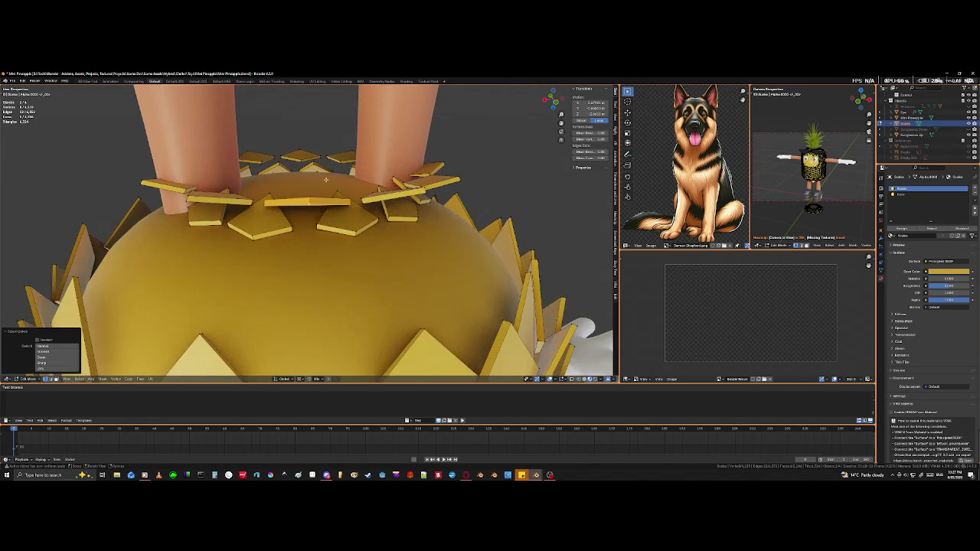
pyautogui.moveTo(323, 176)
pyautogui.mouseDown(button='middle')
pyautogui.moveTo(310, 367)
pyautogui.moveTo(367, 207)
pyautogui.moveTo(394, 254)
pyautogui.mouseUp(button='middle')
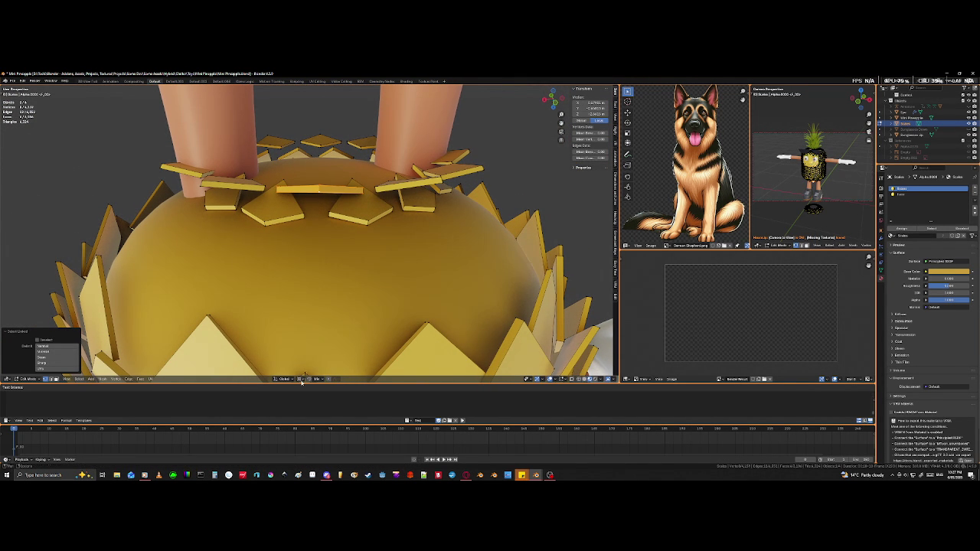
pyautogui.click(302, 381)
pyautogui.press('r')
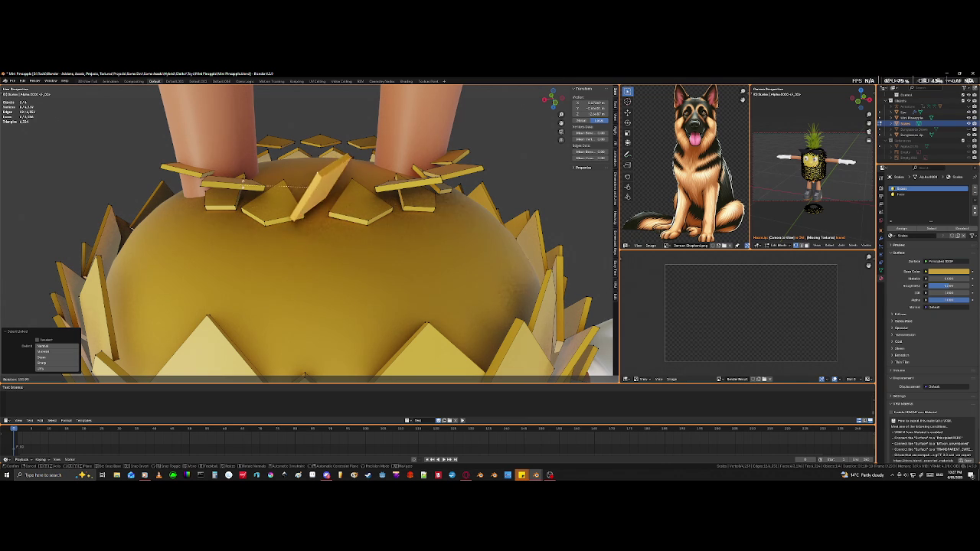
pyautogui.click(307, 168)
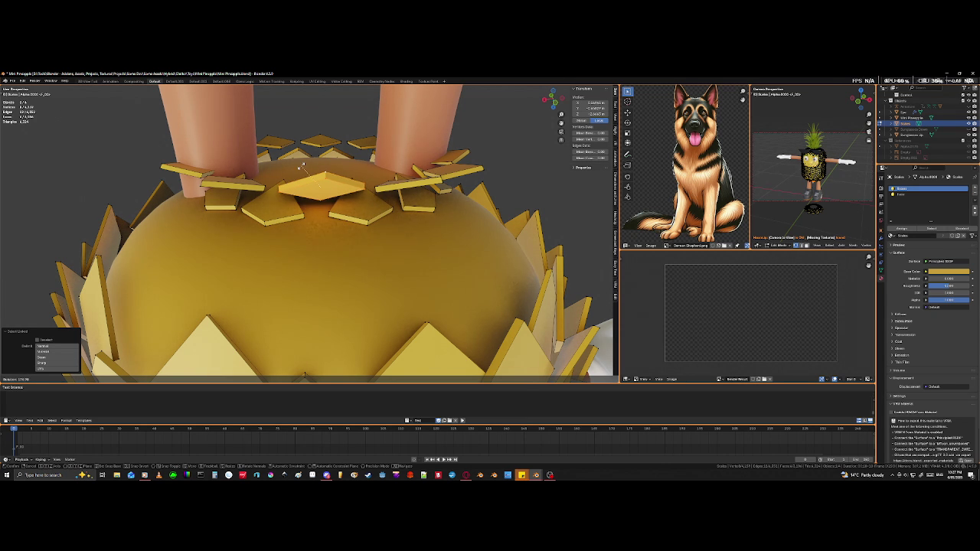
pyautogui.moveTo(302, 166)
pyautogui.mouseDown(button='middle')
pyautogui.moveTo(315, 93)
pyautogui.moveTo(190, 332)
pyautogui.moveTo(192, 362)
pyautogui.moveTo(216, 302)
pyautogui.moveTo(208, 313)
pyautogui.moveTo(298, 292)
pyautogui.mouseUp(button='middle')
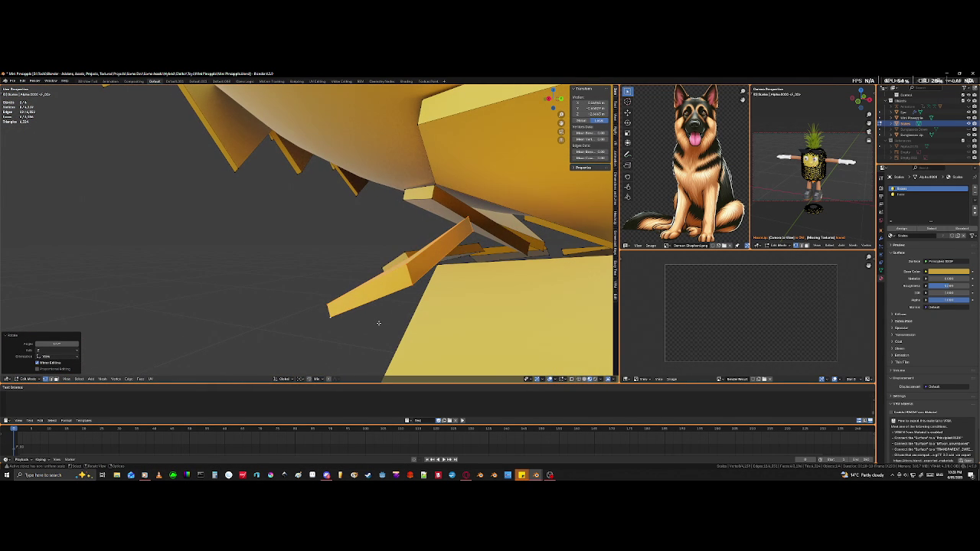
# Step: Rotate the small plank and the central underside scale to new angles
pyautogui.press('r')
pyautogui.click(427, 303)
pyautogui.moveTo(428, 303)
pyautogui.mouseDown(button='middle')
pyautogui.moveTo(460, 291)
pyautogui.moveTo(458, 317)
pyautogui.mouseUp(button='middle')
pyautogui.scroll(-3, 460, 291)
pyautogui.scroll(-2, 457, 286)
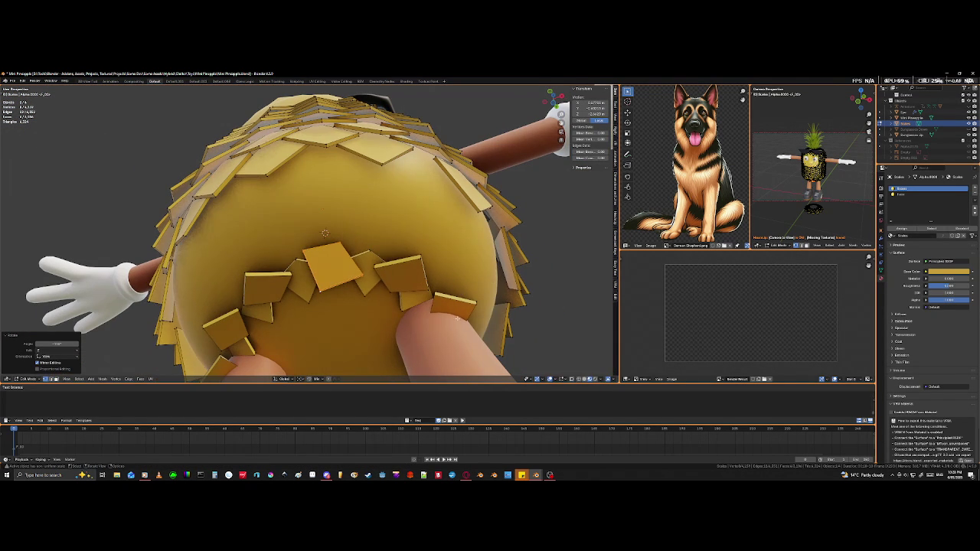
pyautogui.press('r')
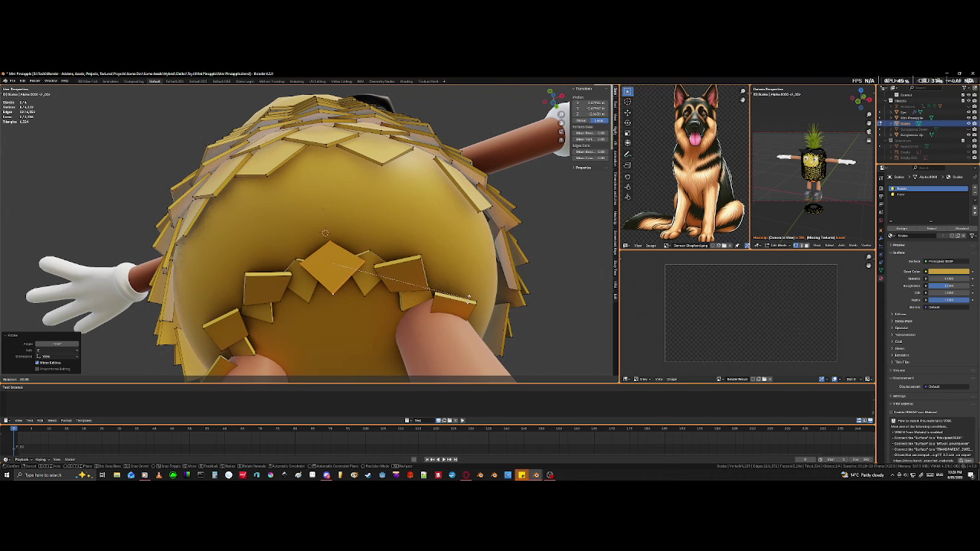
pyautogui.click(472, 291)
# Step: Tilt the selected scales, move them down onto the ring, and rotate them again
pyautogui.moveTo(361, 300)
pyautogui.mouseDown(button='middle')
pyautogui.moveTo(369, 253)
pyautogui.moveTo(423, 295)
pyautogui.mouseUp(button='middle')
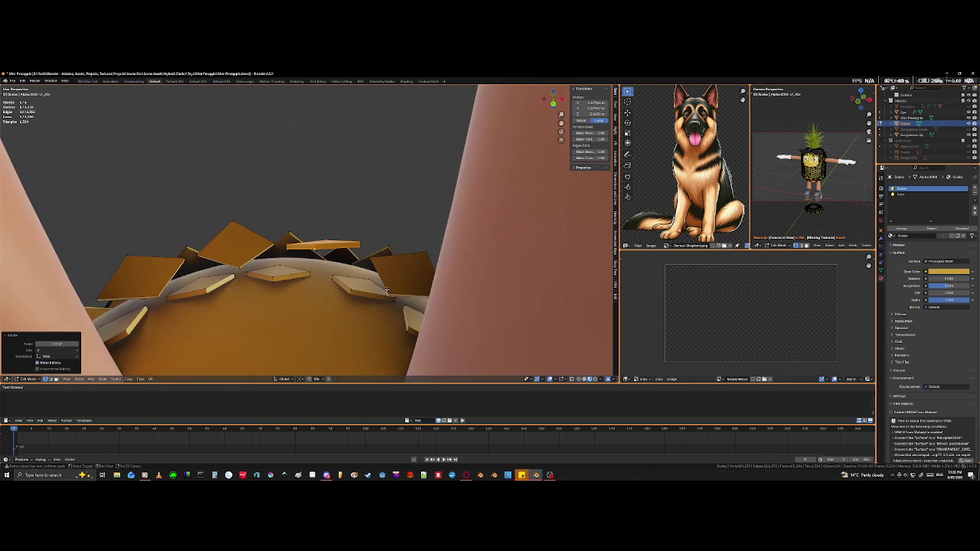
pyautogui.press('r')
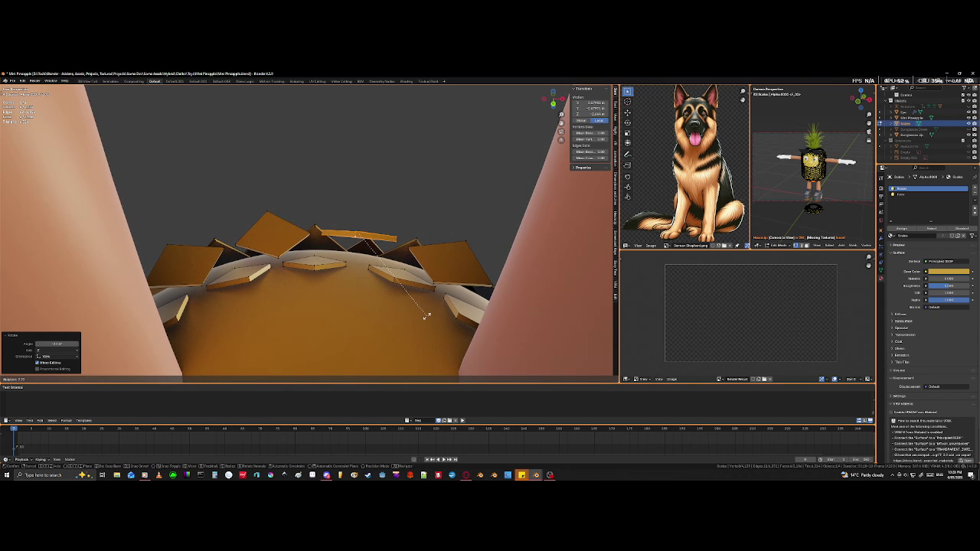
pyautogui.click(426, 316)
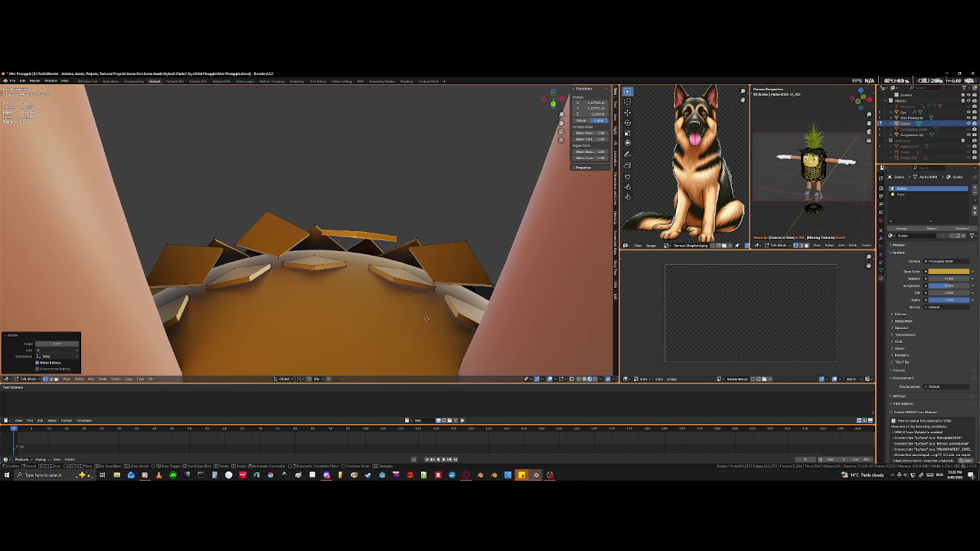
pyautogui.press('g')
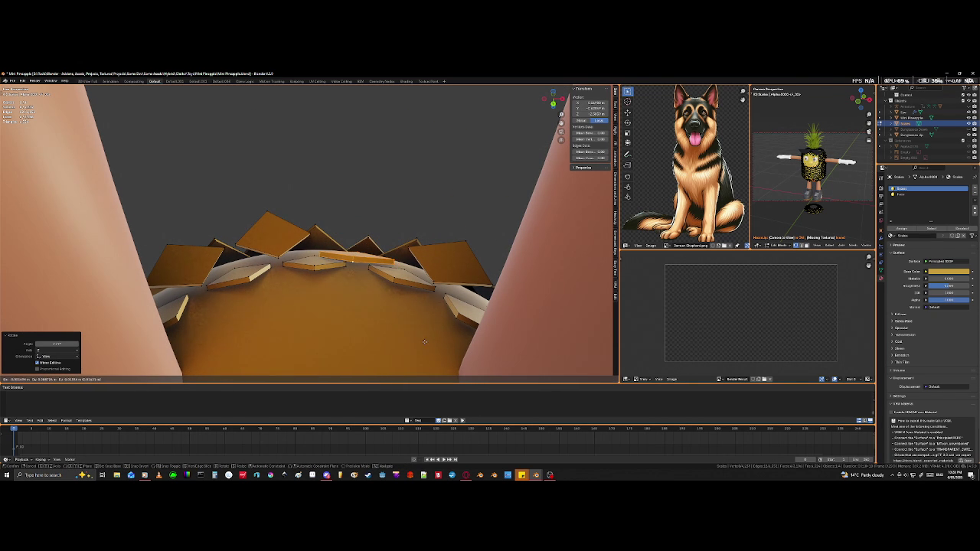
pyautogui.click(428, 345)
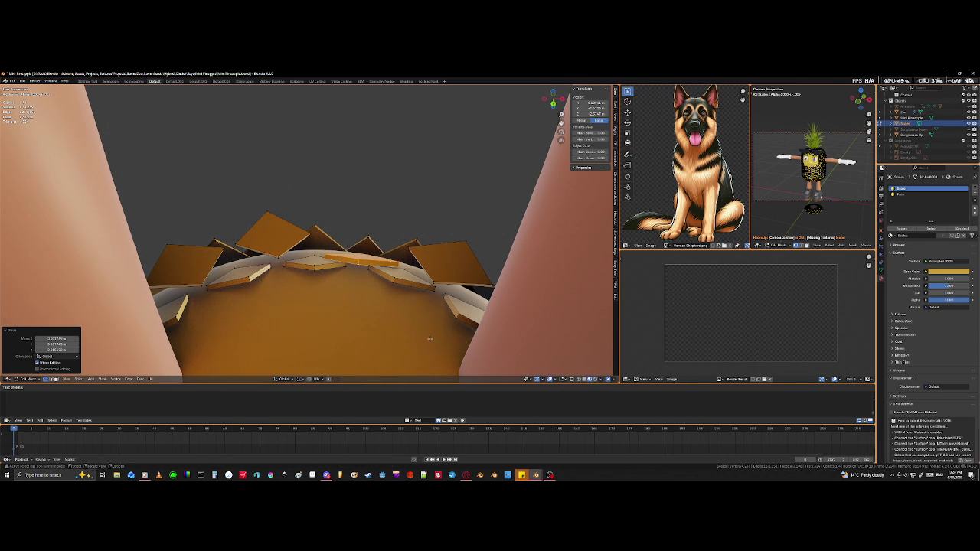
pyautogui.moveTo(430, 337); pyautogui.dragTo(437, 326, button='middle')
pyautogui.press('r')
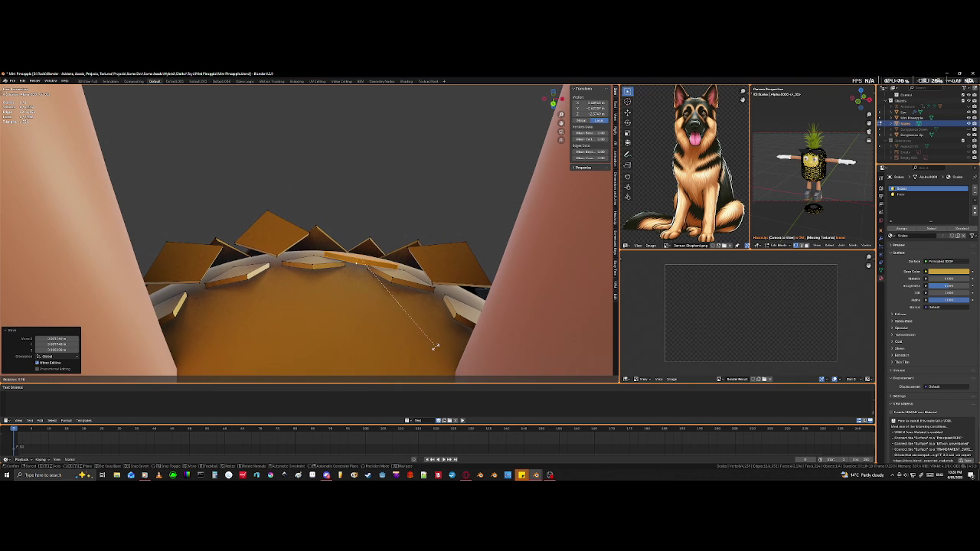
pyautogui.click(431, 344)
# Step: Shift the underside scales into their final position and check the fit from below and behind
pyautogui.moveTo(431, 345)
pyautogui.mouseDown(button='middle')
pyautogui.moveTo(459, 337)
pyautogui.moveTo(387, 294)
pyautogui.moveTo(384, 358)
pyautogui.mouseUp(button='middle')
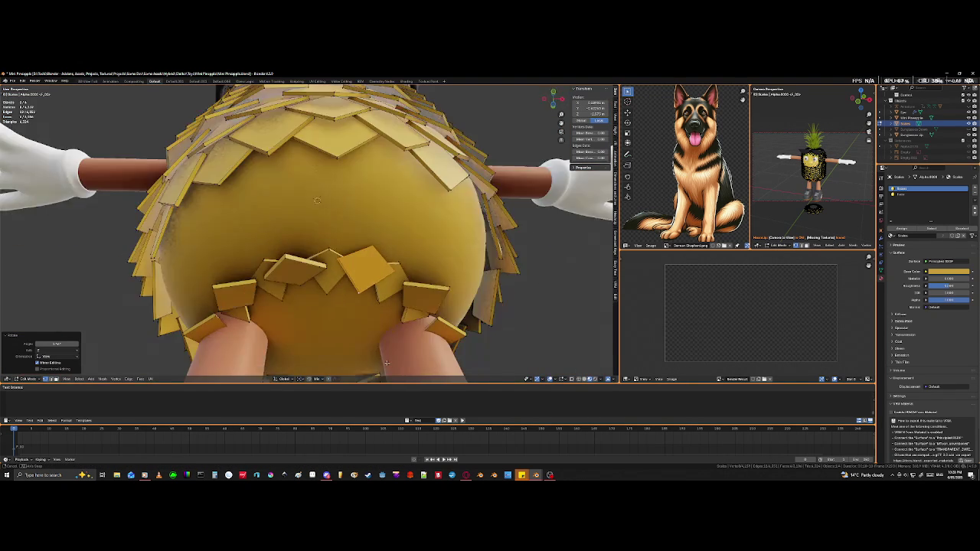
pyautogui.scroll(3, 383, 358)
pyautogui.moveTo(383, 358)
pyautogui.mouseDown(button='middle')
pyautogui.moveTo(306, 86)
pyautogui.moveTo(384, 341)
pyautogui.mouseUp(button='middle')
pyautogui.scroll(-3, 306, 86)
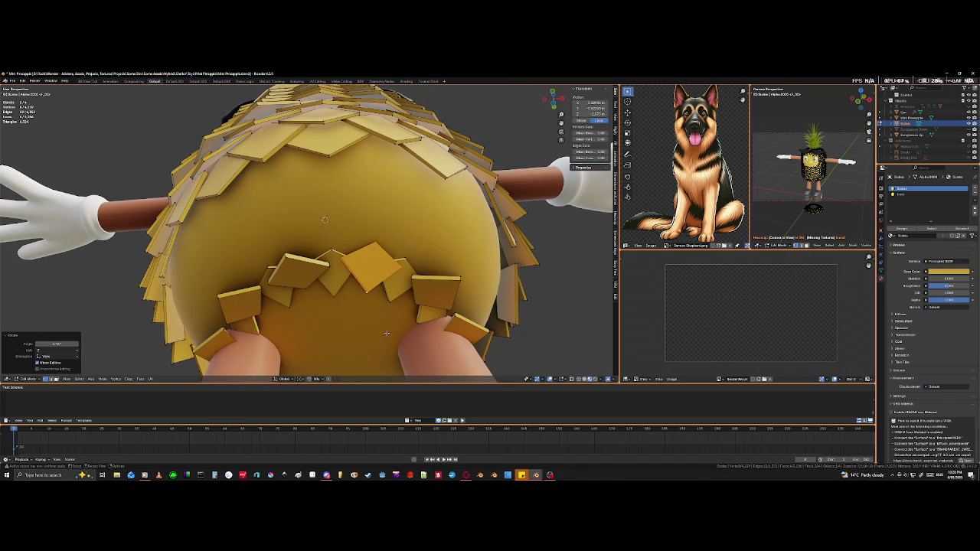
pyautogui.press('g')
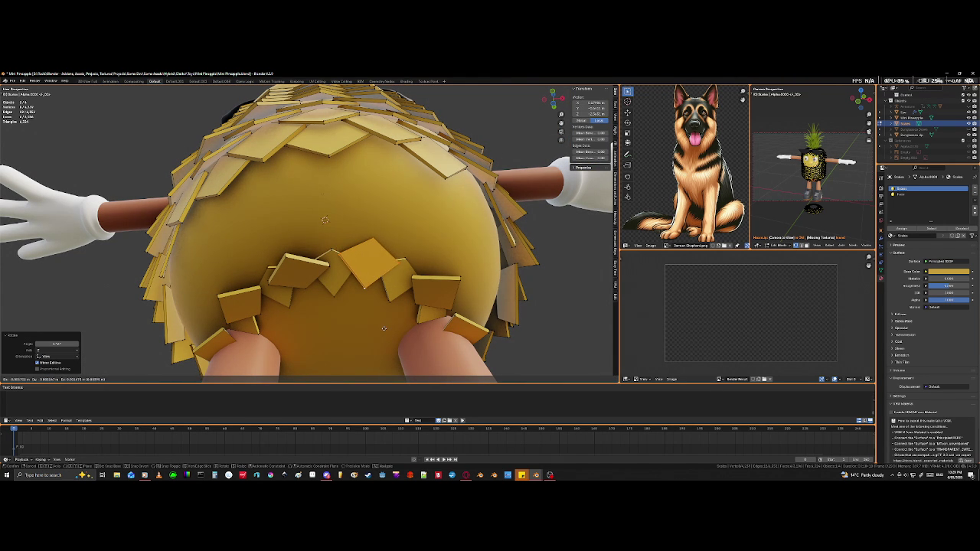
pyautogui.click(383, 329)
pyautogui.moveTo(384, 328)
pyautogui.mouseDown(button='middle')
pyautogui.moveTo(367, 331)
pyautogui.moveTo(367, 87)
pyautogui.moveTo(360, 376)
pyautogui.mouseUp(button='middle')
pyautogui.moveTo(400, 299)
pyautogui.mouseDown(button='middle')
pyautogui.moveTo(390, 270)
pyautogui.moveTo(406, 273)
pyautogui.moveTo(363, 263)
pyautogui.mouseUp(button='middle')
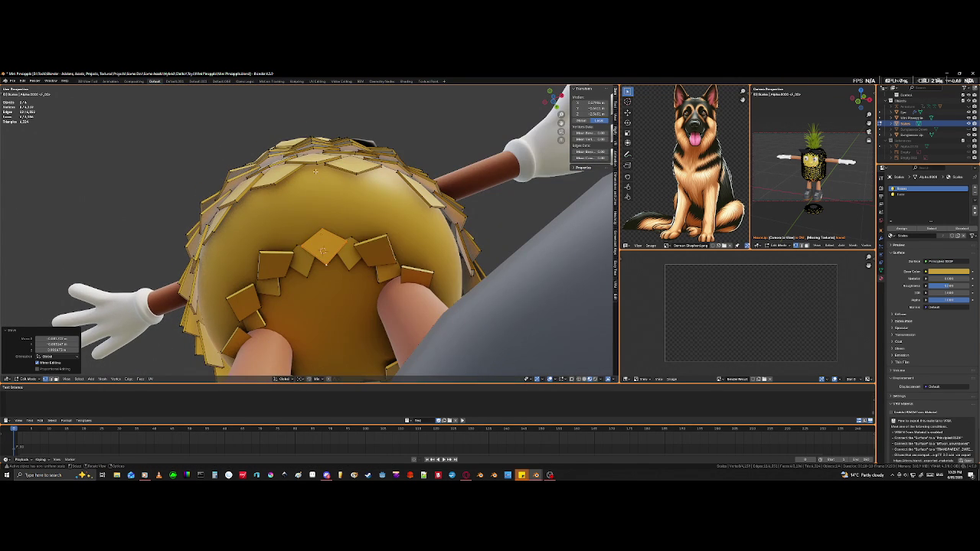
pyautogui.moveTo(315, 172); pyautogui.dragTo(344, 283, button='middle')
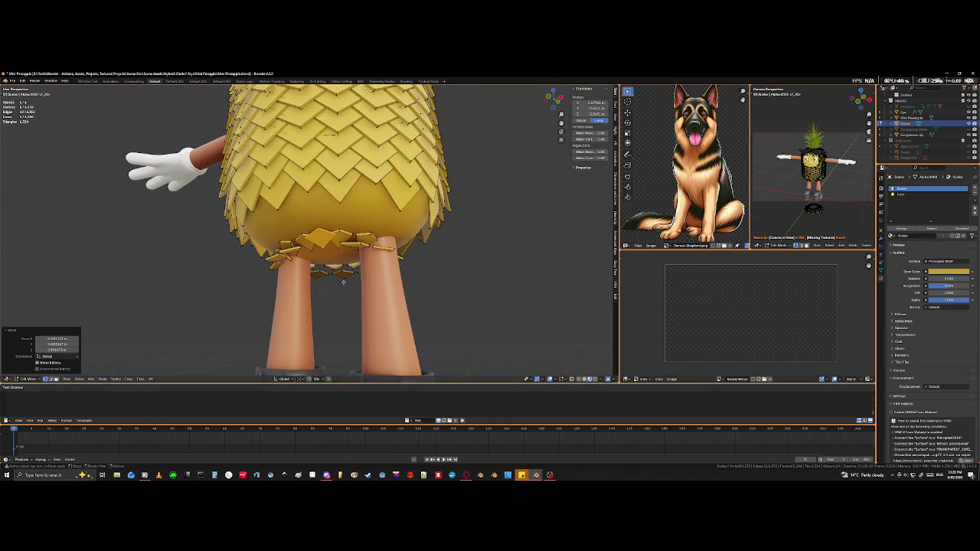
# Step: Rotate the scale ring about Z, switch to a different pivot point, and rotate it again
pyautogui.press('r')
pyautogui.press('z')
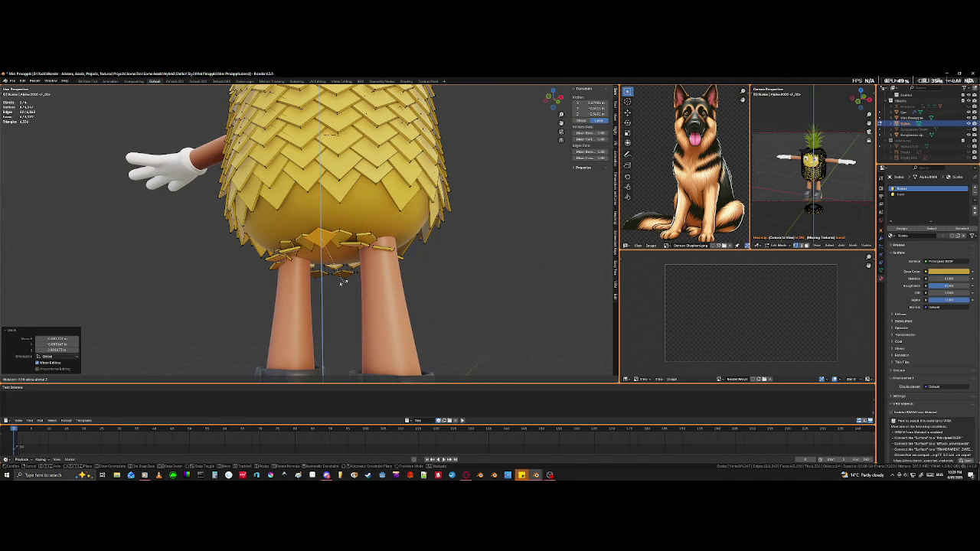
pyautogui.click(343, 282)
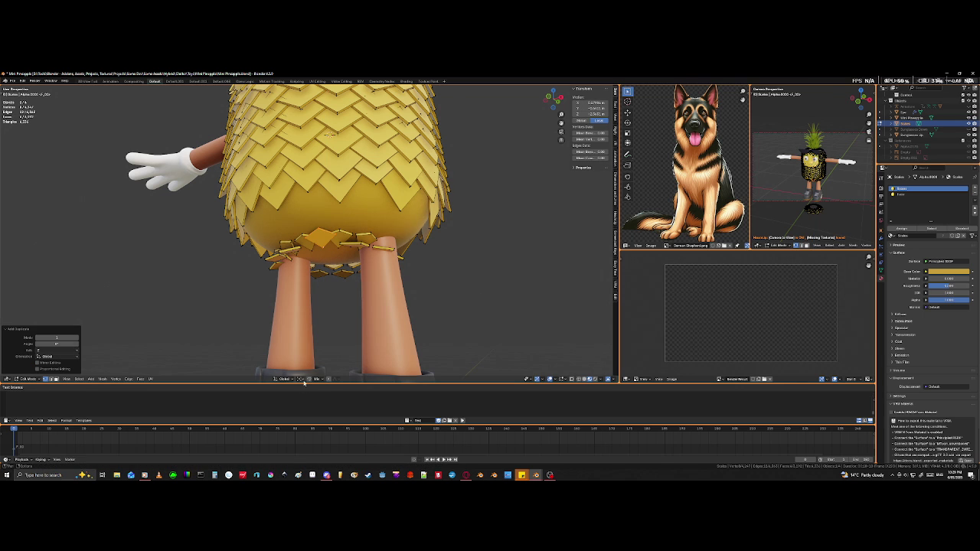
pyautogui.click(301, 379)
pyautogui.click(322, 356)
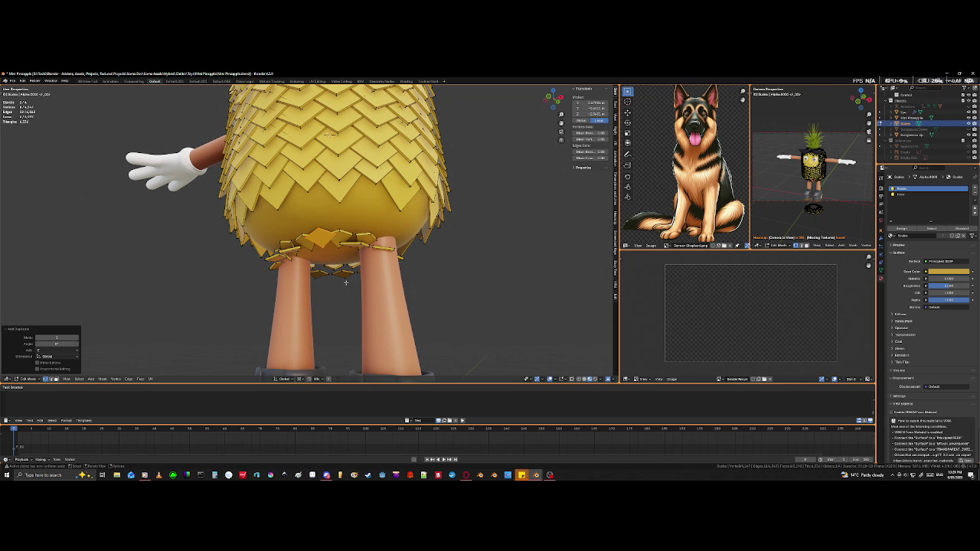
pyautogui.press('r')
pyautogui.press('z')
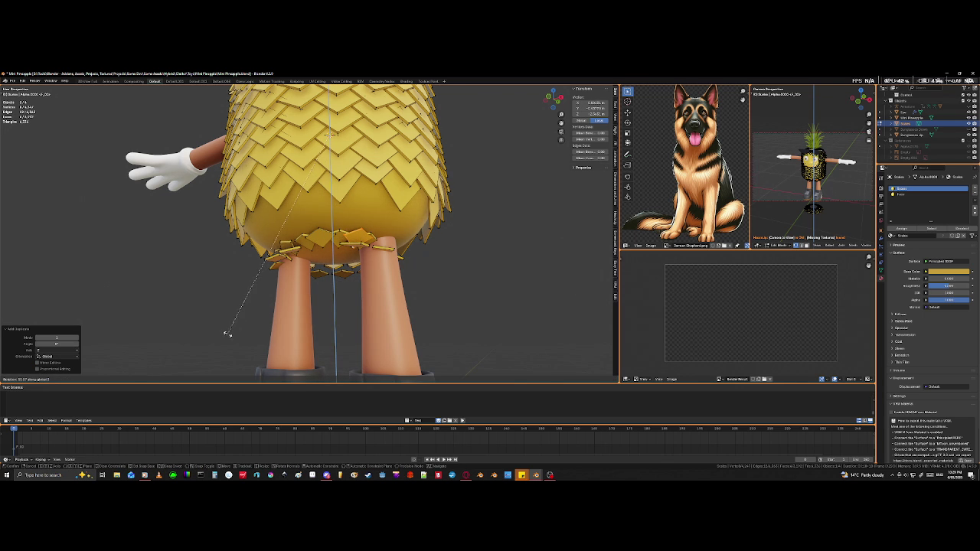
pyautogui.click(227, 334)
pyautogui.moveTo(228, 334)
pyautogui.mouseDown(button='middle')
pyautogui.moveTo(262, 299)
pyautogui.moveTo(227, 268)
pyautogui.mouseUp(button='middle')
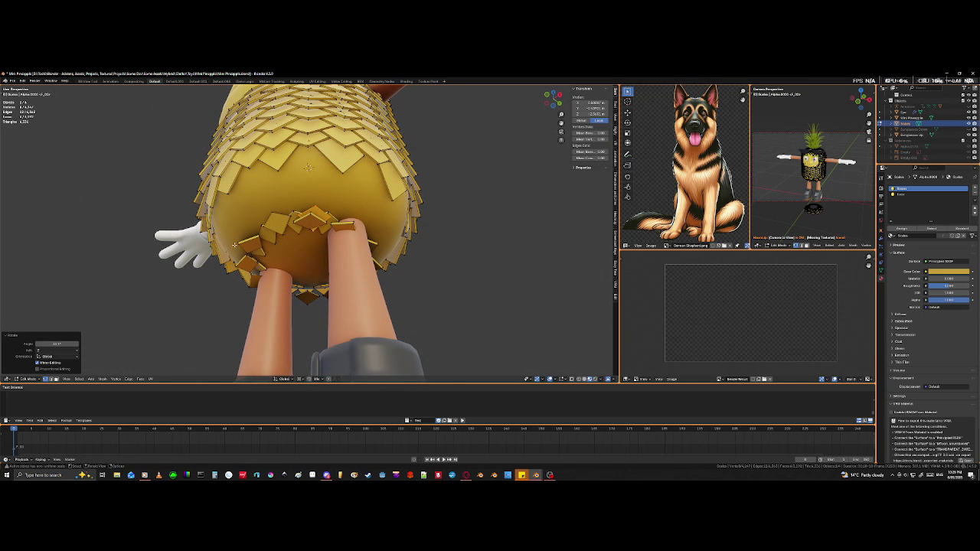
# Step: Further rotate and reposition the underside scales so they stagger between the legs
pyautogui.press('r')
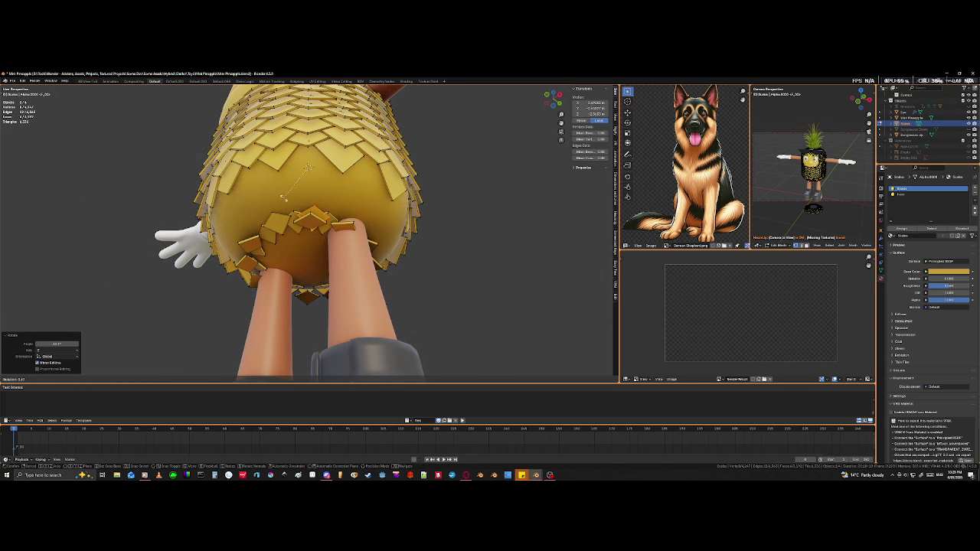
pyautogui.click(275, 201)
pyautogui.moveTo(274, 201)
pyautogui.mouseDown(button='middle')
pyautogui.moveTo(300, 211)
pyautogui.moveTo(330, 257)
pyautogui.mouseUp(button='middle')
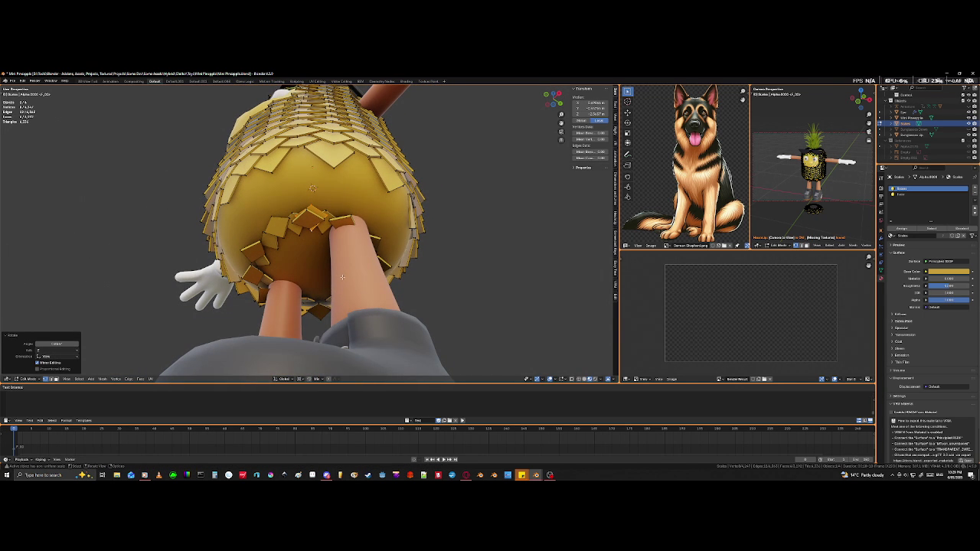
pyautogui.press('r')
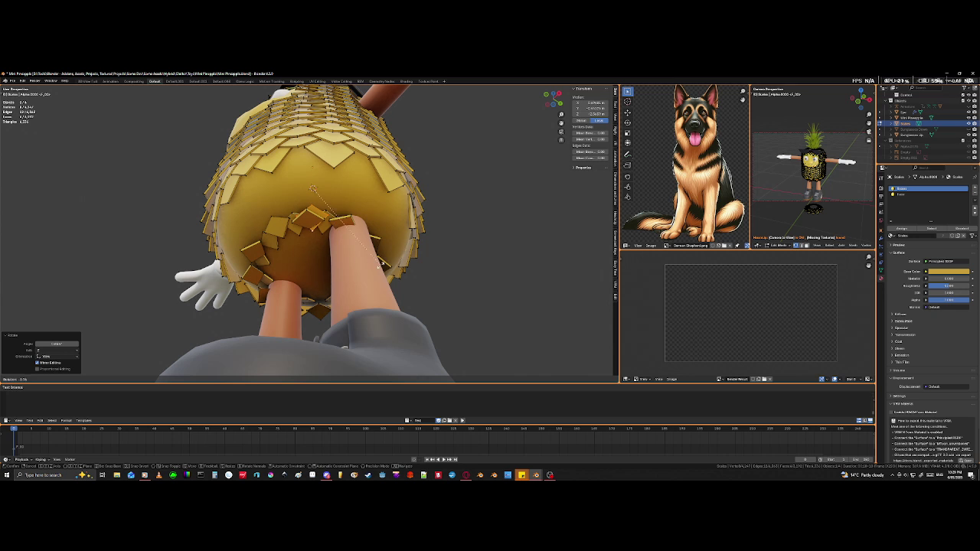
pyautogui.click(449, 191)
pyautogui.press('g')
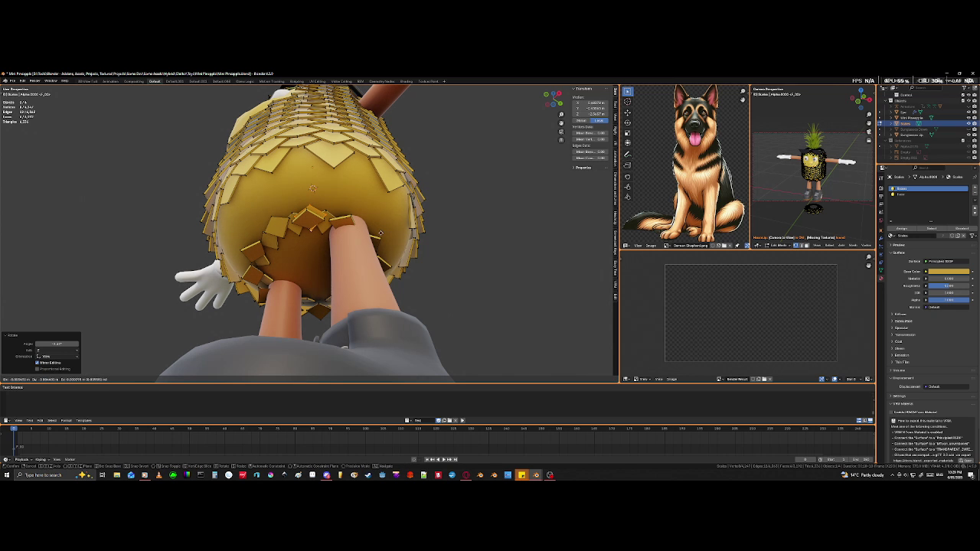
pyautogui.click(380, 232)
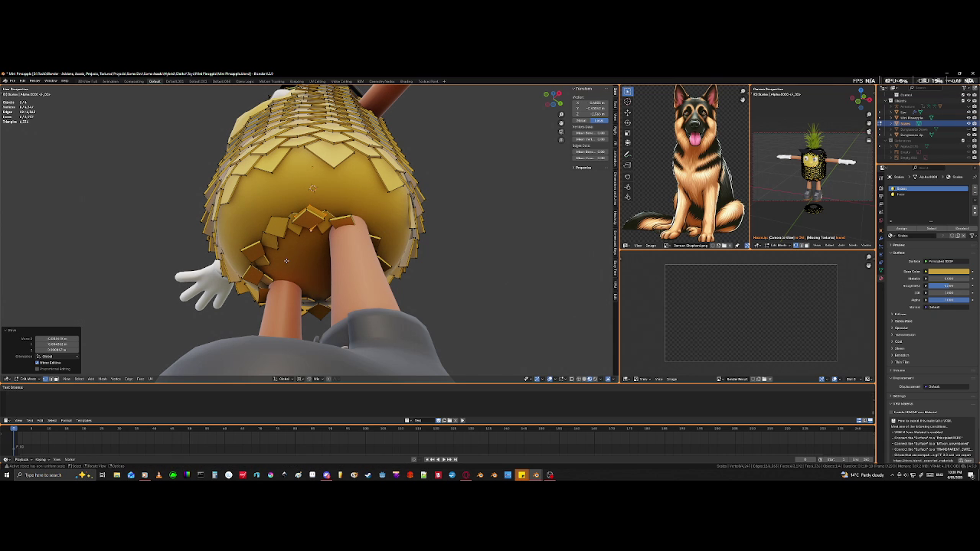
pyautogui.moveTo(374, 240)
pyautogui.mouseDown(button='middle')
pyautogui.moveTo(392, 281)
pyautogui.moveTo(352, 250)
pyautogui.moveTo(355, 230)
pyautogui.moveTo(357, 246)
pyautogui.moveTo(410, 256)
pyautogui.moveTo(399, 253)
pyautogui.mouseUp(button='middle')
pyautogui.press('s')
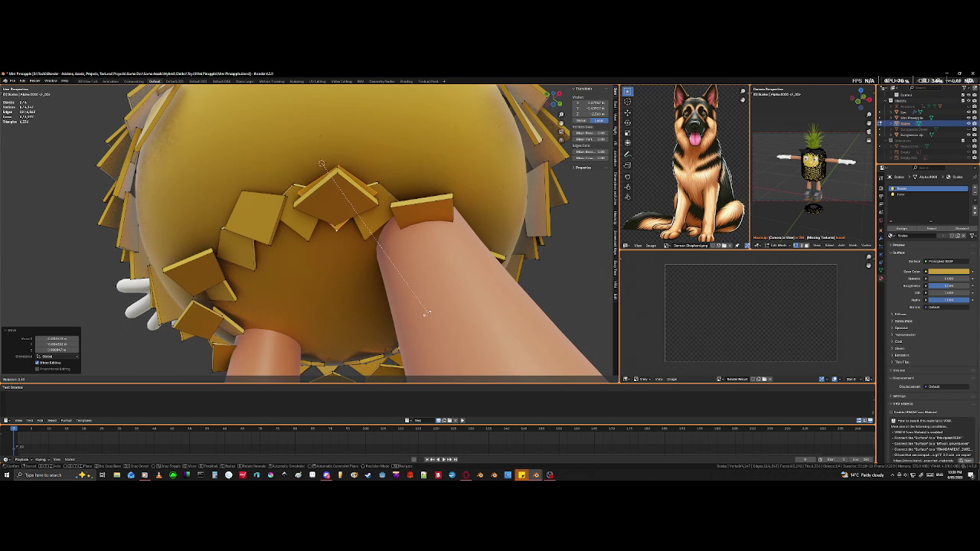
# Step: Confirm the previous transform, then clear the scale selection under the body
pyautogui.click(375, 338)
pyautogui.moveTo(376, 339); pyautogui.dragTo(341, 225, button='middle')
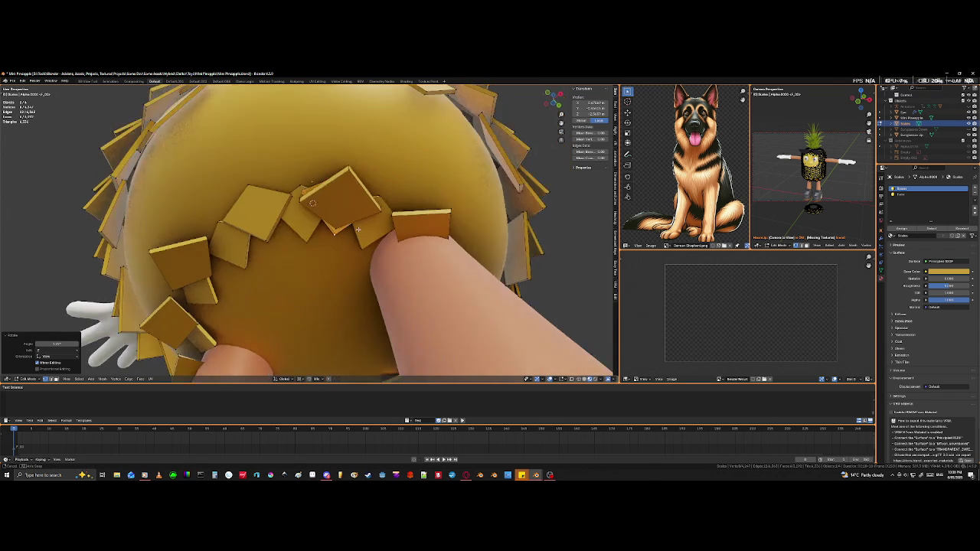
pyautogui.click(309, 206)
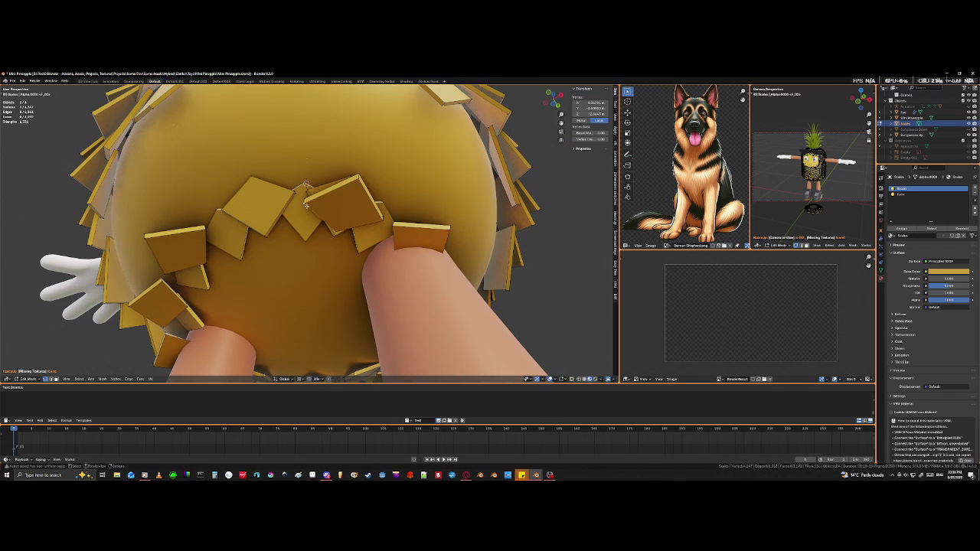
pyautogui.press('l')
pyautogui.press('z')
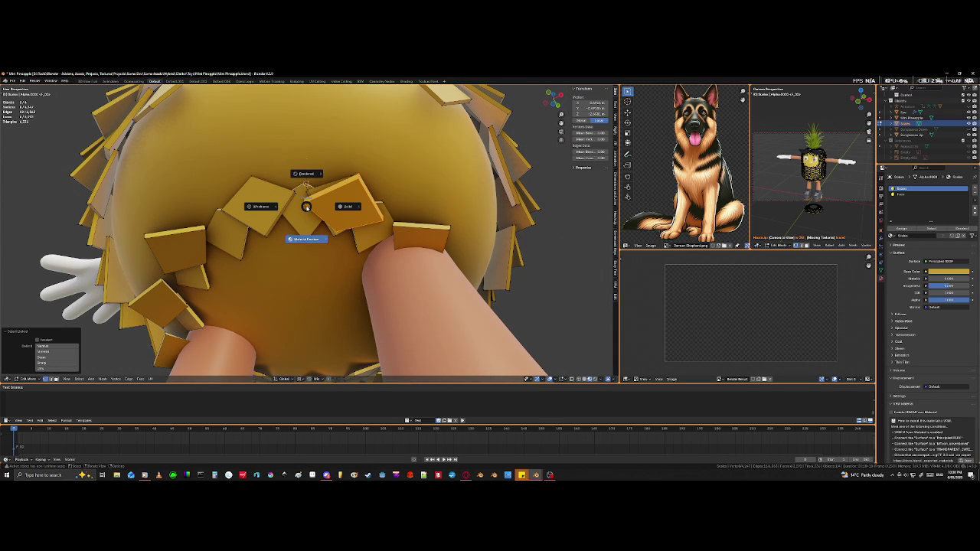
pyautogui.press('Escape')
pyautogui.press('x')
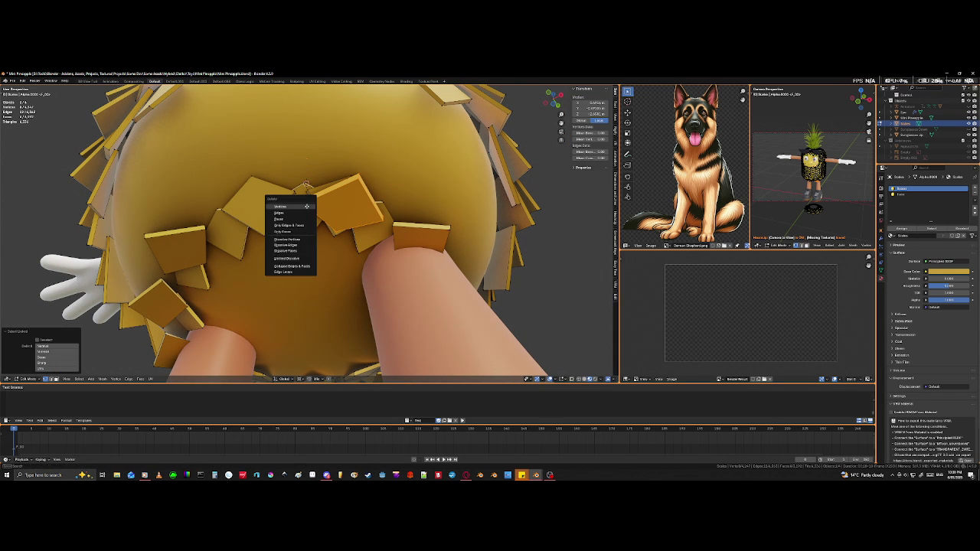
pyautogui.click(306, 207)
pyautogui.moveTo(306, 207)
pyautogui.mouseDown(button='middle')
pyautogui.moveTo(340, 231)
pyautogui.moveTo(287, 222)
pyautogui.mouseUp(button='middle')
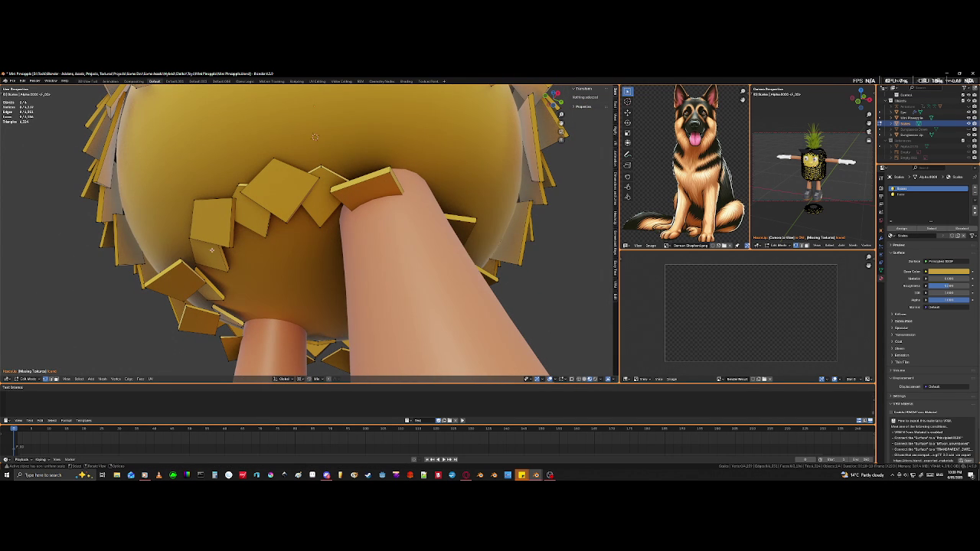
# Step: Select three underside scale pieces and begin rotating them about the vertical Z axis
pyautogui.press('l')
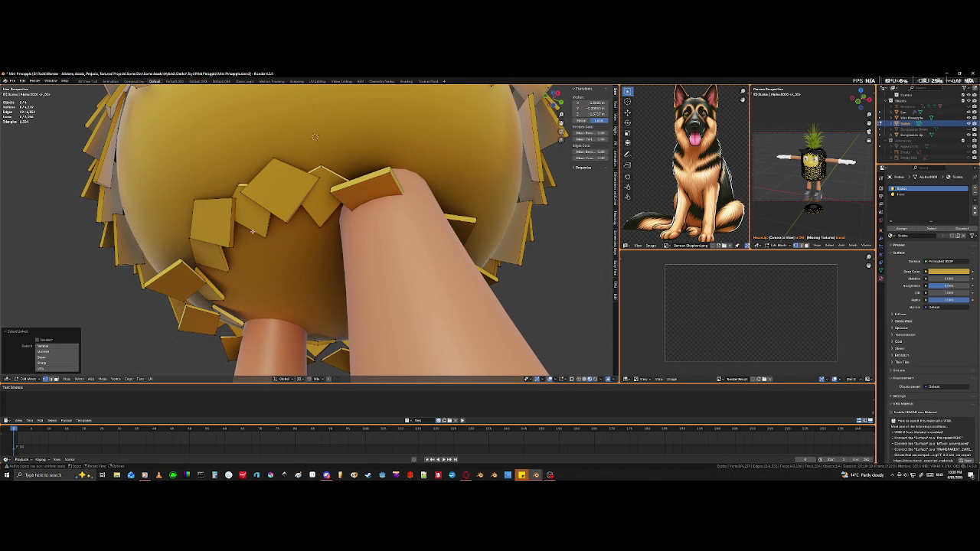
pyautogui.press('l')
pyautogui.press('l')
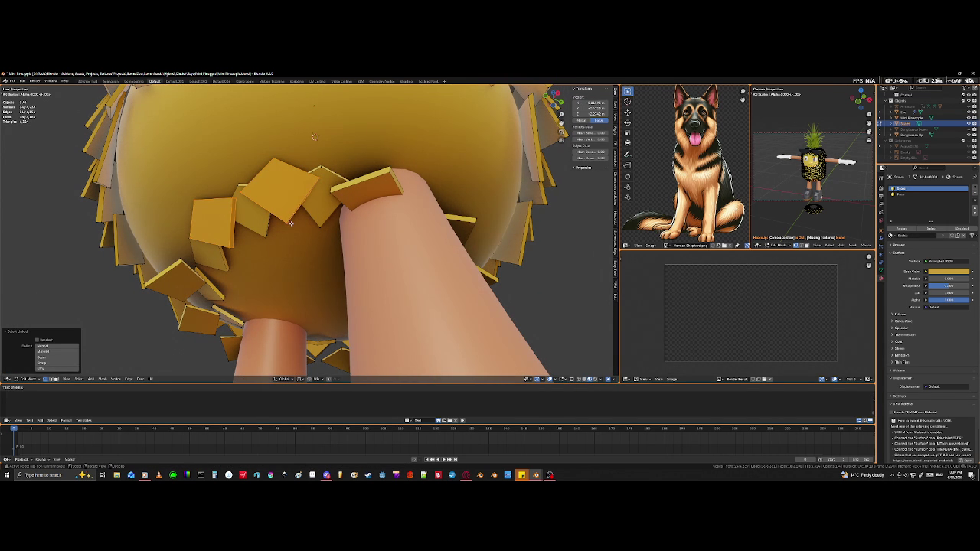
pyautogui.press('r')
pyautogui.press('z')
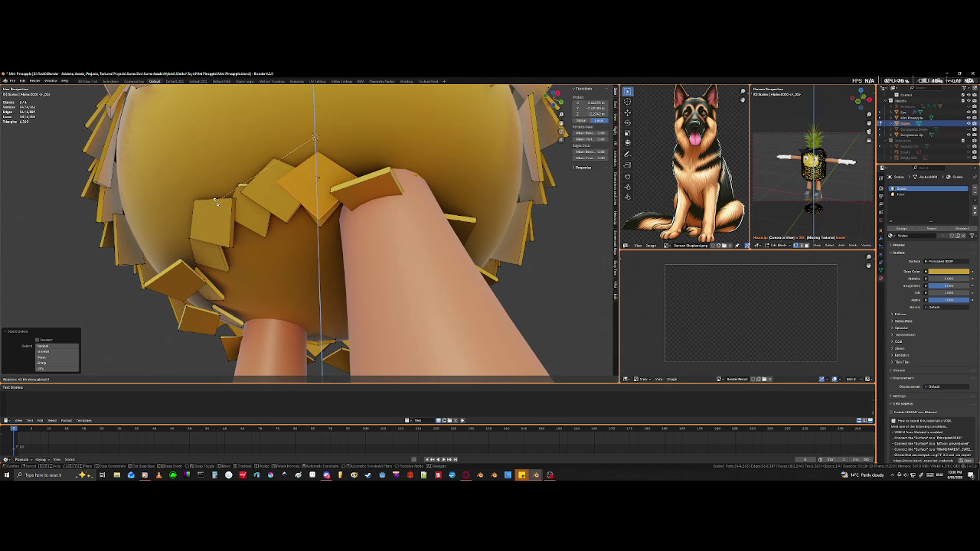
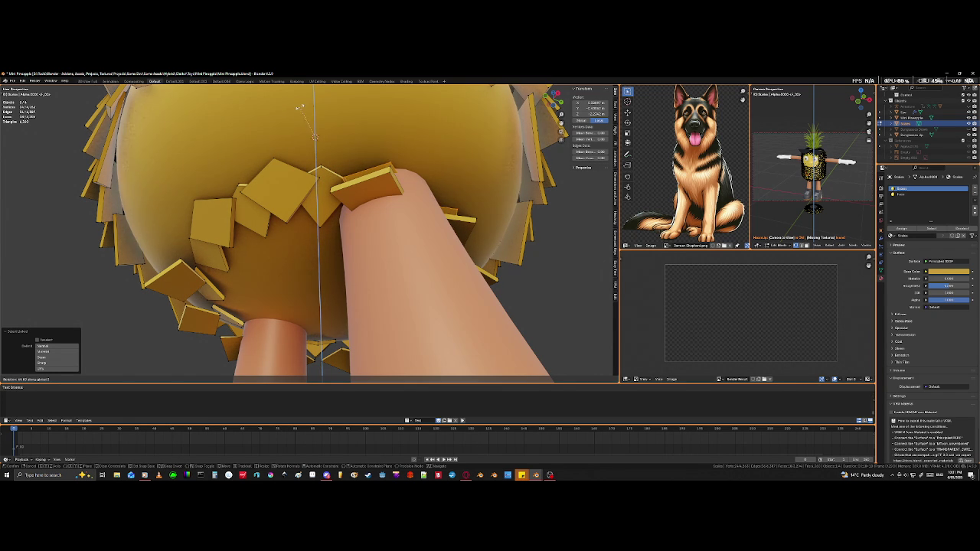
# Step: Rotate the chosen underside scale tile around the Z axis
pyautogui.click(298, 107)
pyautogui.moveTo(299, 108)
pyautogui.mouseDown(button='middle')
pyautogui.moveTo(390, 188)
pyautogui.moveTo(401, 232)
pyautogui.mouseUp(button='middle')
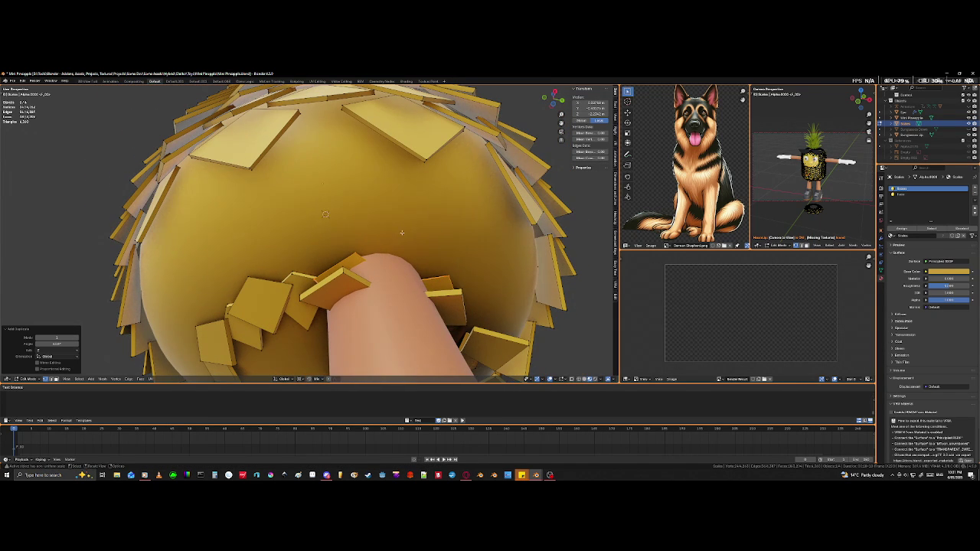
pyautogui.press('r')
pyautogui.press('z')
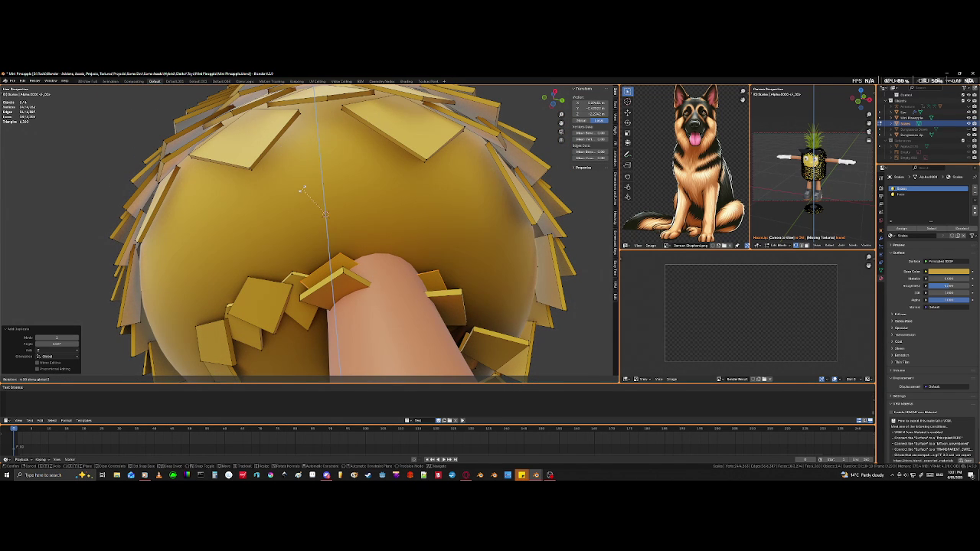
pyautogui.click(303, 188)
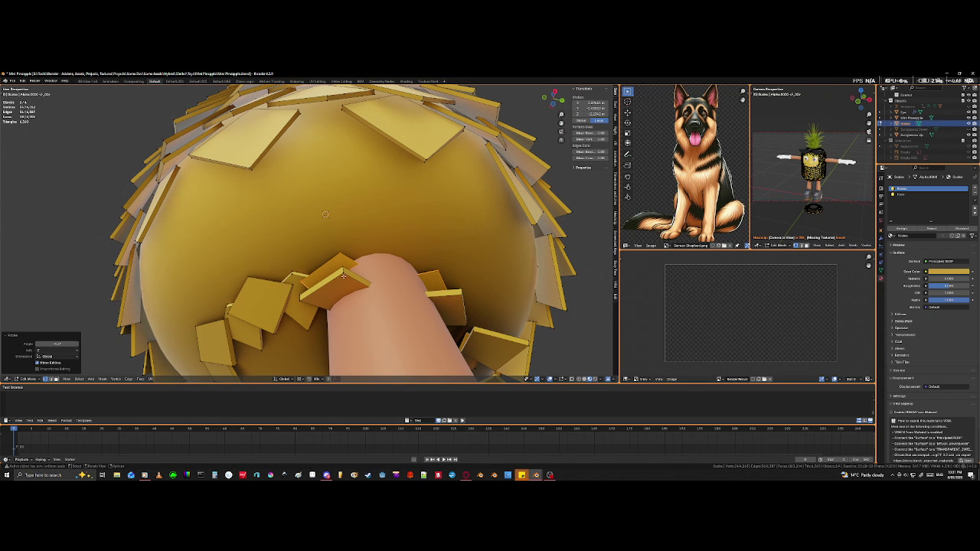
# Step: Delete two stray scale tiles near the leg as vertices
pyautogui.press('l')
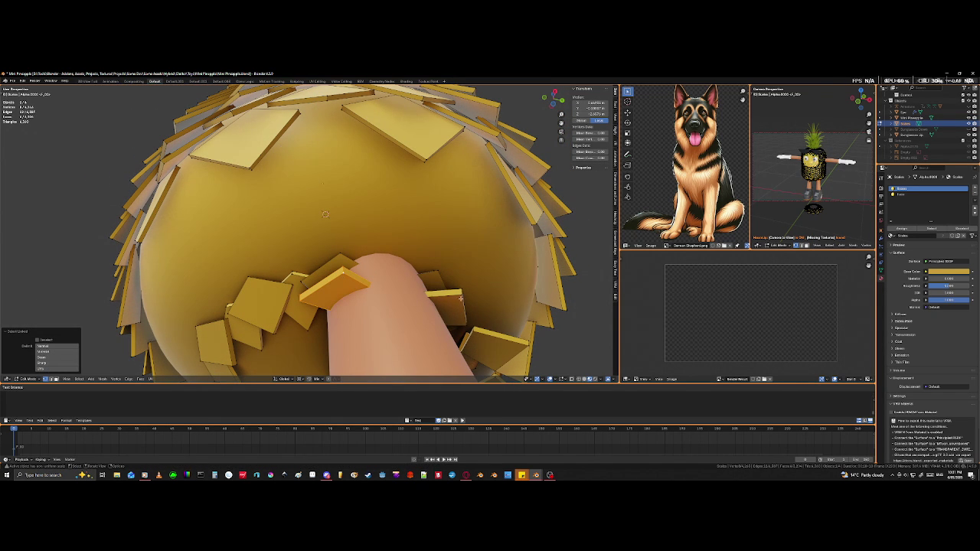
pyautogui.press('l')
pyautogui.press('x')
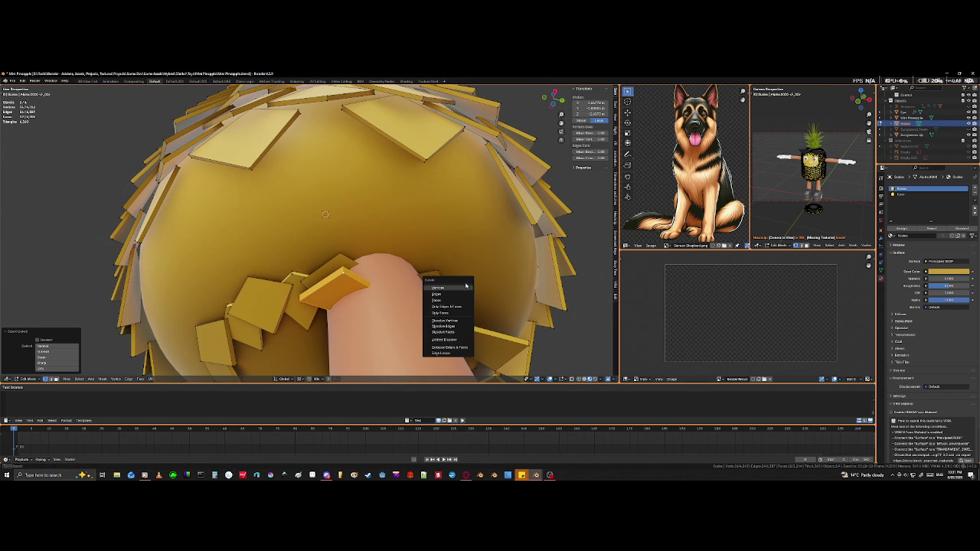
pyautogui.click(462, 290)
pyautogui.moveTo(397, 284); pyautogui.dragTo(378, 295, button='middle')
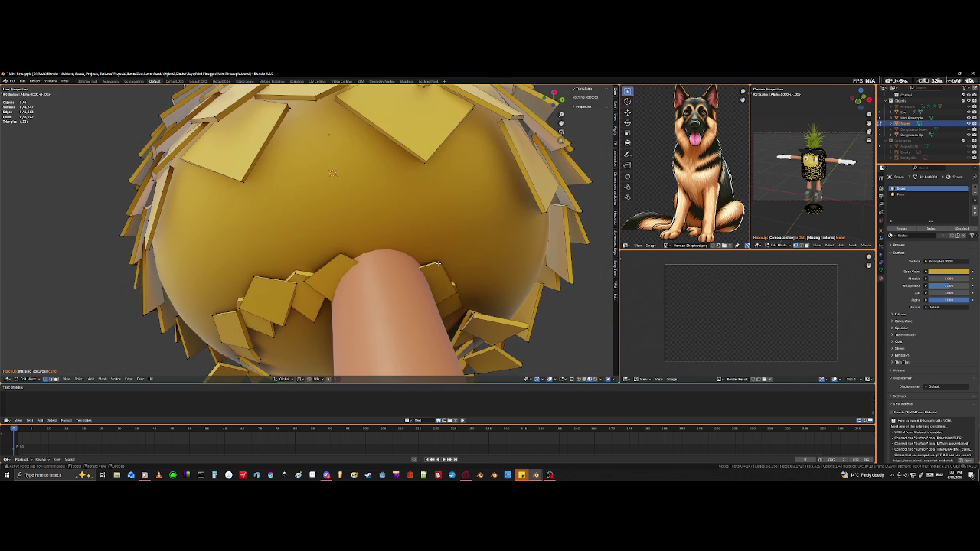
# Step: Select two more tiles near the leg and rotate them around Z
pyautogui.press('l')
pyautogui.press('l')
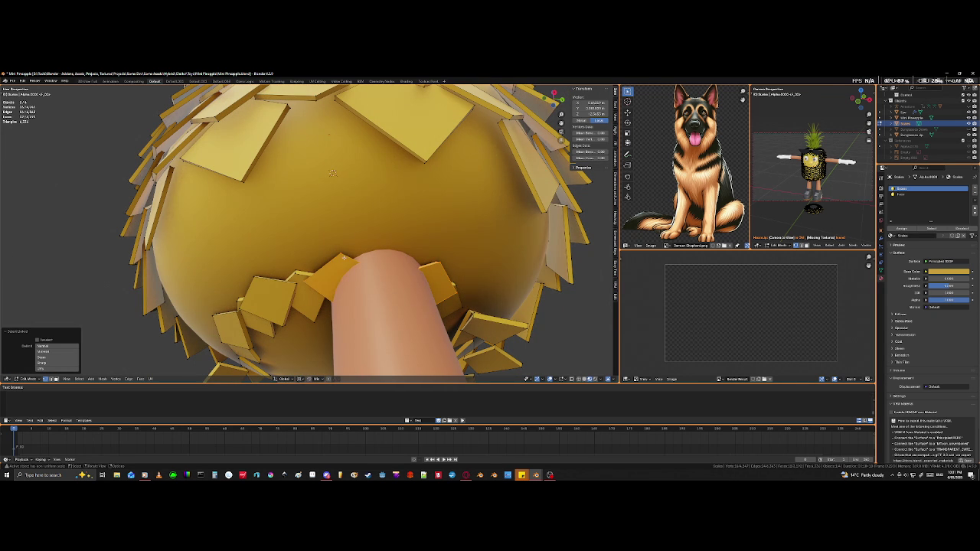
pyautogui.press('l')
pyautogui.moveTo(215, 320)
pyautogui.mouseDown(button='middle')
pyautogui.moveTo(373, 306)
pyautogui.moveTo(412, 289)
pyautogui.mouseUp(button='middle')
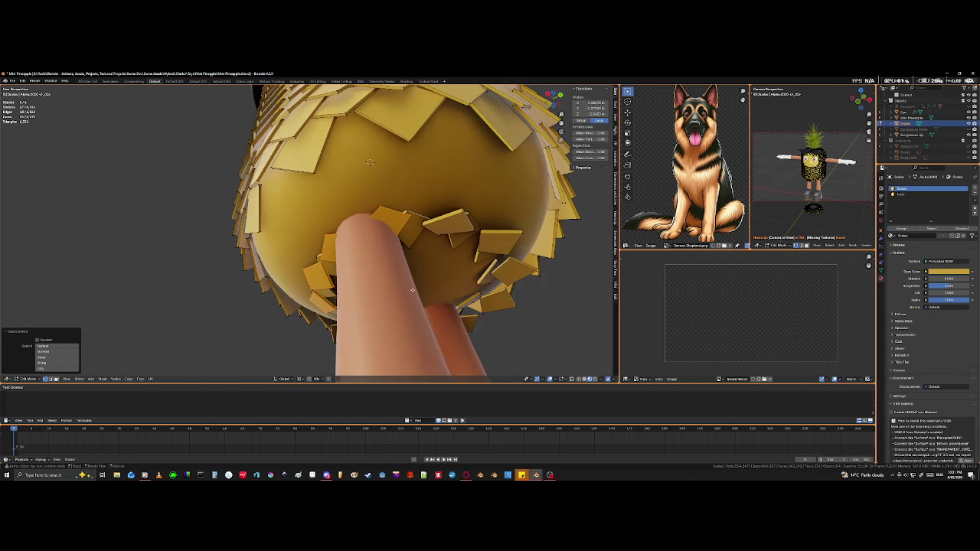
pyautogui.press('r')
pyautogui.press('z')
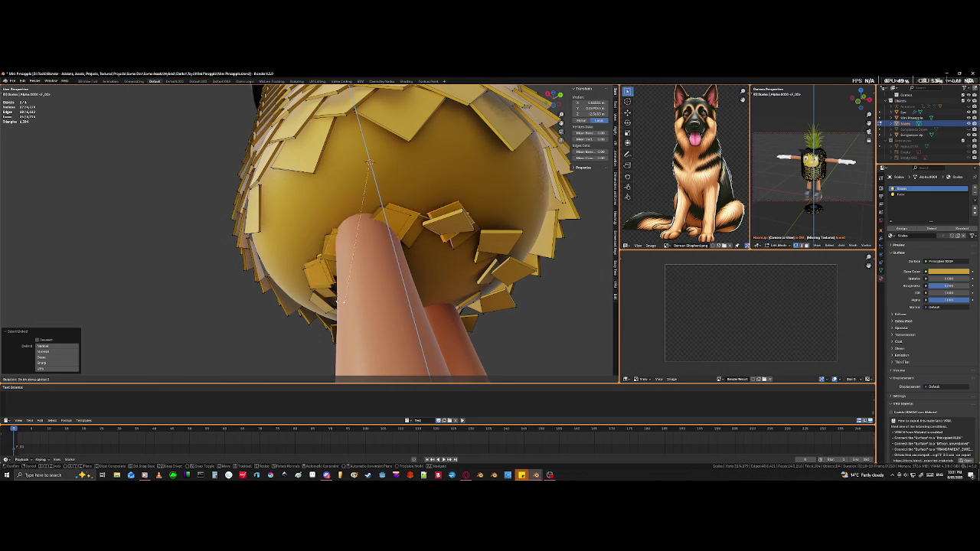
pyautogui.click(311, 159)
# Step: Rotate the selected tiles again from a closer view of the leg ring
pyautogui.moveTo(311, 160)
pyautogui.mouseDown(button='middle')
pyautogui.moveTo(393, 212)
pyautogui.moveTo(350, 232)
pyautogui.mouseUp(button='middle')
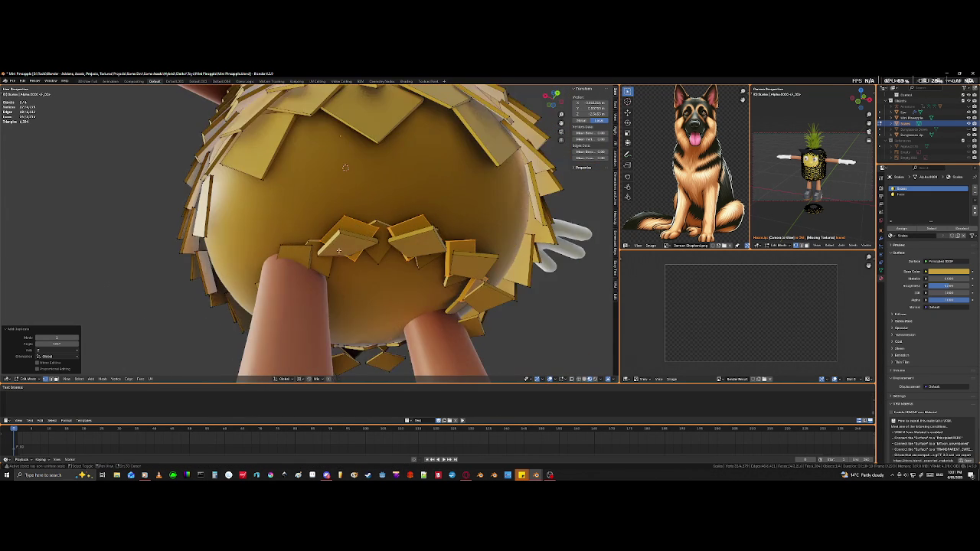
pyautogui.scroll(3, 350, 232)
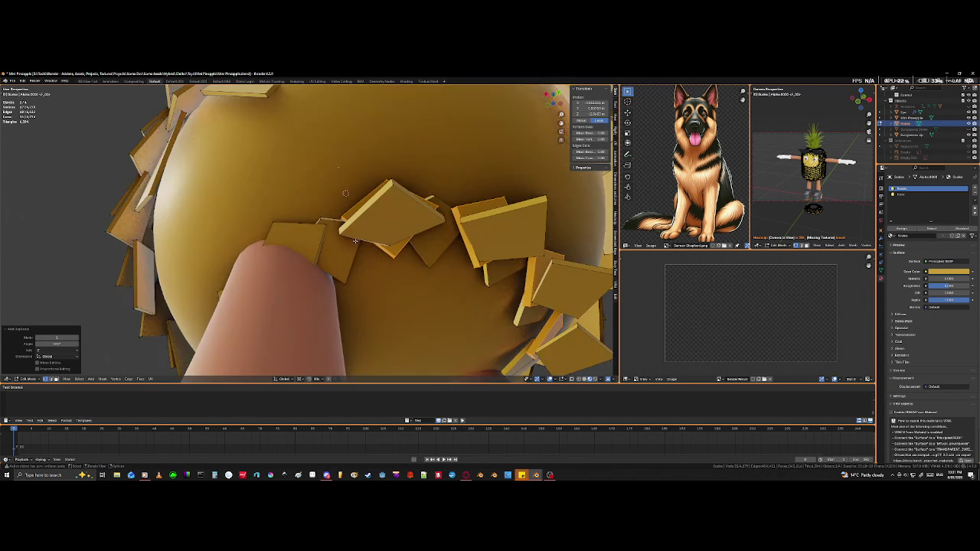
pyautogui.moveTo(350, 232)
pyautogui.mouseDown(button='middle')
pyautogui.moveTo(281, 255)
pyautogui.moveTo(391, 241)
pyautogui.moveTo(370, 258)
pyautogui.moveTo(367, 321)
pyautogui.mouseUp(button='middle')
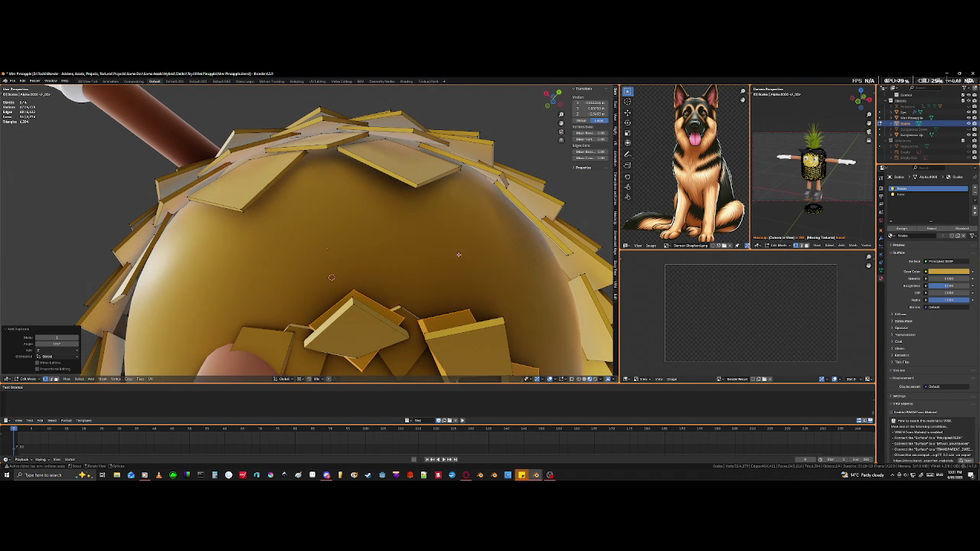
pyautogui.press('r')
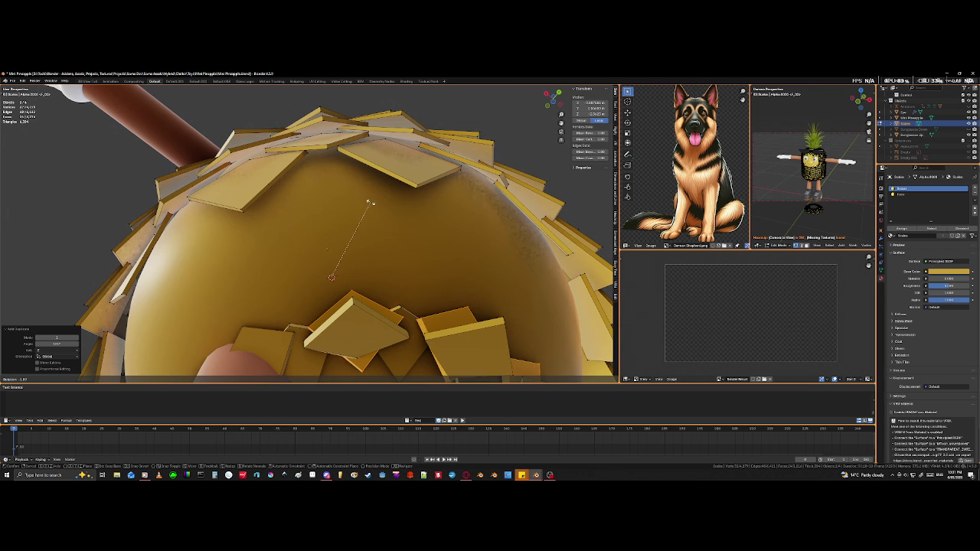
pyautogui.click(308, 207)
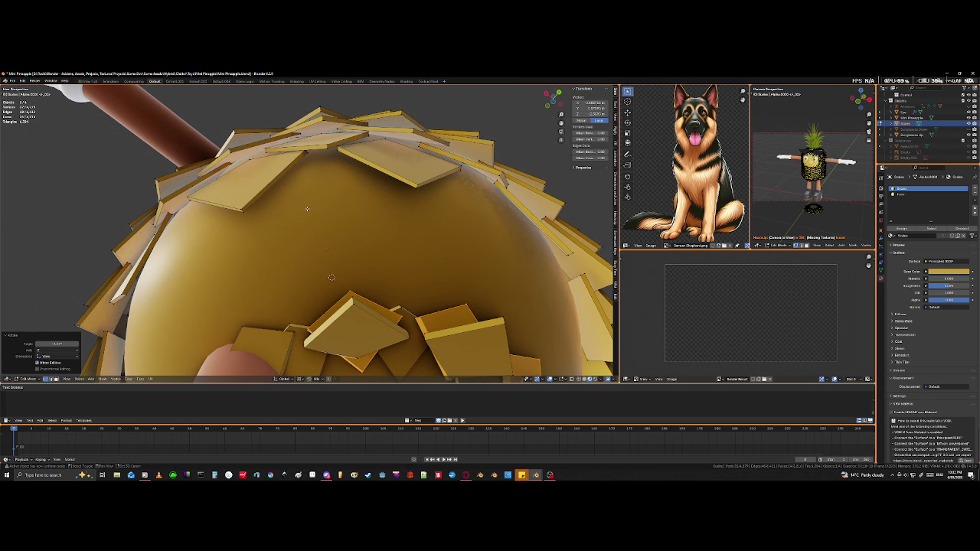
# Step: Undo the last tile rotation and select a tile between the legs
pyautogui.moveTo(382, 339)
pyautogui.mouseDown(button='middle')
pyautogui.moveTo(343, 339)
pyautogui.moveTo(369, 338)
pyautogui.mouseUp(button='middle')
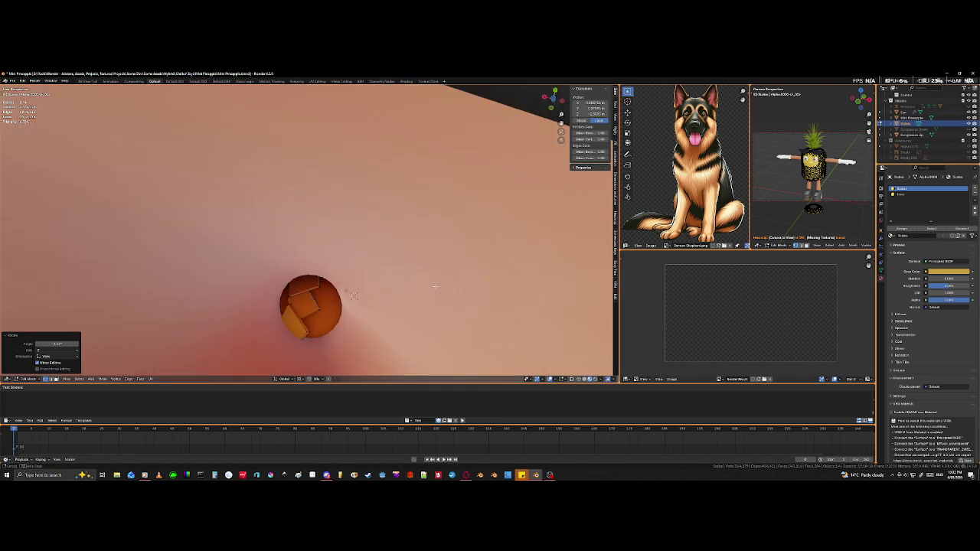
pyautogui.moveTo(368, 339)
pyautogui.mouseDown(button='middle')
pyautogui.moveTo(441, 338)
pyautogui.moveTo(489, 356)
pyautogui.moveTo(431, 350)
pyautogui.moveTo(321, 312)
pyautogui.mouseUp(button='middle')
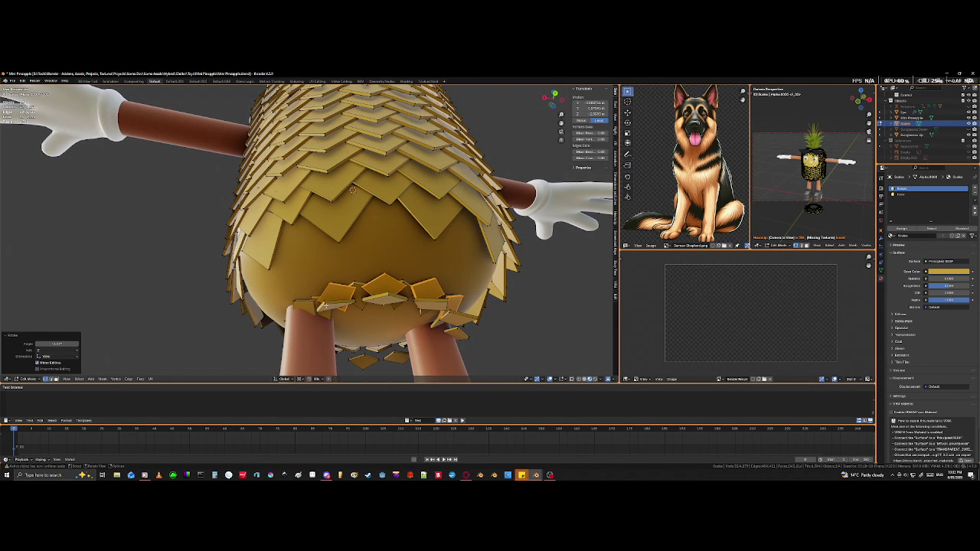
pyautogui.hotkey('ctrl', 'z')
pyautogui.press('l')
pyautogui.press('l')
pyautogui.moveTo(442, 305); pyautogui.dragTo(452, 196, button='middle')
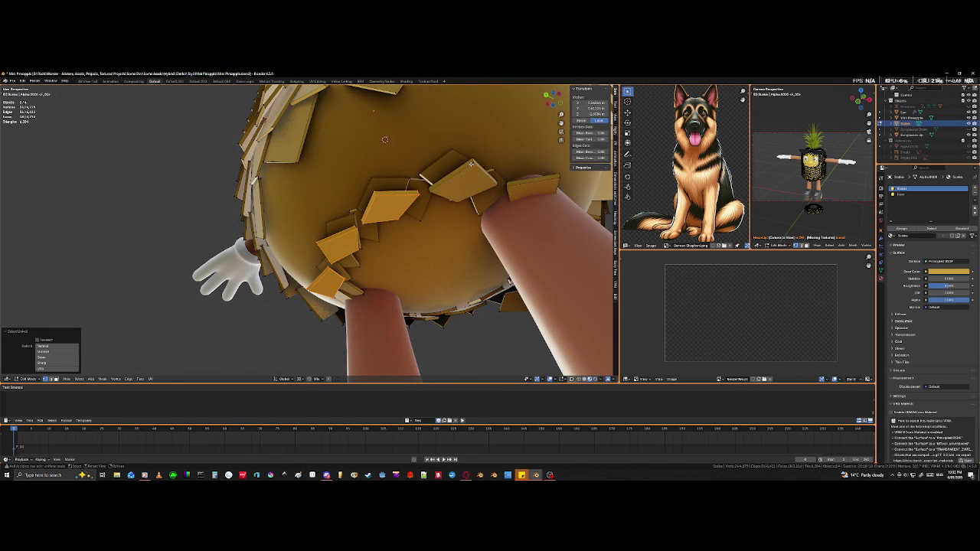
pyautogui.moveTo(471, 163)
pyautogui.mouseDown(button='middle')
pyautogui.moveTo(495, 222)
pyautogui.moveTo(472, 235)
pyautogui.moveTo(458, 230)
pyautogui.moveTo(510, 219)
pyautogui.mouseUp(button='middle')
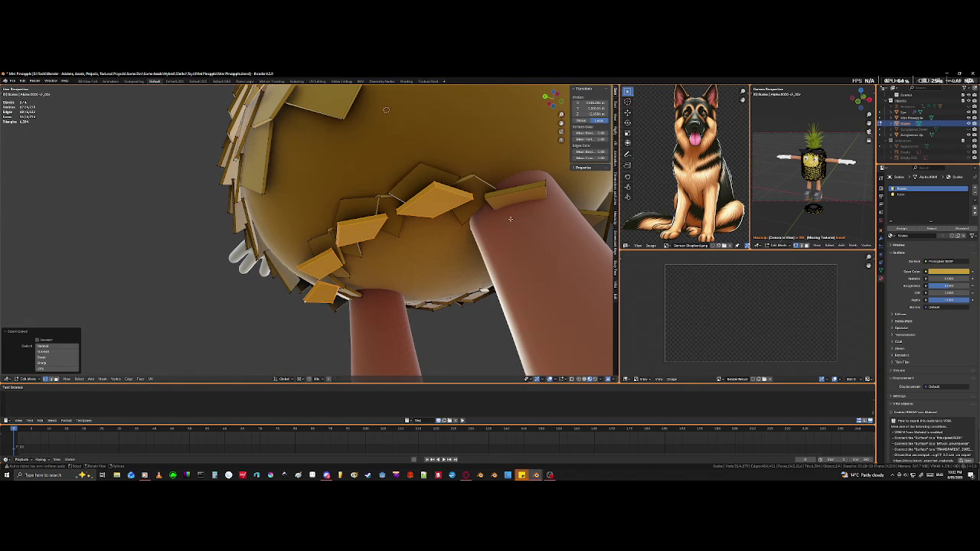
# Step: Clear the tile selection and inspect the underside from several angles
pyautogui.rightClick(514, 203)
pyautogui.click(494, 215)
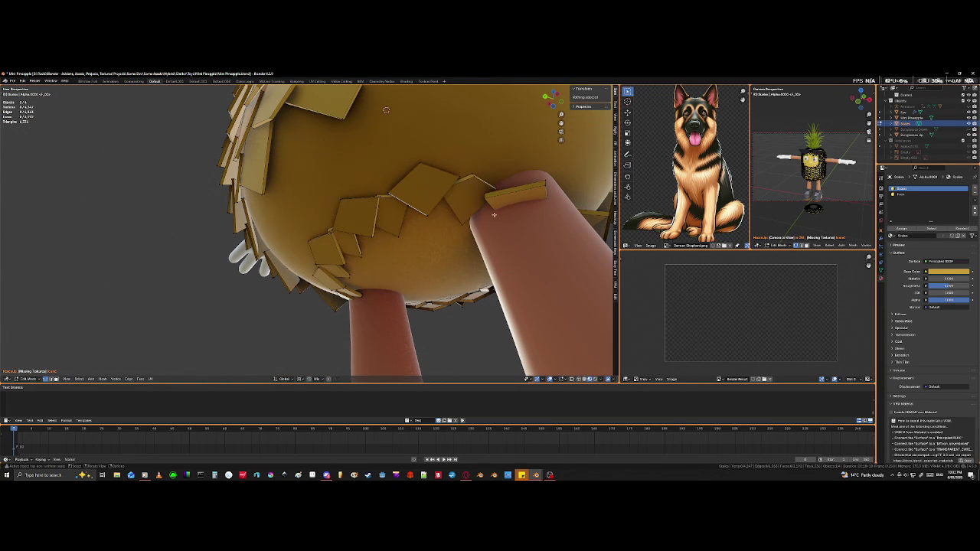
pyautogui.moveTo(407, 260)
pyautogui.mouseDown(button='middle')
pyautogui.moveTo(490, 235)
pyautogui.moveTo(381, 279)
pyautogui.moveTo(346, 179)
pyautogui.mouseUp(button='middle')
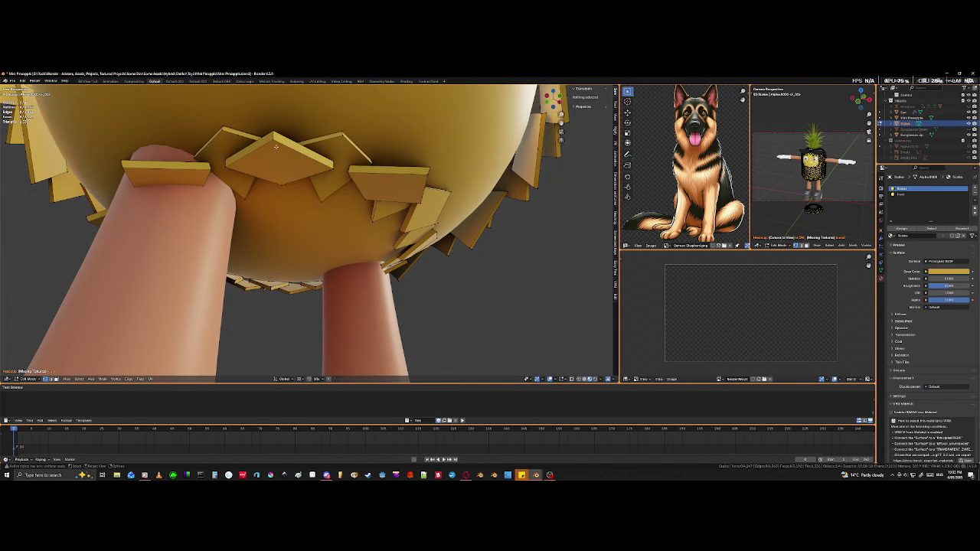
pyautogui.moveTo(233, 132)
pyautogui.mouseDown(button='middle')
pyautogui.moveTo(276, 144)
pyautogui.moveTo(267, 159)
pyautogui.mouseUp(button='middle')
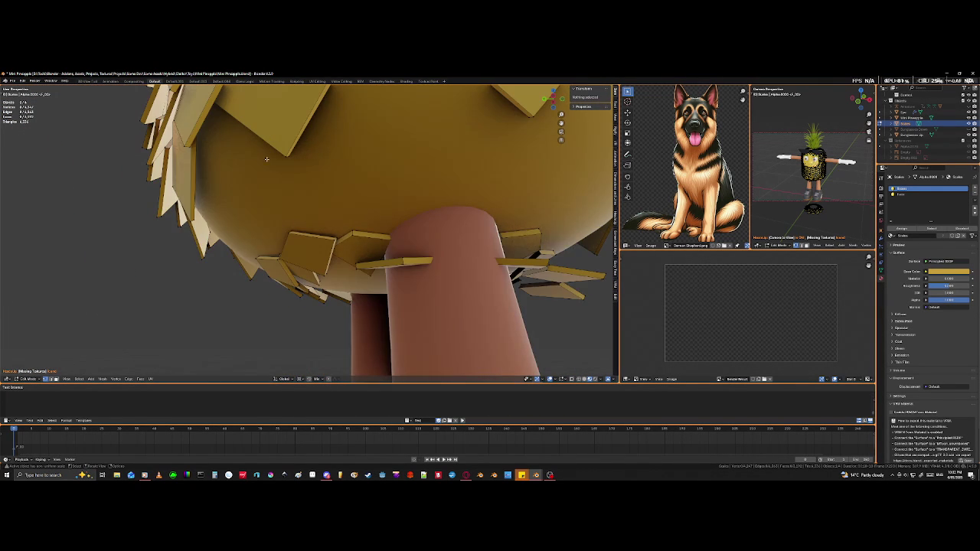
pyautogui.moveTo(400, 262); pyautogui.dragTo(353, 250, button='middle')
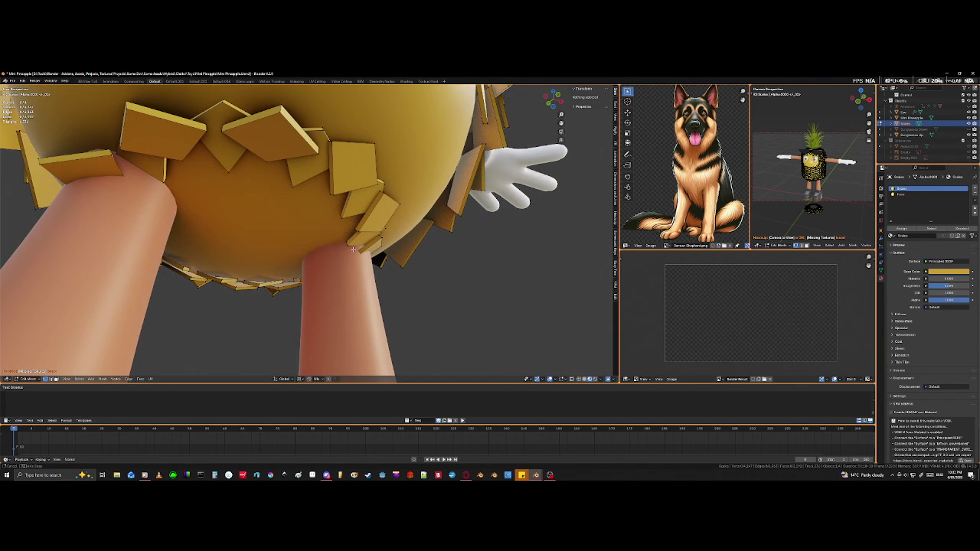
pyautogui.moveTo(353, 250)
pyautogui.mouseDown(button='middle')
pyautogui.moveTo(458, 234)
pyautogui.moveTo(432, 242)
pyautogui.mouseUp(button='middle')
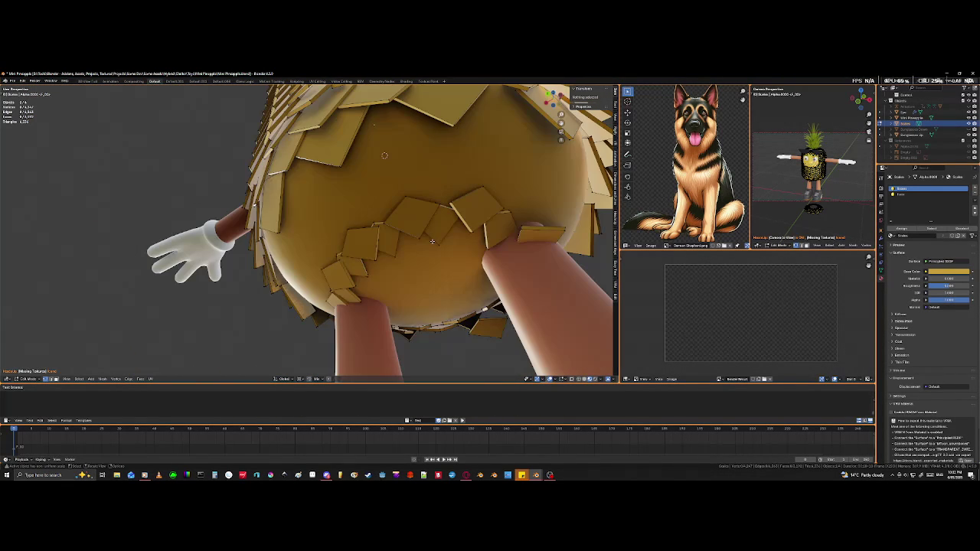
# Step: Select a group of tiles below the body and rotate them around Z
pyautogui.click(470, 230)
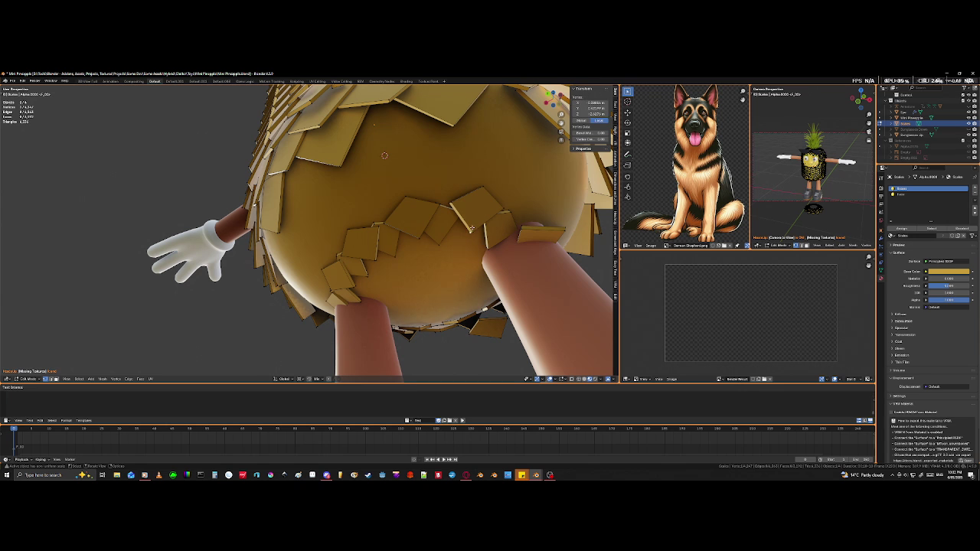
pyautogui.press('l')
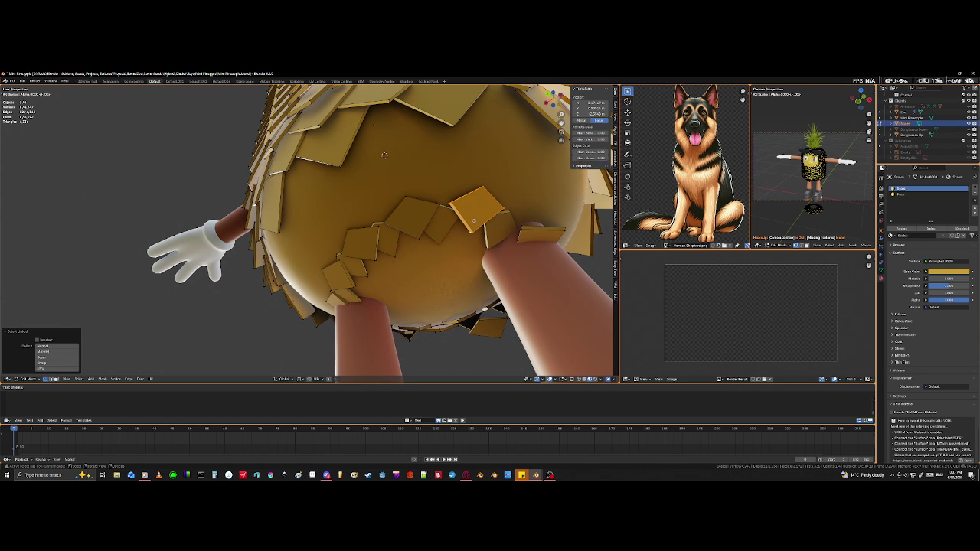
pyautogui.press('l')
pyautogui.press('l')
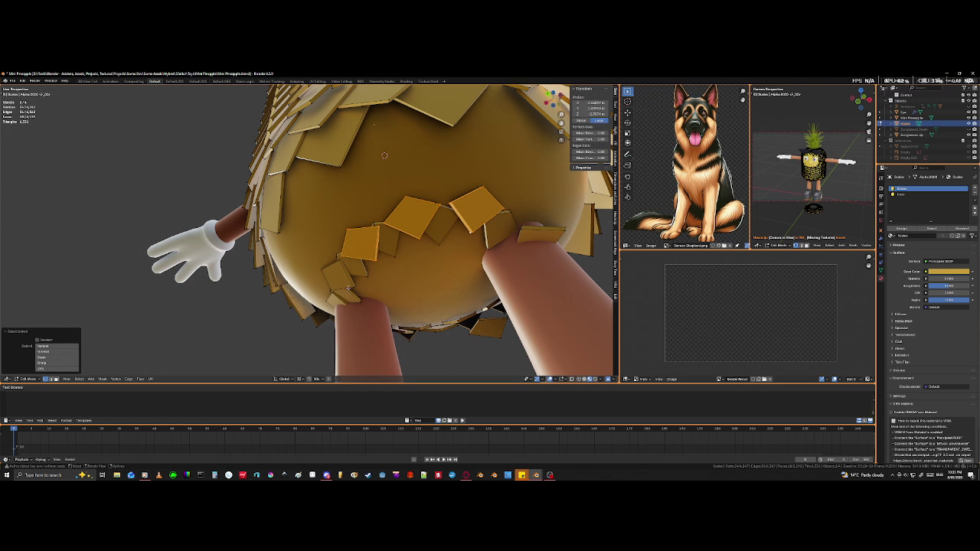
pyautogui.press('l')
pyautogui.press('s')
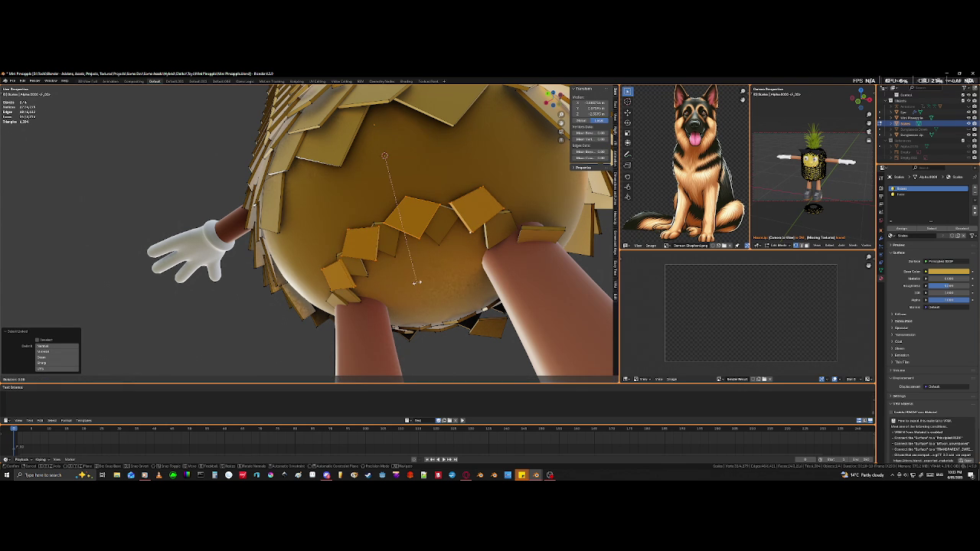
pyautogui.press('r')
pyautogui.press('z')
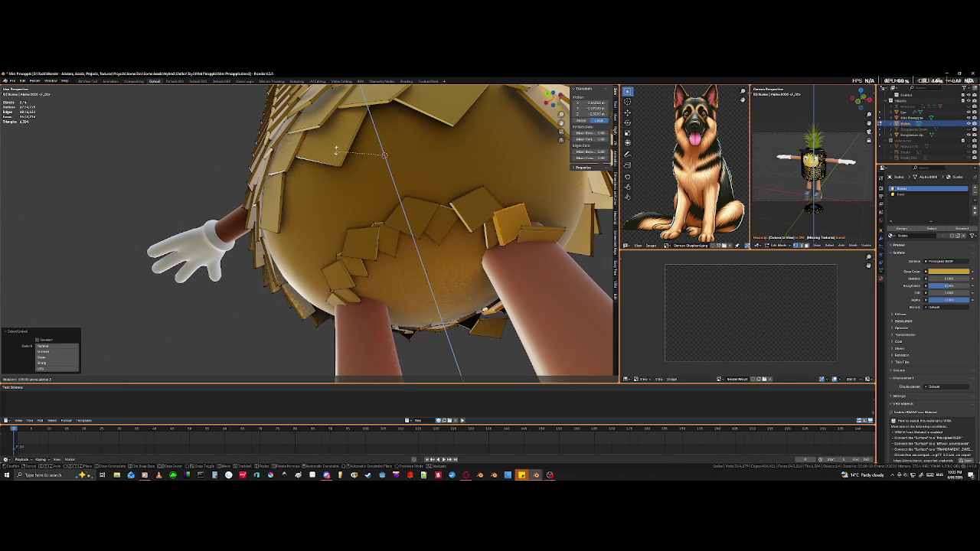
pyautogui.click(336, 148)
# Step: Adjust the selected tiles along the Z axis to a new orientation
pyautogui.moveTo(336, 148)
pyautogui.mouseDown(button='middle')
pyautogui.moveTo(426, 221)
pyautogui.moveTo(444, 195)
pyautogui.moveTo(433, 254)
pyautogui.mouseUp(button='middle')
pyautogui.scroll(3, 447, 187)
pyautogui.scroll(-2, 411, 220)
pyautogui.scroll(-2, 444, 203)
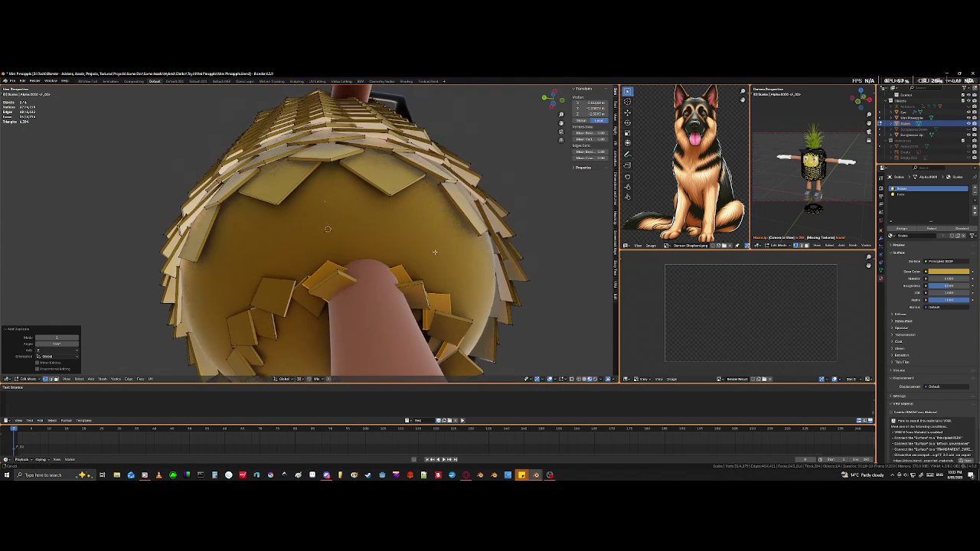
pyautogui.press('s')
pyautogui.press('z')
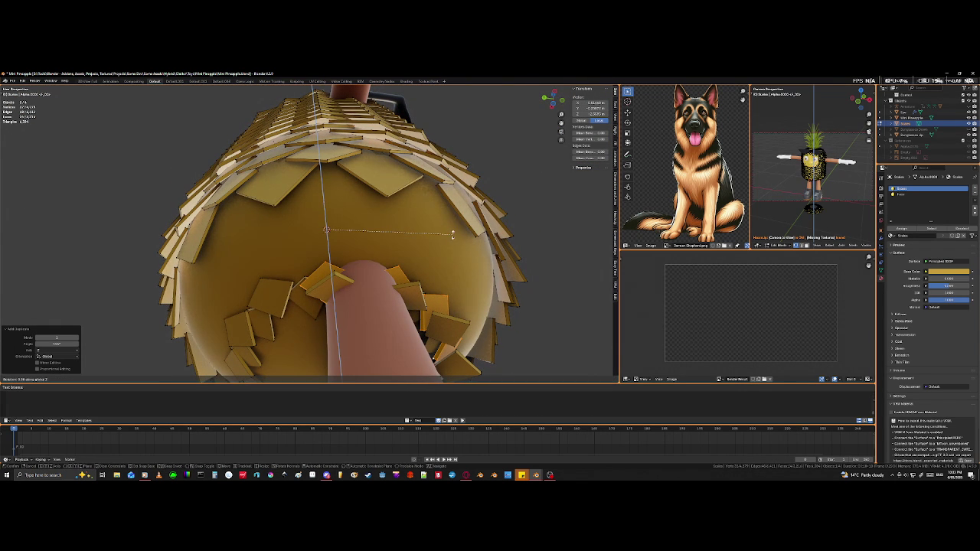
pyautogui.click(381, 223)
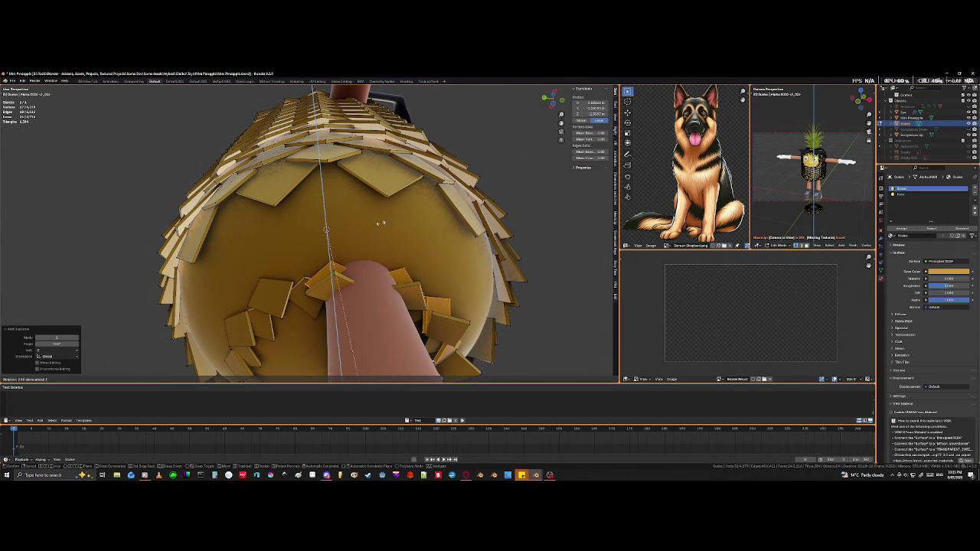
pyautogui.click(293, 256)
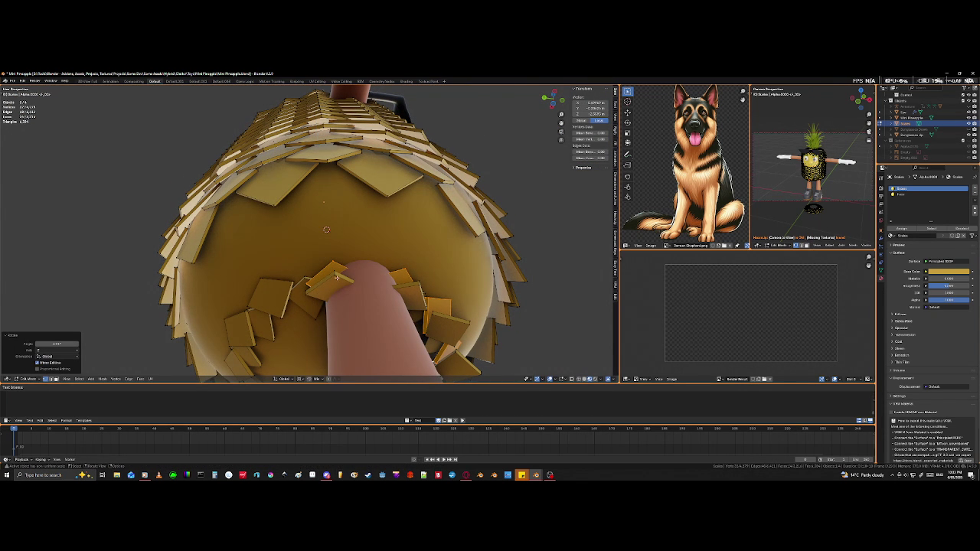
# Step: Undo the last change and select a tile beside the leg
pyautogui.hotkey('ctrl', 'z')
pyautogui.press('l')
pyautogui.moveTo(335, 274); pyautogui.dragTo(319, 241, button='middle')
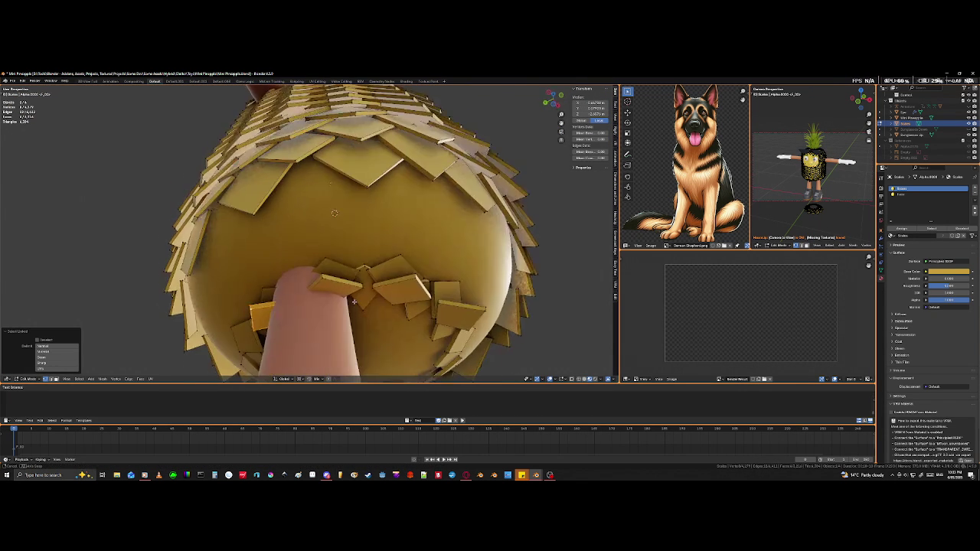
# Step: Add two neighbouring tiles by the leg and delete them as vertices
pyautogui.press('l')
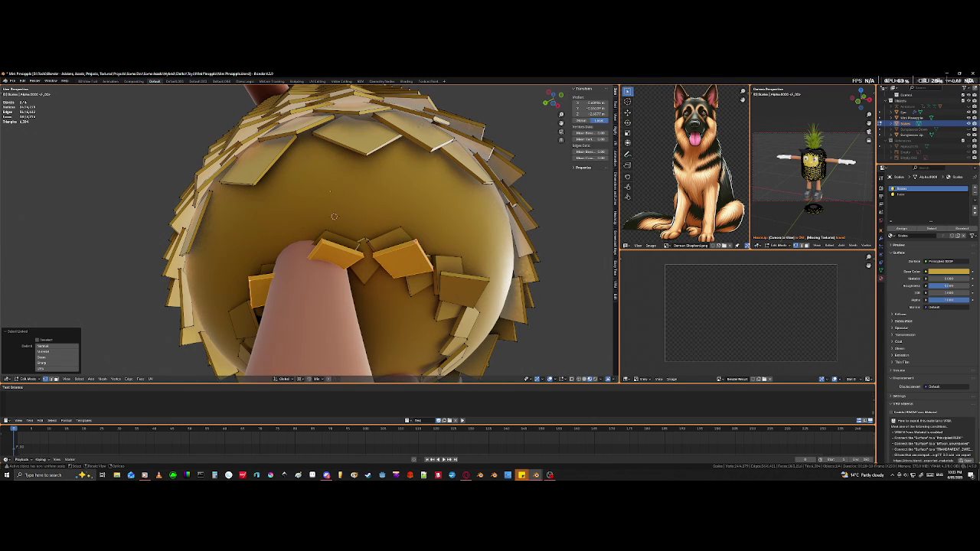
pyautogui.press('l')
pyautogui.press('x')
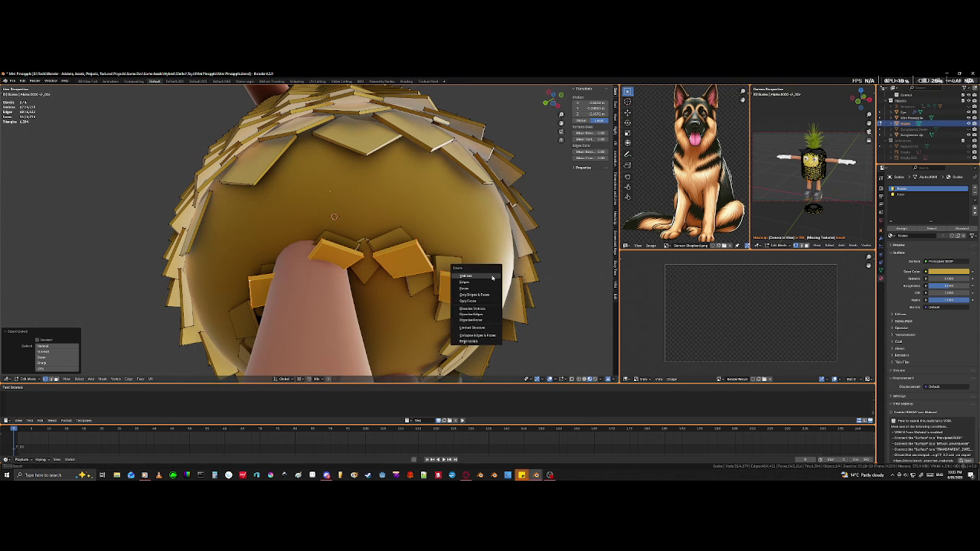
pyautogui.click(475, 277)
pyautogui.moveTo(475, 277)
pyautogui.mouseDown(button='middle')
pyautogui.moveTo(282, 280)
pyautogui.moveTo(291, 245)
pyautogui.moveTo(299, 323)
pyautogui.moveTo(324, 300)
pyautogui.moveTo(253, 119)
pyautogui.moveTo(319, 151)
pyautogui.moveTo(306, 229)
pyautogui.mouseUp(button='middle')
# Step: Isolate the diamond plate ring and select several of its plates
pyautogui.press('KP_Divide')
pyautogui.scroll(4, 303, 273)
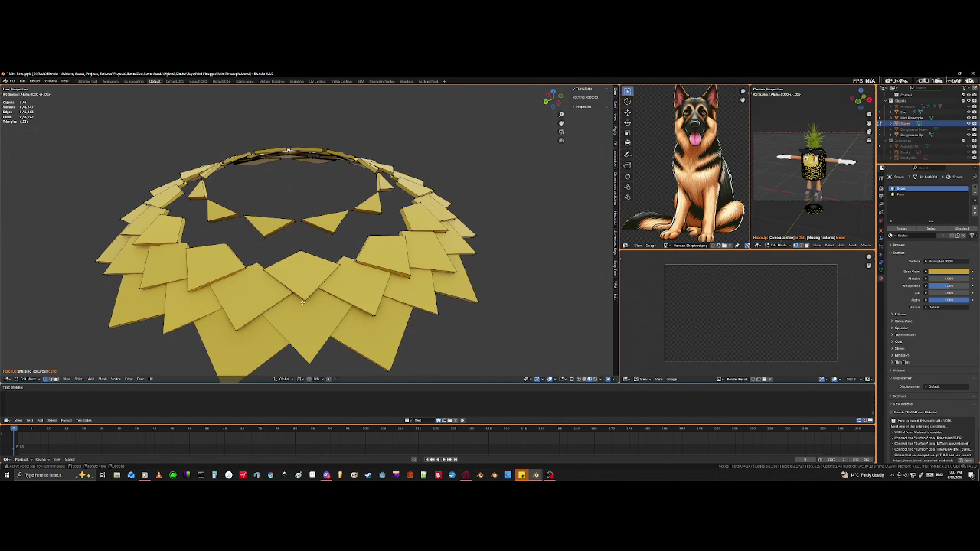
pyautogui.press('l')
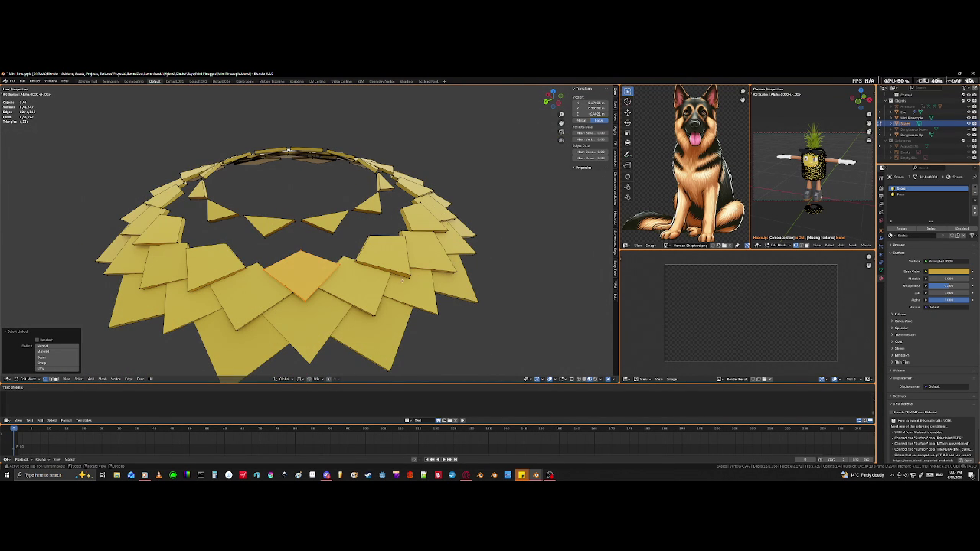
pyautogui.press('l')
pyautogui.moveTo(406, 276); pyautogui.dragTo(410, 301, button='middle')
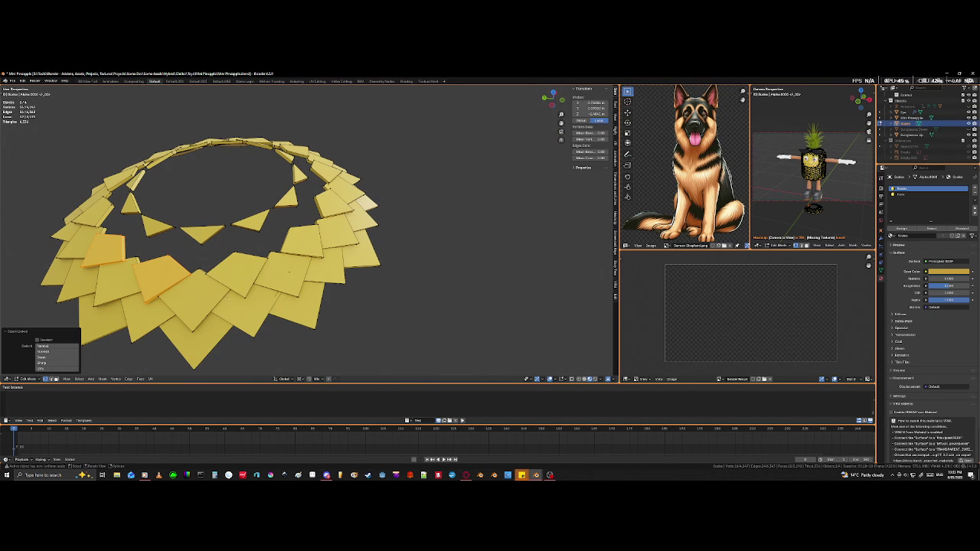
pyautogui.press('l')
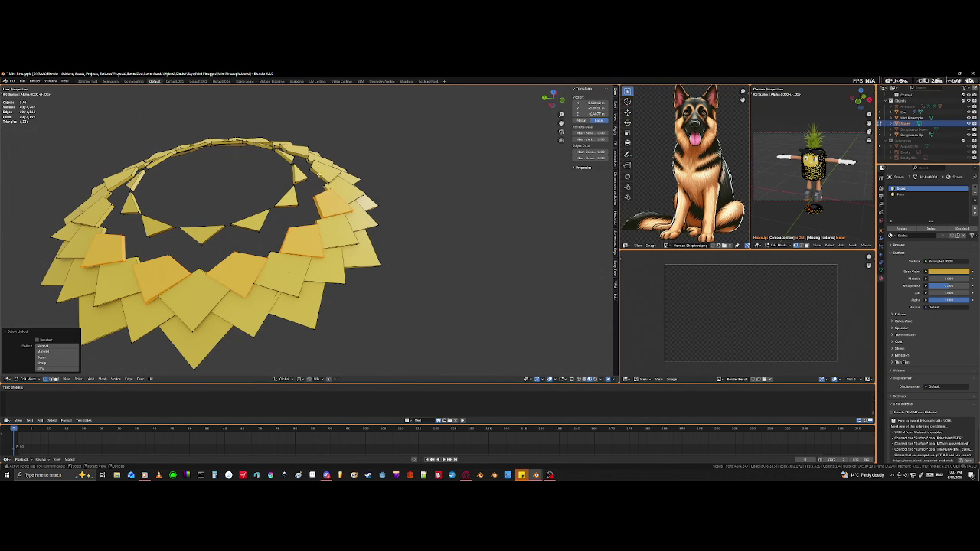
pyautogui.moveTo(289, 272); pyautogui.dragTo(227, 194, button='middle')
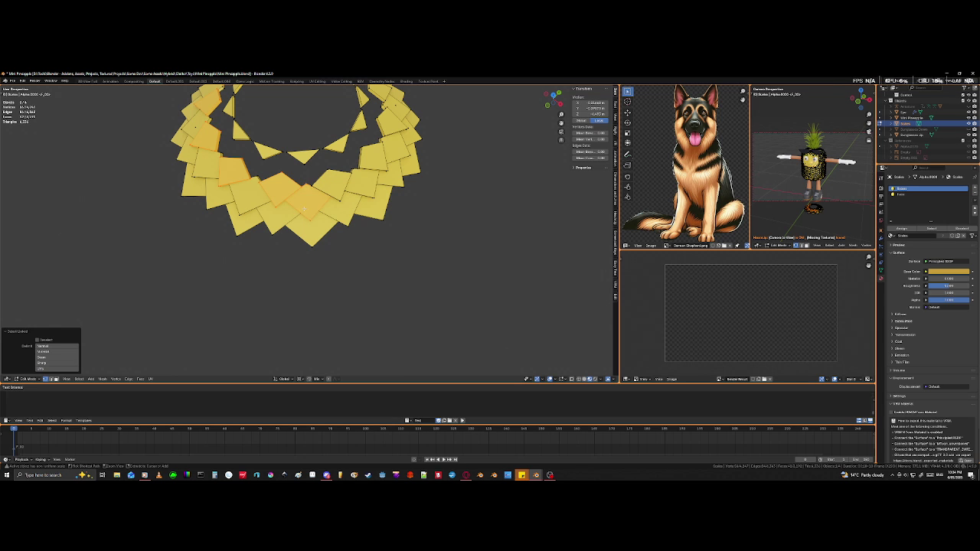
# Step: Undo a wrong pick and reselect the ring's plate groups below the shoes
pyautogui.hotkey('ctrl', 'z')
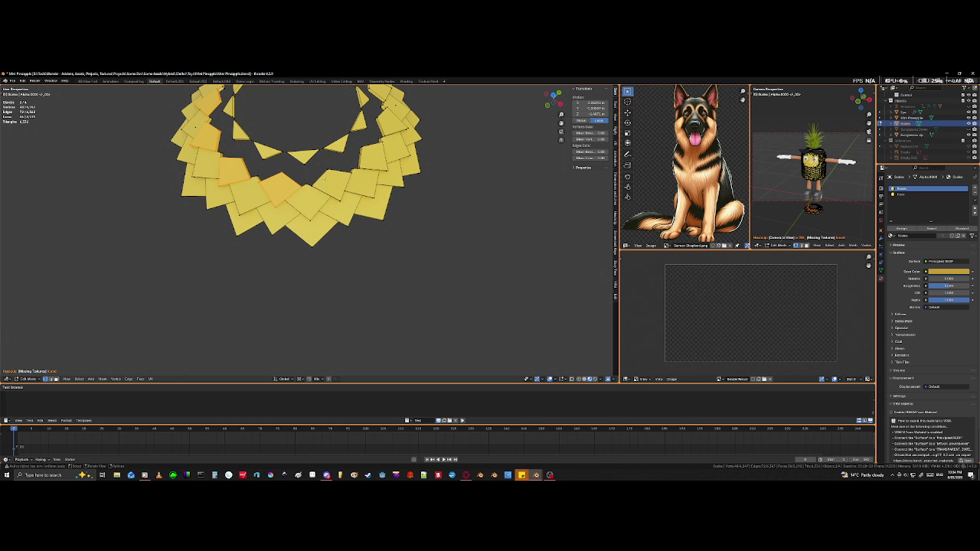
pyautogui.press('l')
pyautogui.moveTo(323, 183); pyautogui.dragTo(379, 212, button='middle')
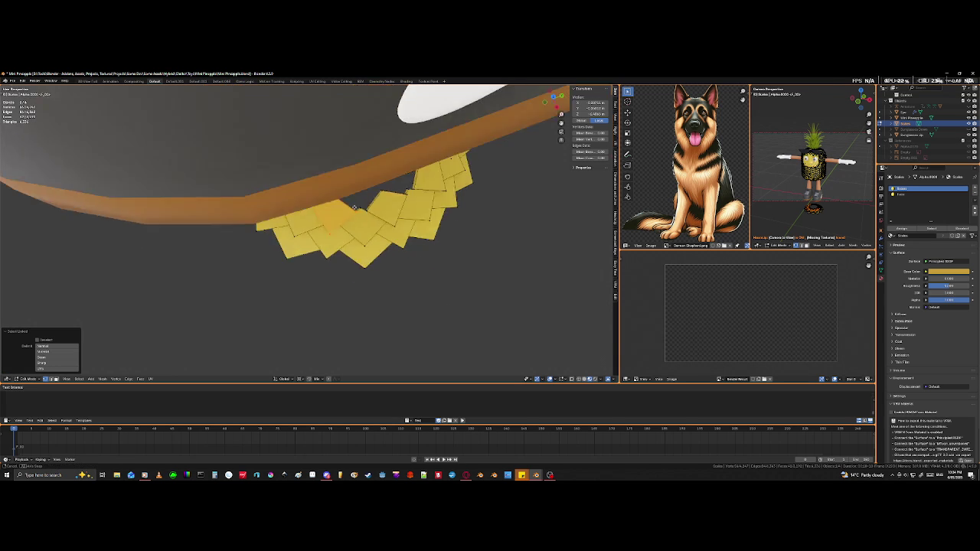
pyautogui.press('l')
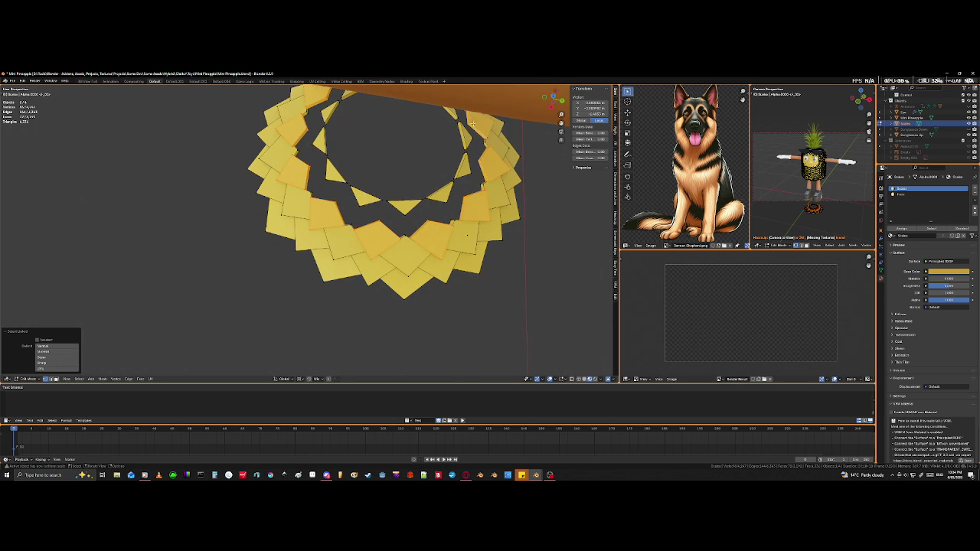
pyautogui.scroll(-3, 473, 124)
pyautogui.moveTo(473, 125); pyautogui.dragTo(395, 166, button='middle')
pyautogui.scroll(-3, 395, 166)
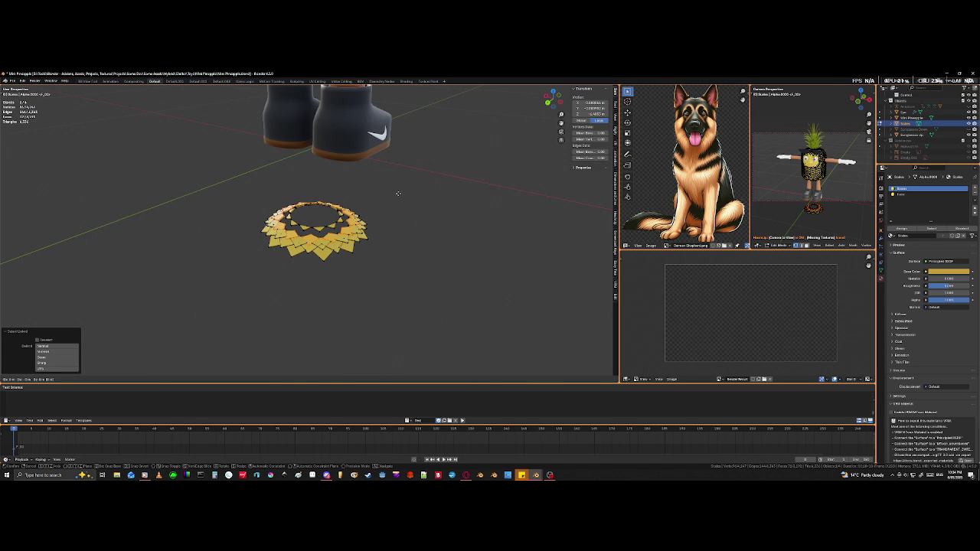
# Step: Move the plate ring up along Z to sit under the body
pyautogui.press('z')
pyautogui.press('Return')
pyautogui.moveTo(397, 193); pyautogui.dragTo(368, 253, button='middle')
pyautogui.moveTo(318, 196); pyautogui.dragTo(336, 277, button='middle')
pyautogui.press('g')
pyautogui.press('z')
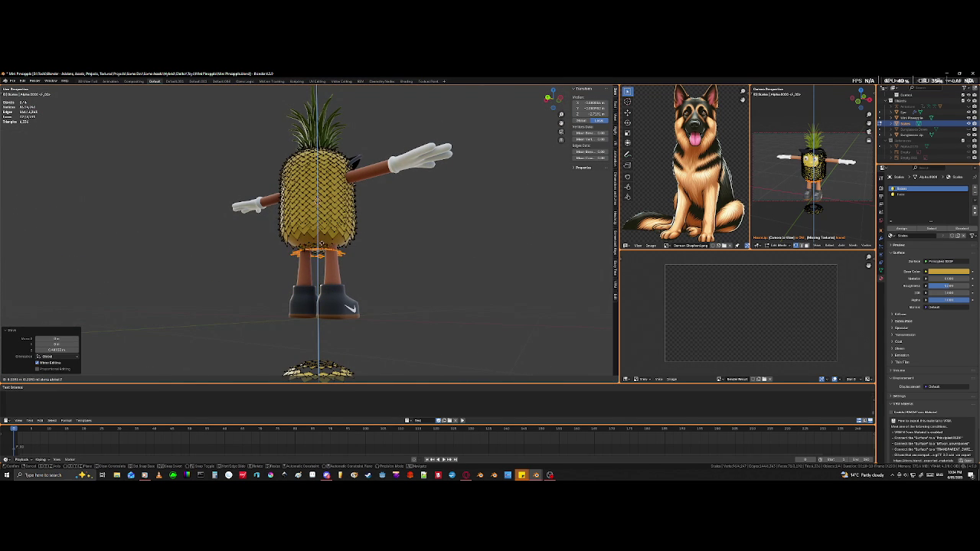
pyautogui.click(319, 237)
# Step: Frame the ring and select a single plate beside the legs
pyautogui.press('KP_Decimal')
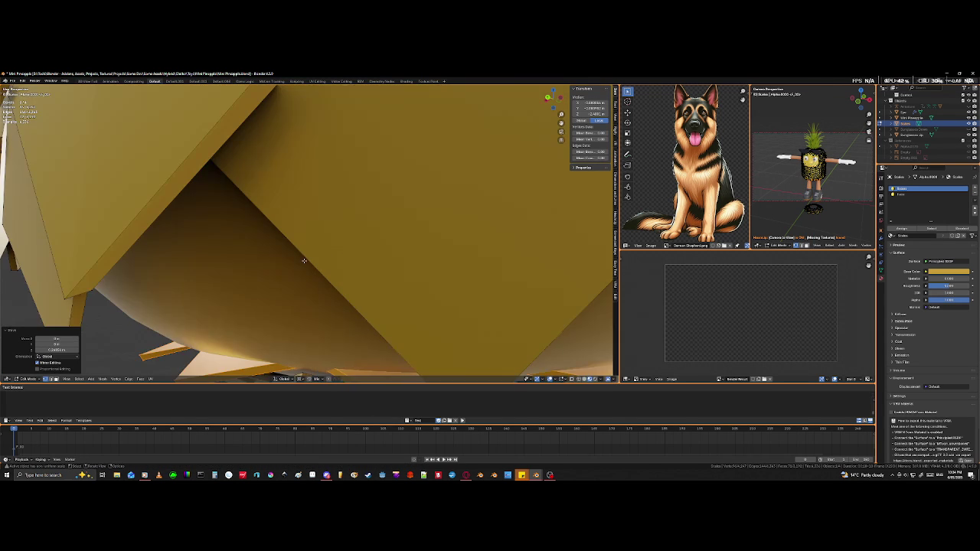
pyautogui.scroll(-5, 298, 284)
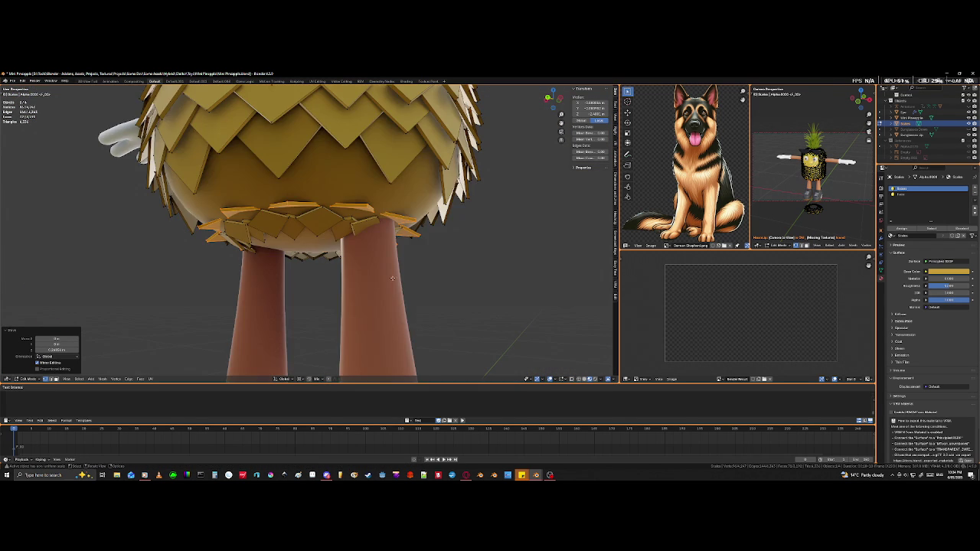
pyautogui.moveTo(361, 299)
pyautogui.mouseDown(button='middle')
pyautogui.moveTo(351, 306)
pyautogui.moveTo(370, 303)
pyautogui.moveTo(263, 257)
pyautogui.mouseUp(button='middle')
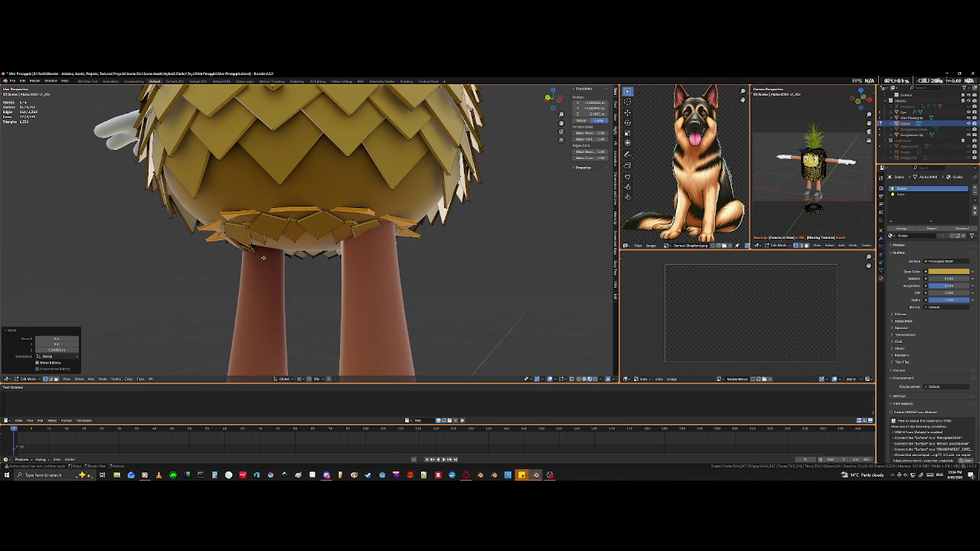
pyautogui.click(223, 214)
pyautogui.press('l')
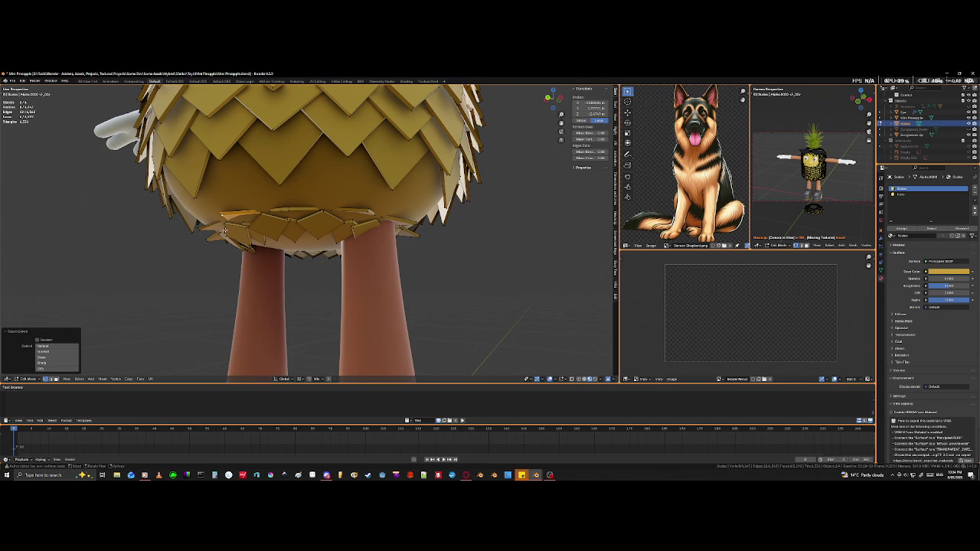
pyautogui.moveTo(260, 288)
pyautogui.mouseDown(button='middle')
pyautogui.moveTo(225, 301)
pyautogui.moveTo(257, 311)
pyautogui.mouseUp(button='middle')
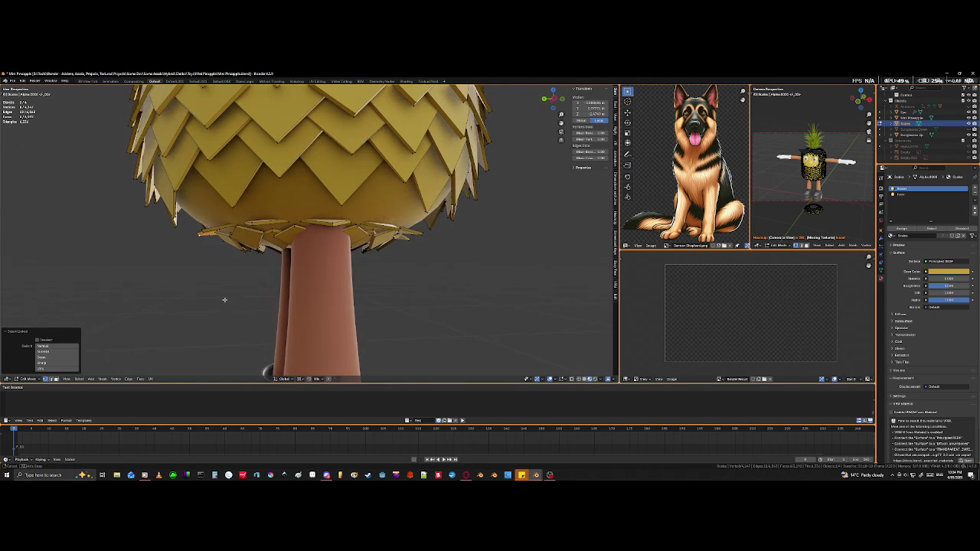
# Step: Rotate the chosen plate to a new angle, retrying after a cancel
pyautogui.press('r')
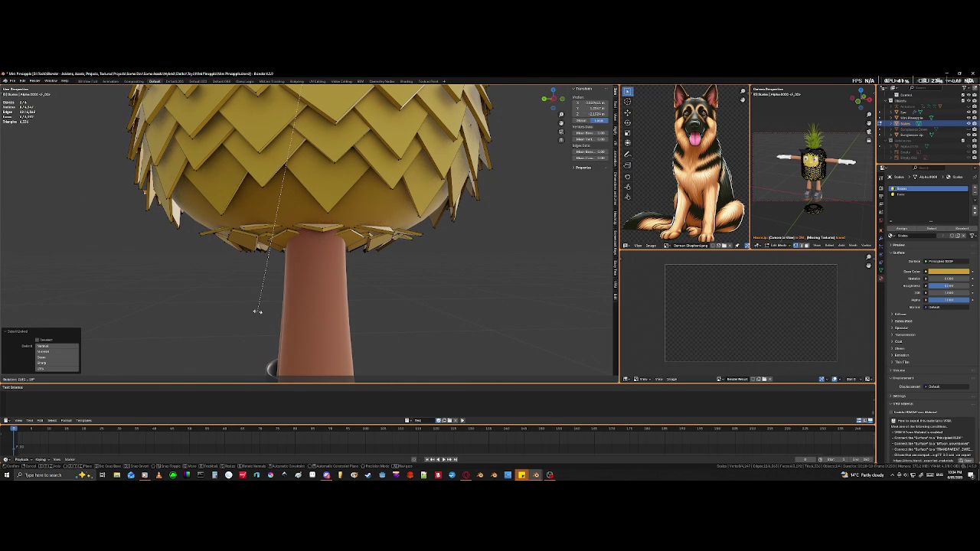
pyautogui.rightClick(258, 311)
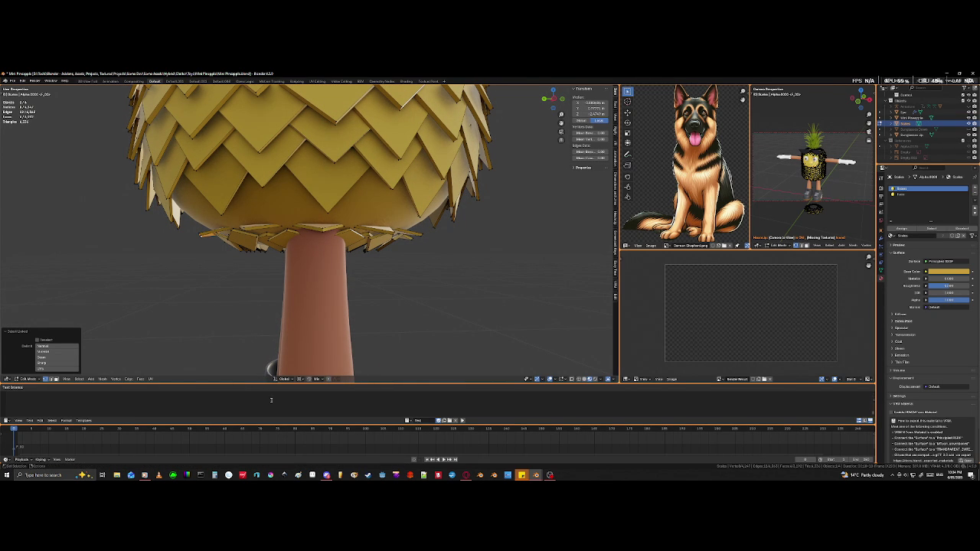
pyautogui.click(304, 382)
pyautogui.press('r')
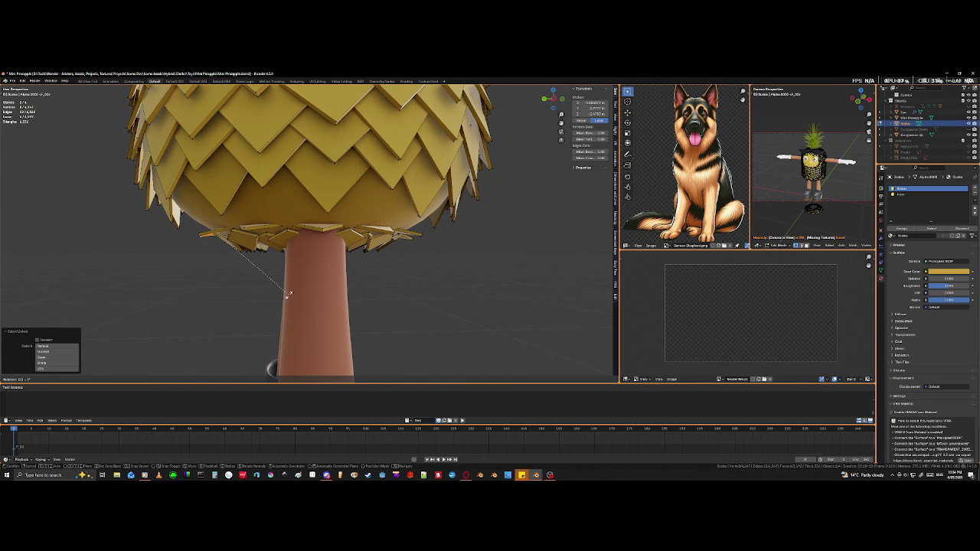
pyautogui.press('Return')
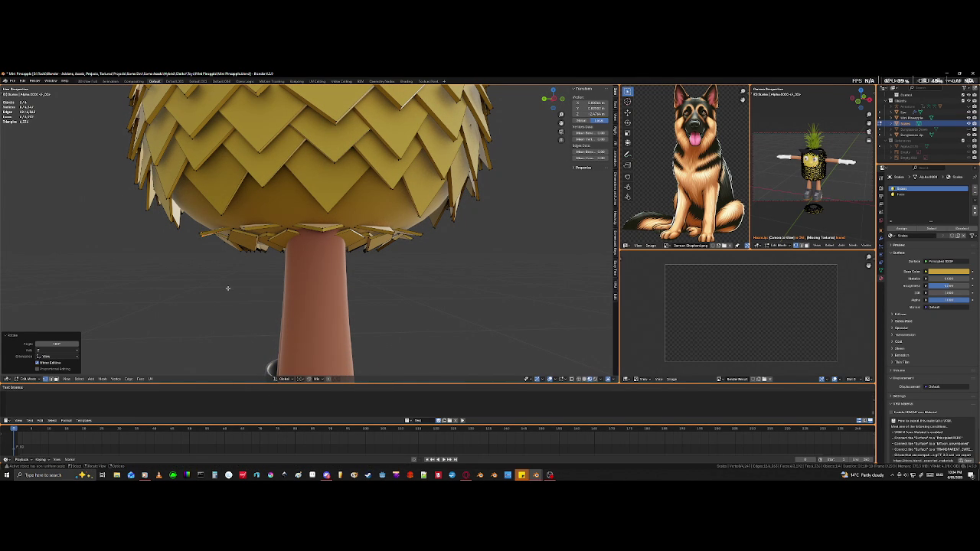
pyautogui.moveTo(198, 278)
pyautogui.mouseDown(button='middle')
pyautogui.moveTo(272, 263)
pyautogui.moveTo(214, 277)
pyautogui.mouseUp(button='middle')
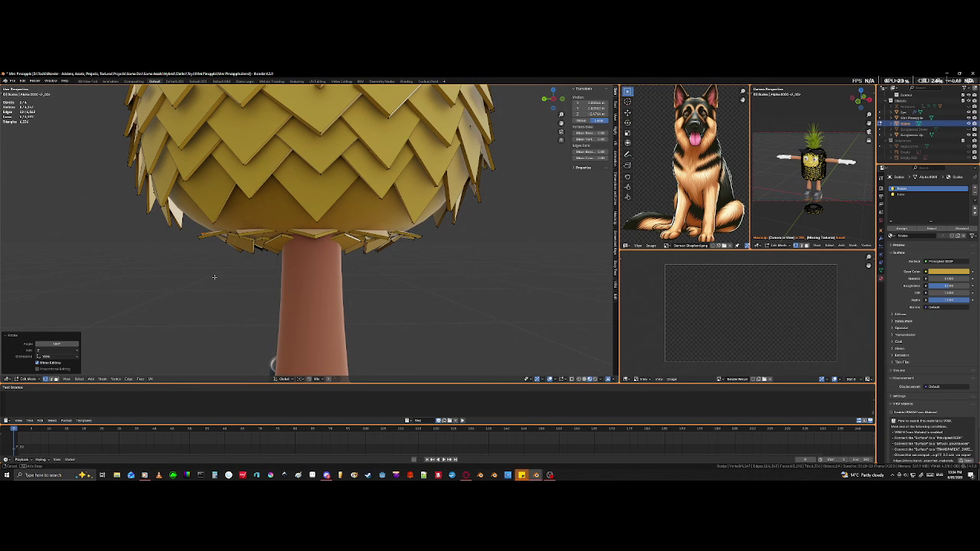
pyautogui.moveTo(214, 277); pyautogui.dragTo(214, 278, button='middle')
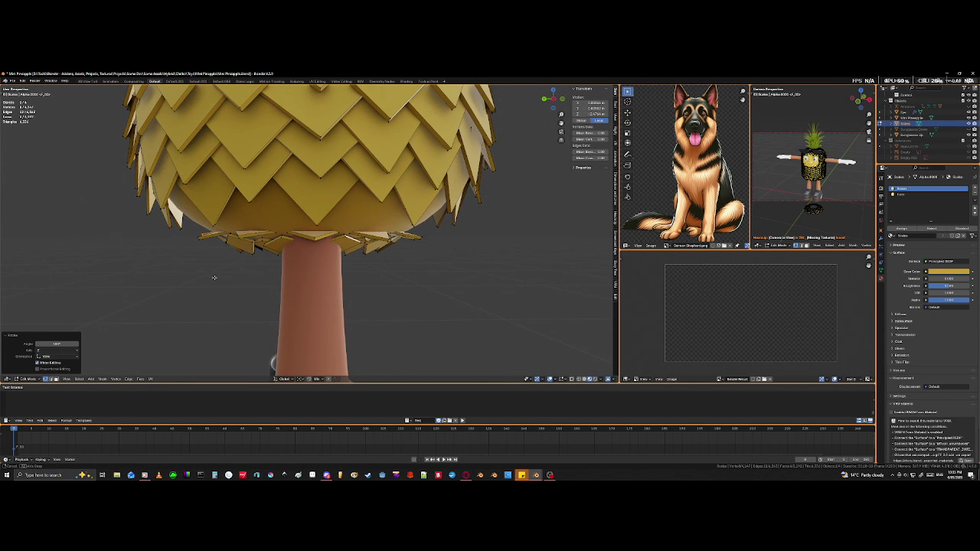
# Step: Tilt the chosen plate in wireframe view, then return to solid shading
pyautogui.hotkey('shift', 'z')
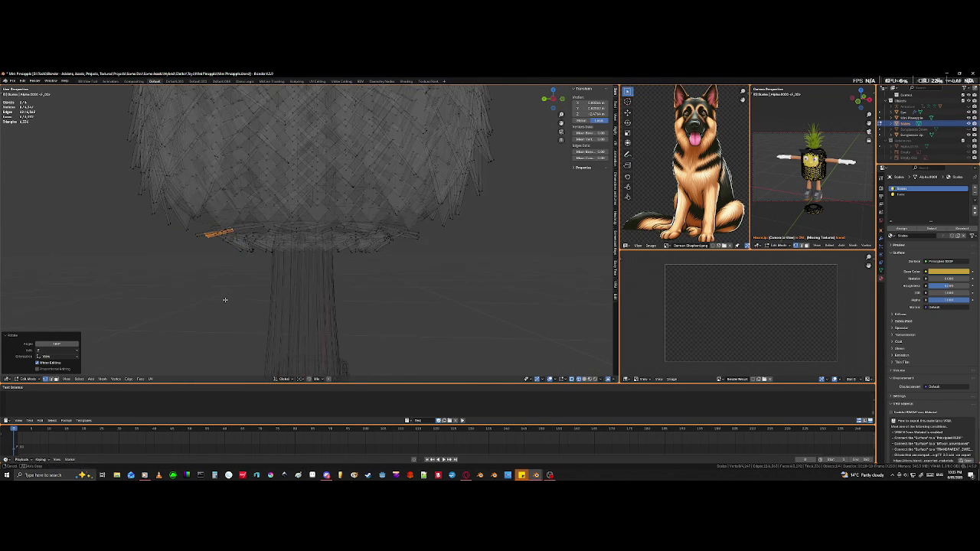
pyautogui.moveTo(225, 300); pyautogui.dragTo(228, 299, button='middle')
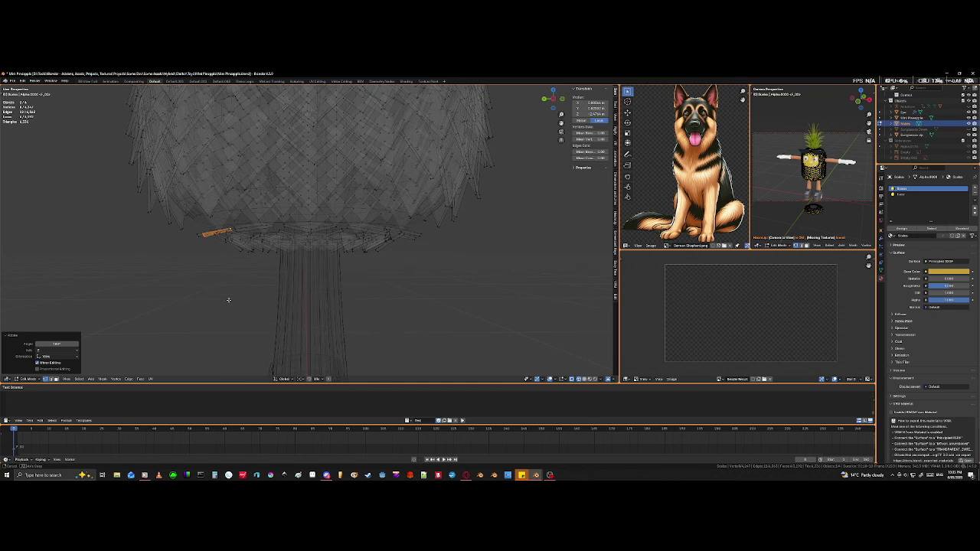
pyautogui.press('r')
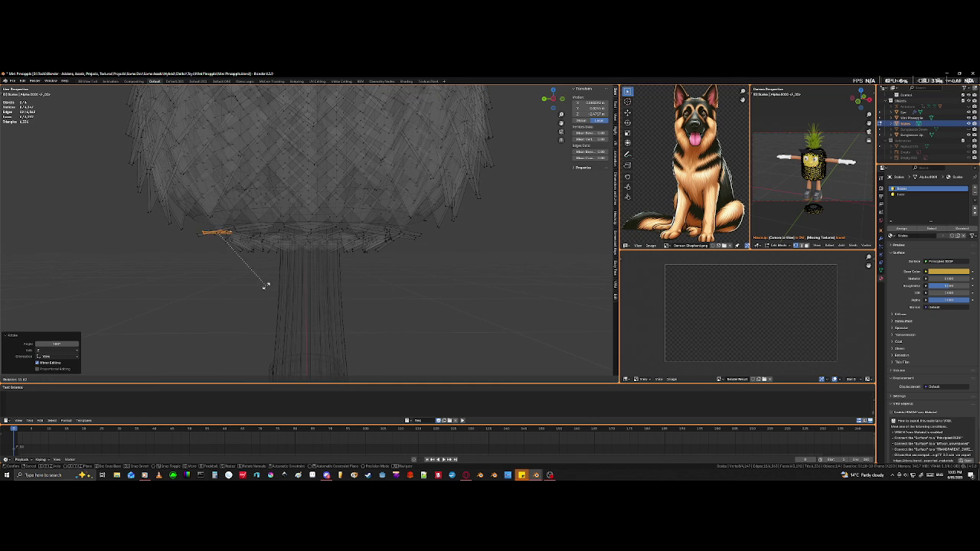
pyautogui.click(204, 281)
pyautogui.press('KP_Decimal')
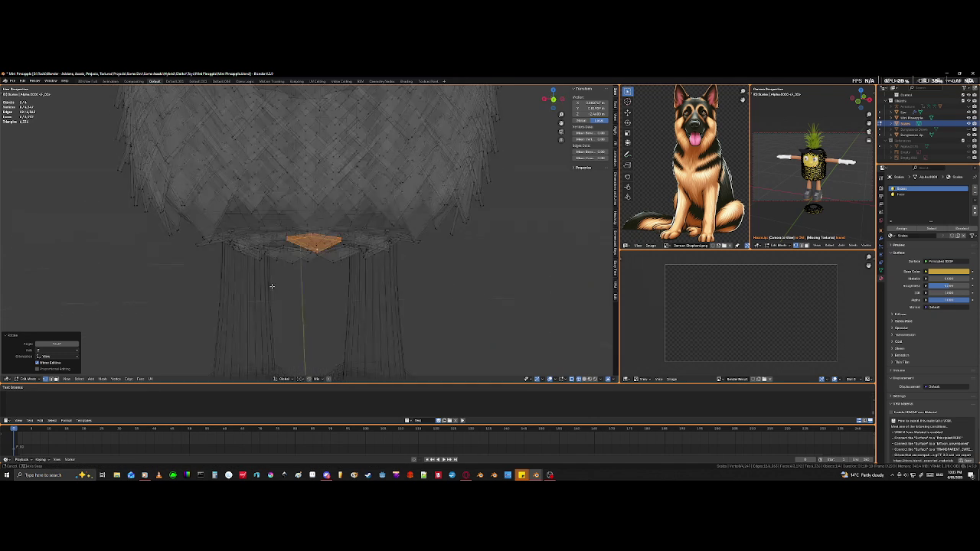
pyautogui.hotkey('shift', 'z')
# Step: Rotate the plate further between the legs and check it from the front
pyautogui.moveTo(273, 302)
pyautogui.mouseDown(button='middle')
pyautogui.moveTo(308, 308)
pyautogui.moveTo(313, 333)
pyautogui.moveTo(336, 325)
pyautogui.mouseUp(button='middle')
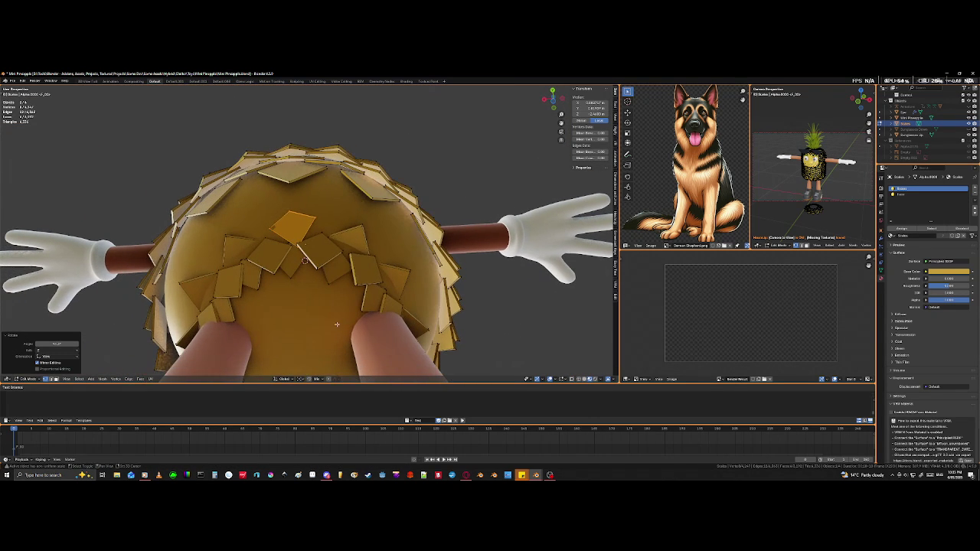
pyautogui.press('r')
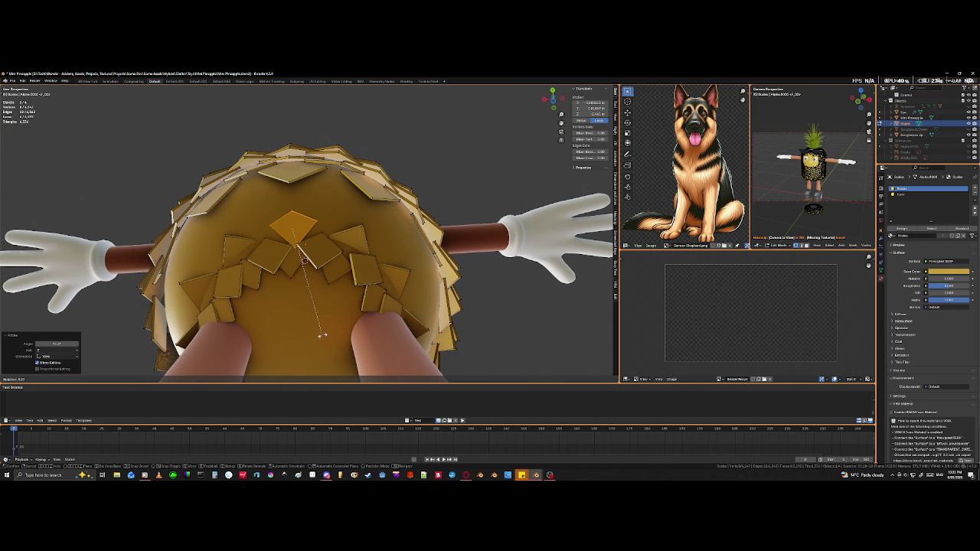
pyautogui.click(323, 335)
pyautogui.moveTo(323, 335)
pyautogui.mouseDown(button='middle')
pyautogui.moveTo(263, 373)
pyautogui.moveTo(299, 322)
pyautogui.mouseUp(button='middle')
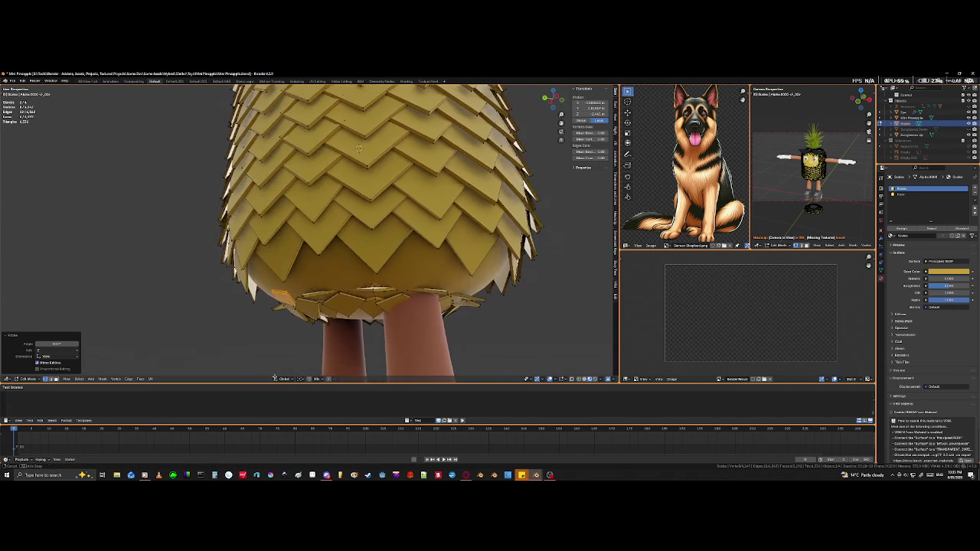
pyautogui.moveTo(304, 293)
pyautogui.mouseDown(button='middle')
pyautogui.moveTo(328, 327)
pyautogui.moveTo(305, 331)
pyautogui.mouseUp(button='middle')
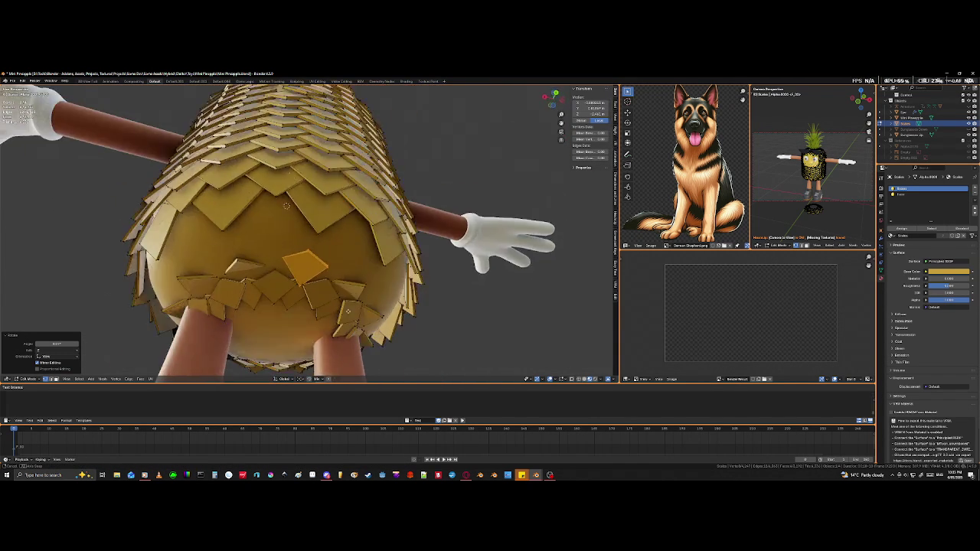
pyautogui.moveTo(331, 264); pyautogui.dragTo(336, 345, button='middle')
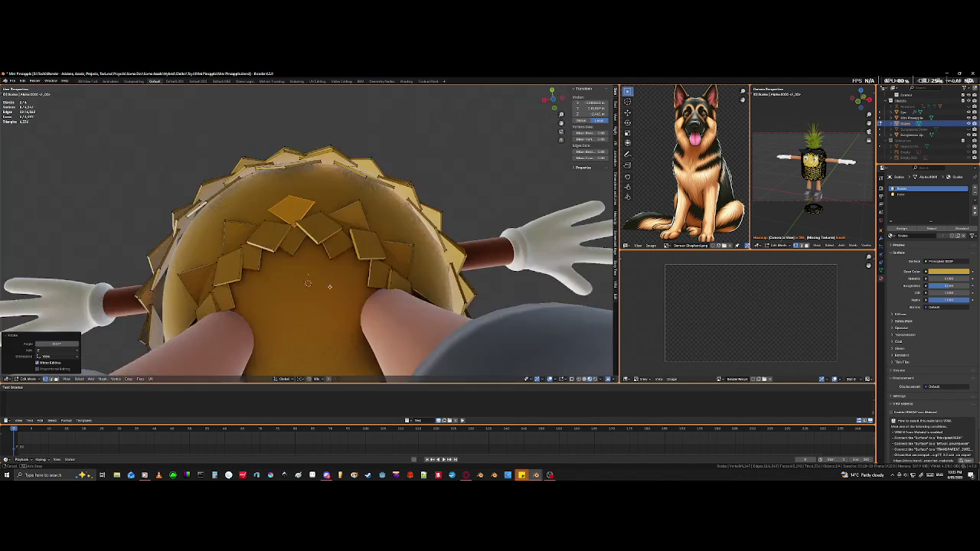
# Step: Move the underside tile along Z closer to the body and inspect it
pyautogui.press('g')
pyautogui.press('z')
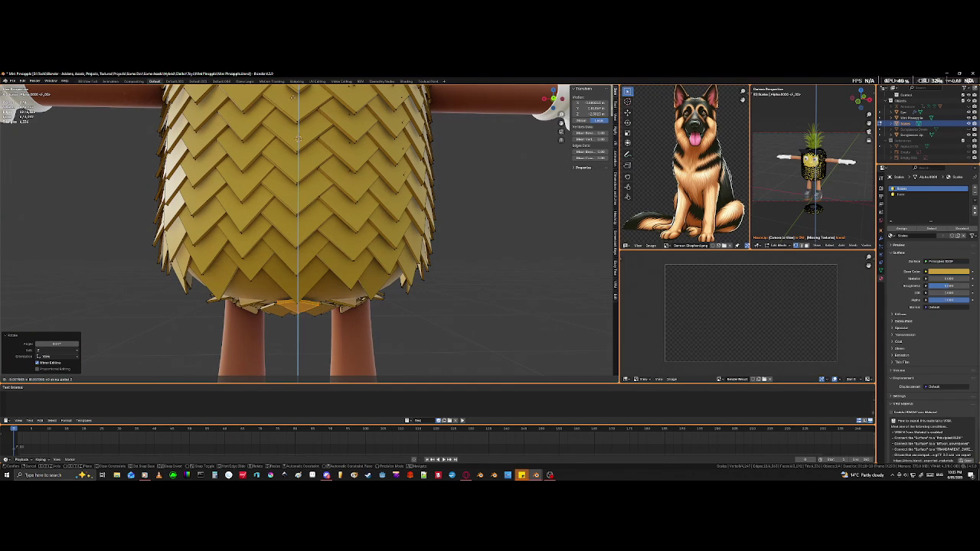
pyautogui.click(282, 114)
pyautogui.moveTo(282, 114)
pyautogui.mouseDown(button='middle')
pyautogui.moveTo(288, 333)
pyautogui.moveTo(300, 355)
pyautogui.mouseUp(button='middle')
pyautogui.scroll(5, 288, 333)
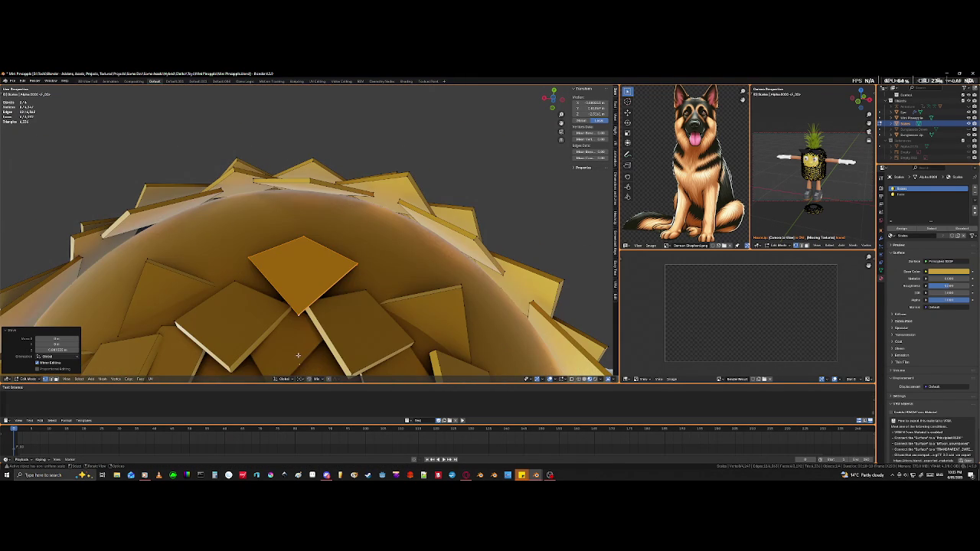
pyautogui.scroll(-3, 299, 352)
pyautogui.moveTo(296, 350)
pyautogui.mouseDown(button='middle')
pyautogui.moveTo(250, 163)
pyautogui.moveTo(350, 239)
pyautogui.mouseUp(button='middle')
pyautogui.moveTo(334, 362); pyautogui.dragTo(343, 361, button='middle')
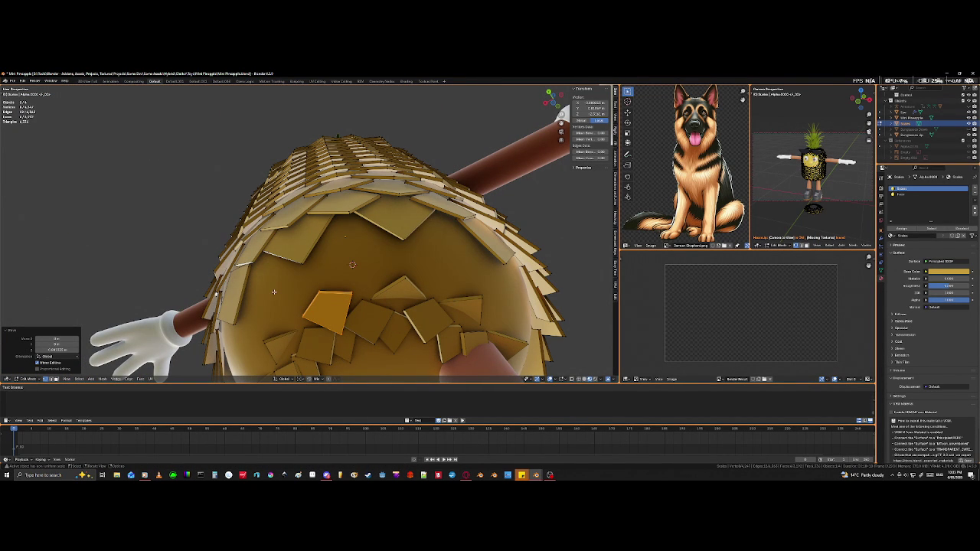
pyautogui.moveTo(256, 280); pyautogui.dragTo(304, 265, button='middle')
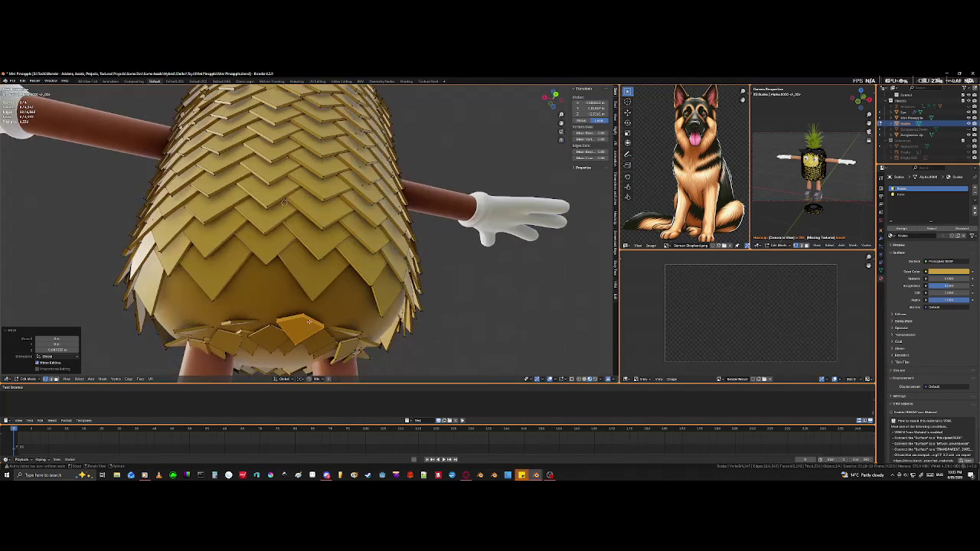
# Step: Select a tile beside the leg, move it along Z, then deselect it
pyautogui.scroll(2, 305, 265)
pyautogui.scroll(3, 322, 275)
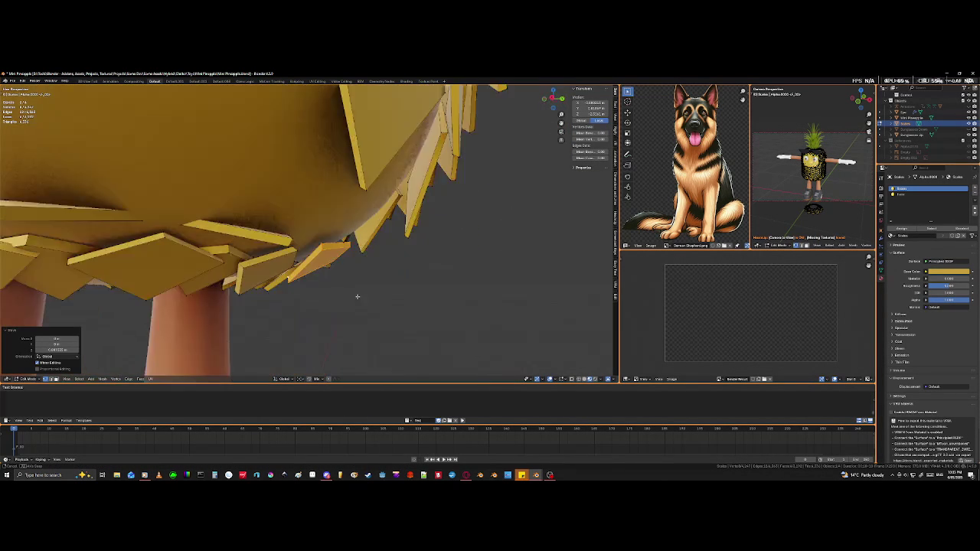
pyautogui.scroll(2, 345, 287)
pyautogui.moveTo(355, 291)
pyautogui.mouseDown(button='middle')
pyautogui.moveTo(365, 296)
pyautogui.moveTo(163, 291)
pyautogui.moveTo(152, 278)
pyautogui.moveTo(213, 271)
pyautogui.moveTo(178, 268)
pyautogui.mouseUp(button='middle')
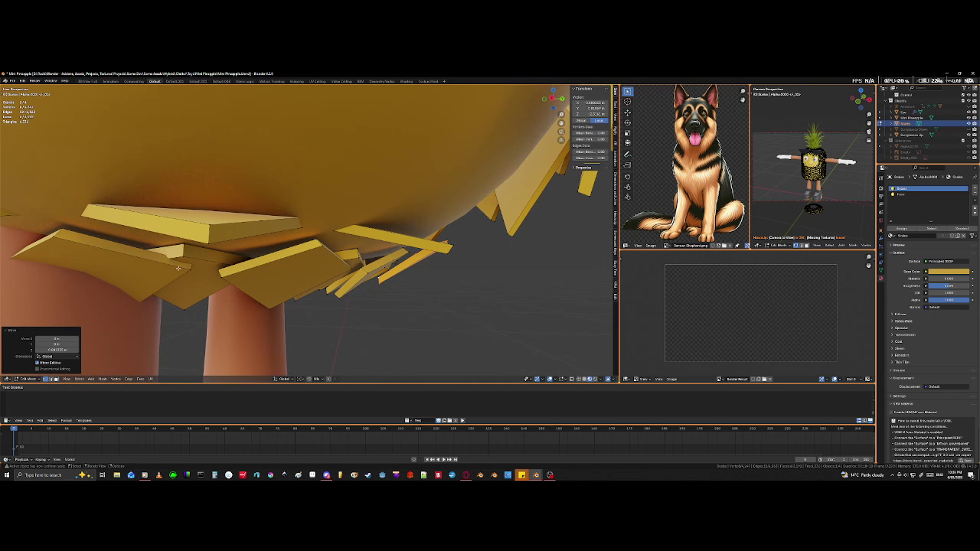
pyautogui.click(190, 271)
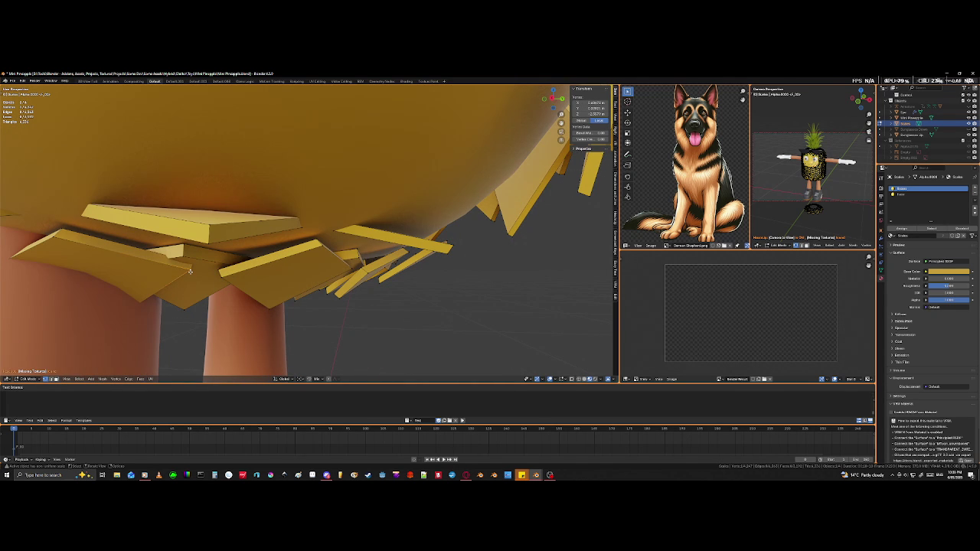
pyautogui.press('l')
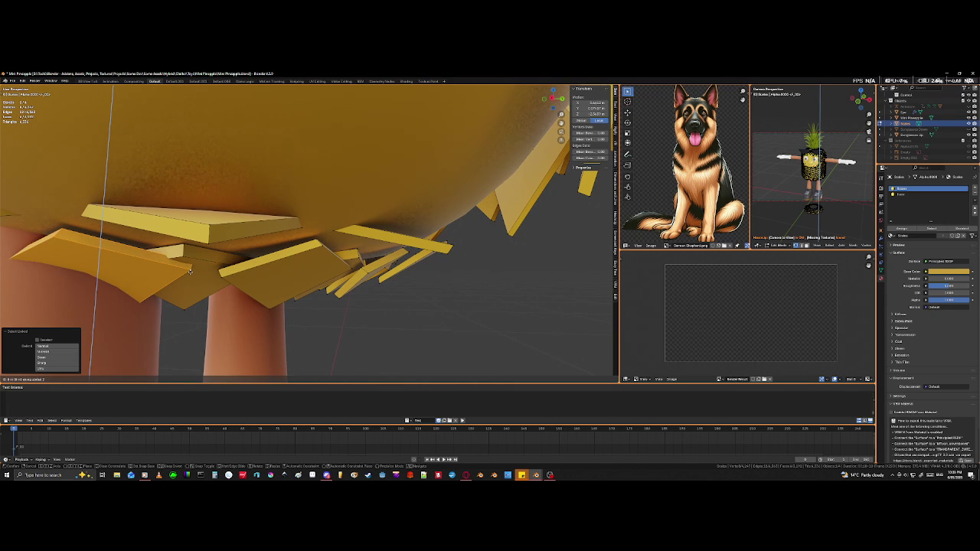
pyautogui.click(168, 323)
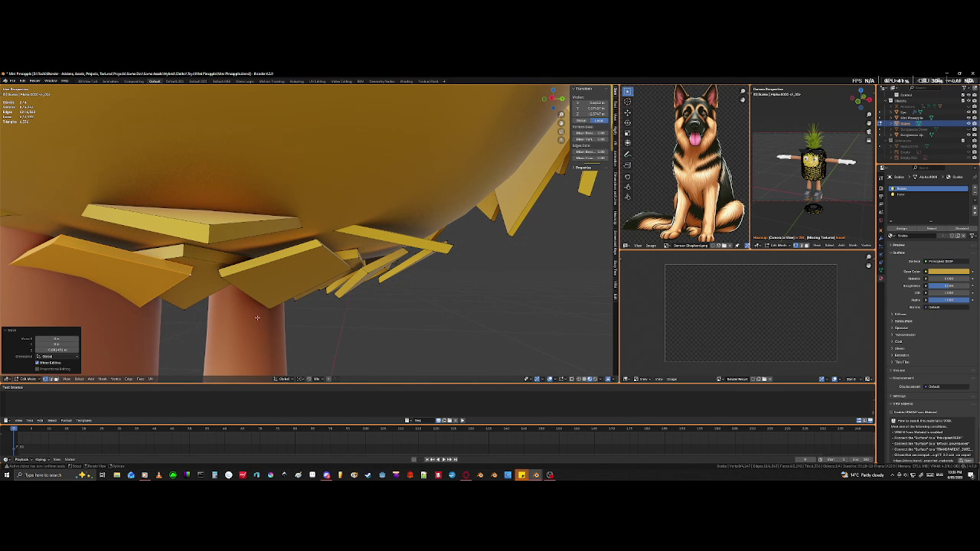
pyautogui.click(210, 310)
pyautogui.moveTo(211, 310)
pyautogui.mouseDown(button='middle')
pyautogui.moveTo(400, 350)
pyautogui.moveTo(344, 350)
pyautogui.moveTo(380, 316)
pyautogui.mouseUp(button='middle')
pyautogui.scroll(5, 350, 350)
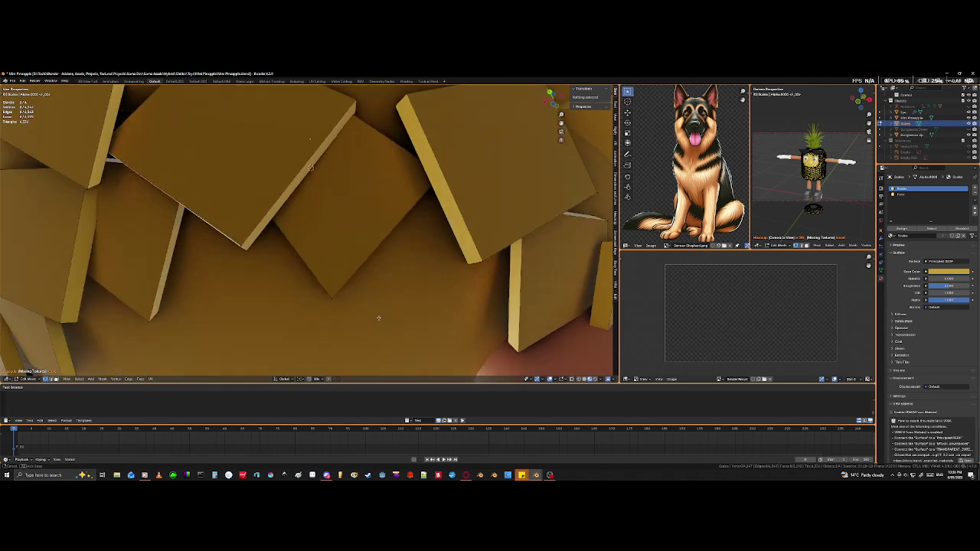
# Step: Select a tile in the underside ring and rotate it about the Z axis
pyautogui.scroll(-4, 380, 316)
pyautogui.scroll(2, 378, 321)
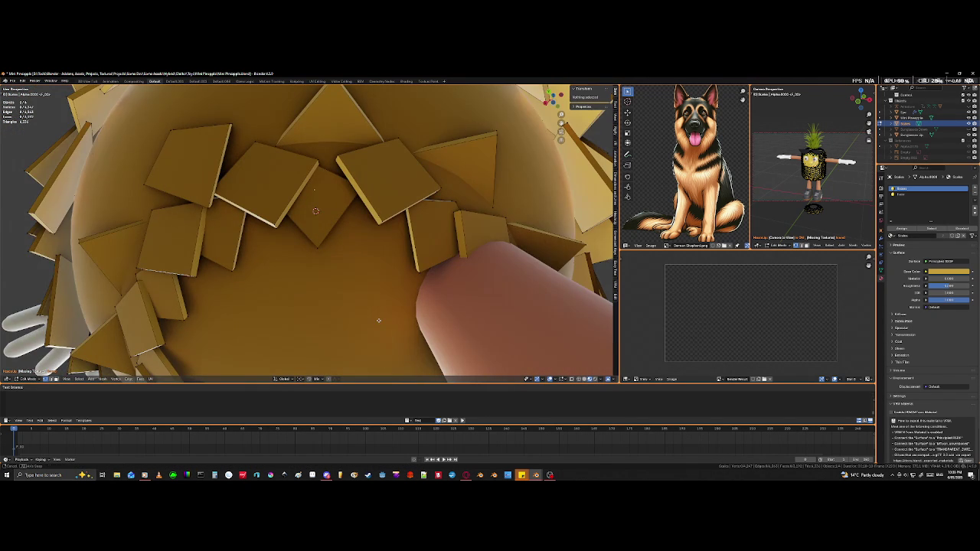
pyautogui.moveTo(379, 321)
pyautogui.mouseDown(button='middle')
pyautogui.moveTo(353, 313)
pyautogui.moveTo(384, 311)
pyautogui.mouseUp(button='middle')
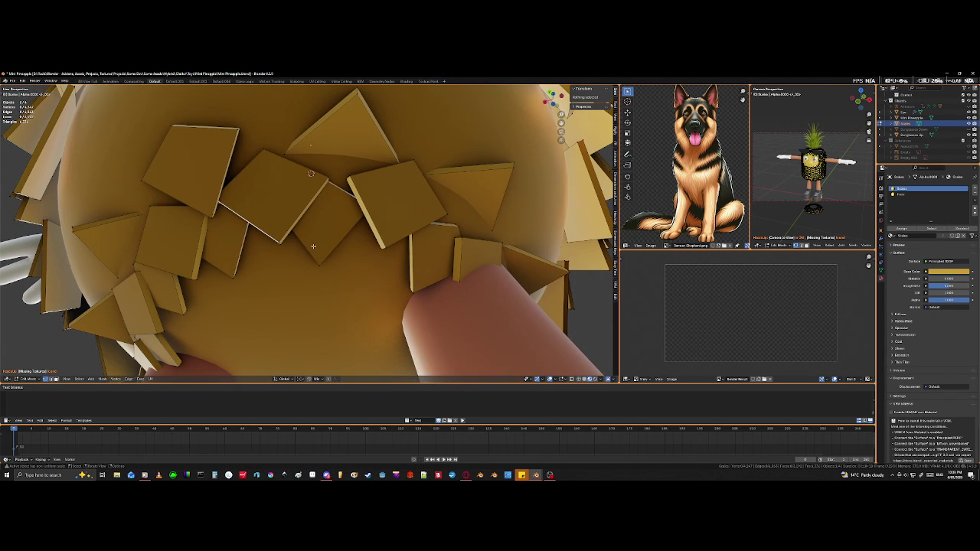
pyautogui.moveTo(320, 233)
pyautogui.mouseDown(button='middle')
pyautogui.moveTo(339, 255)
pyautogui.moveTo(440, 235)
pyautogui.mouseUp(button='middle')
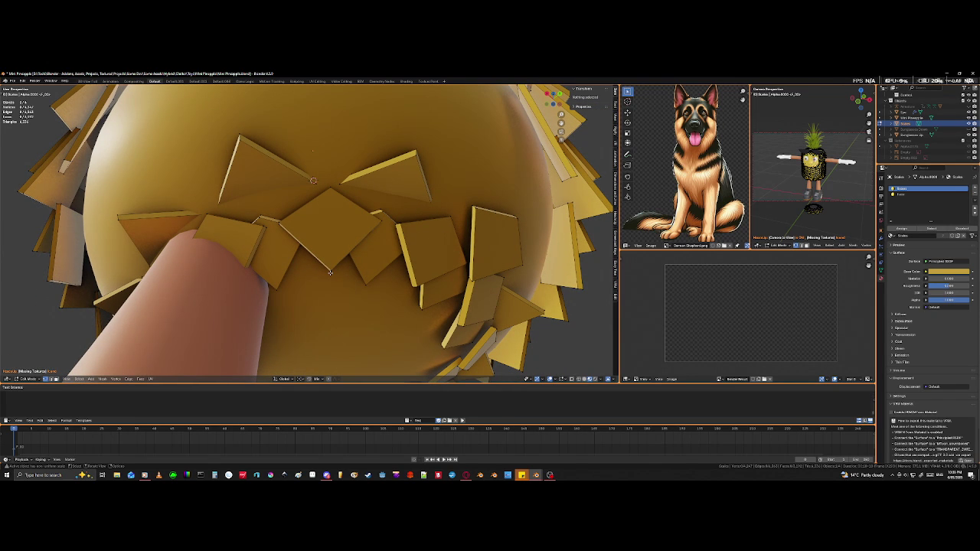
pyautogui.press('l')
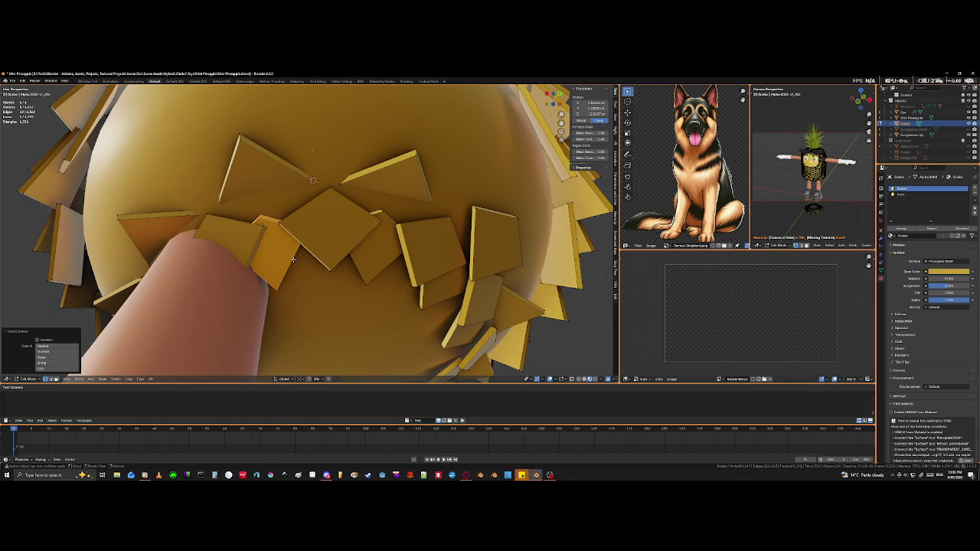
pyautogui.moveTo(267, 223)
pyautogui.mouseDown(button='middle')
pyautogui.moveTo(329, 252)
pyautogui.moveTo(320, 263)
pyautogui.mouseUp(button='middle')
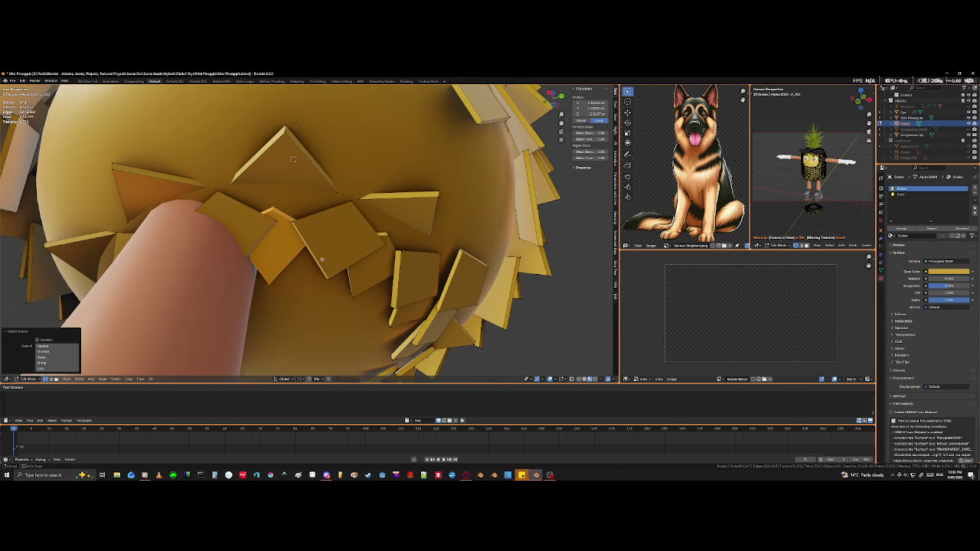
pyautogui.press('r')
pyautogui.press('z')
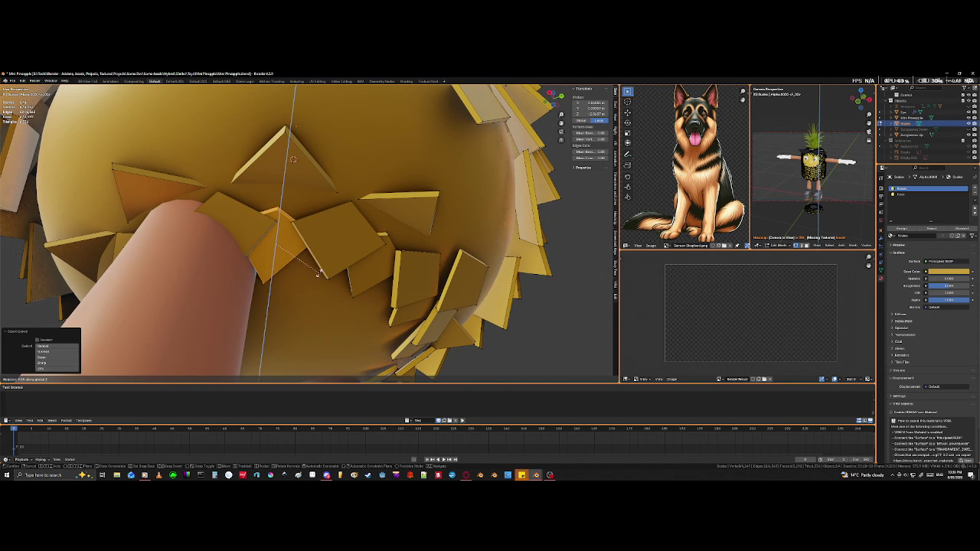
pyautogui.click(321, 270)
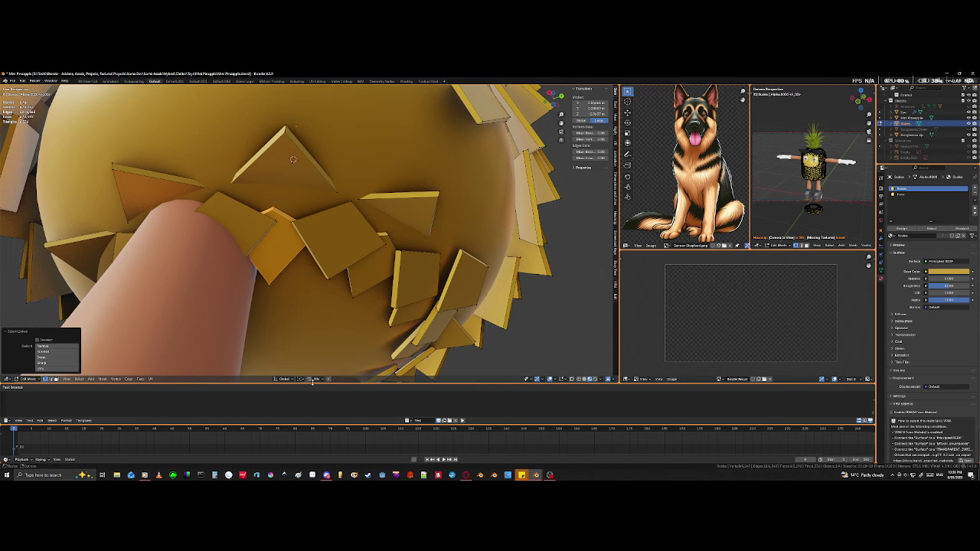
# Step: Change the Transform Pivot Point and rotate the same tile about Z again
pyautogui.click(300, 379)
pyautogui.click(308, 356)
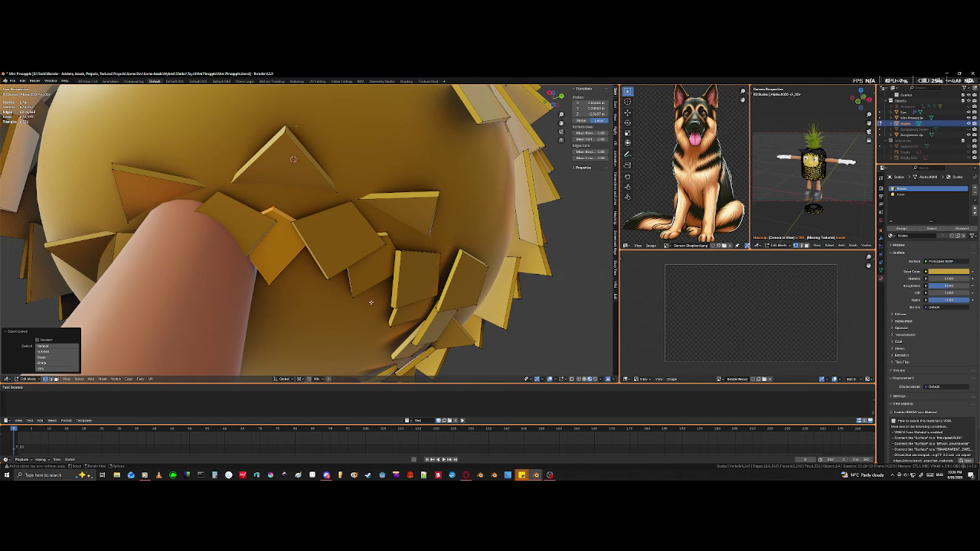
pyautogui.press('r')
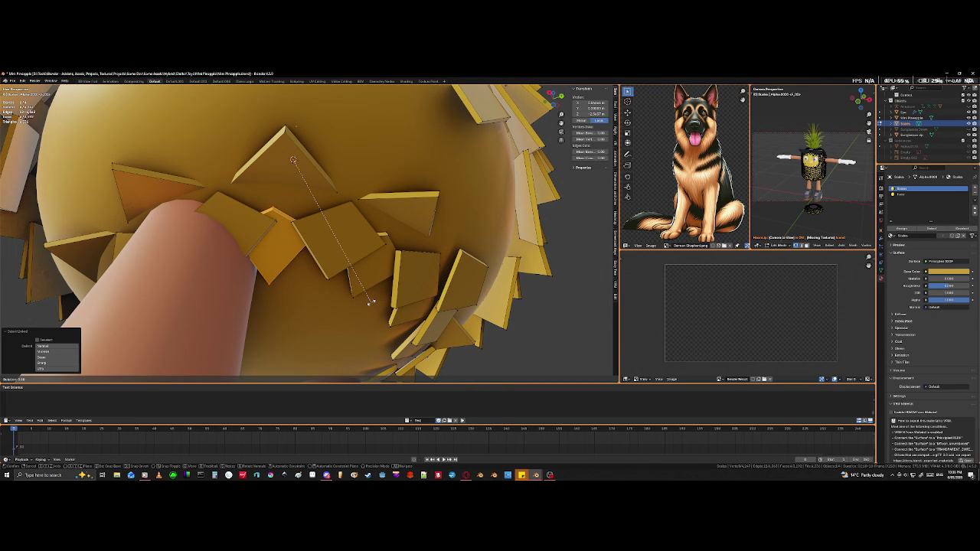
pyautogui.press('z')
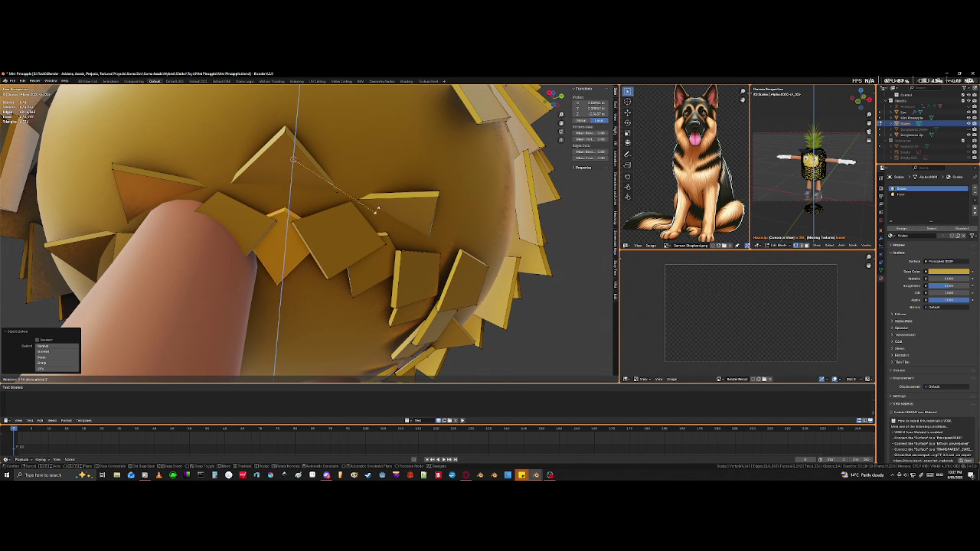
pyautogui.click(390, 175)
# Step: Rotate the central diamond plate between the legs about the Z axis
pyautogui.moveTo(389, 175)
pyautogui.mouseDown(button='middle')
pyautogui.moveTo(335, 250)
pyautogui.moveTo(321, 230)
pyautogui.moveTo(306, 268)
pyautogui.moveTo(290, 259)
pyautogui.mouseUp(button='middle')
pyautogui.click(289, 259)
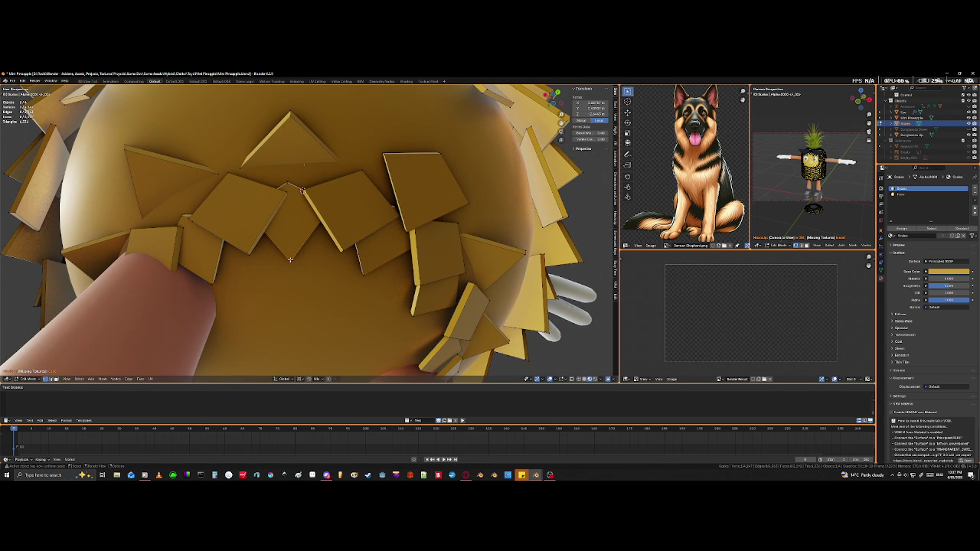
pyautogui.press('l')
pyautogui.press('r')
pyautogui.press('z')
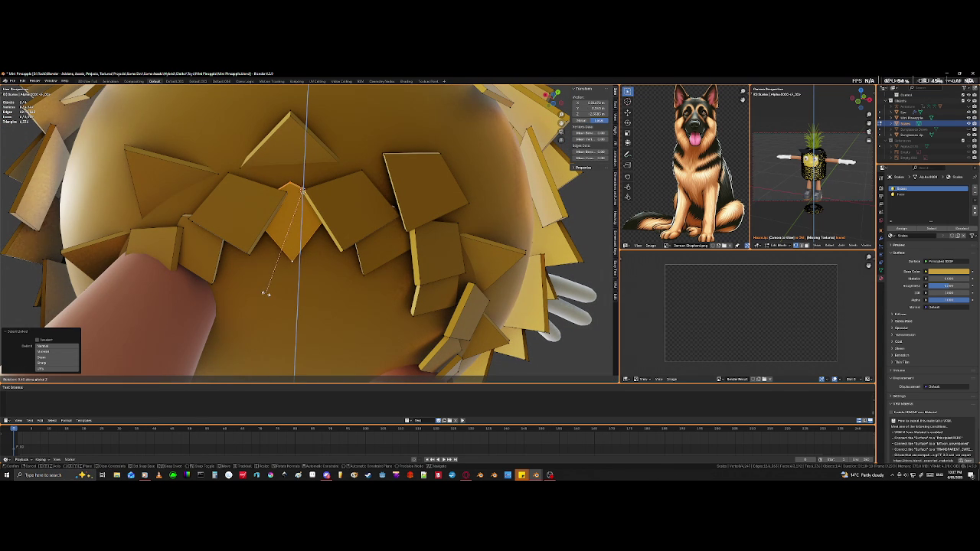
pyautogui.click(218, 303)
pyautogui.moveTo(218, 303)
pyautogui.mouseDown(button='middle')
pyautogui.moveTo(337, 297)
pyautogui.moveTo(257, 244)
pyautogui.mouseUp(button='middle')
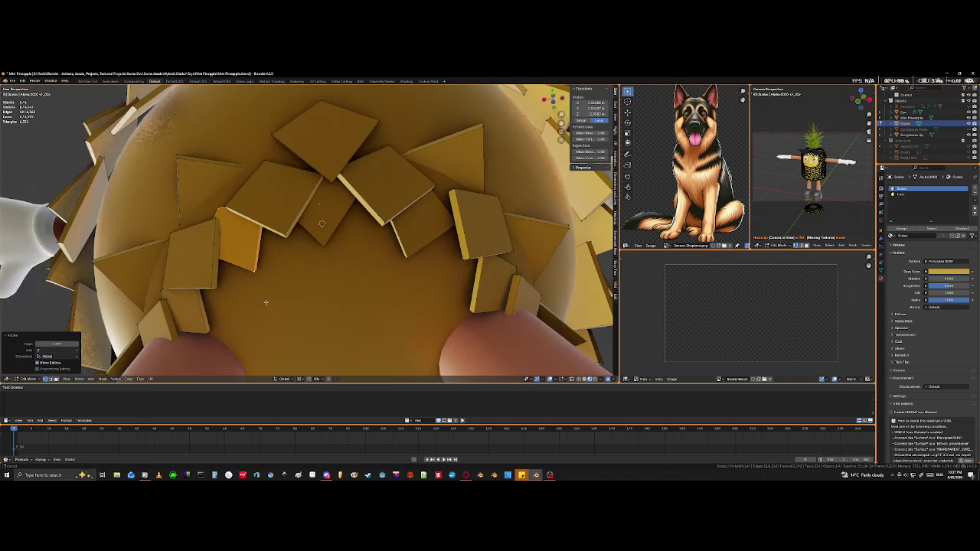
# Step: Rotate the next linked underside tile about the Z axis
pyautogui.click(261, 263)
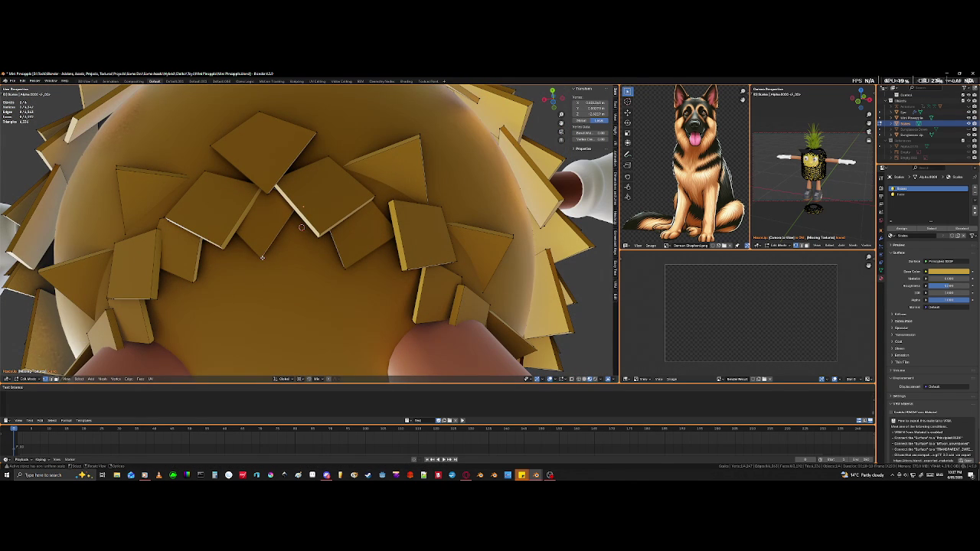
pyautogui.press('l')
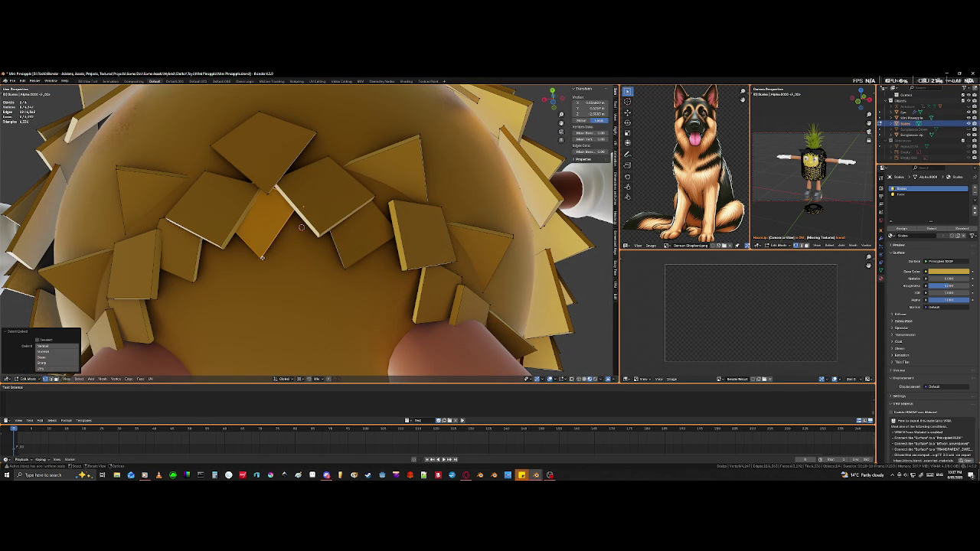
pyautogui.press('r')
pyautogui.press('z')
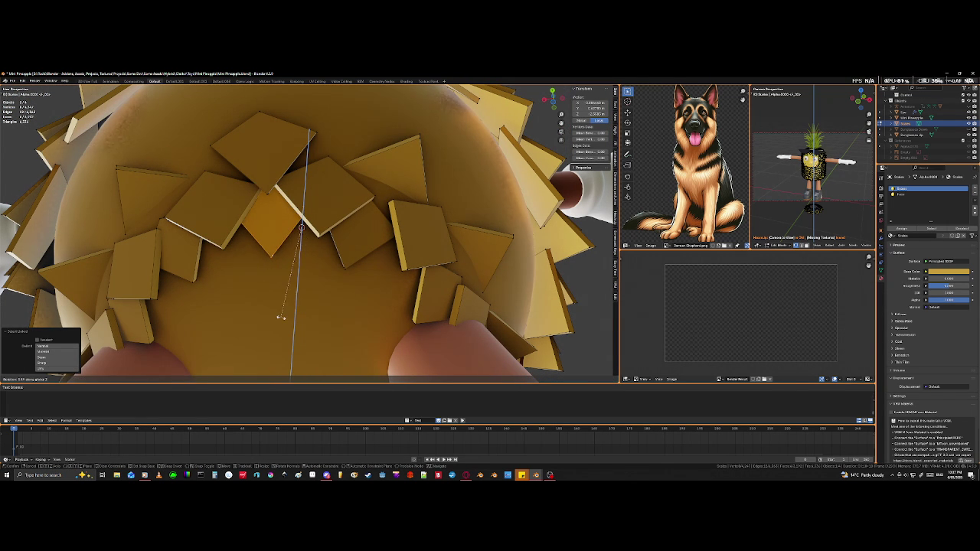
pyautogui.click(278, 318)
# Step: Rotate another underside ring tile about Z so it overlaps its neighbour
pyautogui.moveTo(324, 291)
pyautogui.mouseDown(button='middle')
pyautogui.moveTo(313, 291)
pyautogui.moveTo(332, 298)
pyautogui.moveTo(292, 267)
pyautogui.mouseUp(button='middle')
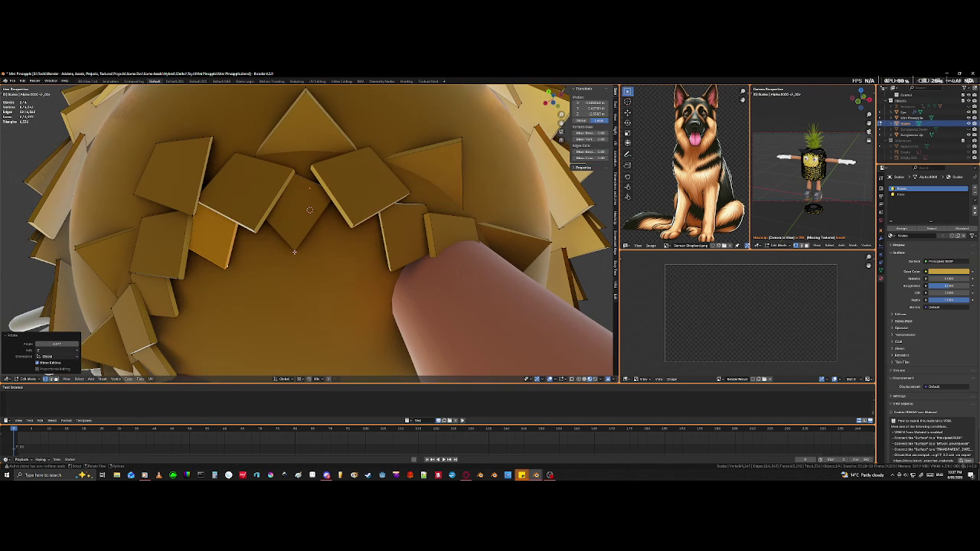
pyautogui.click(295, 252)
pyautogui.press('l')
pyautogui.press('r')
pyautogui.press('z')
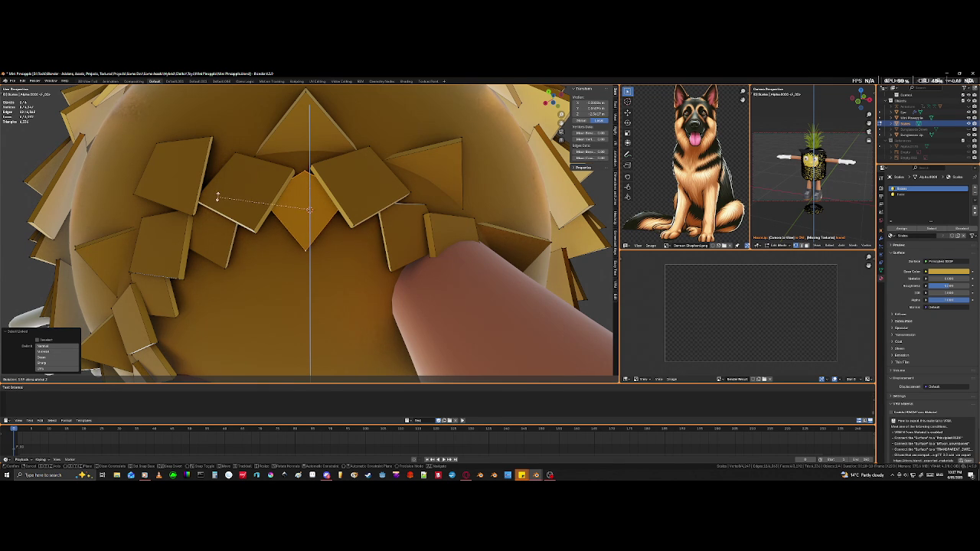
pyautogui.click(225, 173)
# Step: Rotate the tile beside the leg about the Z axis
pyautogui.moveTo(225, 173)
pyautogui.mouseDown(button='middle')
pyautogui.moveTo(281, 214)
pyautogui.moveTo(284, 203)
pyautogui.mouseUp(button='middle')
pyautogui.moveTo(354, 261)
pyautogui.mouseDown(button='middle')
pyautogui.moveTo(305, 259)
pyautogui.moveTo(327, 243)
pyautogui.mouseUp(button='middle')
pyautogui.click(333, 247)
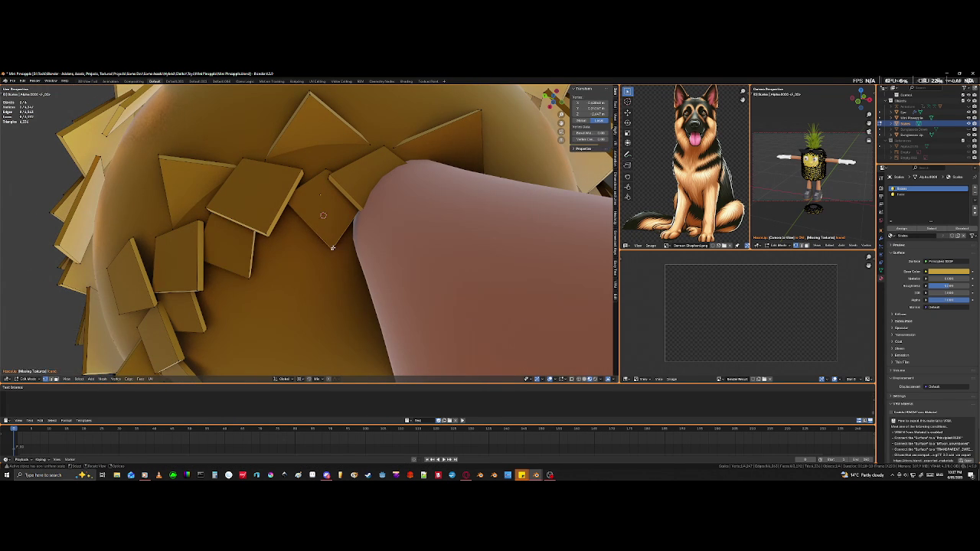
pyautogui.press('l')
pyautogui.press('r')
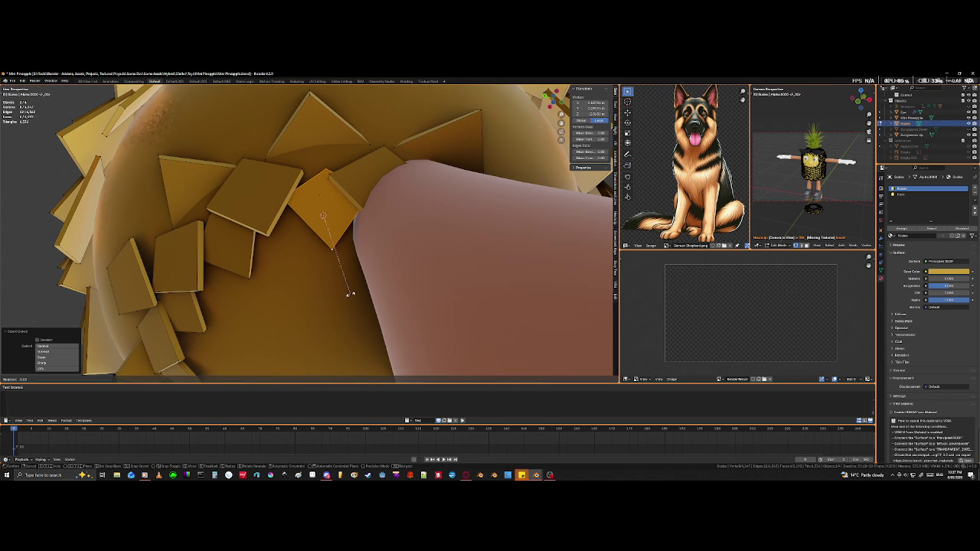
pyautogui.press('z')
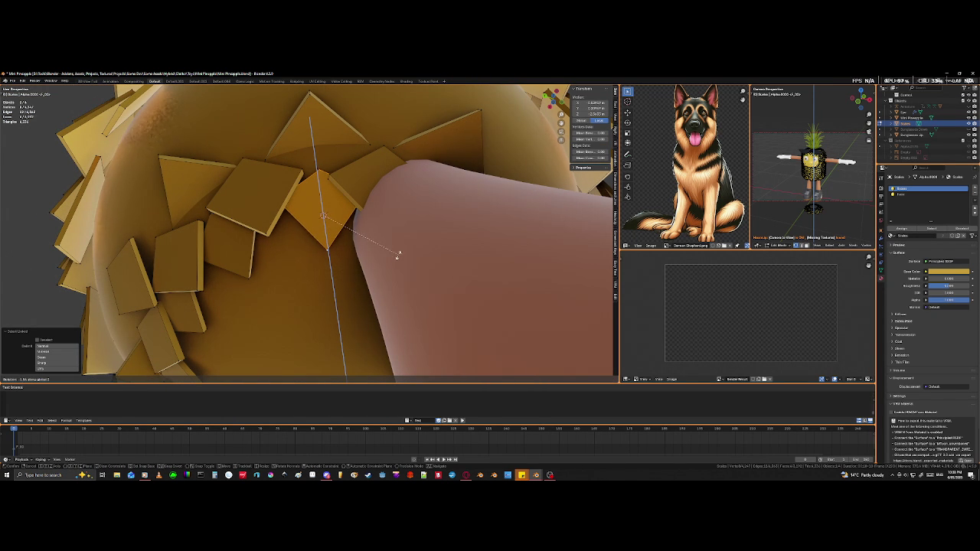
pyautogui.click(393, 262)
# Step: Select an underside tile and inspect it in see-through view before returning to solid
pyautogui.moveTo(390, 258)
pyautogui.mouseDown(button='middle')
pyautogui.moveTo(418, 275)
pyautogui.moveTo(381, 272)
pyautogui.mouseUp(button='middle')
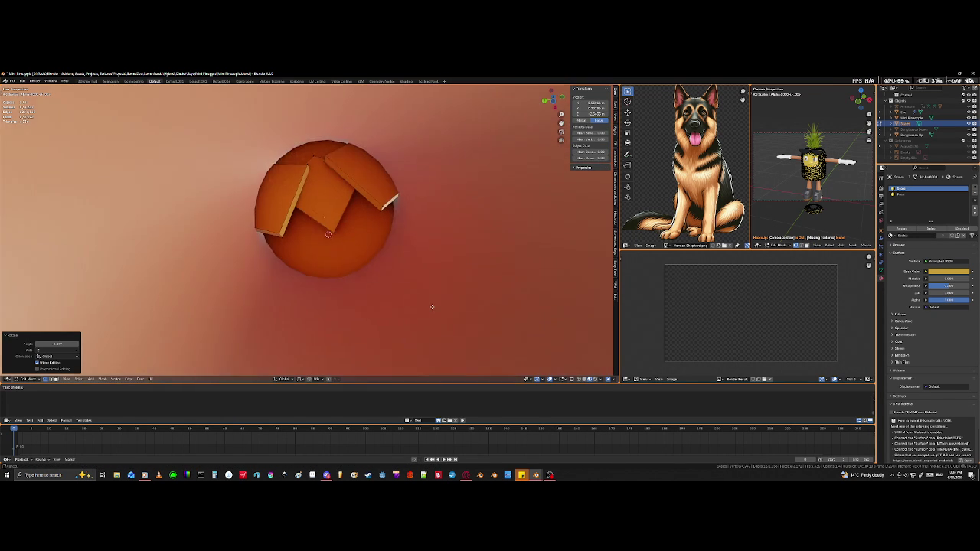
pyautogui.click(346, 267)
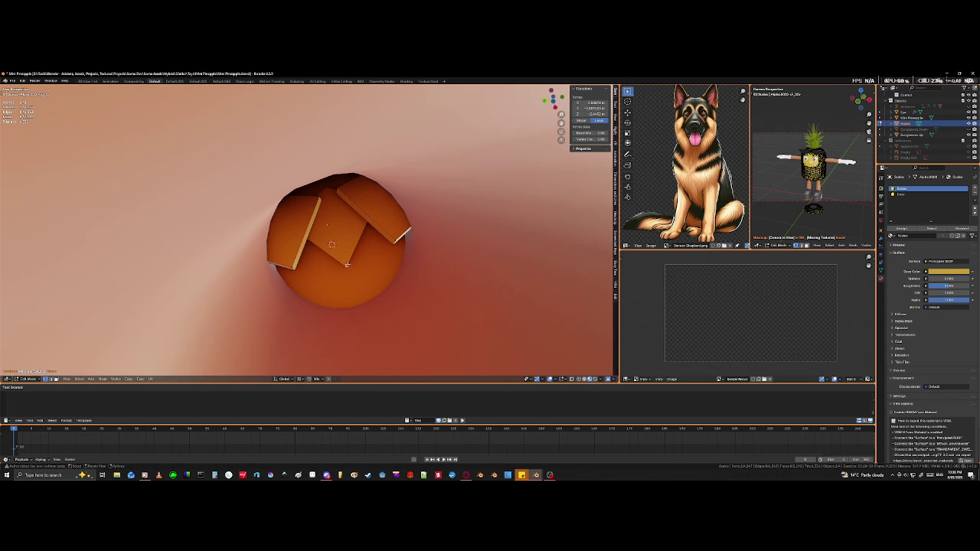
pyautogui.press('l')
pyautogui.hotkey('shift', 'z')
pyautogui.moveTo(407, 252)
pyautogui.mouseDown(button='middle')
pyautogui.moveTo(409, 268)
pyautogui.moveTo(402, 206)
pyautogui.mouseUp(button='middle')
pyautogui.rightClick(409, 268)
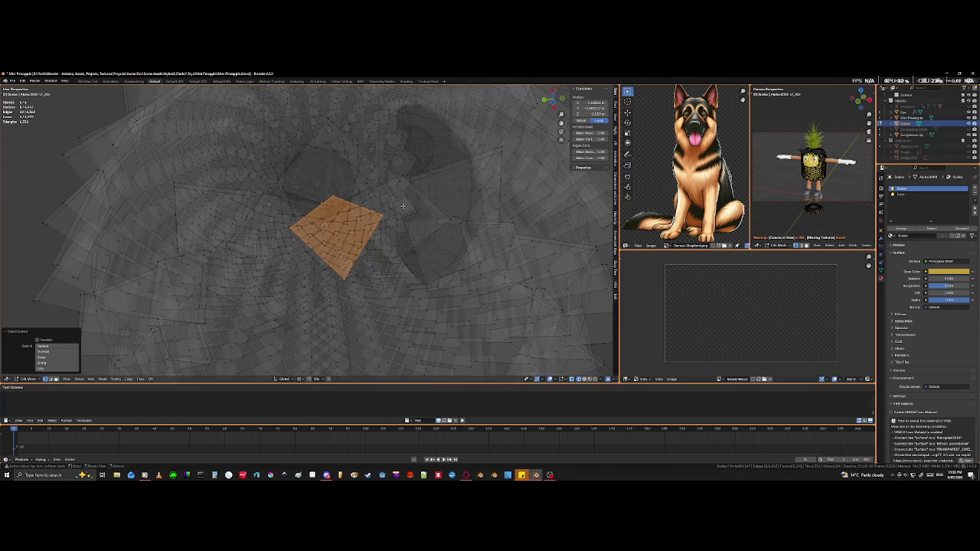
pyautogui.hotkey('shift', 'z')
pyautogui.moveTo(402, 237)
pyautogui.mouseDown(button='middle')
pyautogui.moveTo(385, 232)
pyautogui.moveTo(334, 255)
pyautogui.moveTo(352, 274)
pyautogui.mouseUp(button='middle')
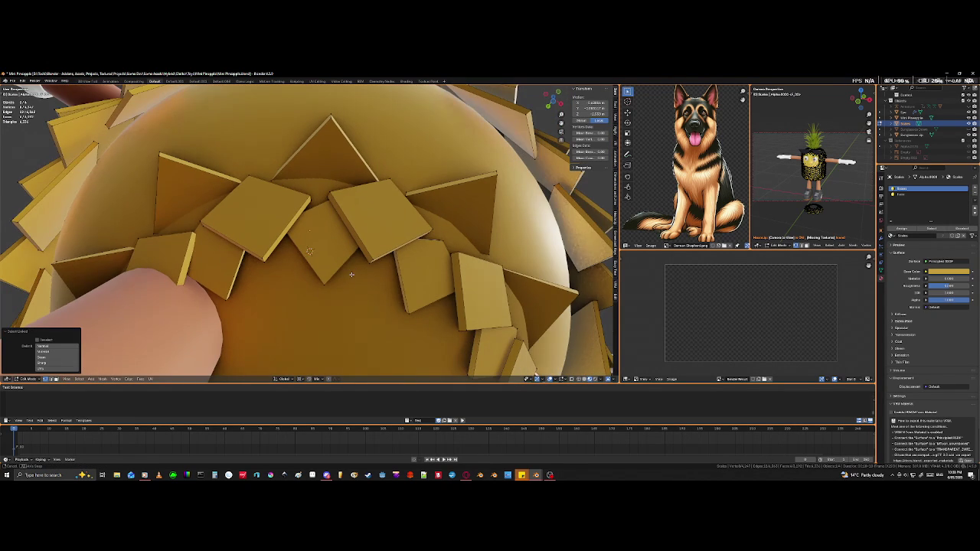
pyautogui.moveTo(438, 304)
pyautogui.mouseDown(button='middle')
pyautogui.moveTo(339, 371)
pyautogui.moveTo(346, 351)
pyautogui.moveTo(321, 349)
pyautogui.mouseUp(button='middle')
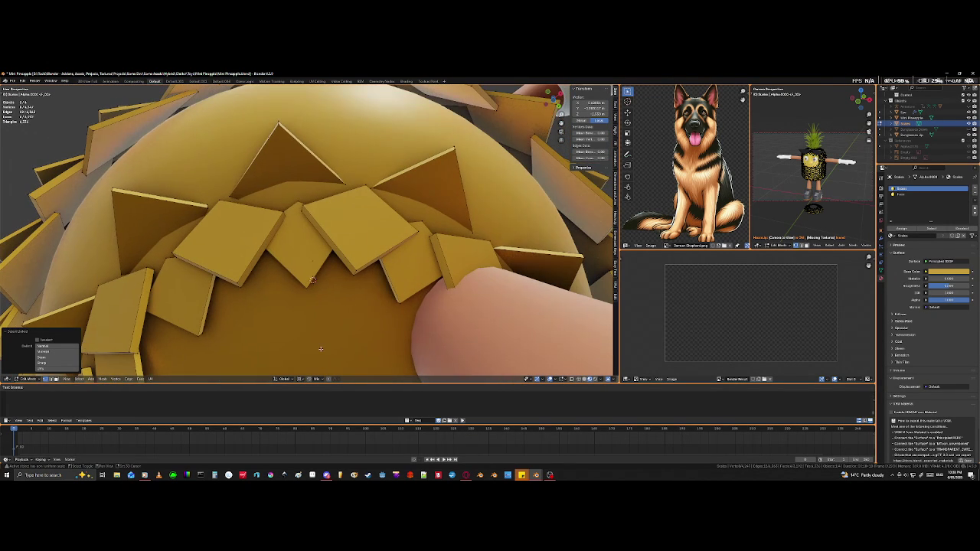
# Step: Rotate a scale tile near the leg to finish the overlapping collar
pyautogui.click(310, 285)
pyautogui.press('l')
pyautogui.press('r')
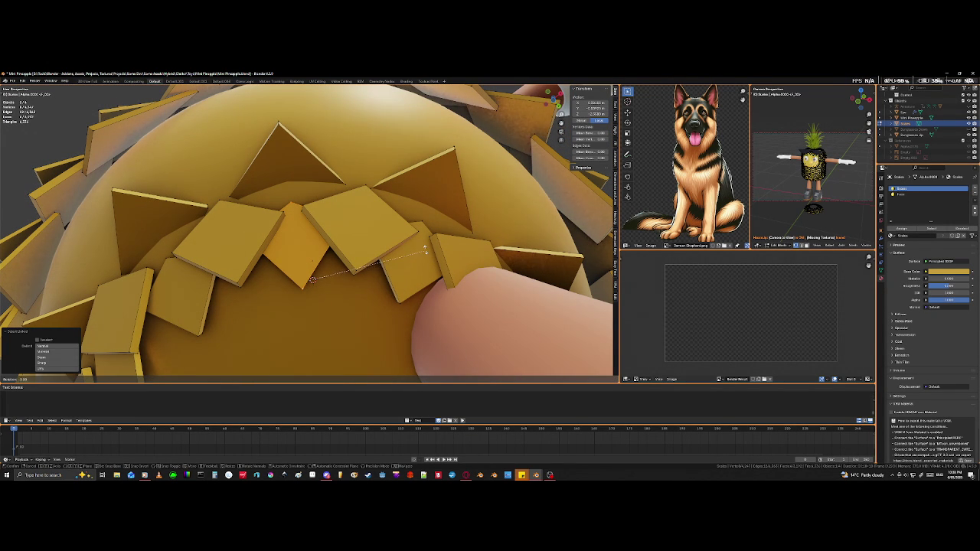
pyautogui.click(433, 229)
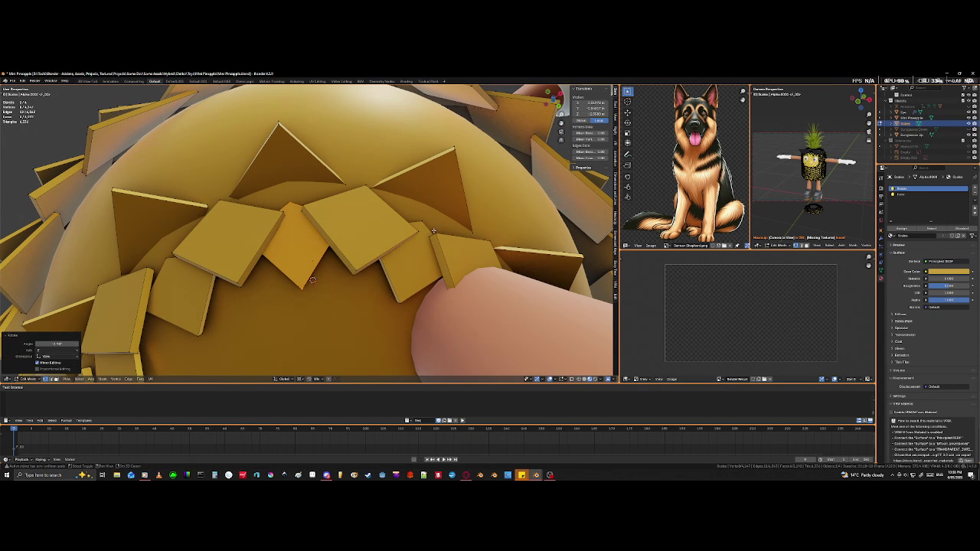
pyautogui.moveTo(365, 293)
pyautogui.mouseDown(button='middle')
pyautogui.moveTo(264, 362)
pyautogui.moveTo(289, 379)
pyautogui.moveTo(295, 102)
pyautogui.moveTo(236, 95)
pyautogui.moveTo(344, 342)
pyautogui.moveTo(369, 315)
pyautogui.moveTo(419, 292)
pyautogui.mouseUp(button='middle')
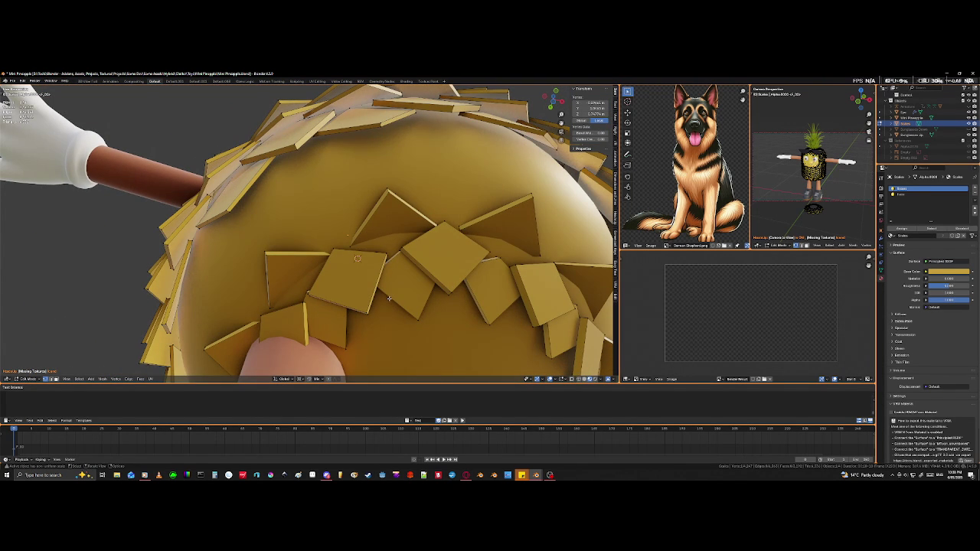
pyautogui.moveTo(383, 299); pyautogui.dragTo(340, 345, button='middle')
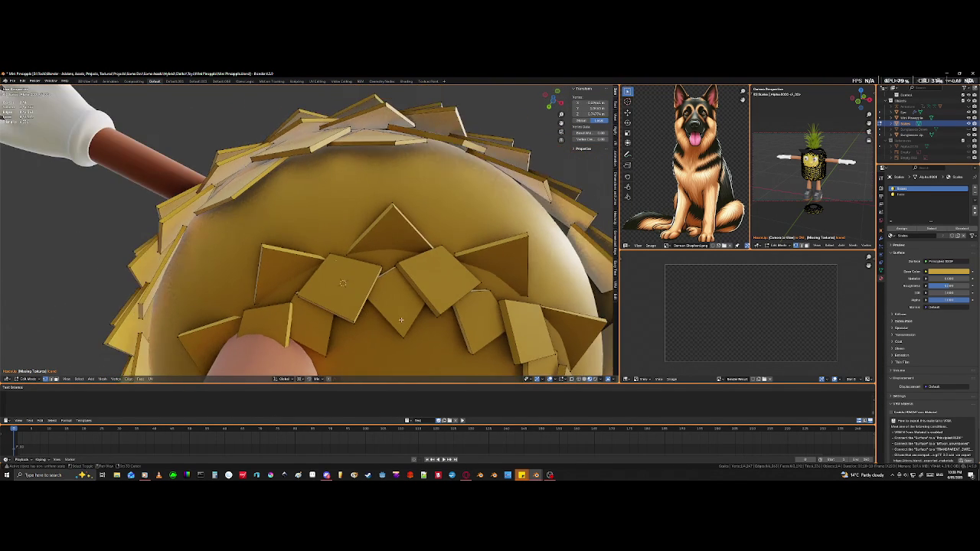
pyautogui.moveTo(341, 345)
pyautogui.mouseDown(button='middle')
pyautogui.moveTo(218, 330)
pyautogui.moveTo(281, 371)
pyautogui.moveTo(282, 161)
pyautogui.mouseUp(button='middle')
pyautogui.scroll(-4, 218, 330)
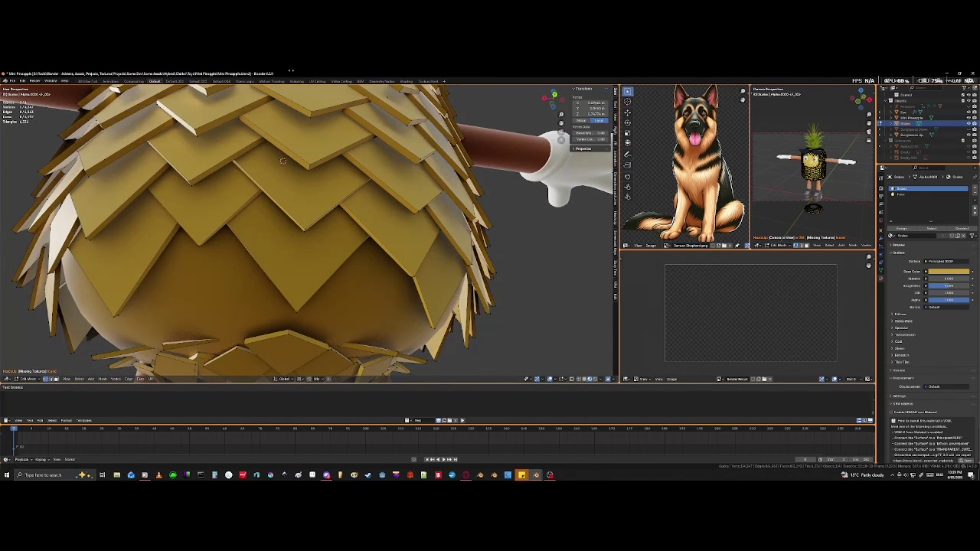
pyautogui.moveTo(334, 306)
pyautogui.mouseDown(button='middle')
pyautogui.moveTo(335, 247)
pyautogui.moveTo(323, 236)
pyautogui.moveTo(315, 268)
pyautogui.moveTo(327, 245)
pyautogui.moveTo(307, 234)
pyautogui.moveTo(305, 248)
pyautogui.mouseUp(button='middle')
pyautogui.scroll(3, 314, 270)
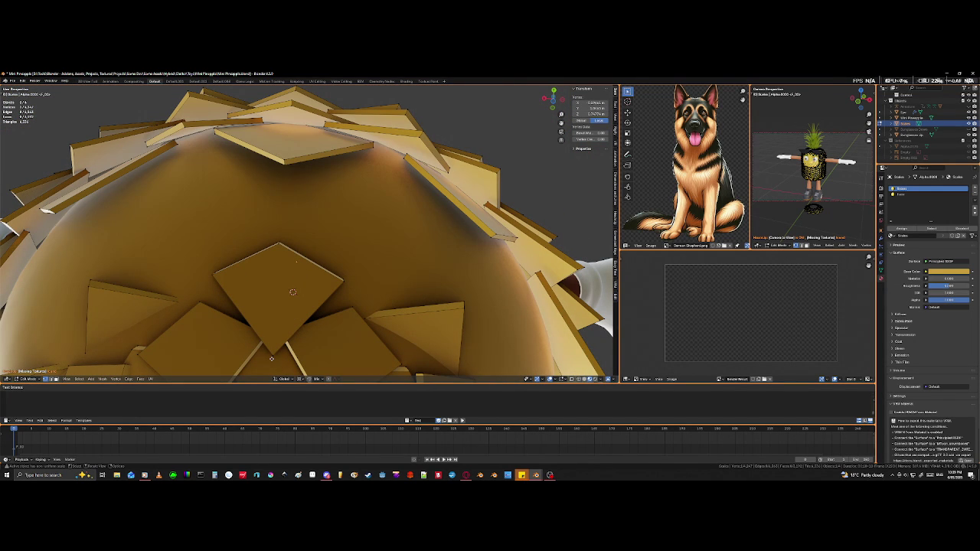
pyautogui.click(274, 351)
pyautogui.hotkey('ctrl', 'l')
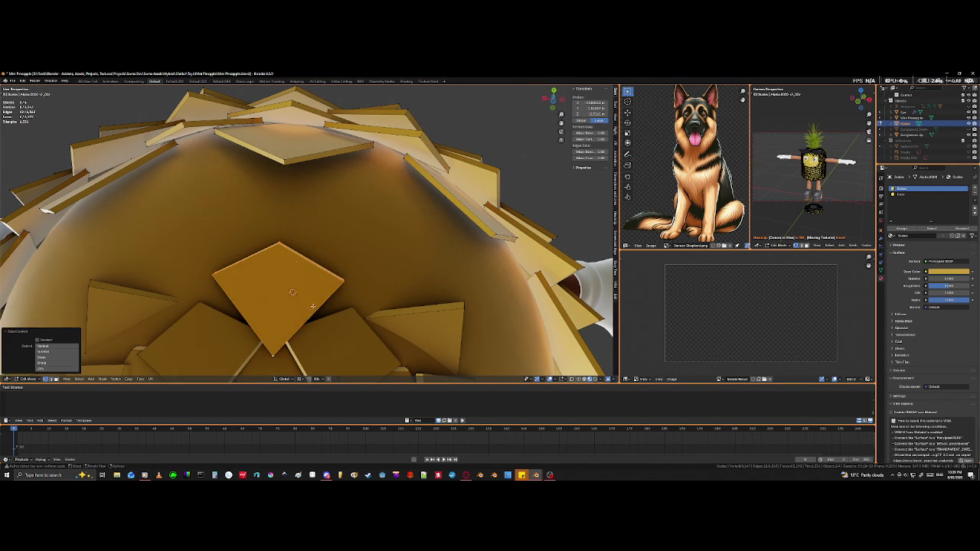
pyautogui.scroll(-5, 307, 253)
pyautogui.moveTo(307, 253)
pyautogui.mouseDown(button='middle')
pyautogui.moveTo(374, 203)
pyautogui.moveTo(377, 230)
pyautogui.moveTo(482, 282)
pyautogui.mouseUp(button='middle')
pyautogui.scroll(4, 437, 264)
pyautogui.scroll(-4, 437, 263)
pyautogui.scroll(2, 452, 263)
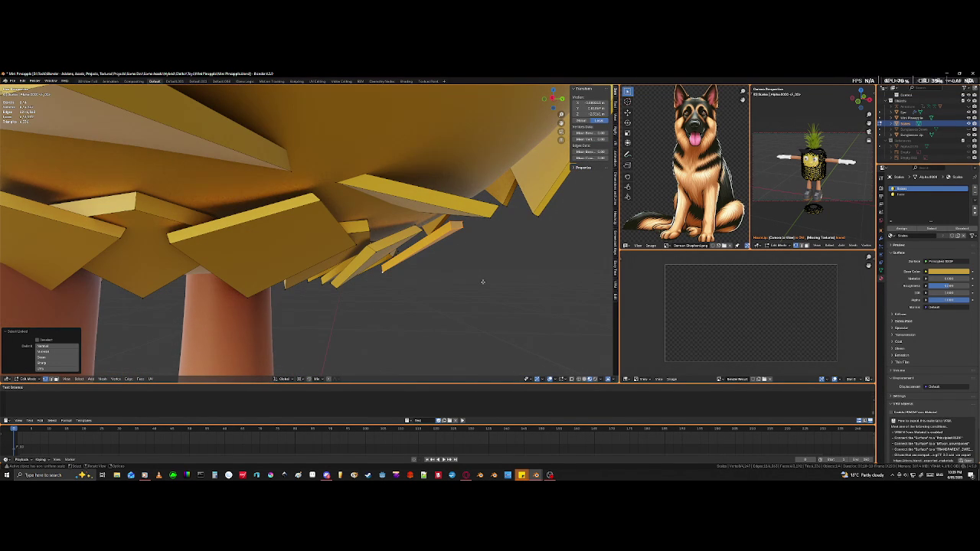
# Step: Move a tile hanging under the body up against the pineapple
pyautogui.click(420, 231)
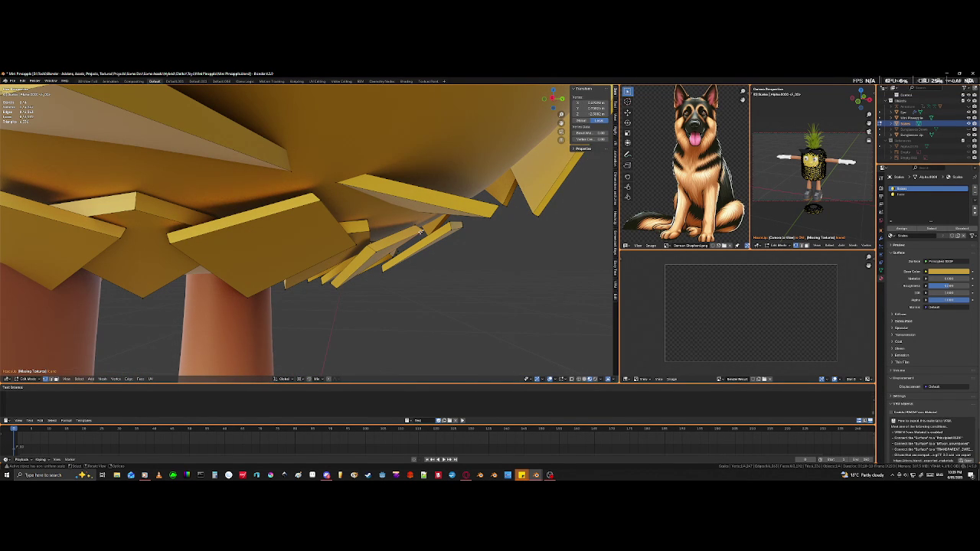
pyautogui.press('l')
pyautogui.press('g')
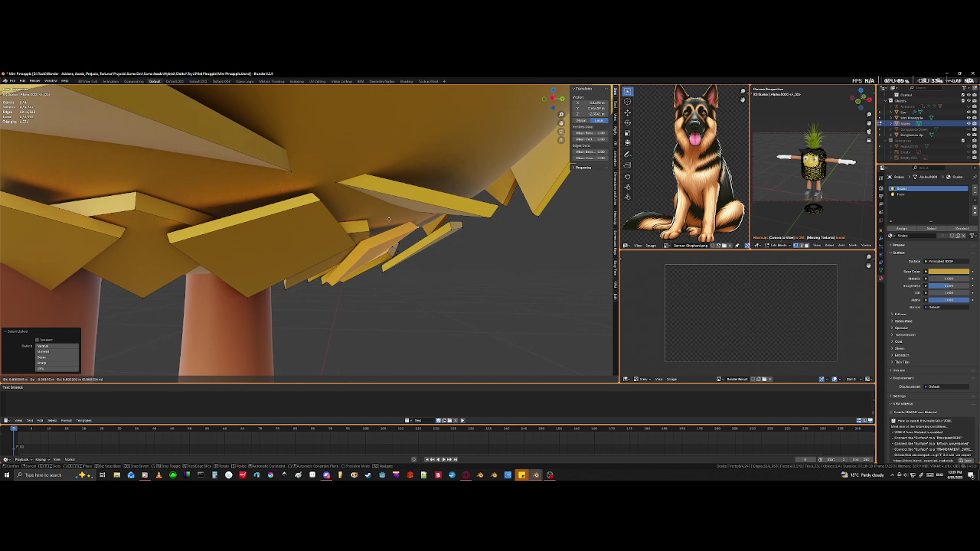
pyautogui.click(388, 219)
pyautogui.moveTo(388, 219)
pyautogui.mouseDown(button='middle')
pyautogui.moveTo(457, 264)
pyautogui.moveTo(448, 252)
pyautogui.mouseUp(button='middle')
# Step: Move another tile beside the leg closer to the body
pyautogui.click(414, 227)
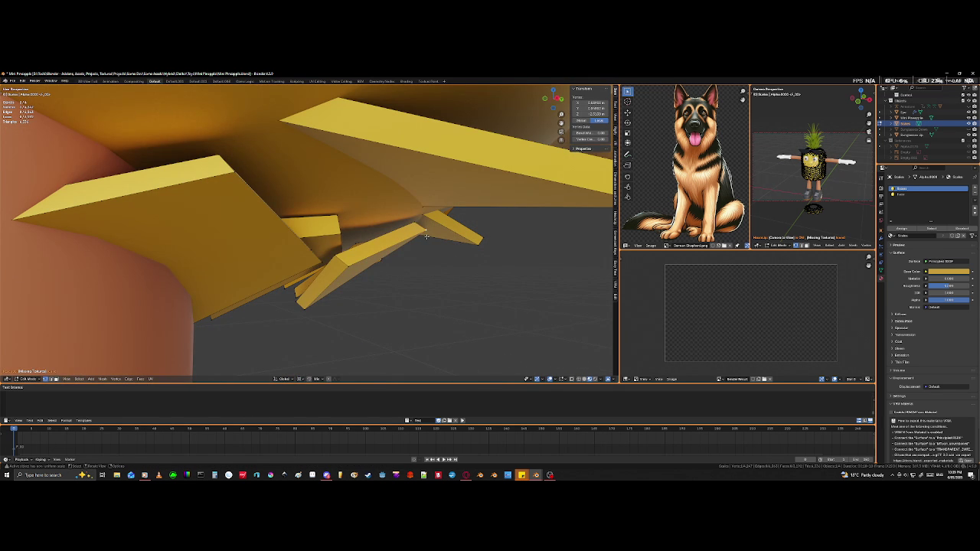
pyautogui.press('l')
pyautogui.press('g')
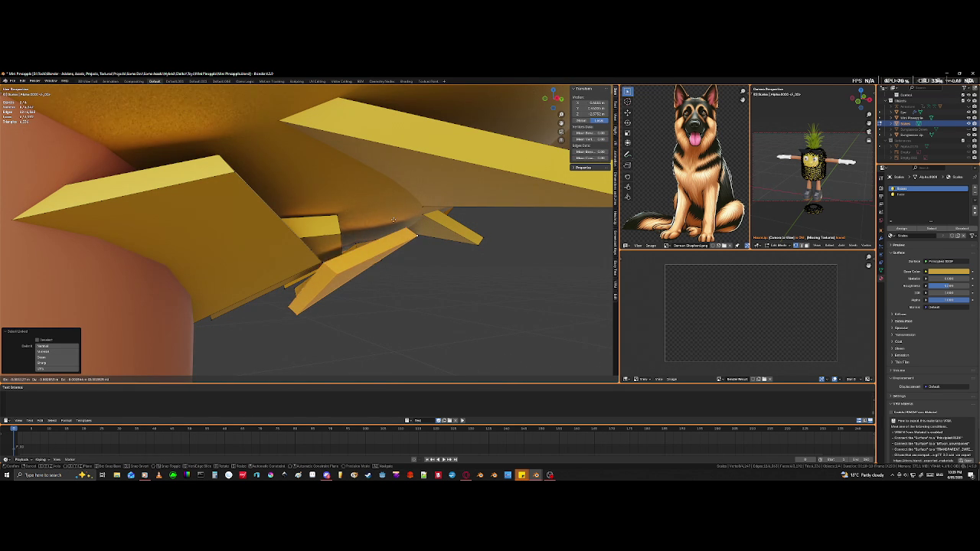
pyautogui.click(364, 205)
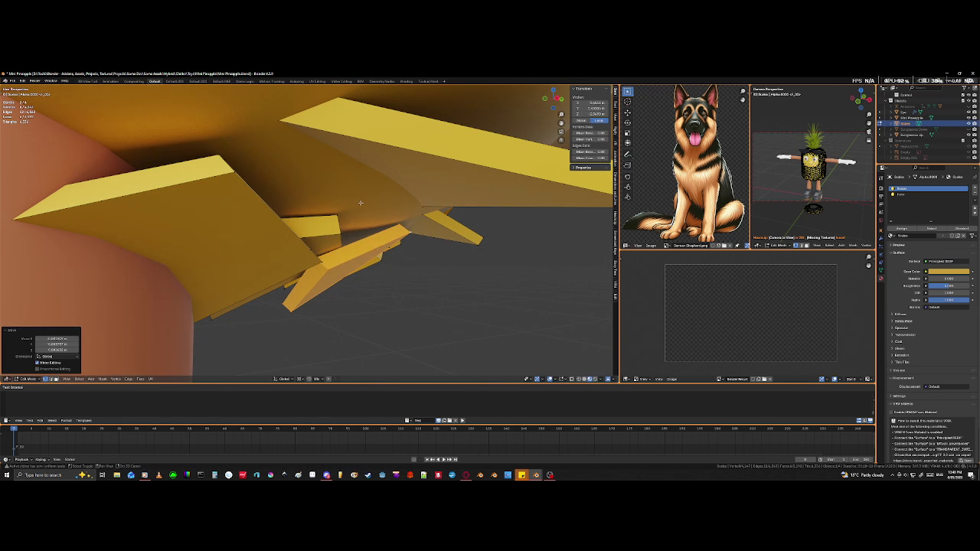
pyautogui.scroll(-3, 322, 222)
pyautogui.moveTo(314, 233); pyautogui.dragTo(327, 232, button='middle')
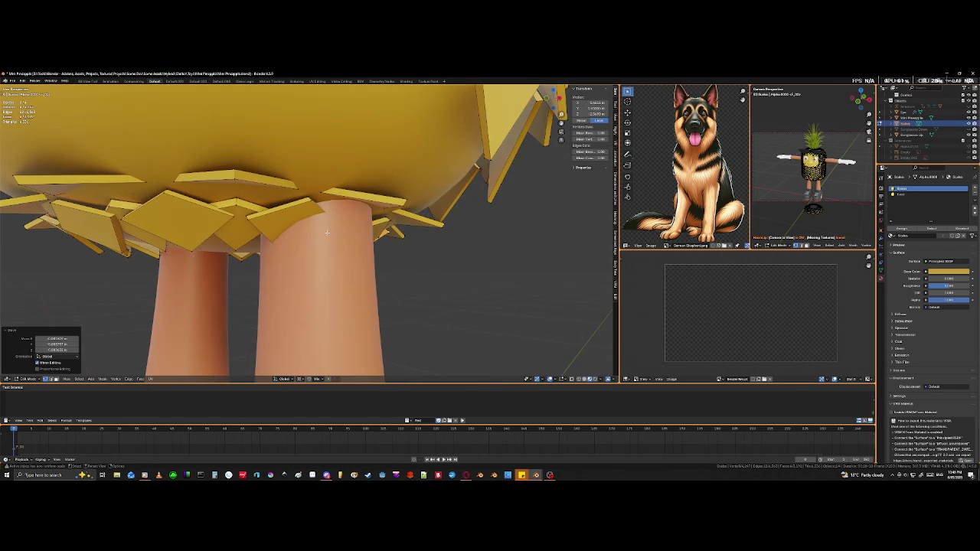
# Step: Isolate a tile strip in local view and move it into place
pyautogui.press('l')
pyautogui.press('KP_Divide')
pyautogui.moveTo(391, 222); pyautogui.dragTo(429, 287, button='middle')
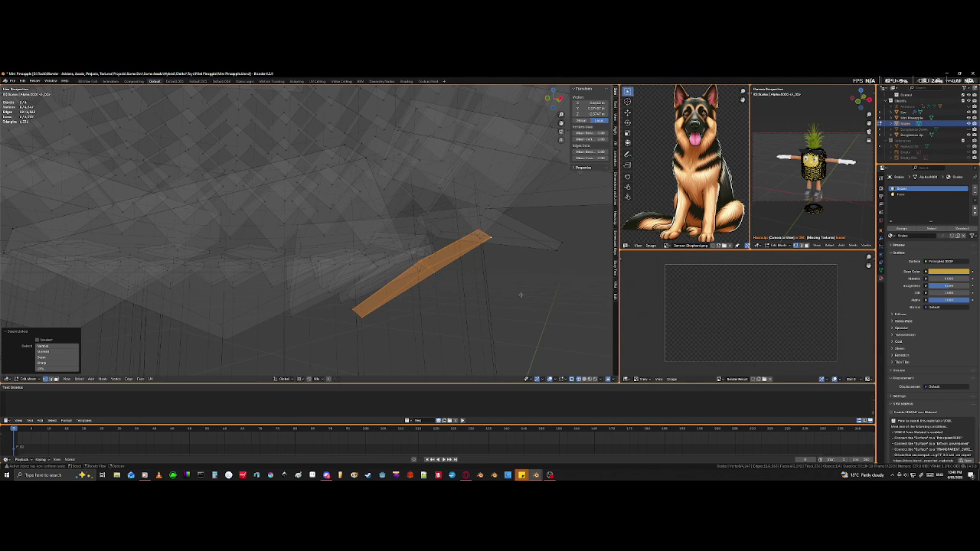
pyautogui.press('g')
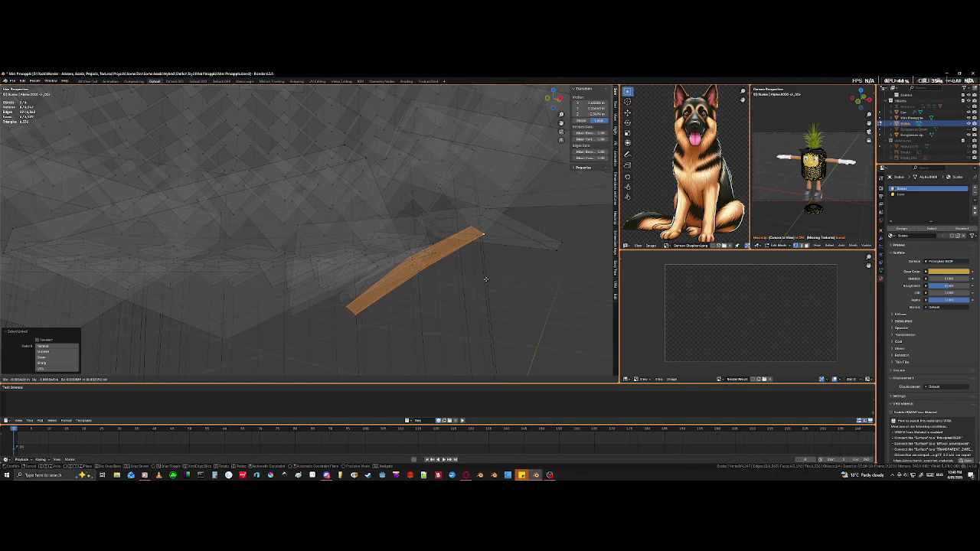
pyautogui.click(487, 282)
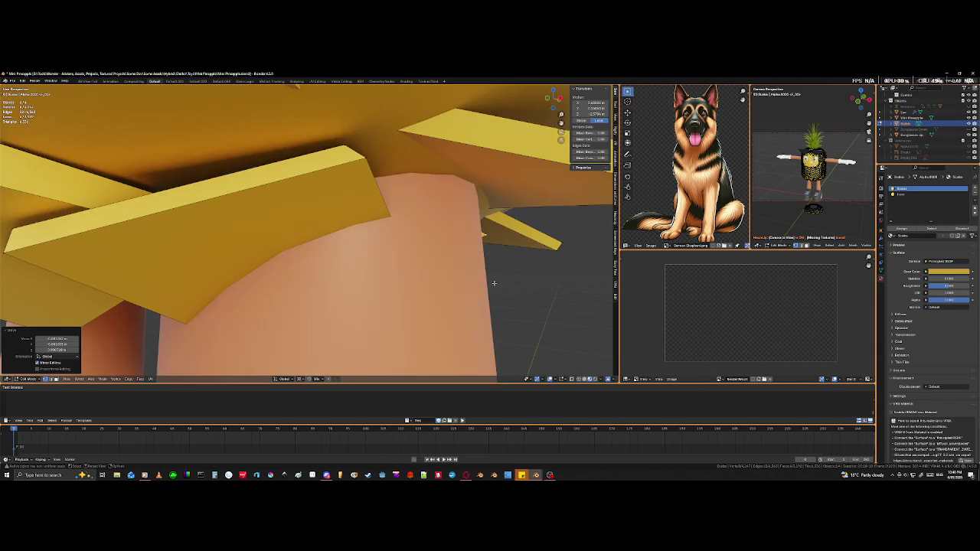
pyautogui.hotkey('alt', 'z')
pyautogui.moveTo(485, 285)
pyautogui.mouseDown(button='middle')
pyautogui.moveTo(452, 278)
pyautogui.moveTo(480, 292)
pyautogui.mouseUp(button='middle')
# Step: Adjust the selected tile's position once more against the leg top
pyautogui.press('g')
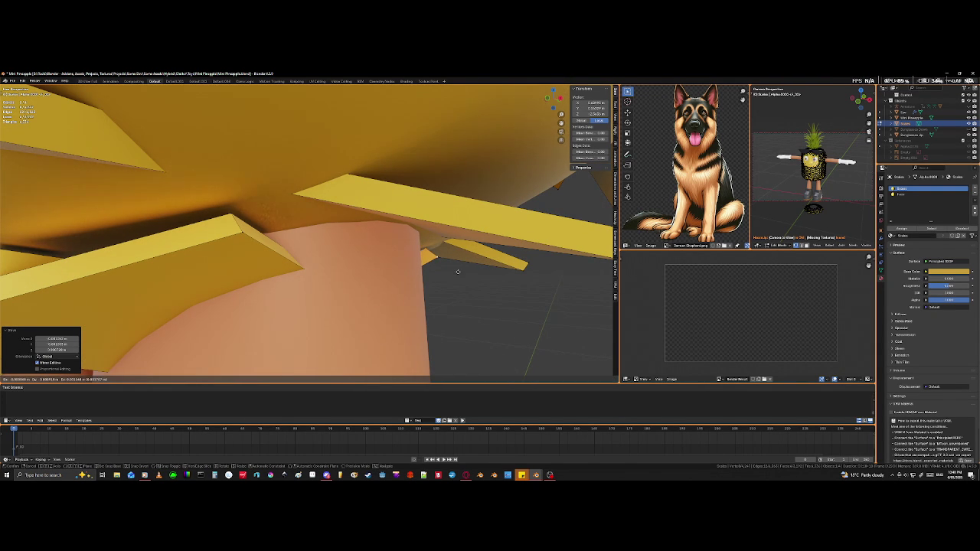
pyautogui.click(453, 270)
pyautogui.scroll(-4, 398, 280)
pyautogui.scroll(-3, 360, 287)
pyautogui.scroll(-2, 333, 295)
pyautogui.scroll(6, 424, 281)
pyautogui.scroll(-3, 424, 275)
pyautogui.scroll(2, 426, 268)
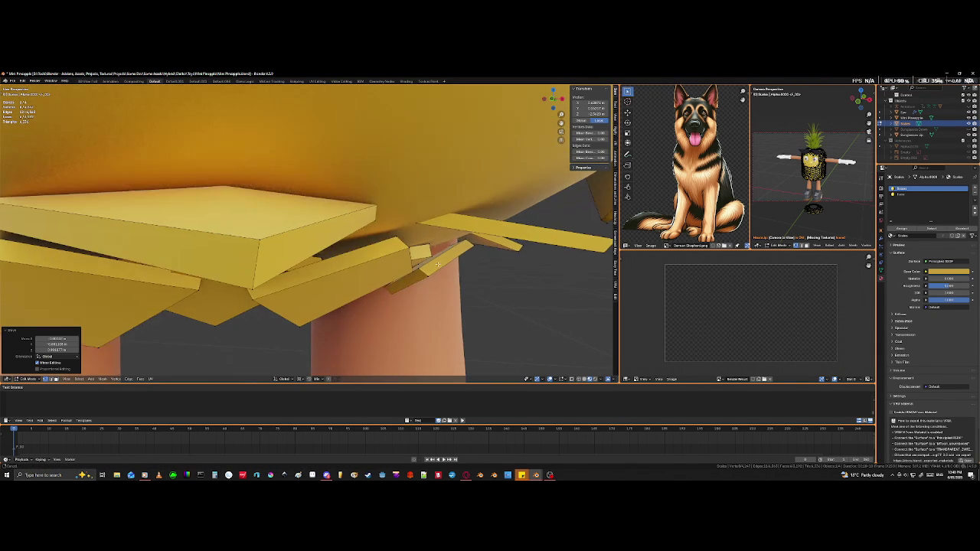
pyautogui.scroll(-1, 428, 260)
pyautogui.moveTo(428, 261); pyautogui.dragTo(464, 222, button='middle')
# Step: Tuck the tile above the leg up against the body
pyautogui.click(436, 227)
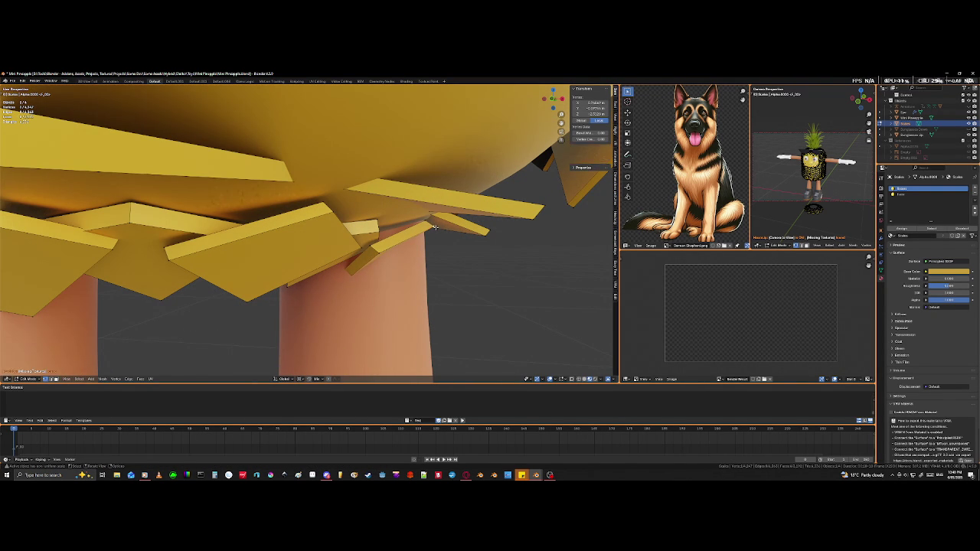
pyautogui.press('l')
pyautogui.press('g')
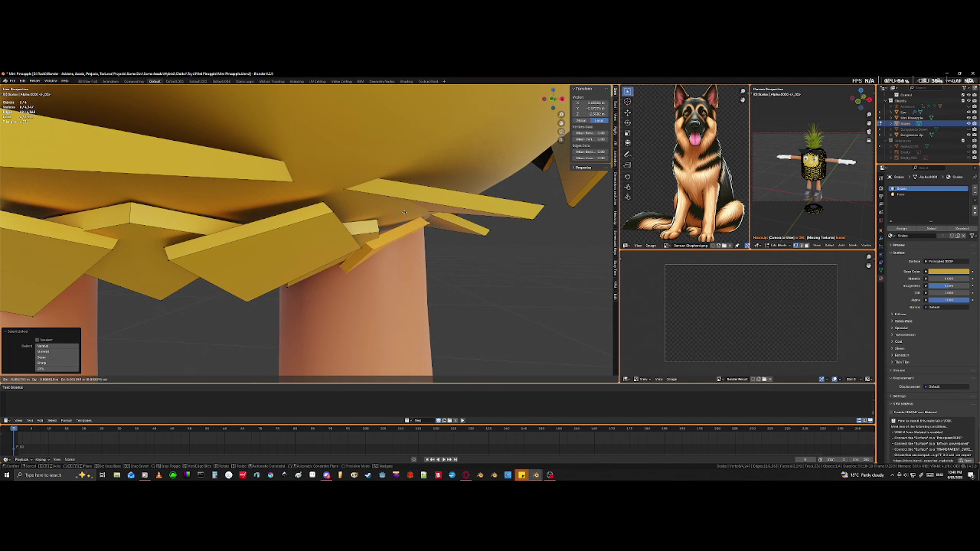
pyautogui.click(405, 211)
pyautogui.scroll(2, 391, 225)
pyautogui.scroll(2, 383, 234)
pyautogui.scroll(3, 379, 242)
pyautogui.scroll(-3, 414, 230)
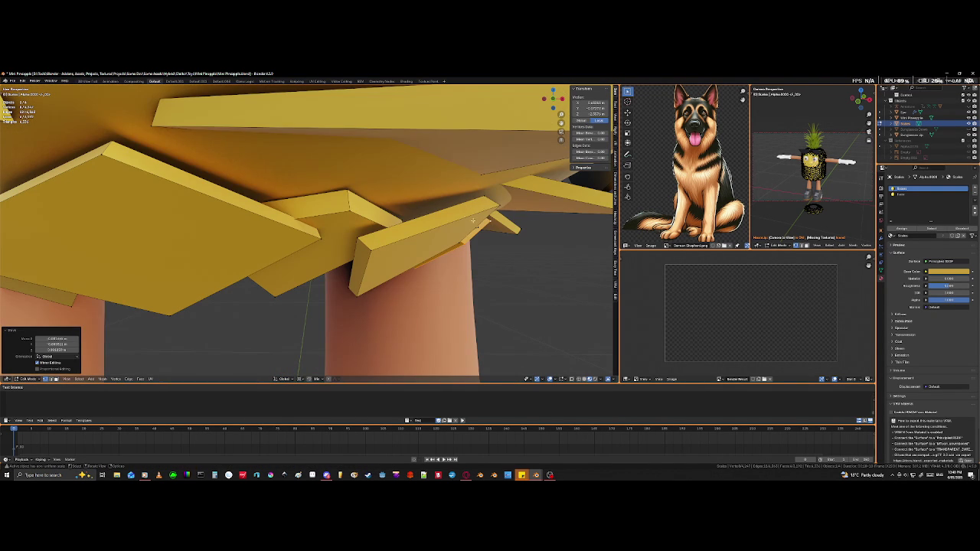
# Step: Select the tiles near the leg and the front tile, then move them together
pyautogui.click(499, 207)
pyautogui.hotkey('ctrl', 'l')
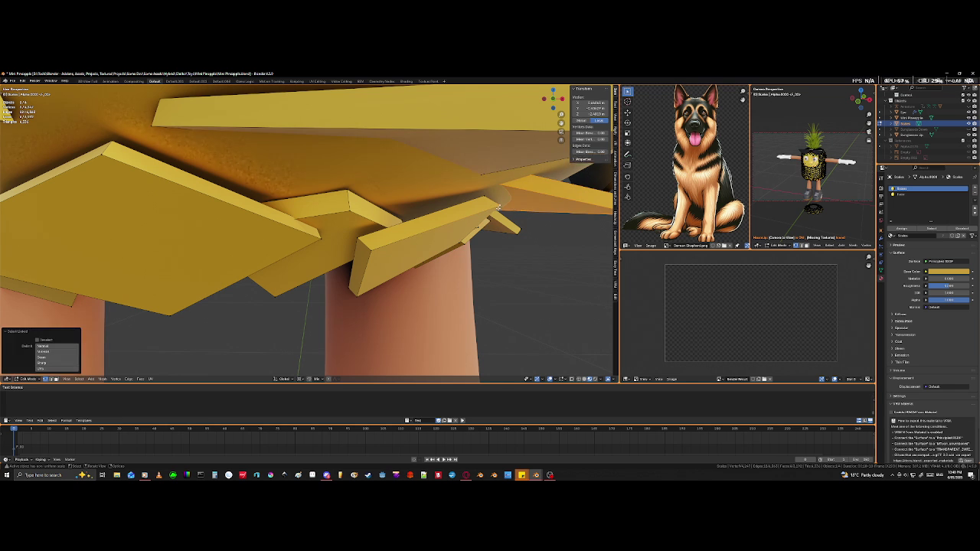
pyautogui.click(498, 205)
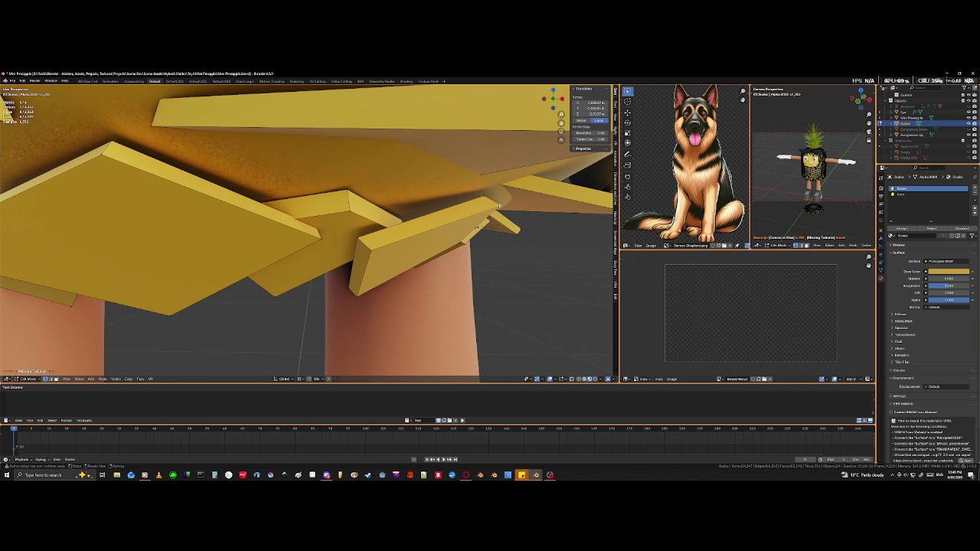
pyautogui.hotkey('ctrl', 'l')
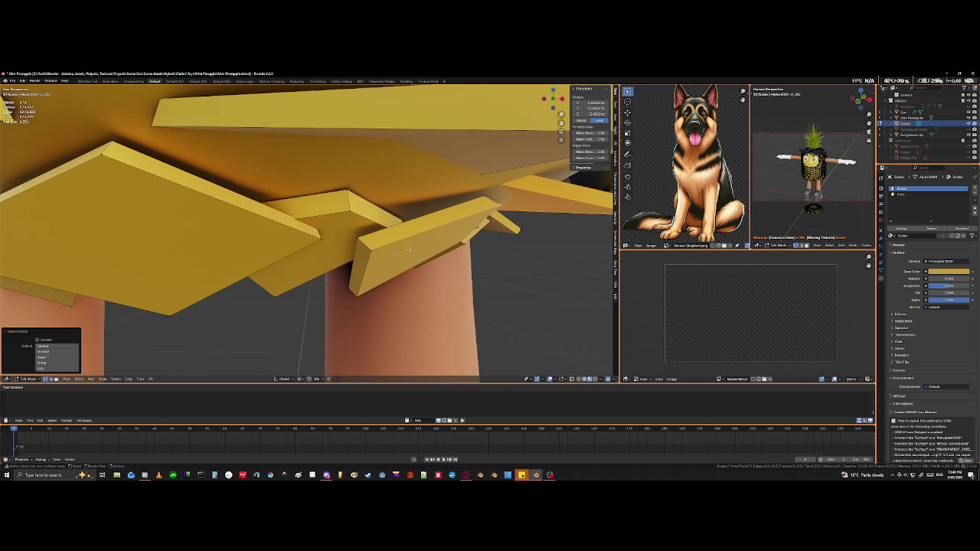
pyautogui.click(380, 253)
pyautogui.hotkey('ctrl', 'l')
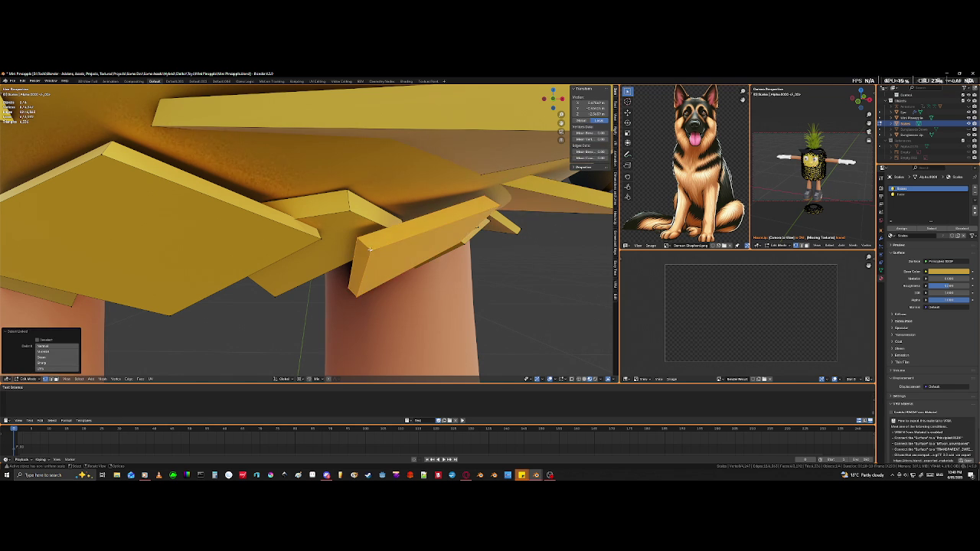
pyautogui.moveTo(411, 281); pyautogui.dragTo(588, 300, button='middle')
pyautogui.press('g')
pyautogui.click(429, 291)
# Step: Zoom around the underside and begin moving the selected scale tile
pyautogui.scroll(-3, 388, 295)
pyautogui.scroll(6, 408, 301)
pyautogui.scroll(-5, 407, 299)
pyautogui.scroll(2, 407, 298)
pyautogui.scroll(4, 407, 298)
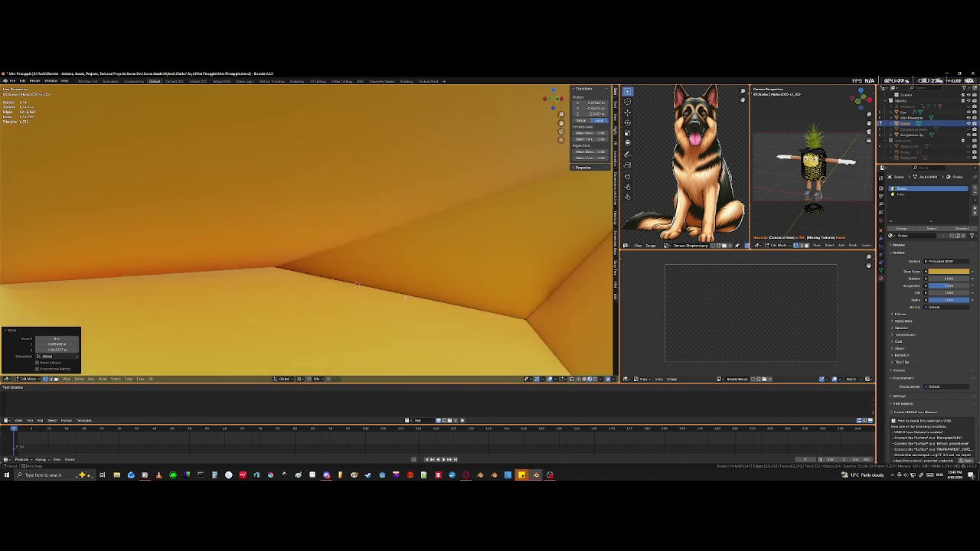
pyautogui.scroll(-5, 406, 298)
pyautogui.scroll(2, 405, 297)
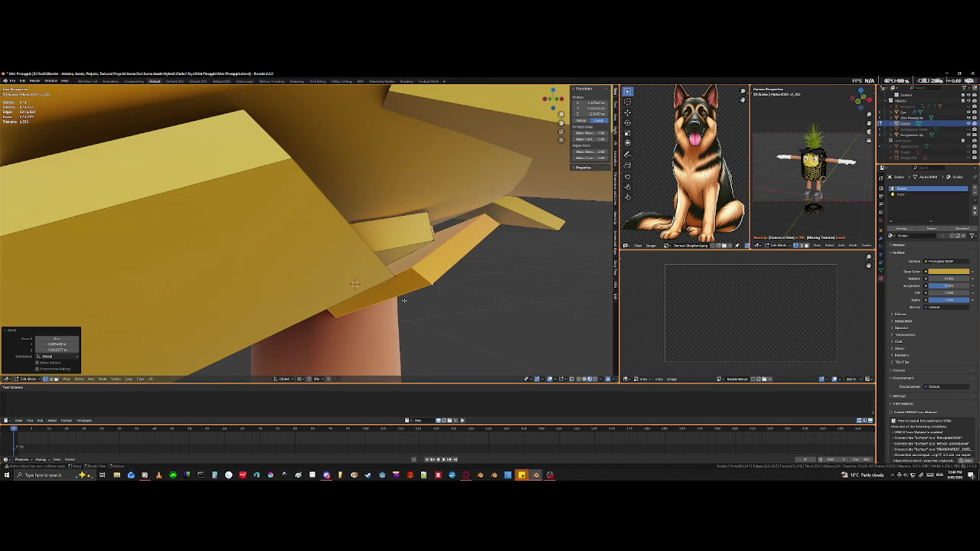
pyautogui.press('g')
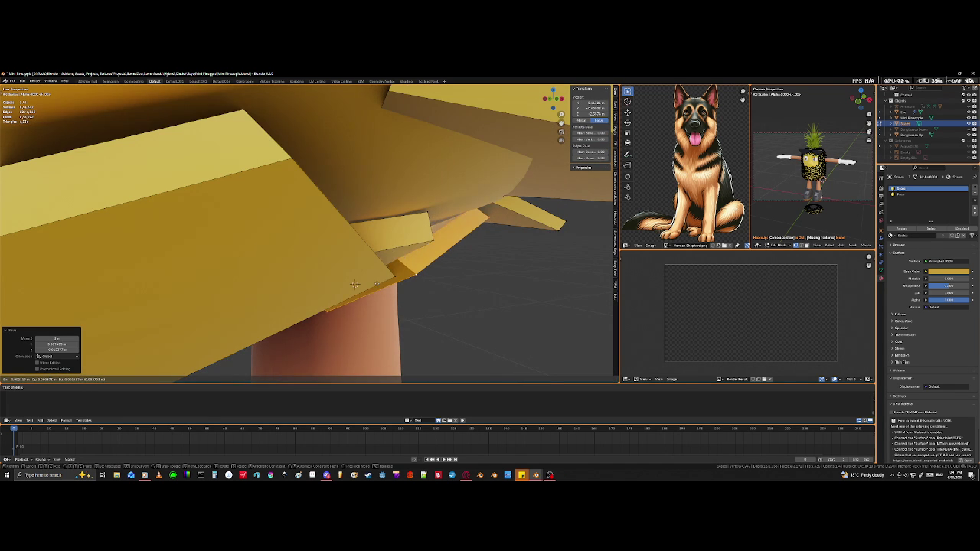
# Step: Look up beneath the body and move a linked tile near the leg into place
pyautogui.scroll(-2, 354, 284)
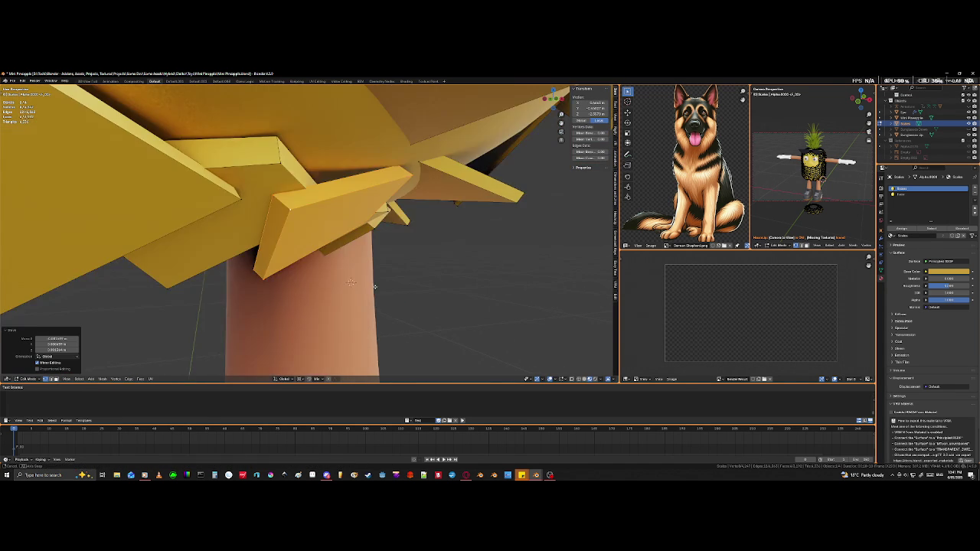
pyautogui.scroll(-2, 356, 288)
pyautogui.scroll(-2, 357, 291)
pyautogui.scroll(-2, 359, 295)
pyautogui.moveTo(359, 295); pyautogui.dragTo(368, 287, button='middle')
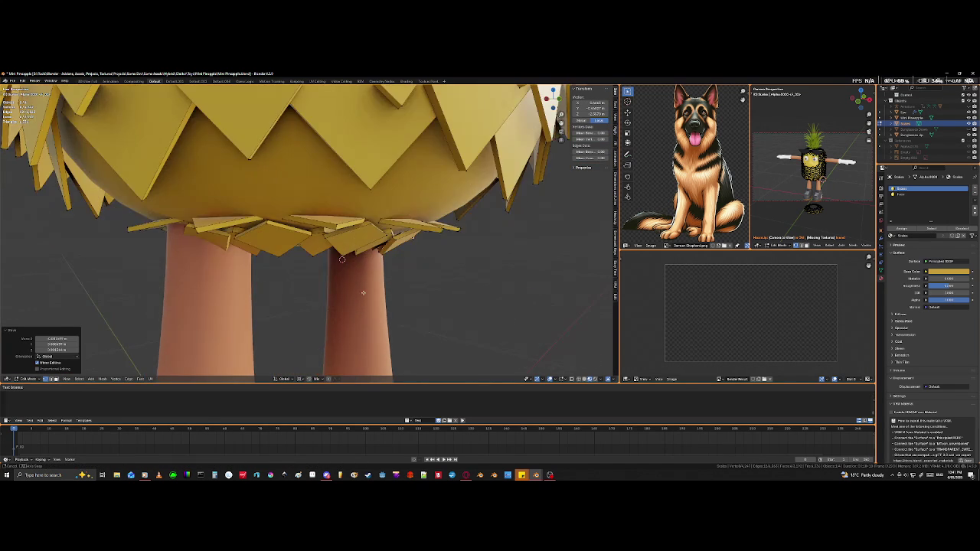
pyautogui.scroll(3, 368, 288)
pyautogui.scroll(3, 383, 279)
pyautogui.scroll(-3, 402, 274)
pyautogui.scroll(-2, 402, 275)
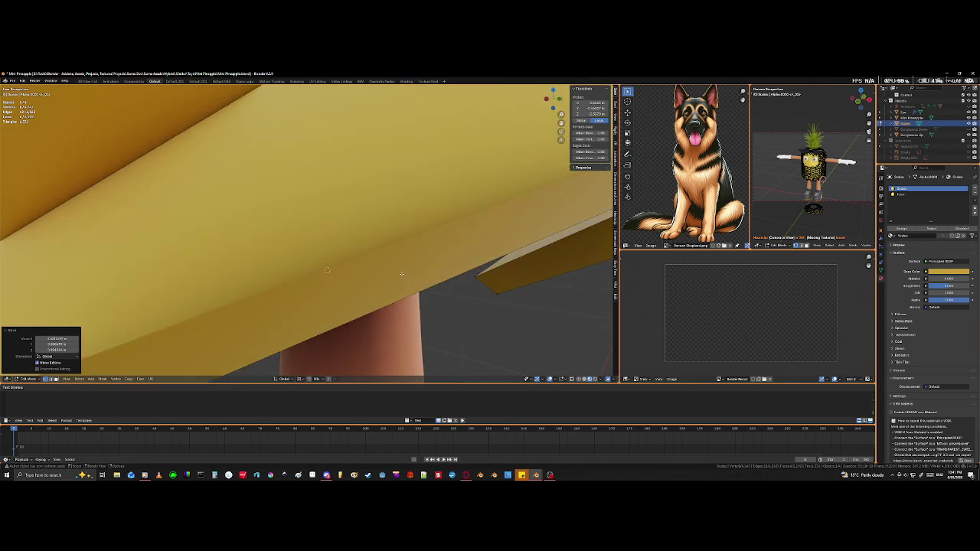
pyautogui.scroll(-3, 400, 272)
pyautogui.moveTo(400, 271)
pyautogui.mouseDown(button='middle')
pyautogui.moveTo(430, 272)
pyautogui.moveTo(450, 251)
pyautogui.mouseUp(button='middle')
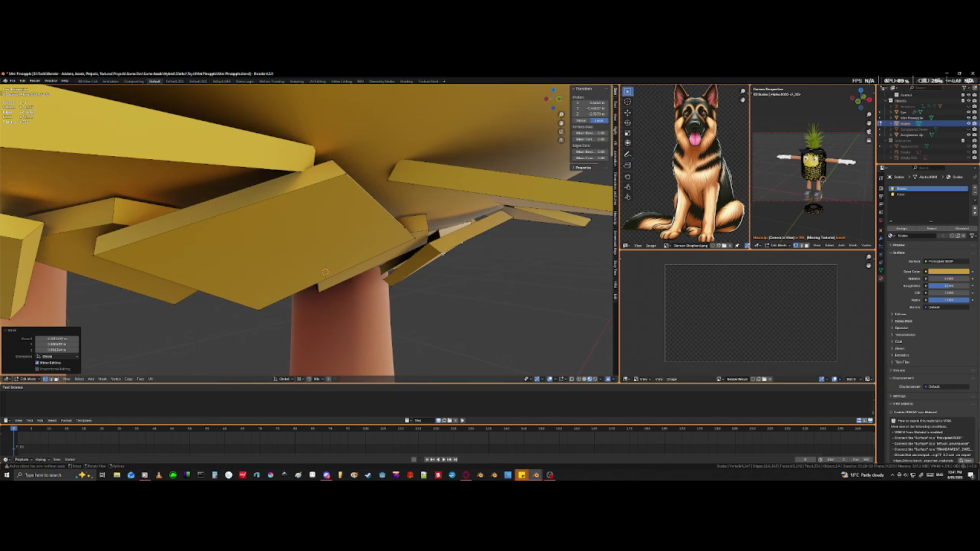
pyautogui.click(443, 252)
pyautogui.hotkey('ctrl', 'l')
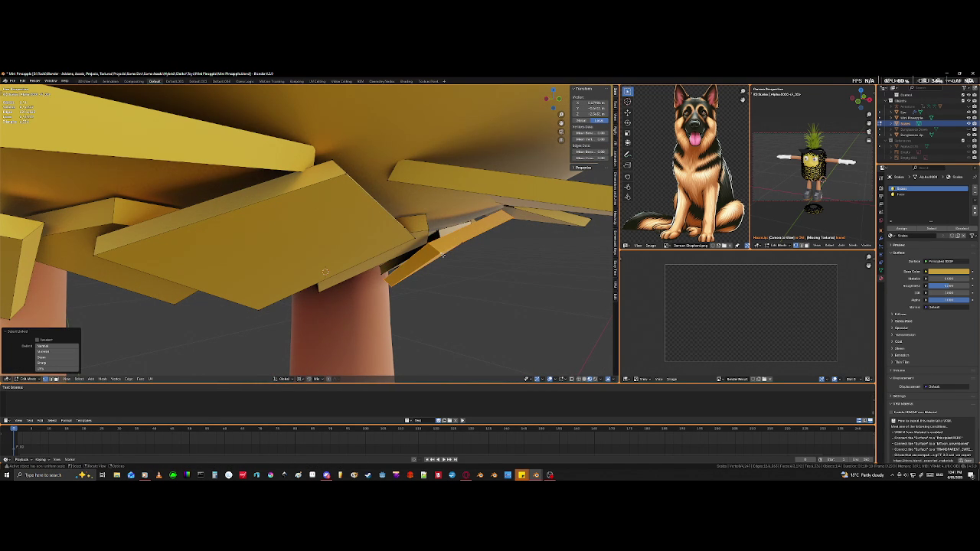
pyautogui.press('g')
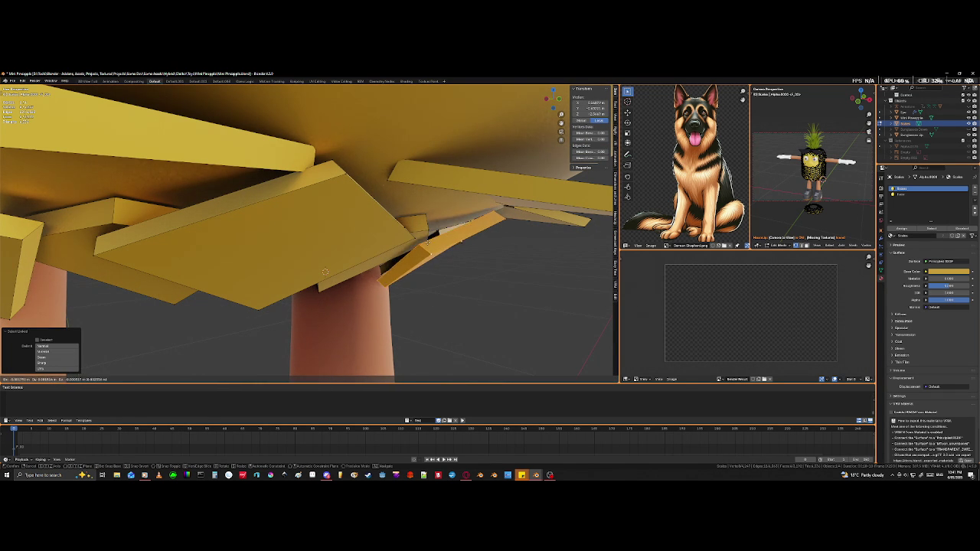
pyautogui.click(416, 233)
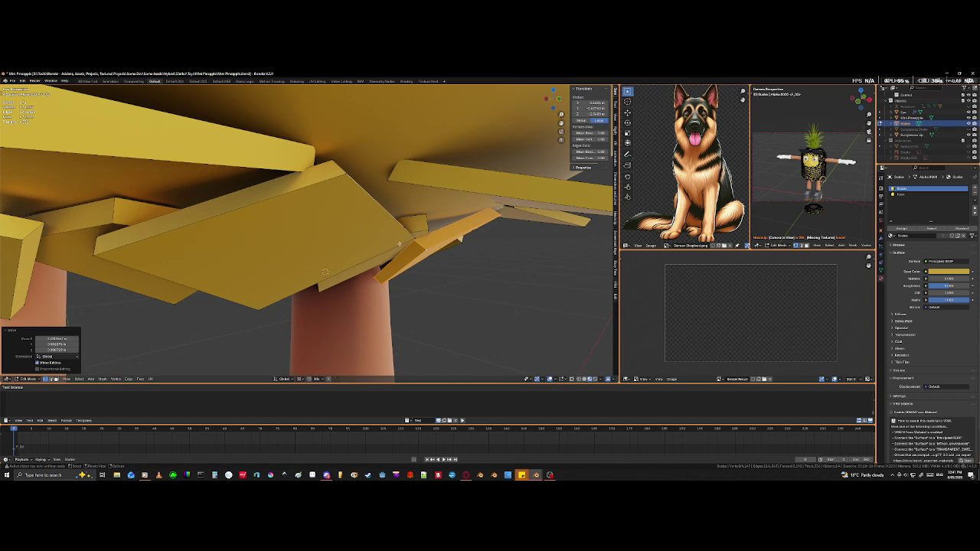
# Step: Select another whole underside tile and shift it closer around the leg top
pyautogui.moveTo(416, 233); pyautogui.dragTo(412, 253, button='middle')
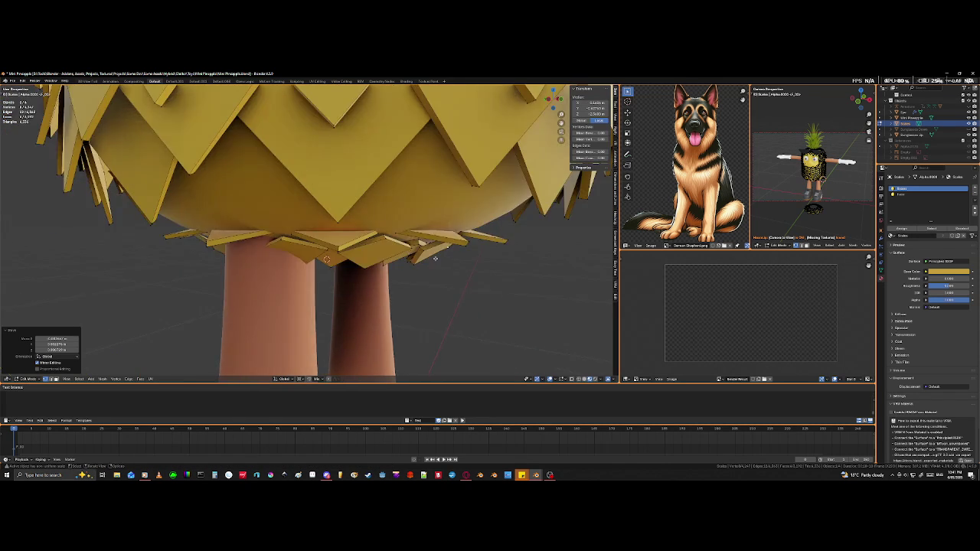
pyautogui.scroll(5, 411, 253)
pyautogui.scroll(-5, 506, 253)
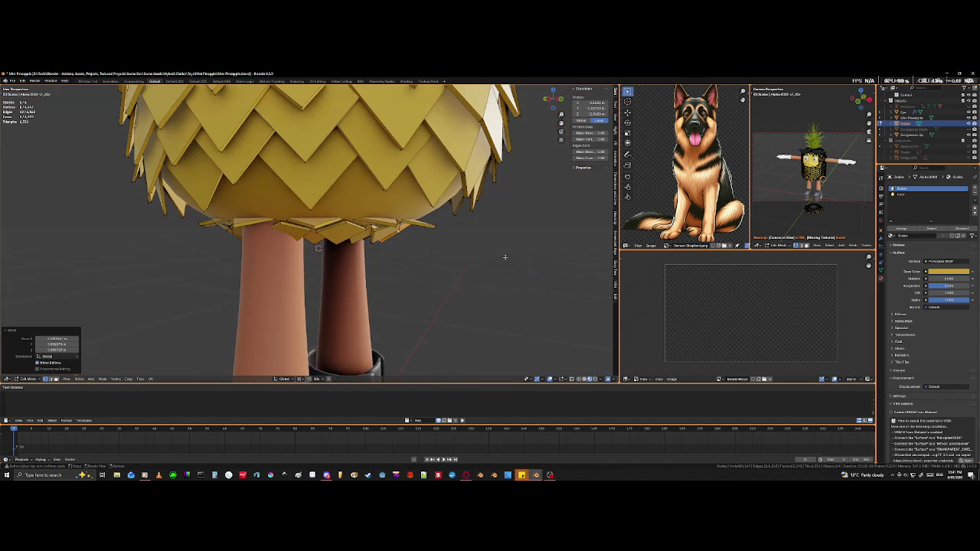
pyautogui.moveTo(505, 259)
pyautogui.mouseDown(button='middle')
pyautogui.moveTo(555, 264)
pyautogui.moveTo(446, 265)
pyautogui.moveTo(460, 266)
pyautogui.mouseUp(button='middle')
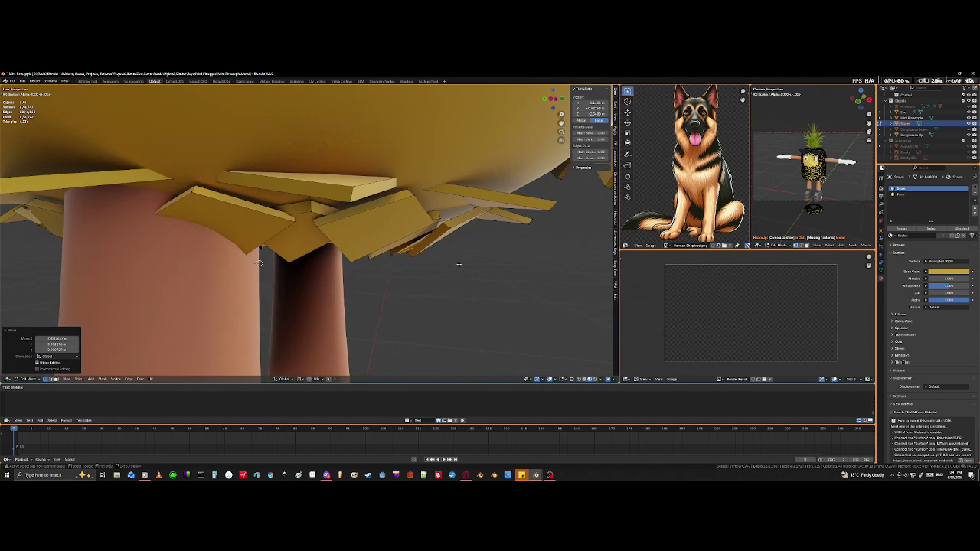
pyautogui.click(259, 263)
pyautogui.press('l')
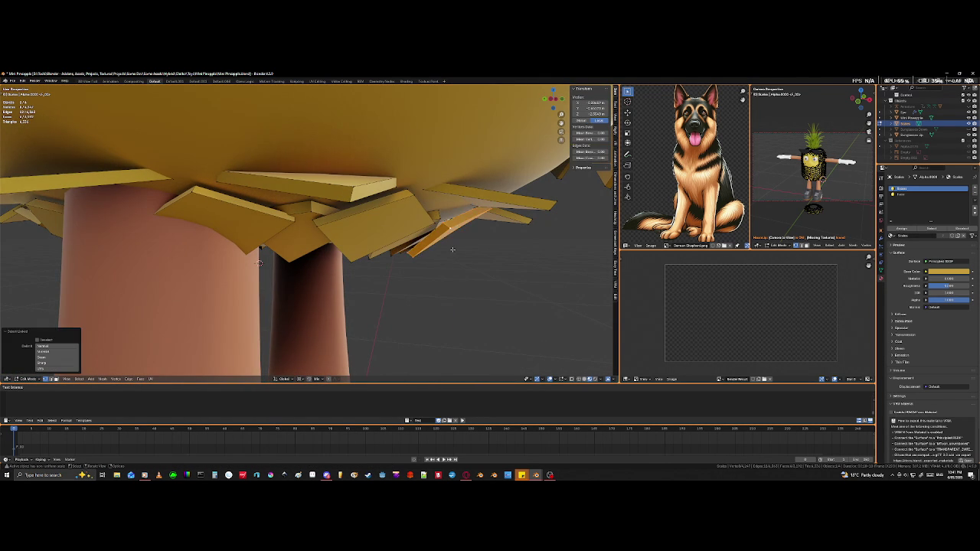
pyautogui.moveTo(471, 260)
pyautogui.mouseDown(button='middle')
pyautogui.moveTo(445, 246)
pyautogui.moveTo(450, 261)
pyautogui.mouseUp(button='middle')
pyautogui.press('g')
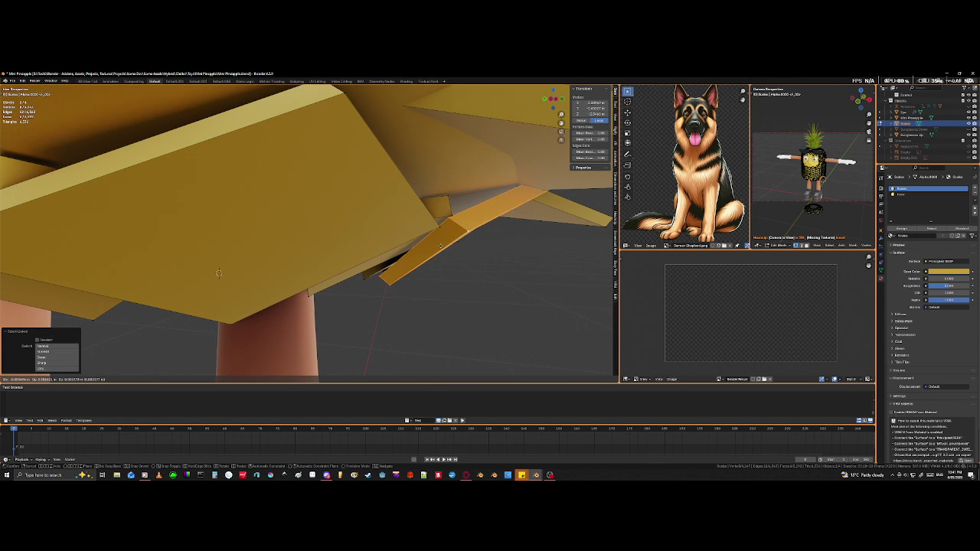
pyautogui.click(440, 245)
# Step: Move a tile beside the leg to sit snugly in the tile ring
pyautogui.moveTo(441, 246); pyautogui.dragTo(404, 253, button='middle')
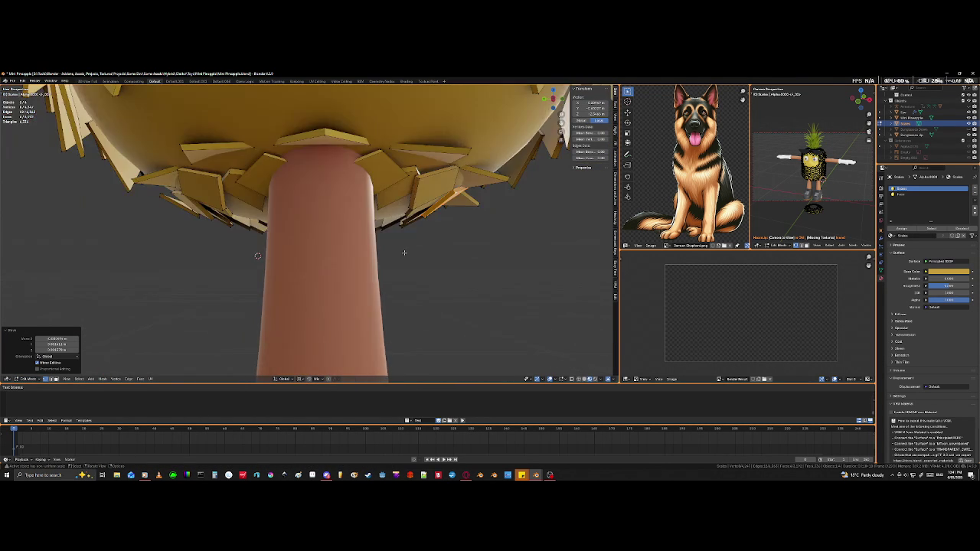
pyautogui.scroll(3, 404, 253)
pyautogui.moveTo(404, 253); pyautogui.dragTo(473, 230, button='middle')
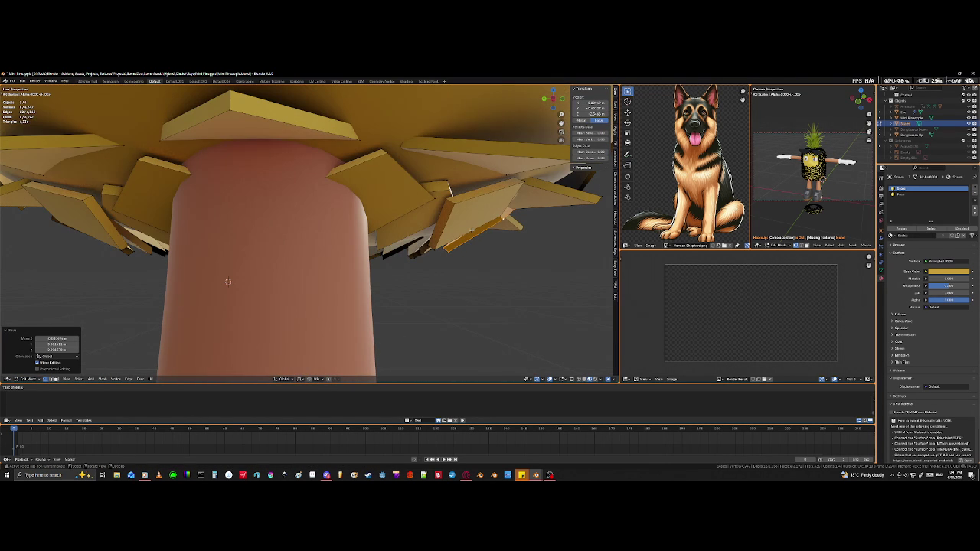
pyautogui.click(452, 206)
pyautogui.press('l')
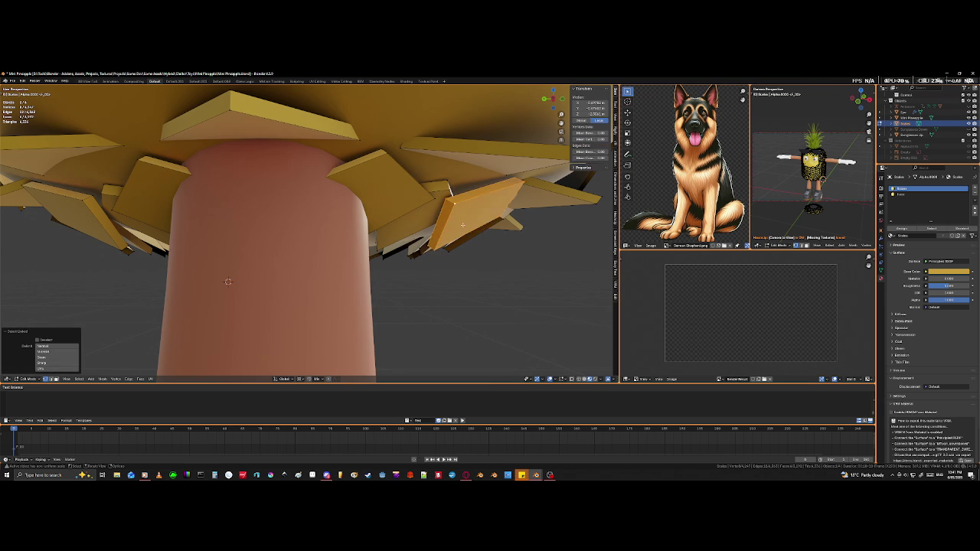
pyautogui.moveTo(452, 207); pyautogui.dragTo(505, 245, button='middle')
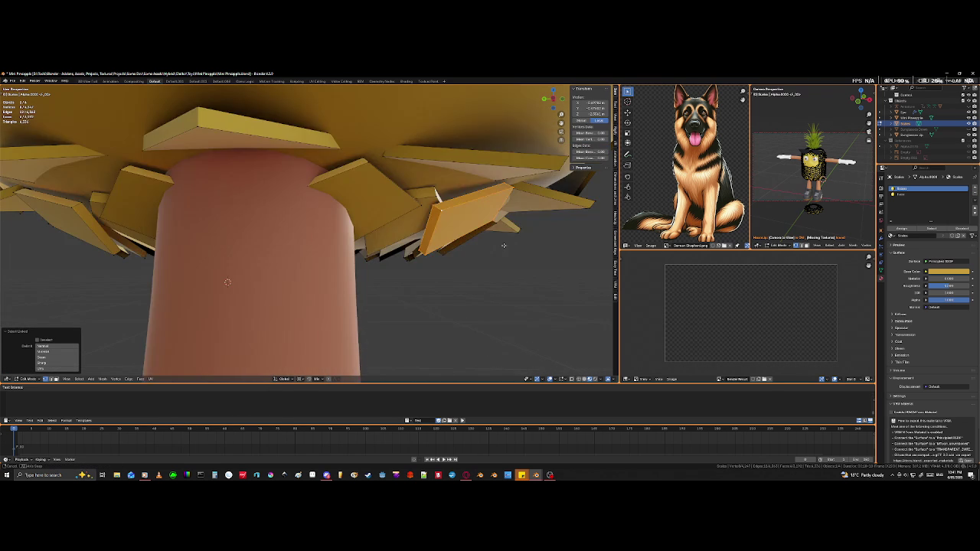
pyautogui.press('g')
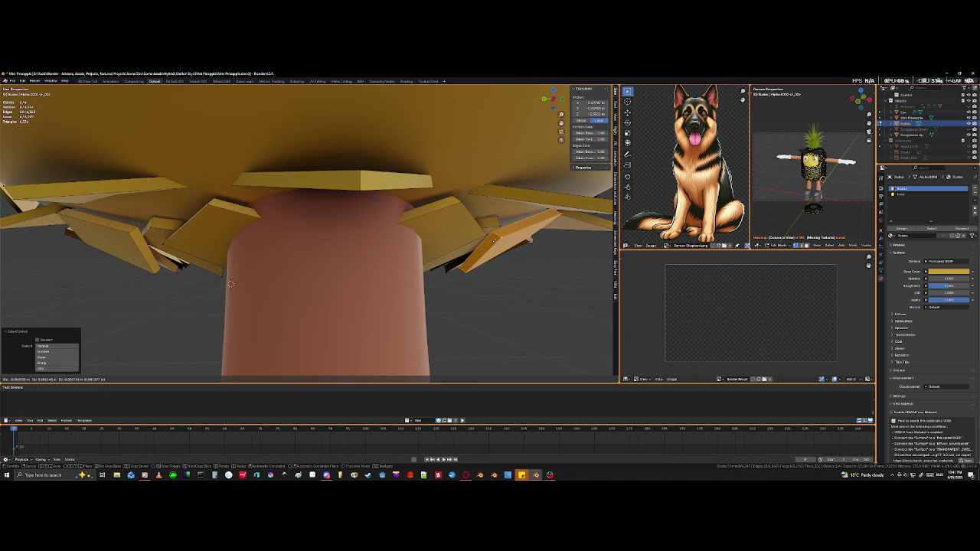
pyautogui.click(487, 242)
# Step: Nudge a single vertex of a tile near the leg
pyautogui.scroll(-3, 460, 253)
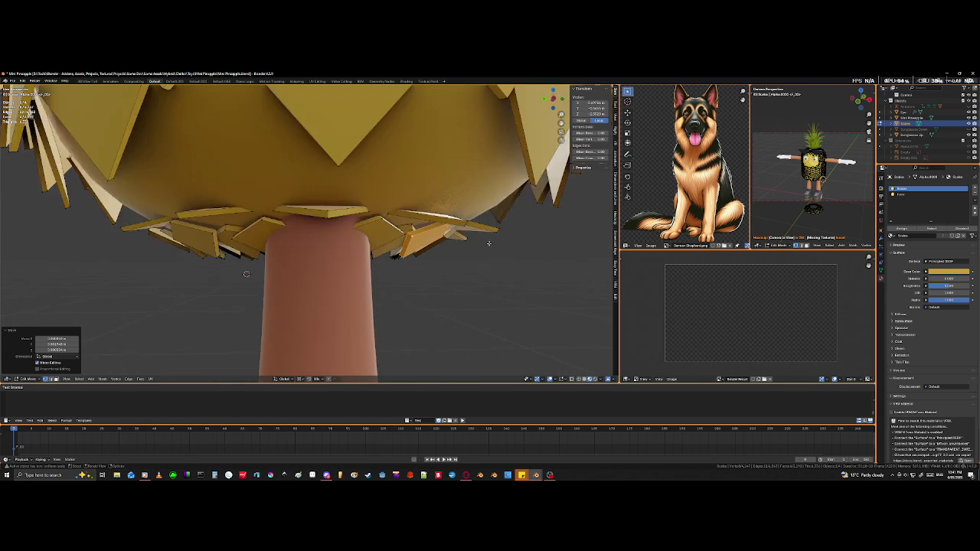
pyautogui.scroll(-3, 429, 267)
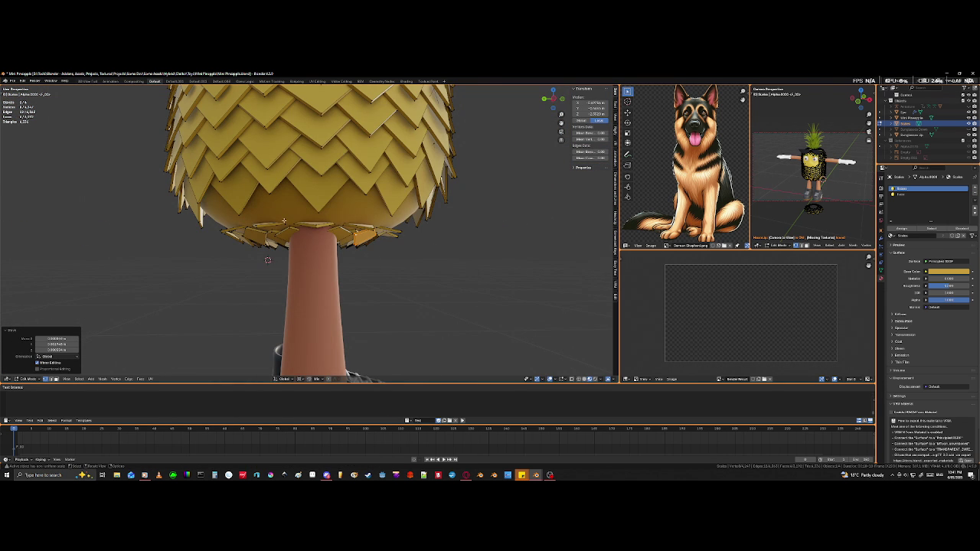
pyautogui.moveTo(318, 222); pyautogui.dragTo(344, 230, button='middle')
pyautogui.scroll(3, 422, 238)
pyautogui.scroll(3, 464, 249)
pyautogui.moveTo(464, 249)
pyautogui.mouseDown(button='middle')
pyautogui.moveTo(414, 268)
pyautogui.moveTo(428, 272)
pyautogui.mouseUp(button='middle')
pyautogui.scroll(3, 390, 252)
pyautogui.scroll(1, 417, 273)
pyautogui.click(496, 266)
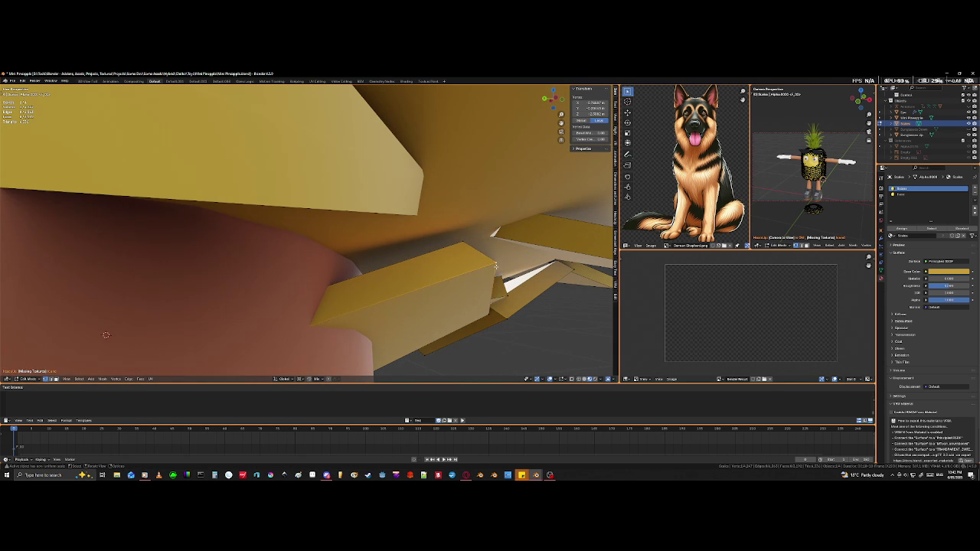
pyautogui.press('h')
pyautogui.hotkey('alt', 'h')
pyautogui.press('g')
pyautogui.click(488, 266)
# Step: Move that whole tile to a new spot under the pineapple
pyautogui.press('l')
pyautogui.press('g')
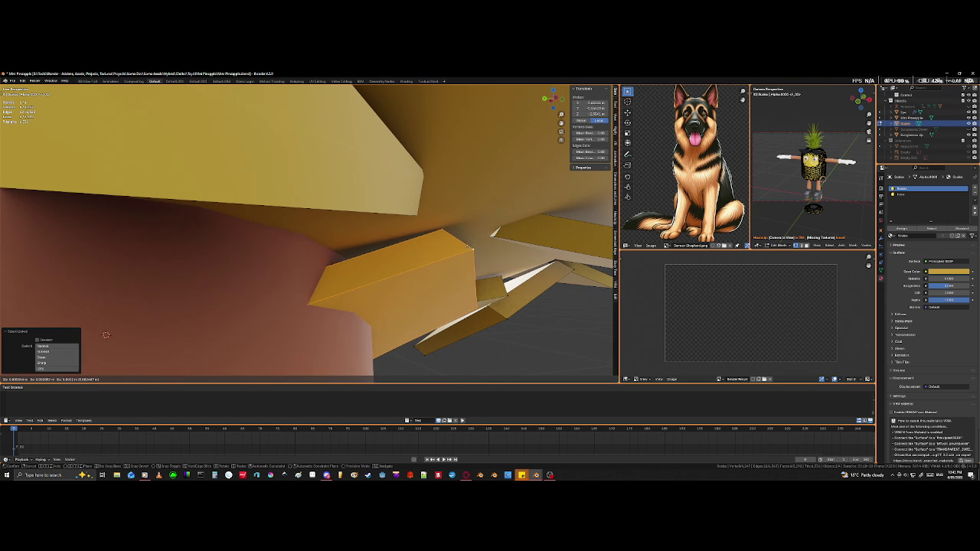
pyautogui.click(472, 246)
pyautogui.scroll(-5, 472, 246)
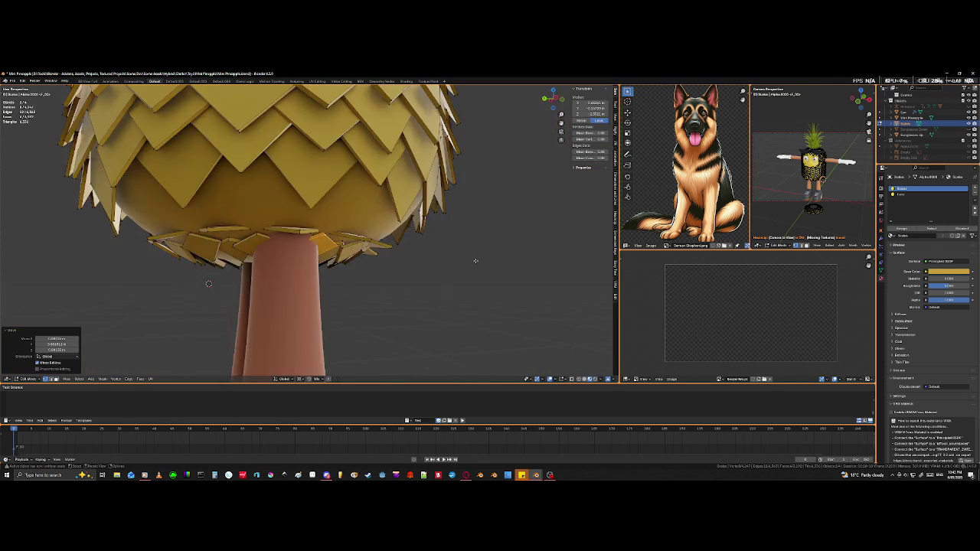
pyautogui.moveTo(472, 245)
pyautogui.mouseDown(button='middle')
pyautogui.moveTo(490, 266)
pyautogui.moveTo(529, 270)
pyautogui.moveTo(533, 239)
pyautogui.mouseUp(button='middle')
pyautogui.scroll(3, 498, 265)
pyautogui.scroll(2, 492, 263)
pyautogui.scroll(3, 491, 263)
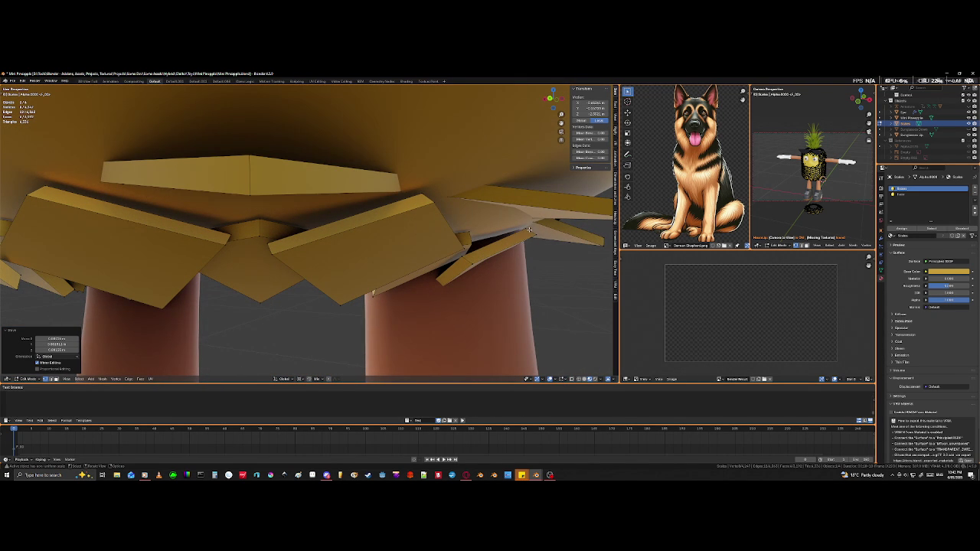
# Step: Reposition another whole tile beside the leg
pyautogui.press('l')
pyautogui.press('g')
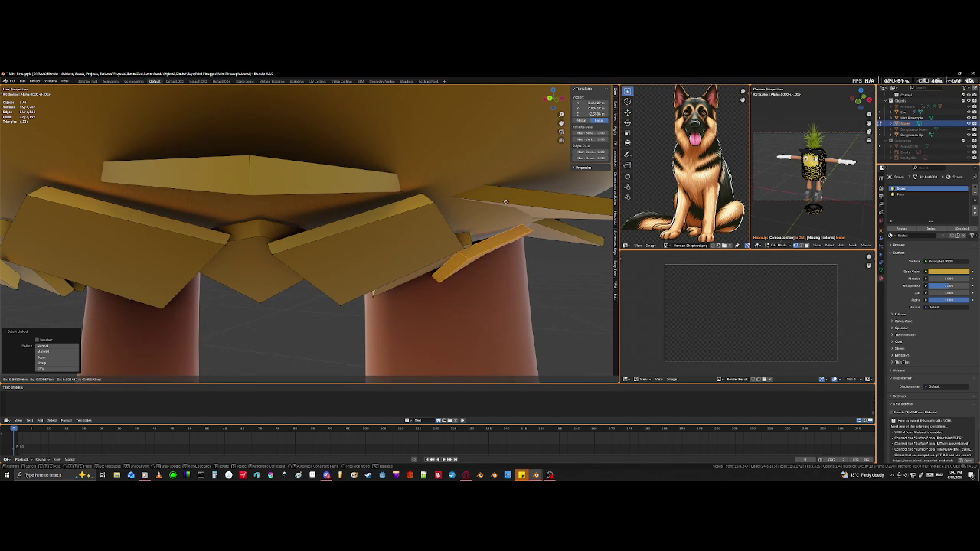
pyautogui.click(505, 201)
pyautogui.scroll(-3, 452, 282)
pyautogui.scroll(2, 460, 282)
pyautogui.scroll(3, 475, 285)
# Step: Place one more tile under the body to tighten the underside collar
pyautogui.moveTo(478, 285); pyautogui.dragTo(431, 248, button='middle')
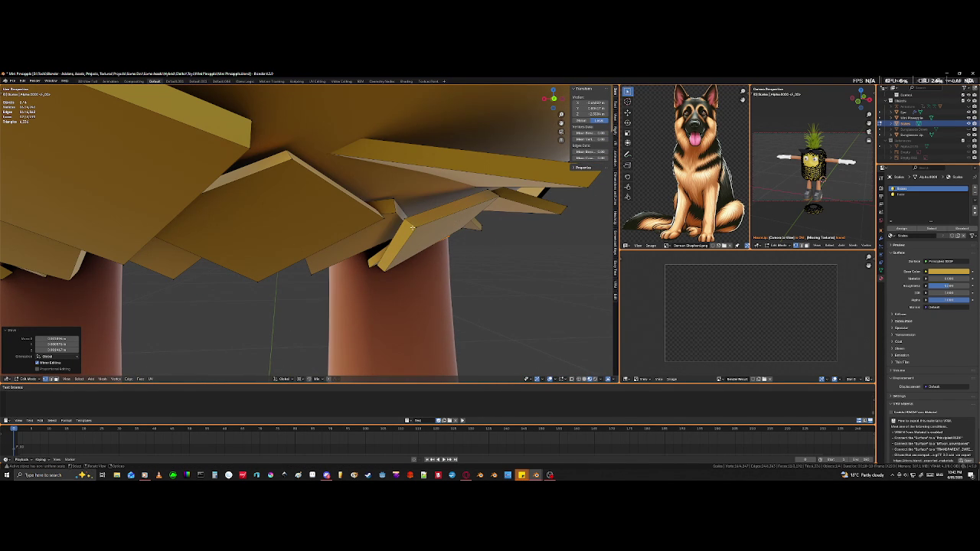
pyautogui.press('l')
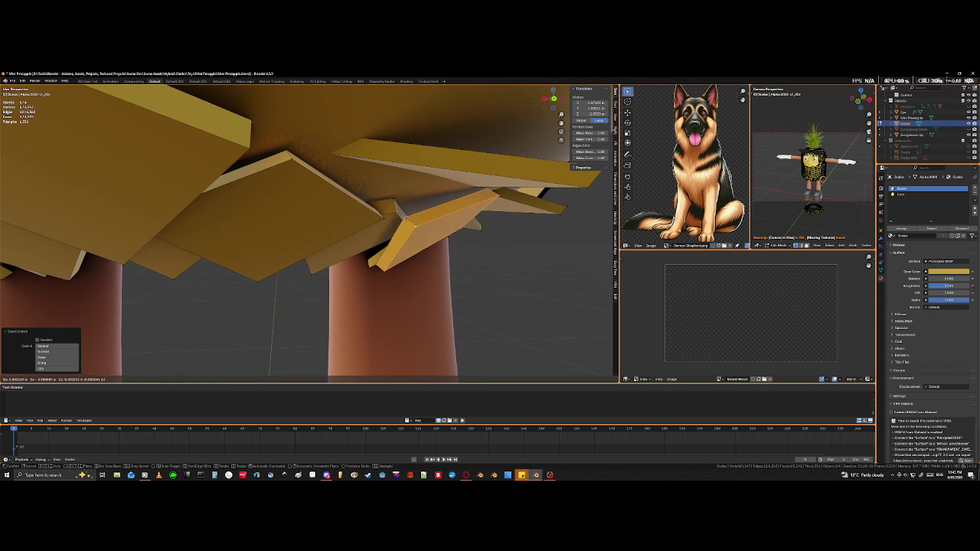
pyautogui.click(319, 193)
pyautogui.moveTo(319, 193)
pyautogui.mouseDown(button='middle')
pyautogui.moveTo(367, 240)
pyautogui.moveTo(399, 222)
pyautogui.mouseUp(button='middle')
pyautogui.scroll(-5, 367, 240)
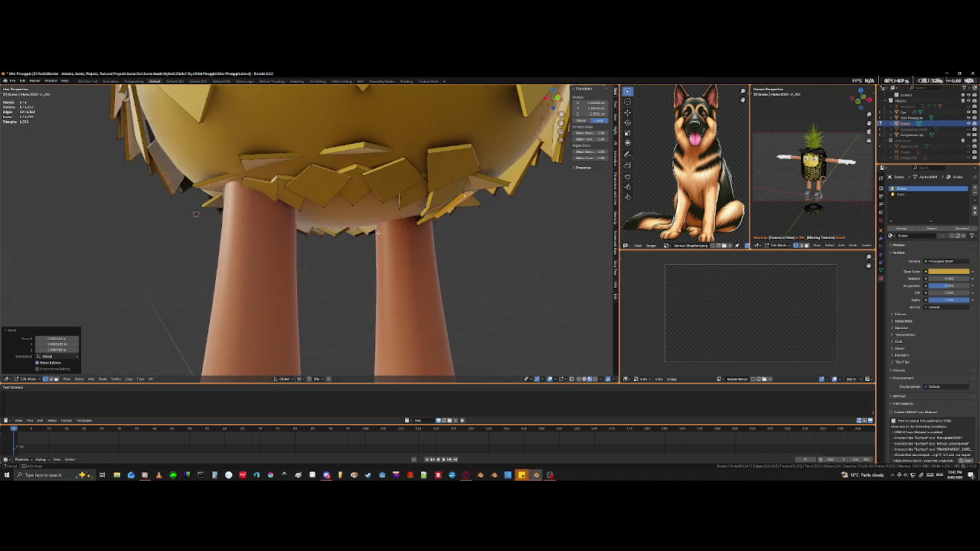
# Step: Move a whole tile at the pineapple's base to a new position
pyautogui.moveTo(291, 265); pyautogui.dragTo(366, 335, button='middle')
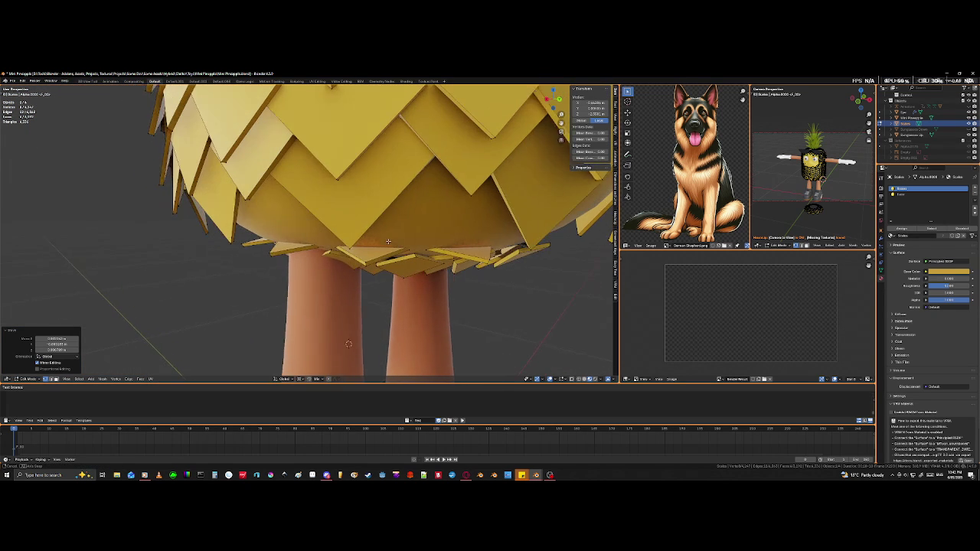
pyautogui.click(366, 335)
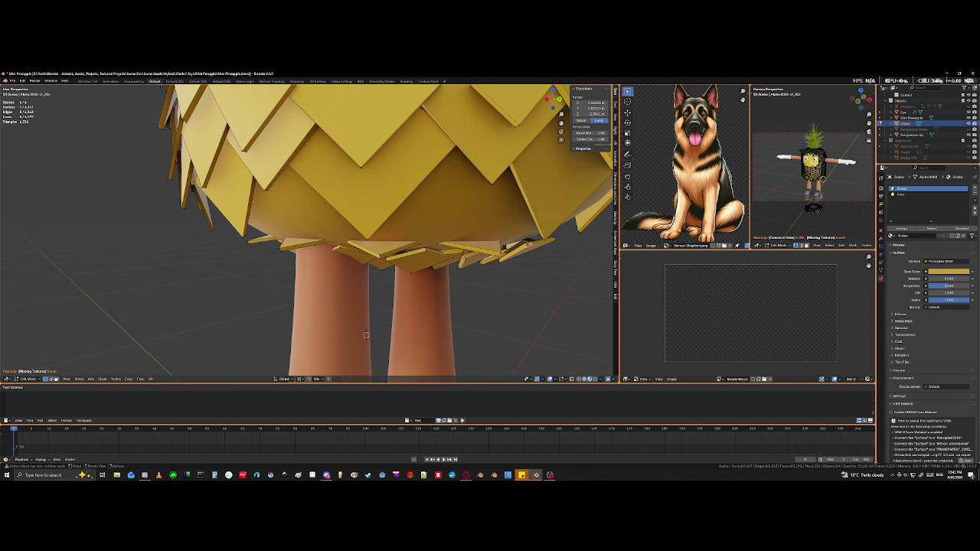
pyautogui.press('l')
pyautogui.press('g')
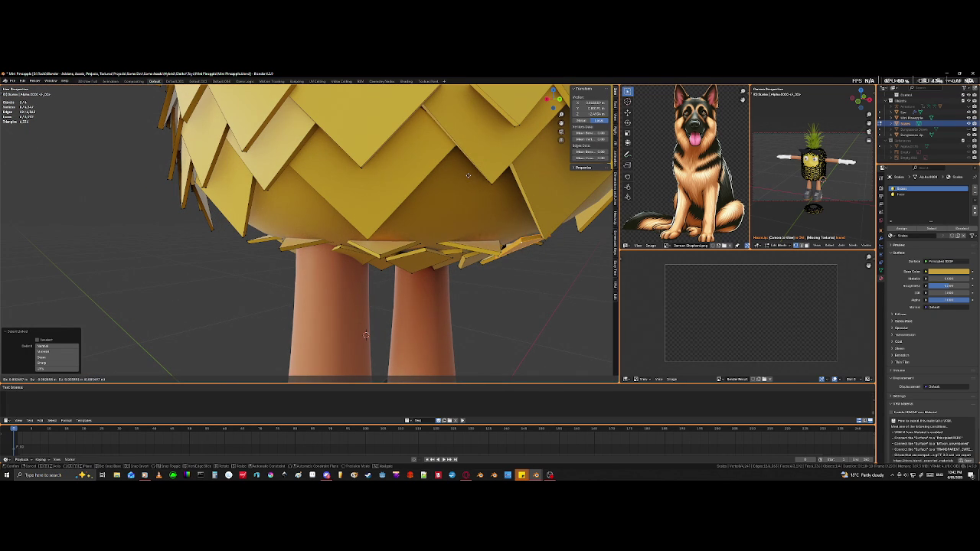
pyautogui.click(468, 176)
# Step: Frame the selected scale tile up close and rotate it to a new angle
pyautogui.moveTo(468, 175)
pyautogui.mouseDown(button='middle')
pyautogui.moveTo(457, 248)
pyautogui.moveTo(406, 188)
pyautogui.moveTo(461, 298)
pyautogui.mouseUp(button='middle')
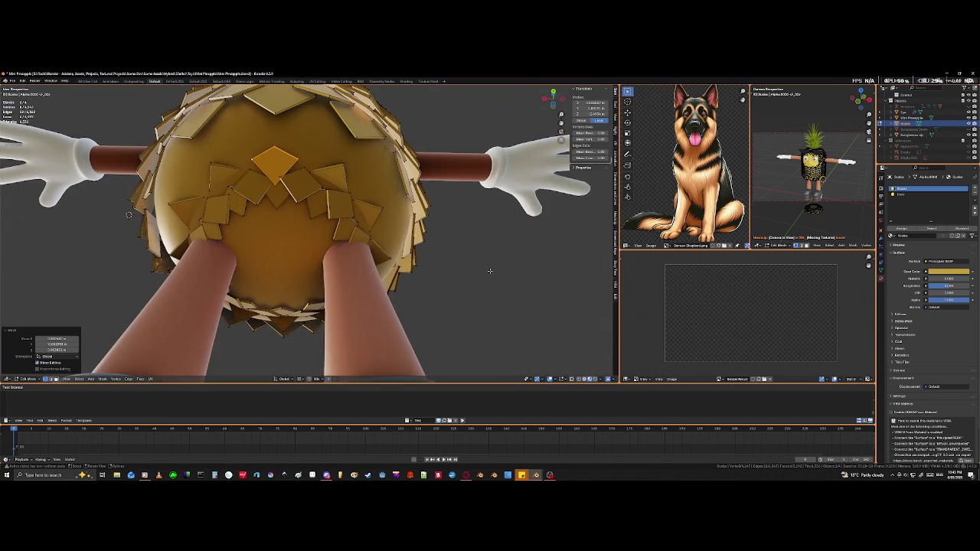
pyautogui.press('KP_Decimal')
pyautogui.moveTo(501, 264); pyautogui.dragTo(257, 242, button='middle')
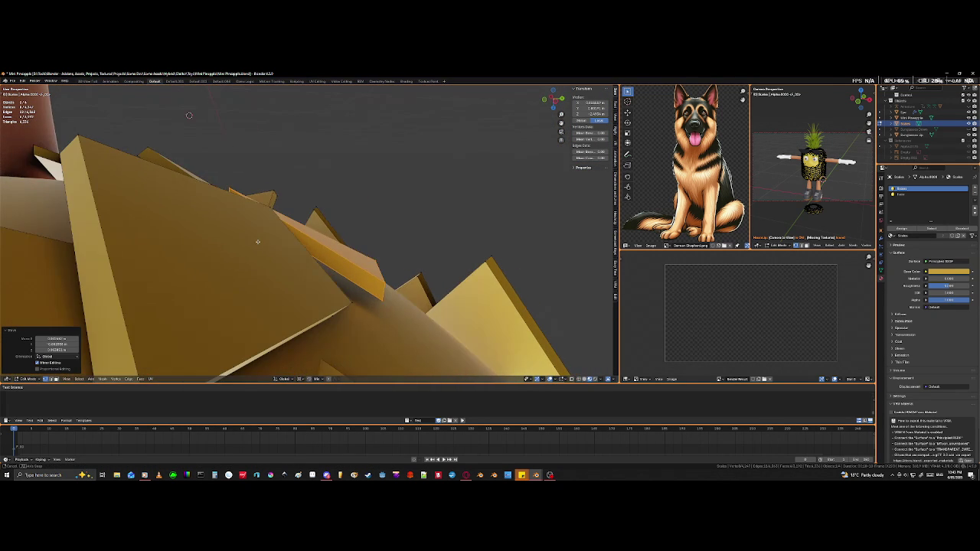
pyautogui.moveTo(432, 327); pyautogui.dragTo(432, 298, button='middle')
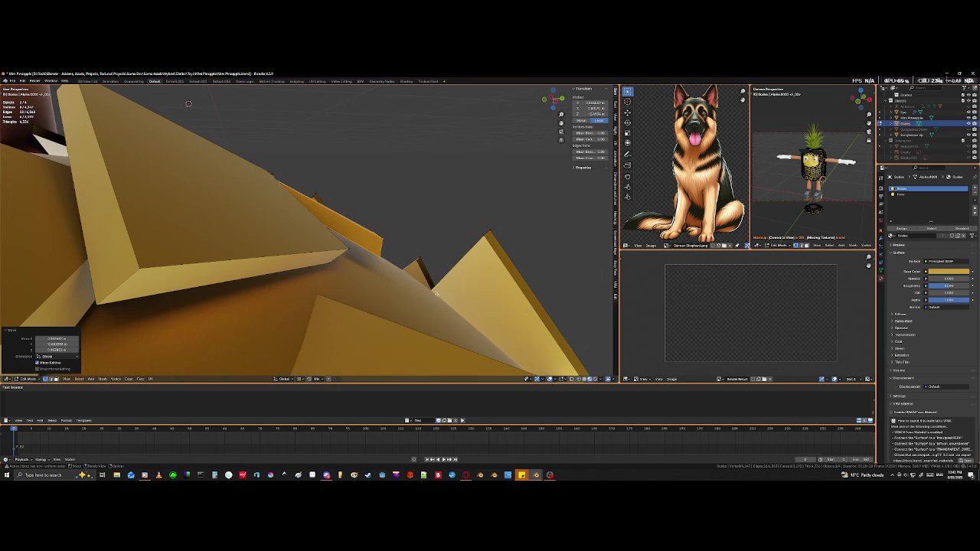
pyautogui.press('r')
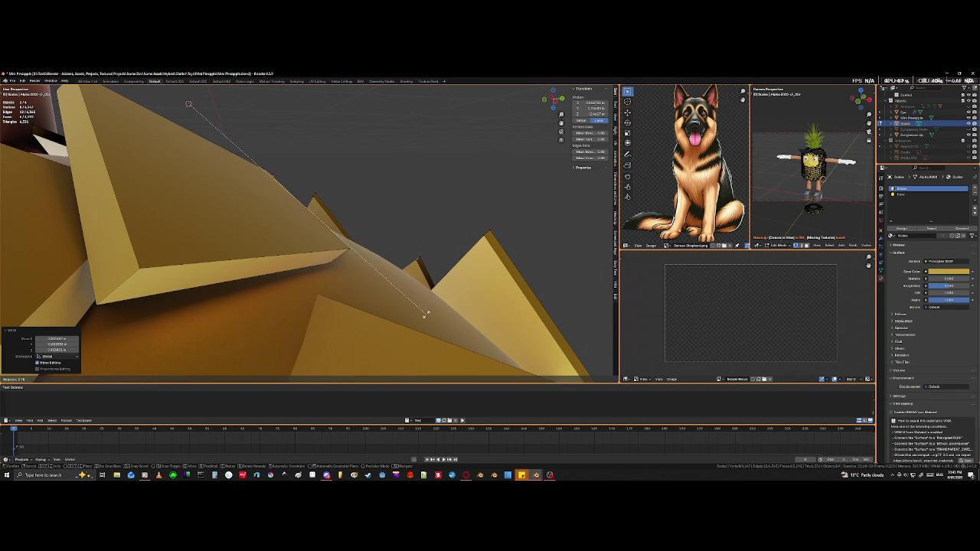
pyautogui.click(429, 307)
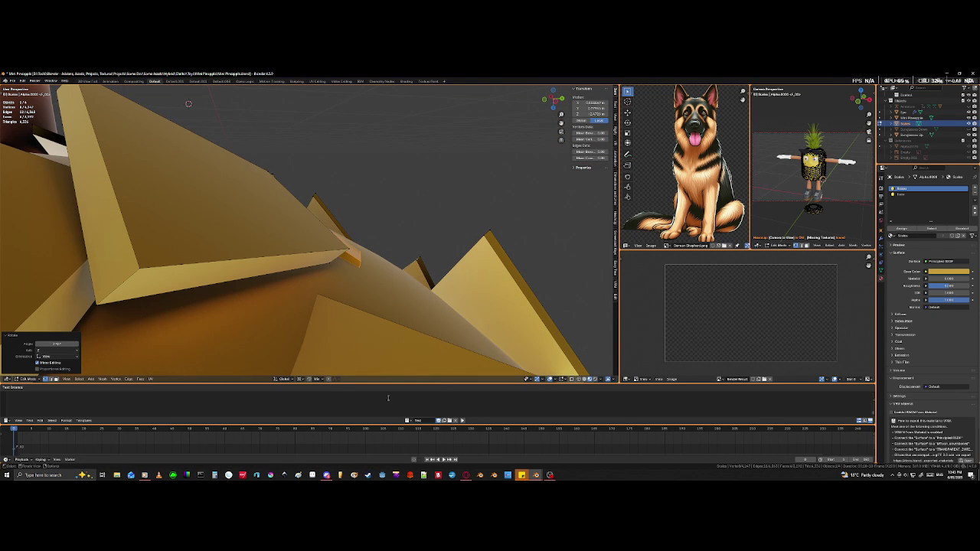
# Step: Change the Transform Pivot Point, then move and rotate the tile again
pyautogui.click(300, 380)
pyautogui.click(314, 352)
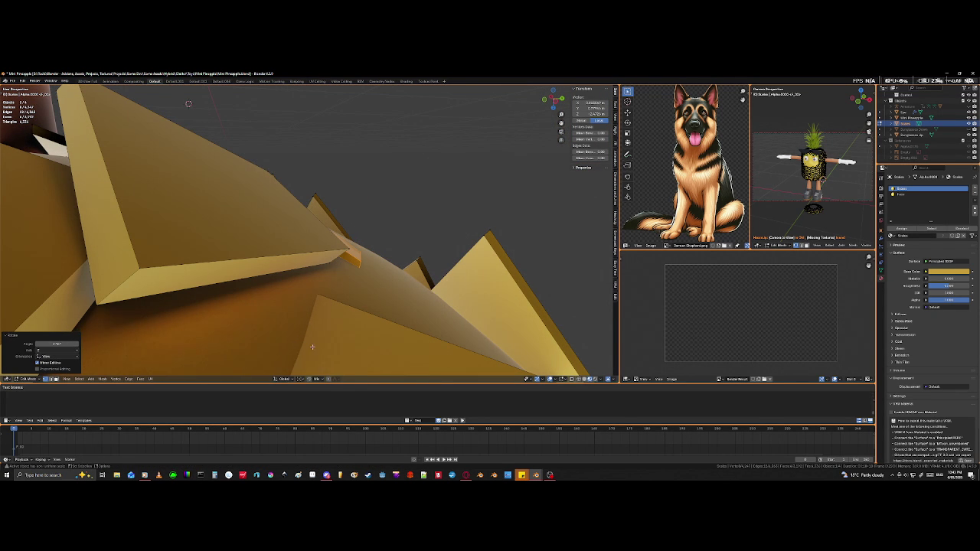
pyautogui.press('g')
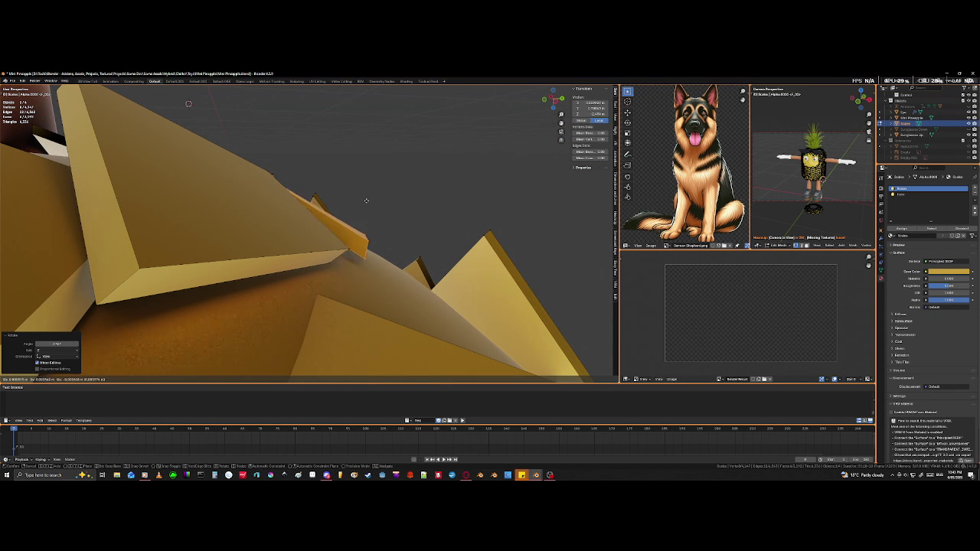
pyautogui.click(386, 347)
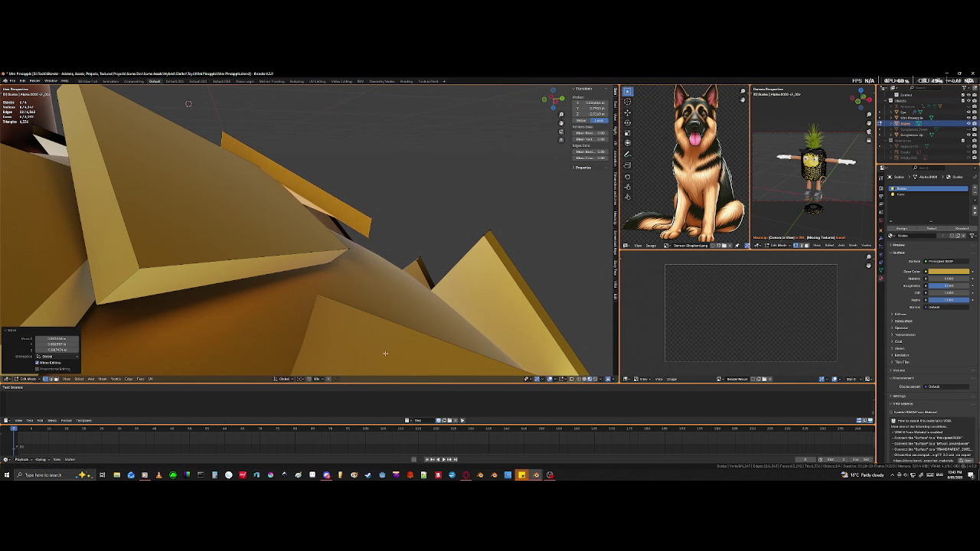
pyautogui.moveTo(373, 281); pyautogui.dragTo(371, 274, button='middle')
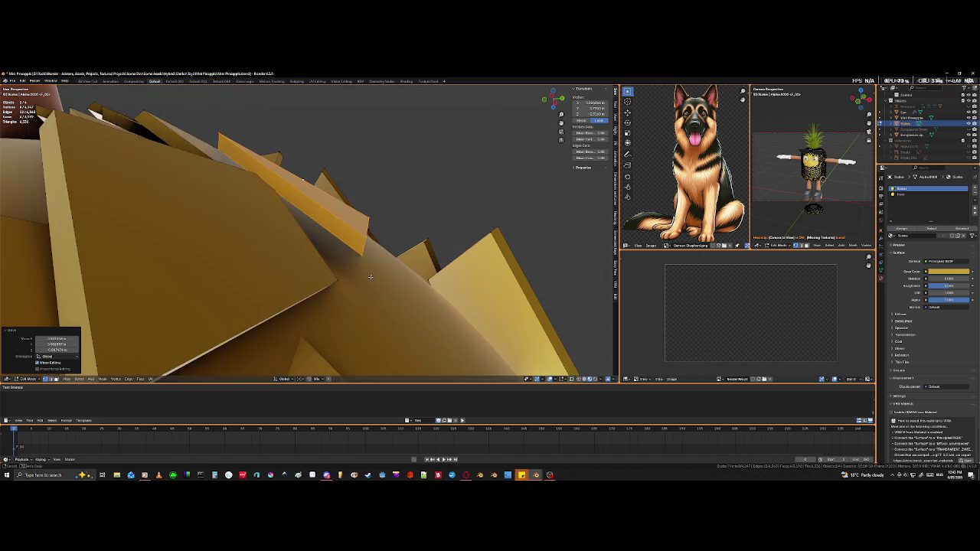
pyautogui.press('r')
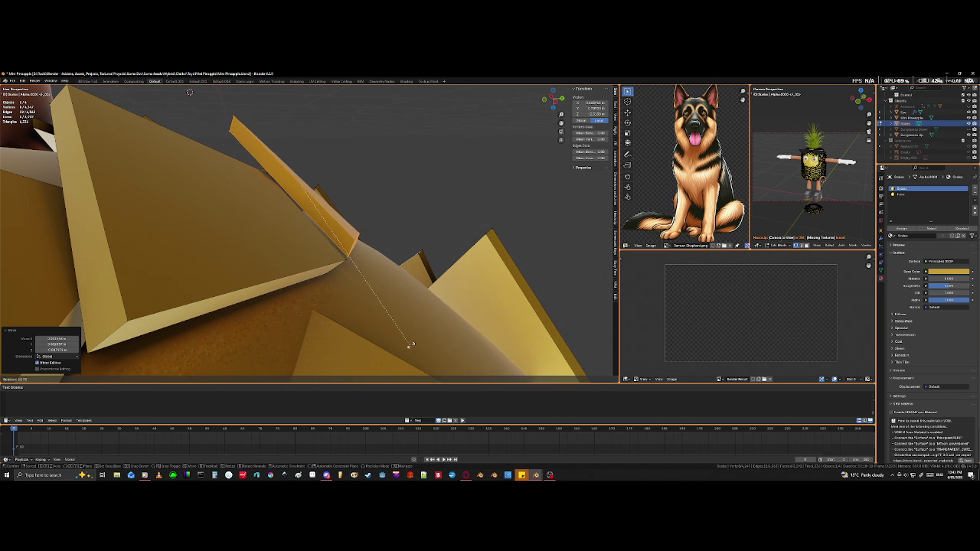
pyautogui.click(414, 346)
pyautogui.moveTo(414, 346)
pyautogui.mouseDown(button='middle')
pyautogui.moveTo(337, 342)
pyautogui.moveTo(340, 355)
pyautogui.moveTo(164, 91)
pyautogui.moveTo(164, 380)
pyautogui.mouseUp(button='middle')
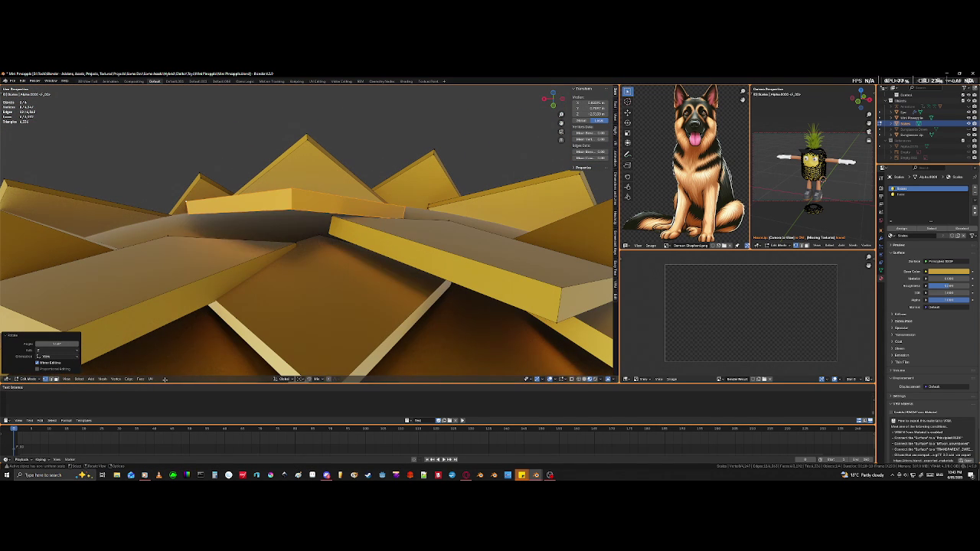
# Step: Rotate the current tile, then tilt and move the upper gold tile
pyautogui.press('r')
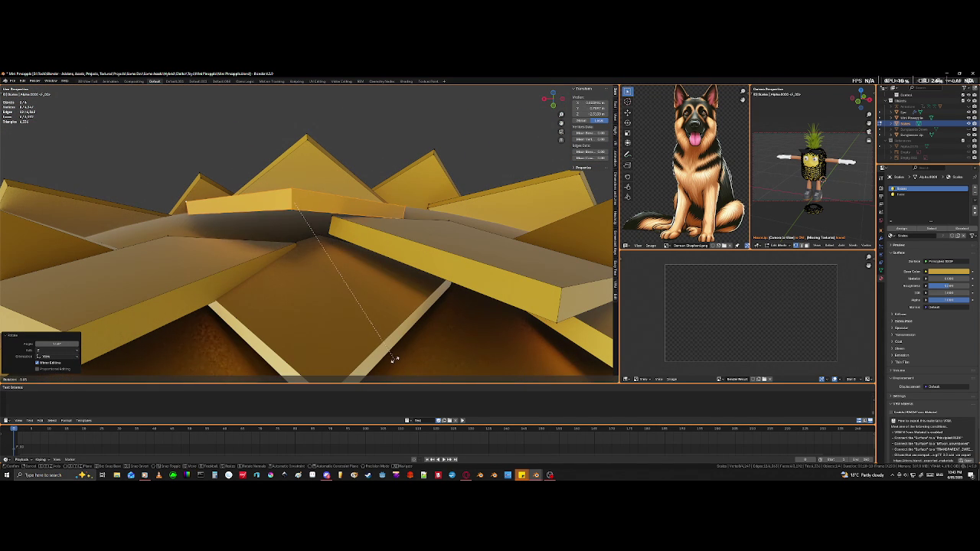
pyautogui.click(402, 354)
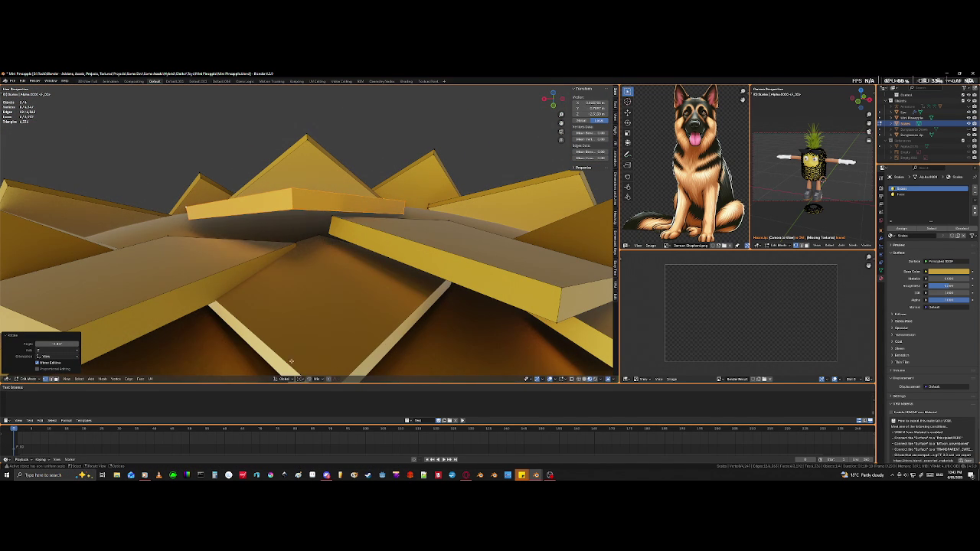
pyautogui.moveTo(303, 369); pyautogui.dragTo(321, 307, button='middle')
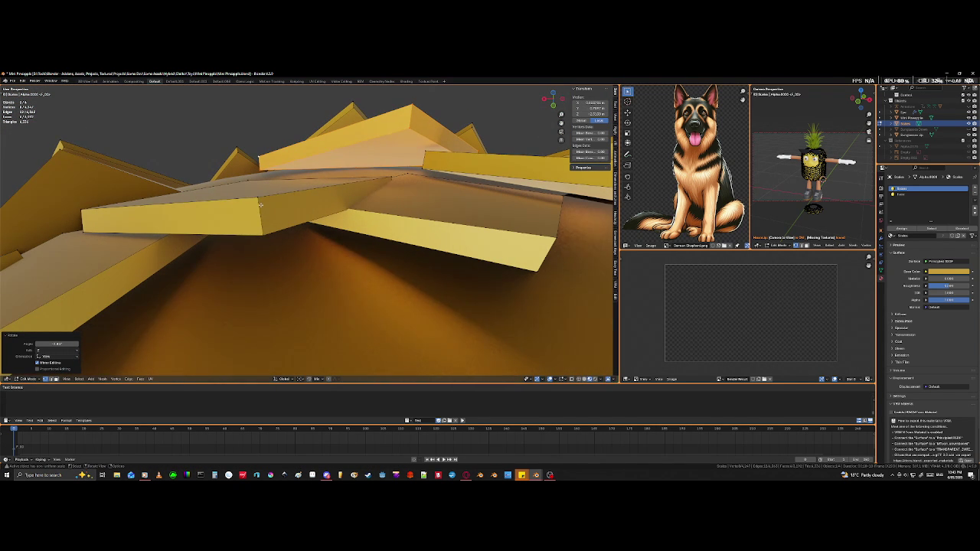
pyautogui.click(256, 198)
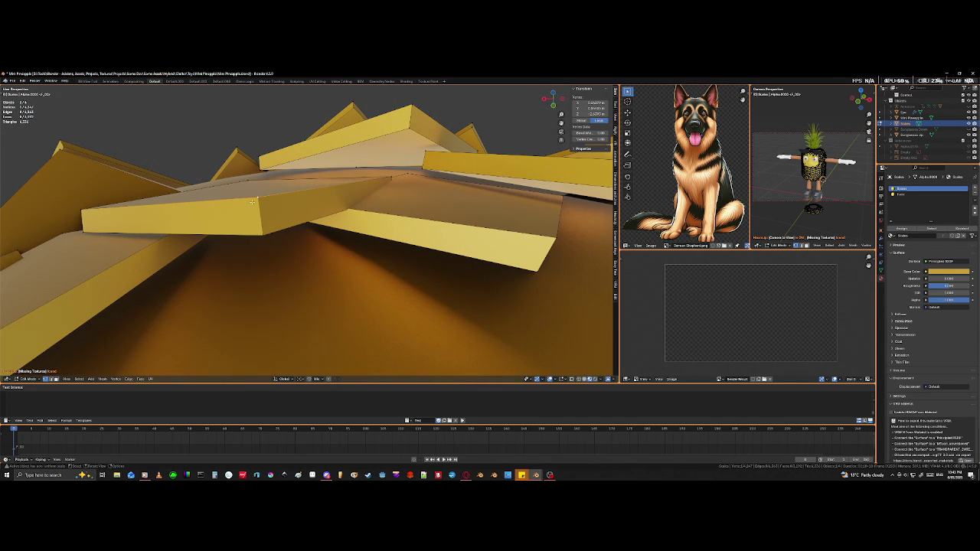
pyautogui.press('l')
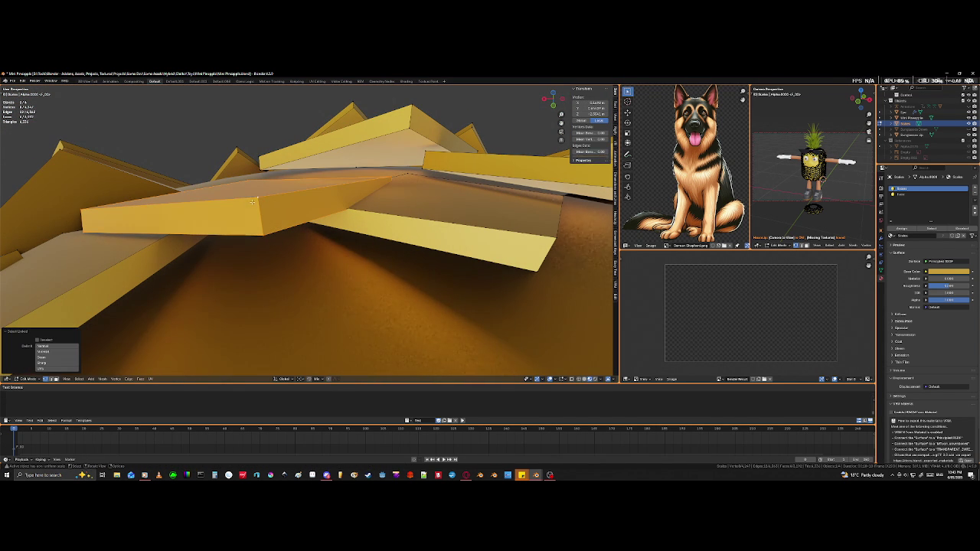
pyautogui.press('r')
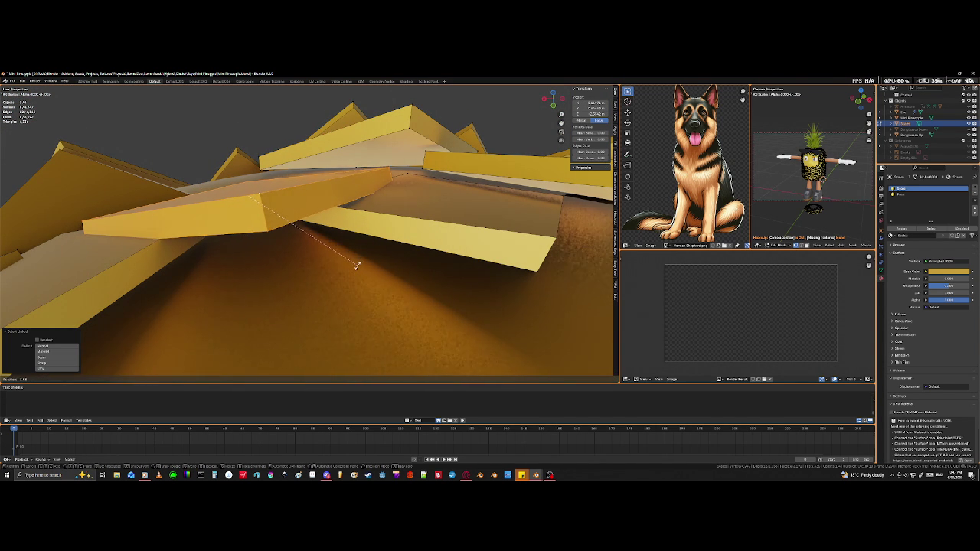
pyautogui.click(355, 270)
pyautogui.press('g')
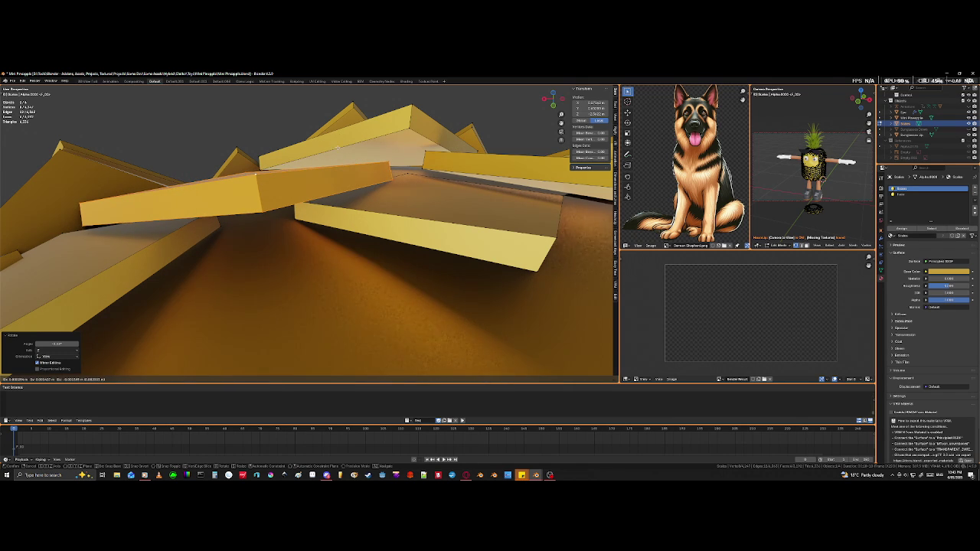
pyautogui.click(337, 146)
# Step: Move another upper gold tile, undoing an accidental extrusion
pyautogui.moveTo(337, 146); pyautogui.dragTo(344, 159, button='middle')
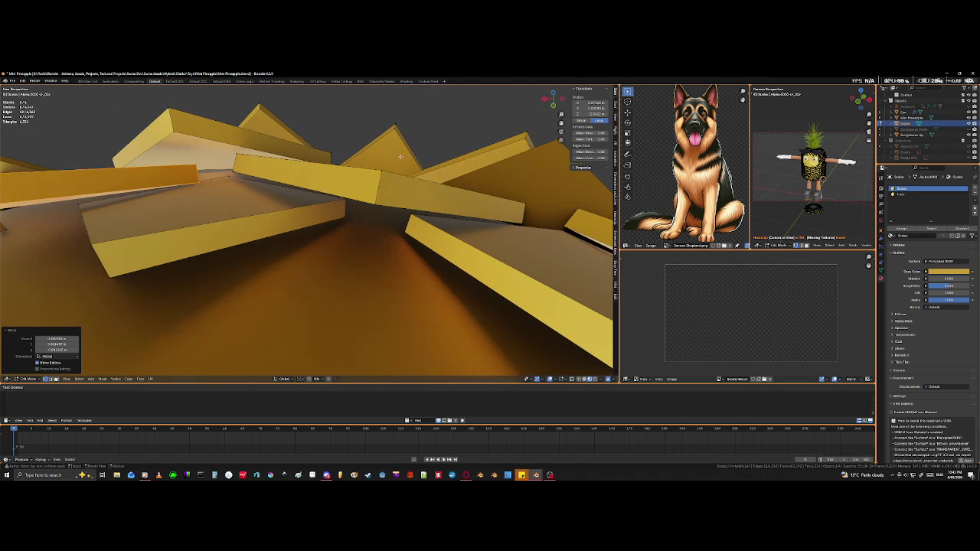
pyautogui.click(376, 204)
pyautogui.click(376, 203)
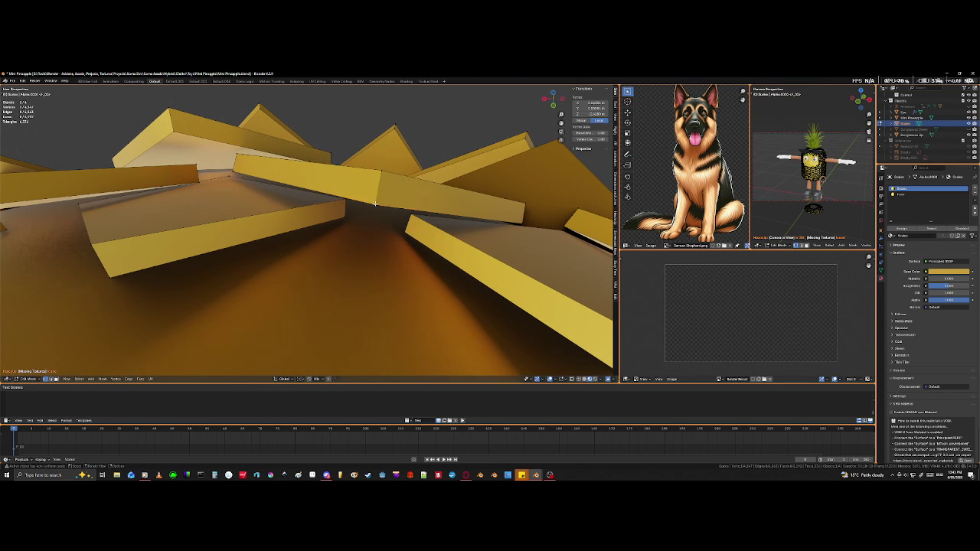
pyautogui.hotkey('ctrl', 'l')
pyautogui.press('g')
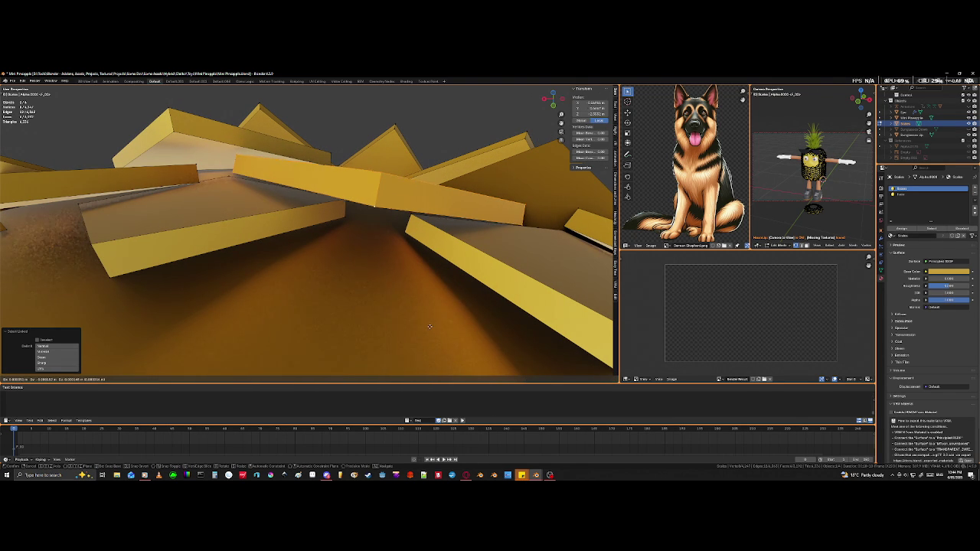
pyautogui.click(419, 361)
pyautogui.press('e')
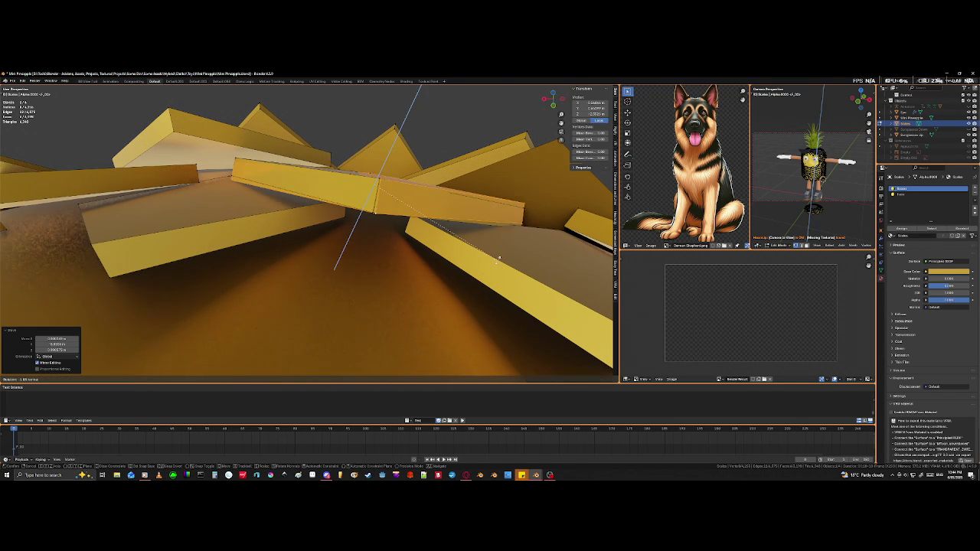
pyautogui.rightClick(496, 262)
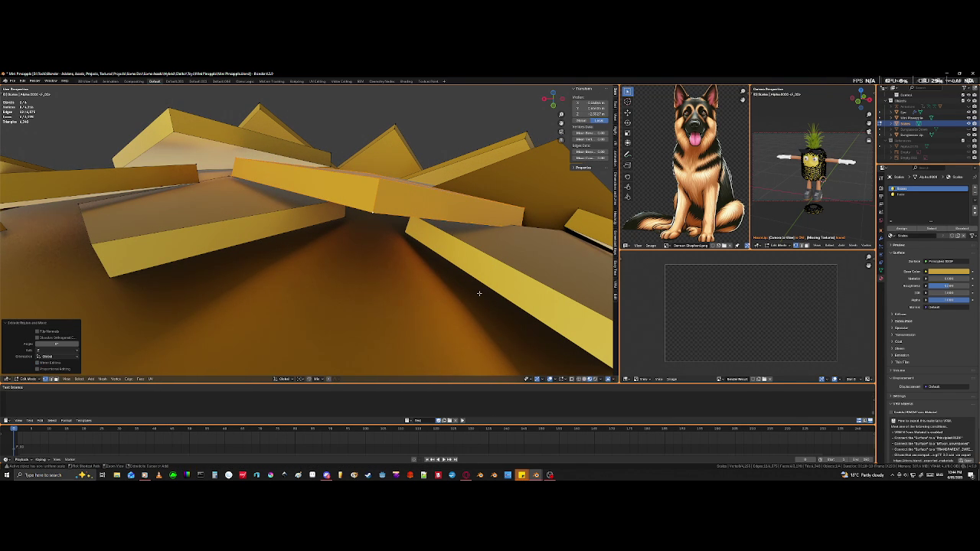
pyautogui.hotkey('ctrl', 'z')
# Step: Rotate that tile twice to refine its angle
pyautogui.press('r')
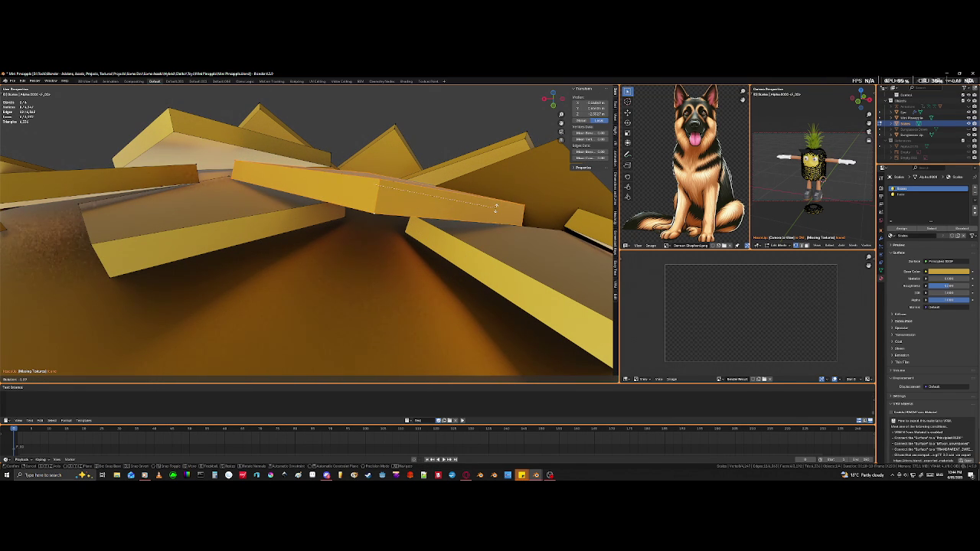
pyautogui.click(496, 207)
pyautogui.moveTo(496, 207)
pyautogui.mouseDown(button='middle')
pyautogui.moveTo(504, 254)
pyautogui.moveTo(456, 260)
pyautogui.moveTo(472, 258)
pyautogui.mouseUp(button='middle')
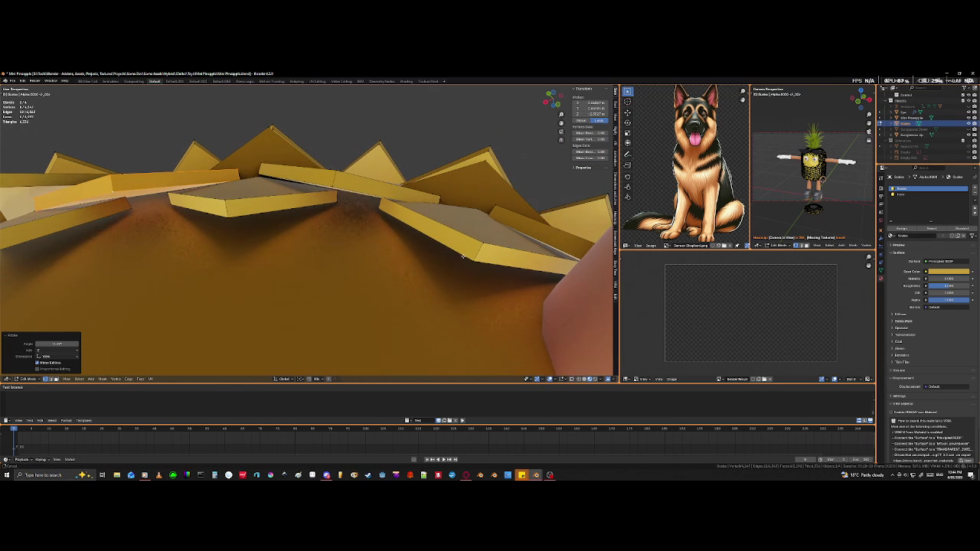
pyautogui.press('r')
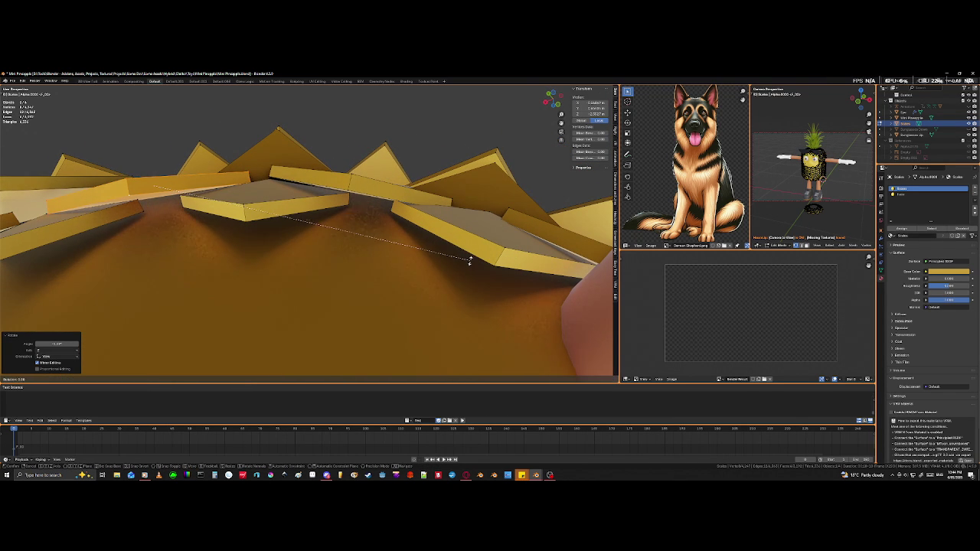
pyautogui.click(486, 181)
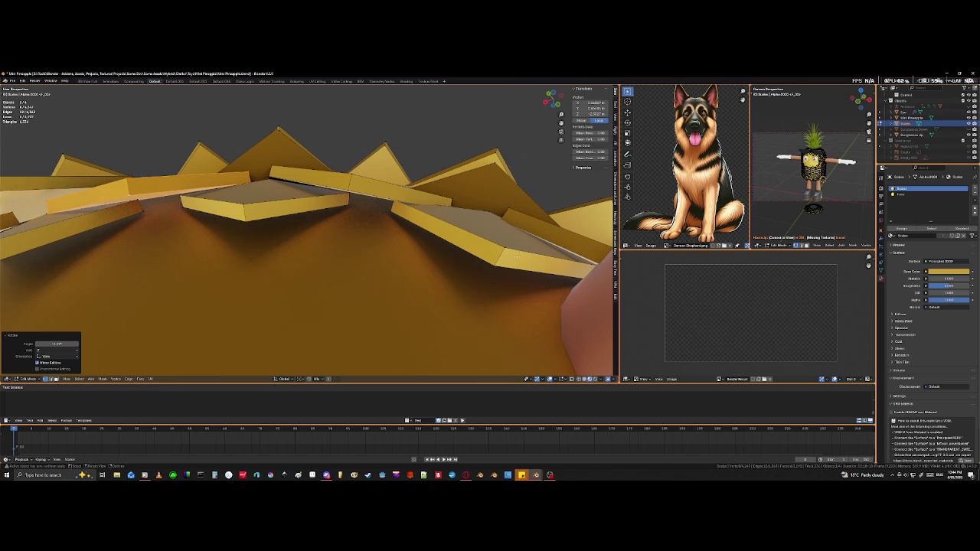
# Step: Select the next tile, tilt it, and move it under the body
pyautogui.click(352, 186)
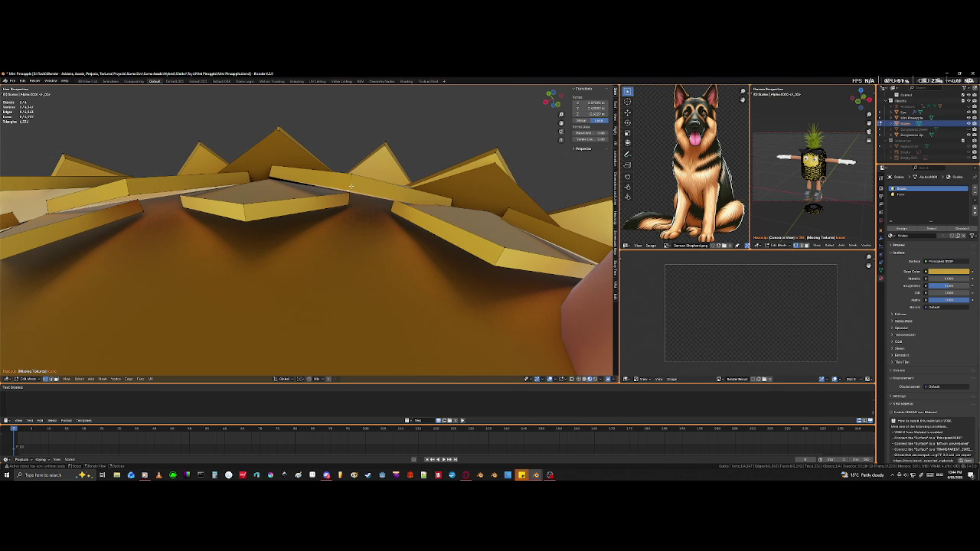
pyautogui.press('l')
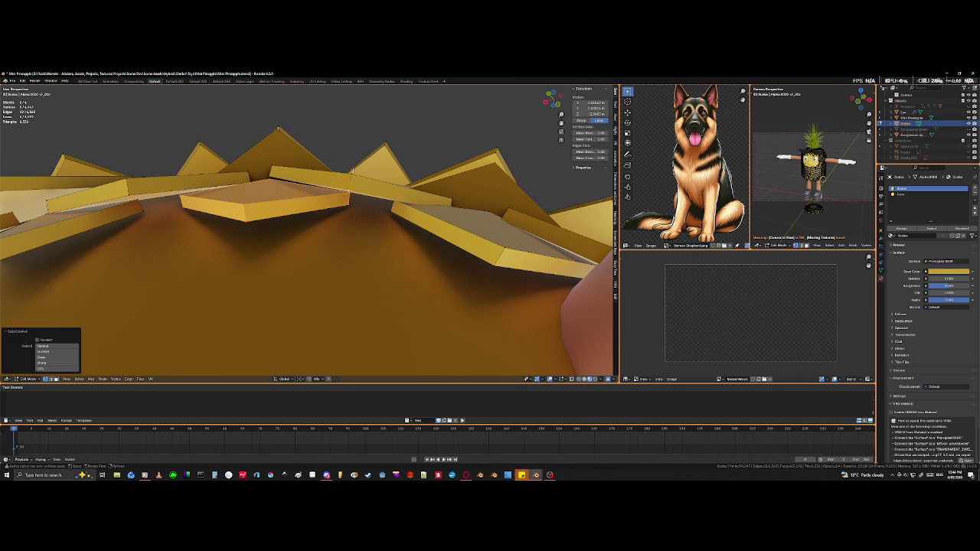
pyautogui.click(351, 173)
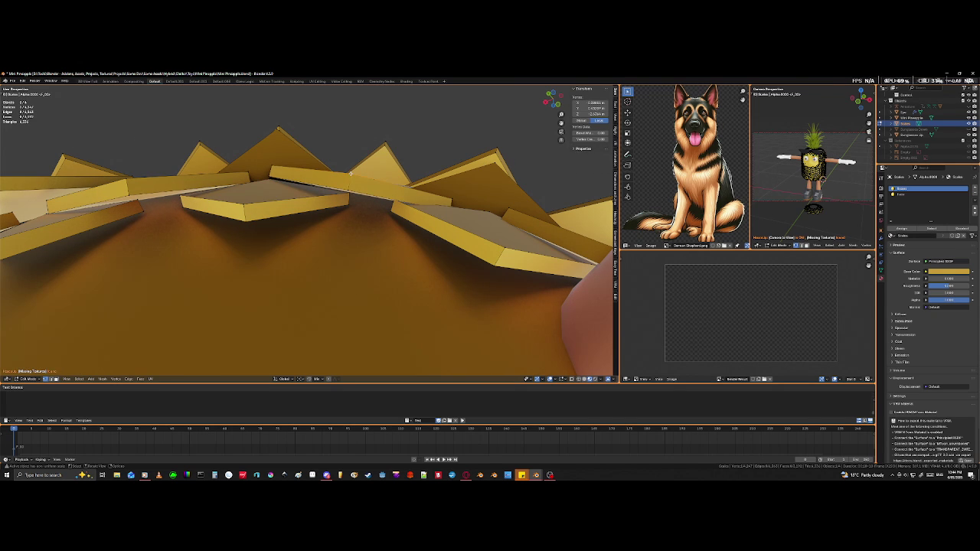
pyautogui.press('l')
pyautogui.press('r')
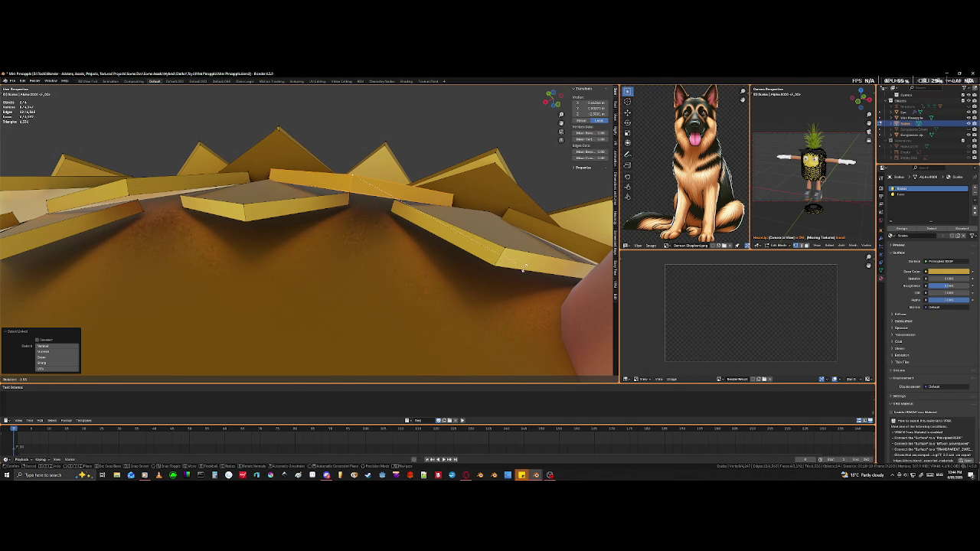
pyautogui.click(524, 268)
pyautogui.moveTo(524, 268)
pyautogui.mouseDown(button='middle')
pyautogui.moveTo(486, 323)
pyautogui.moveTo(483, 296)
pyautogui.moveTo(429, 192)
pyautogui.moveTo(393, 210)
pyautogui.mouseUp(button='middle')
pyautogui.press('g')
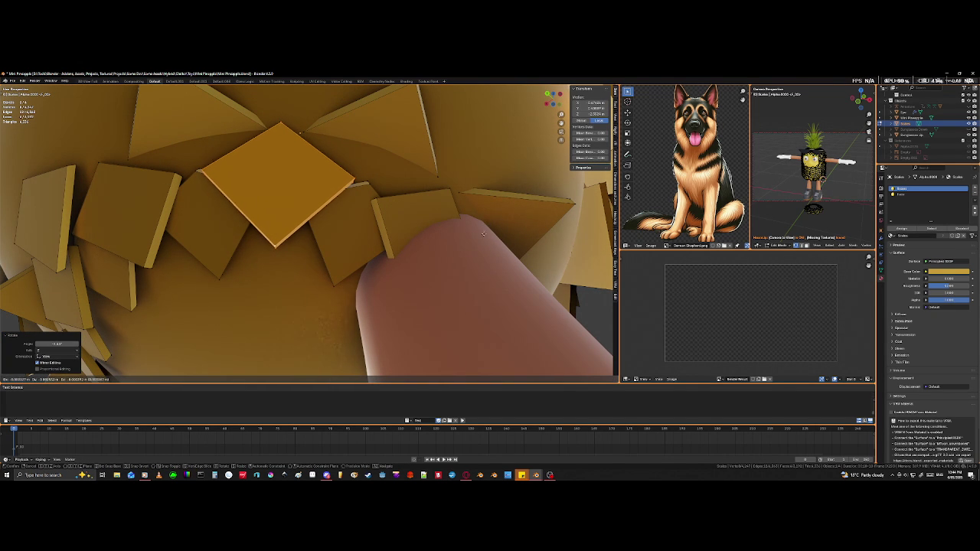
pyautogui.click(505, 291)
# Step: Nudge the selected flat tile twice between the legs, then deselect it
pyautogui.scroll(-3, 505, 291)
pyautogui.moveTo(506, 291)
pyautogui.mouseDown(button='middle')
pyautogui.moveTo(364, 244)
pyautogui.moveTo(373, 257)
pyautogui.mouseUp(button='middle')
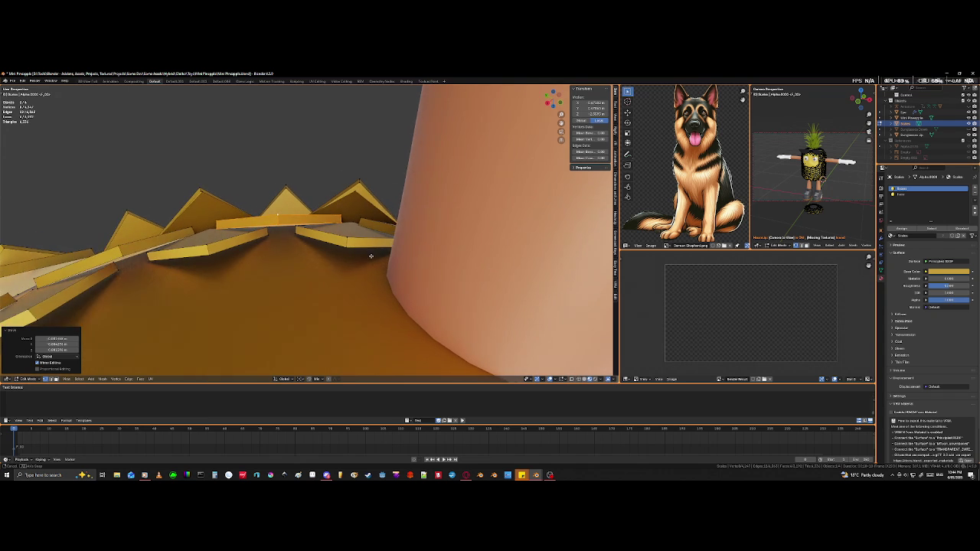
pyautogui.moveTo(373, 257)
pyautogui.mouseDown(button='middle')
pyautogui.moveTo(335, 269)
pyautogui.moveTo(418, 314)
pyautogui.moveTo(410, 322)
pyautogui.moveTo(446, 323)
pyautogui.mouseUp(button='middle')
pyautogui.press('g')
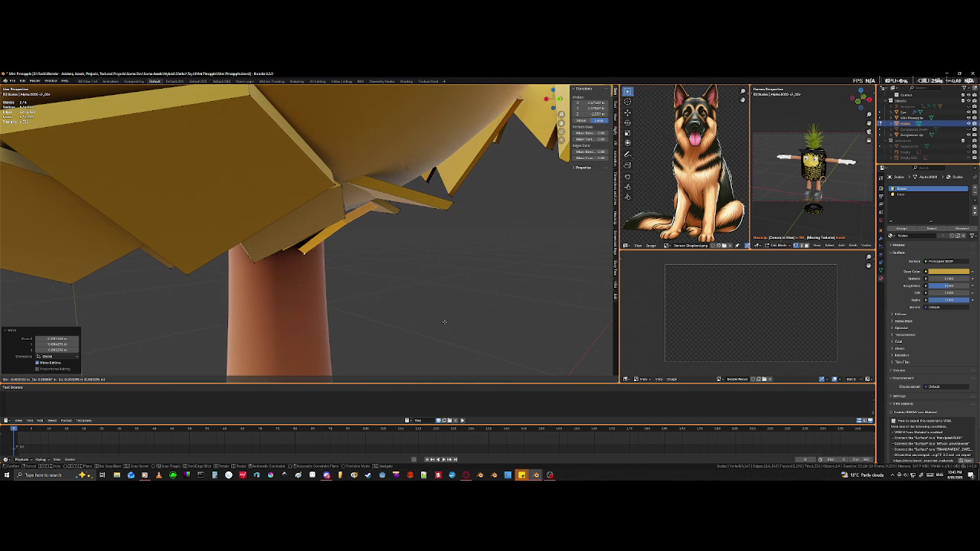
pyautogui.click(439, 299)
pyautogui.moveTo(444, 311)
pyautogui.mouseDown(button='middle')
pyautogui.moveTo(416, 291)
pyautogui.moveTo(422, 225)
pyautogui.moveTo(227, 176)
pyautogui.moveTo(341, 289)
pyautogui.moveTo(347, 310)
pyautogui.mouseUp(button='middle')
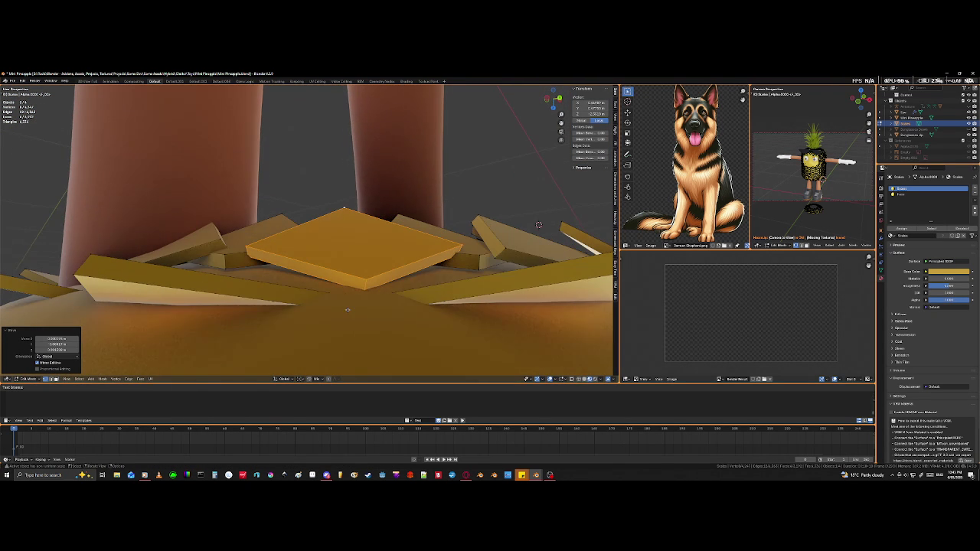
pyautogui.press('g')
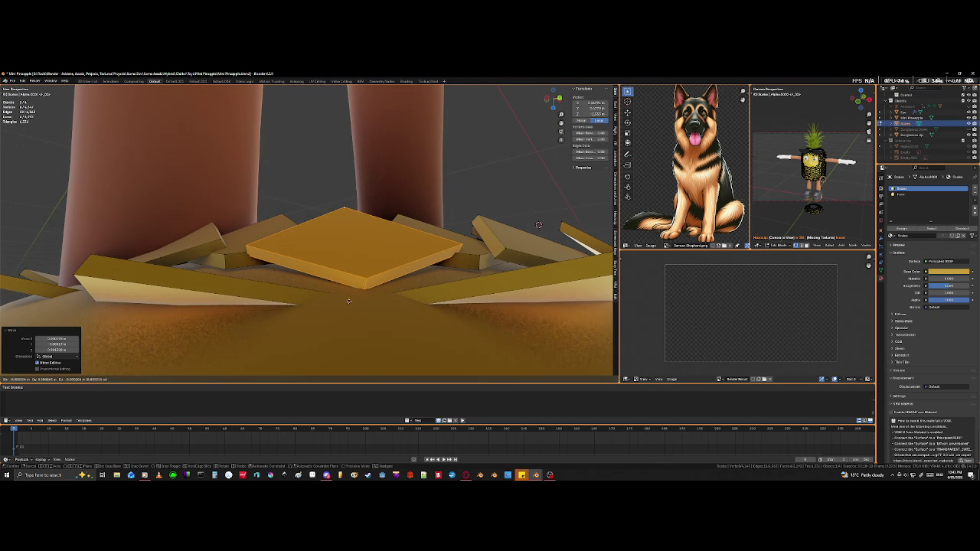
pyautogui.click(348, 293)
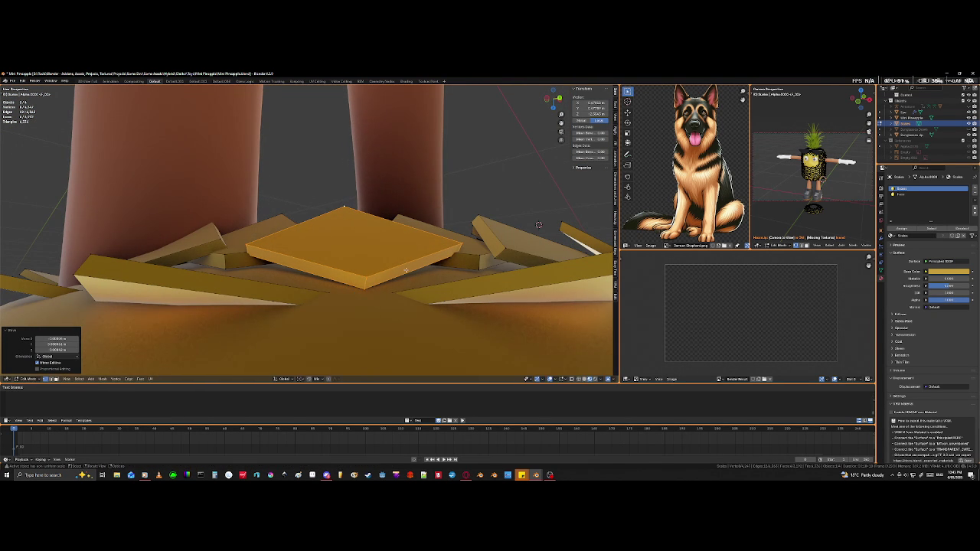
pyautogui.moveTo(461, 272)
pyautogui.mouseDown(button='middle')
pyautogui.moveTo(329, 344)
pyautogui.moveTo(315, 372)
pyautogui.moveTo(339, 85)
pyautogui.moveTo(350, 332)
pyautogui.moveTo(363, 309)
pyautogui.moveTo(478, 280)
pyautogui.moveTo(164, 365)
pyautogui.moveTo(167, 374)
pyautogui.mouseUp(button='middle')
pyautogui.click(325, 319)
# Step: Save the Mini Pineapple file and select the central diamond tile between the legs
pyautogui.press('ctrl')
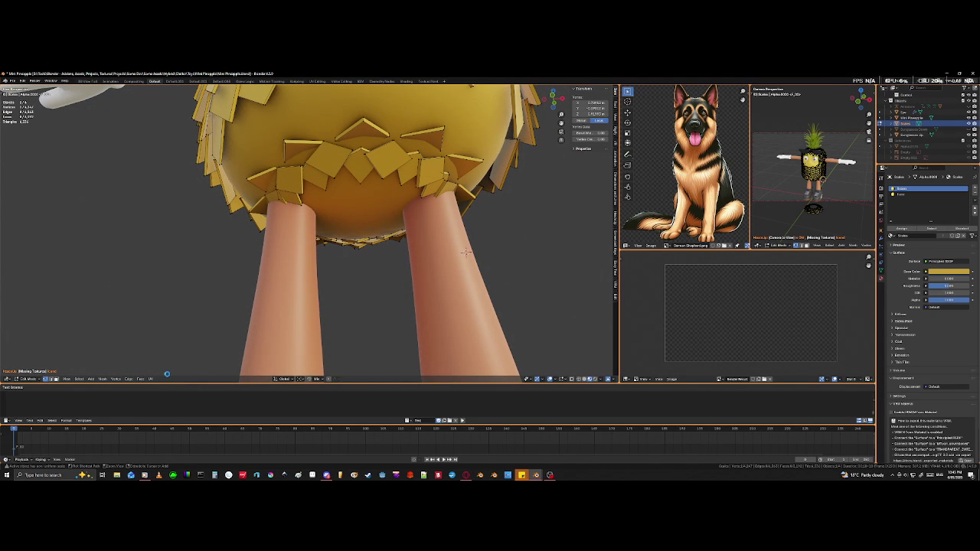
pyautogui.hotkey('ctrl', 's')
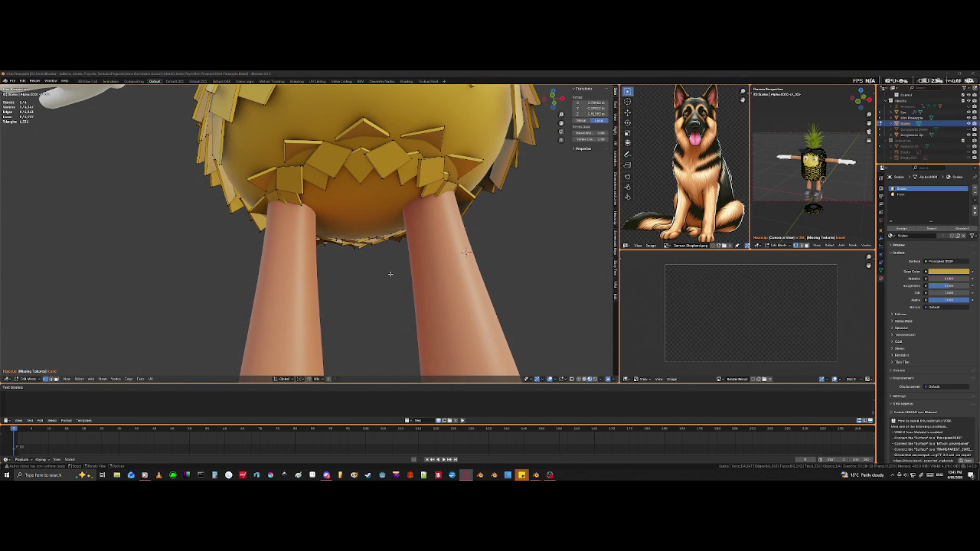
pyautogui.moveTo(388, 284)
pyautogui.mouseDown(button='middle')
pyautogui.moveTo(360, 293)
pyautogui.moveTo(477, 219)
pyautogui.moveTo(449, 212)
pyautogui.moveTo(313, 291)
pyautogui.moveTo(269, 267)
pyautogui.moveTo(227, 285)
pyautogui.moveTo(262, 271)
pyautogui.moveTo(329, 284)
pyautogui.moveTo(288, 234)
pyautogui.mouseUp(button='middle')
pyautogui.scroll(2, 277, 273)
pyautogui.click(271, 227)
pyautogui.press('l')
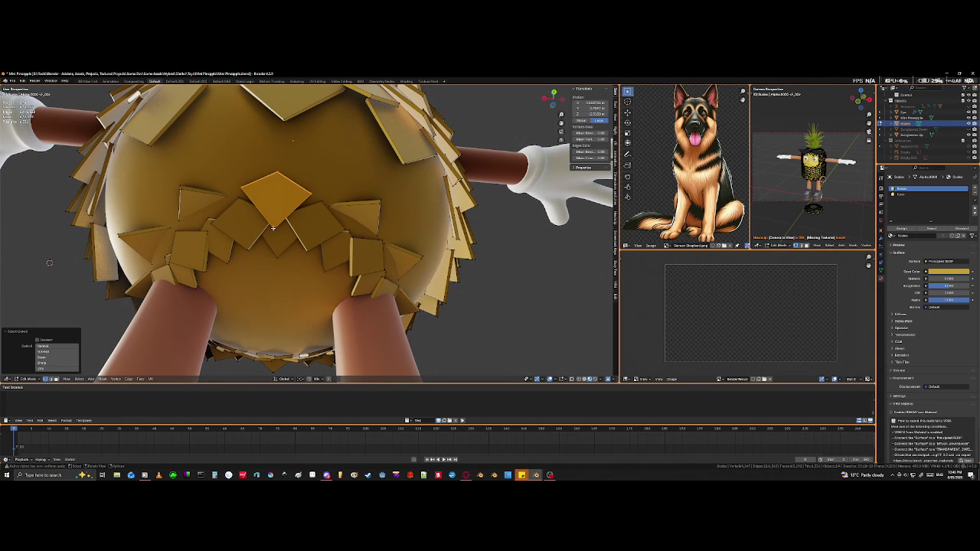
# Step: Rotate the central diamond tile and move it to a new position
pyautogui.press('r')
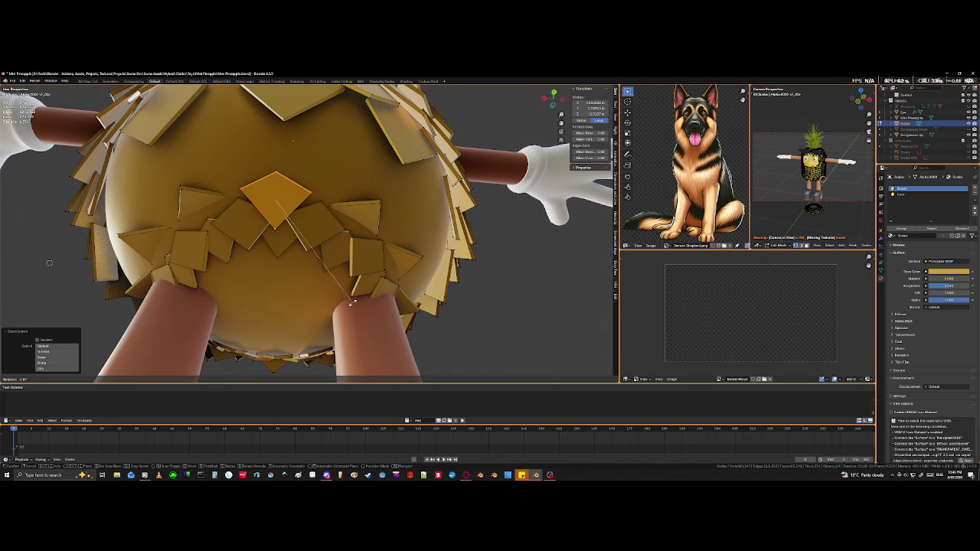
pyautogui.click(353, 303)
pyautogui.press('g')
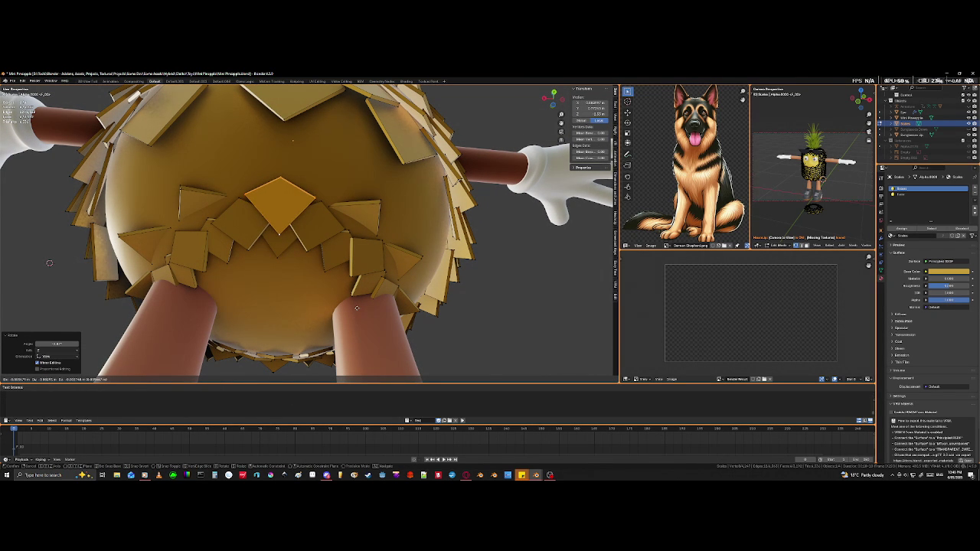
pyautogui.click(357, 308)
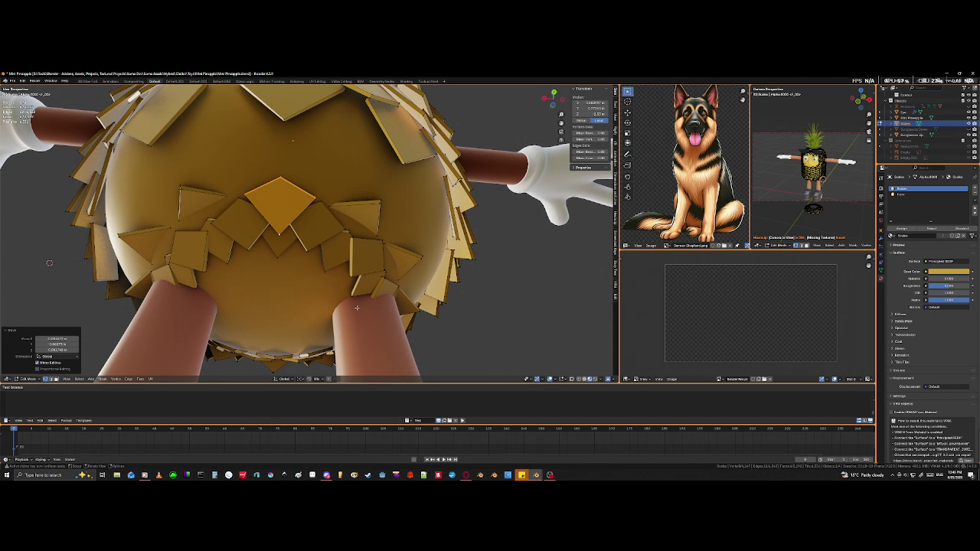
# Step: Change the pivot point and flatten the diamond tile by scaling along Z
pyautogui.moveTo(346, 306); pyautogui.dragTo(331, 330, button='middle')
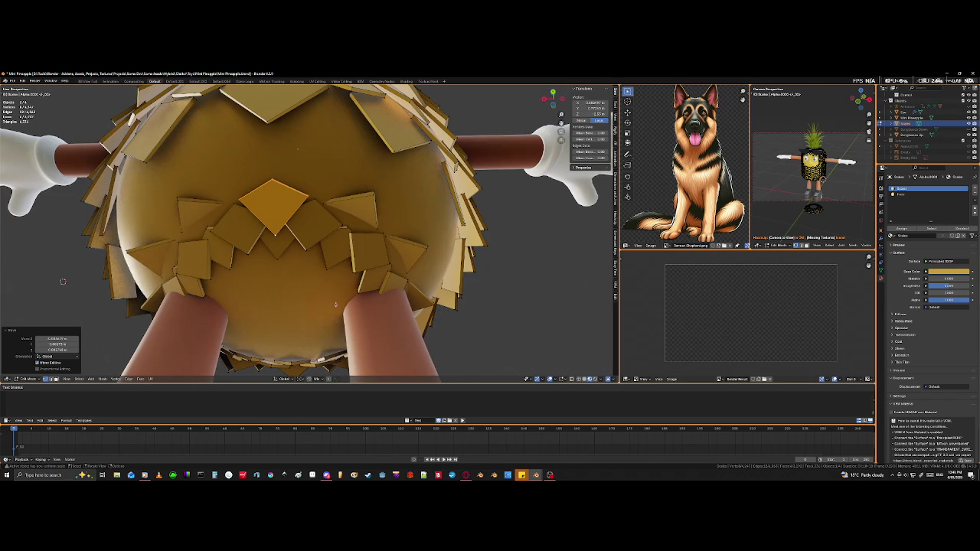
pyautogui.click(300, 379)
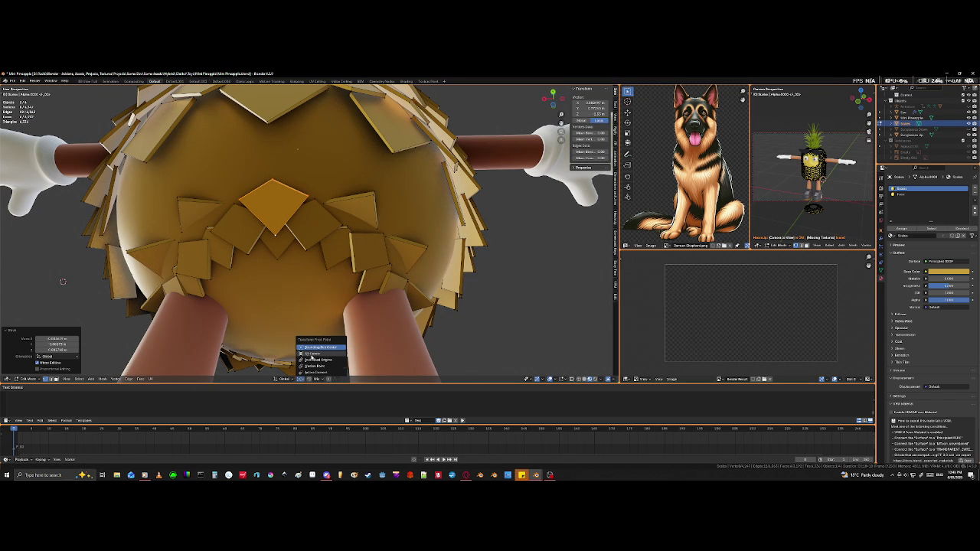
pyautogui.click(311, 355)
pyautogui.scroll(2, 379, 289)
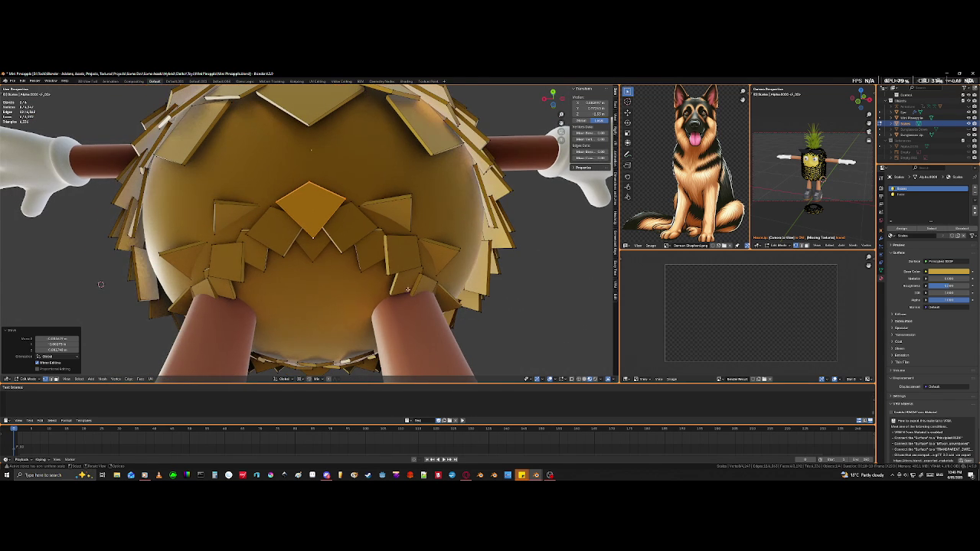
pyautogui.press('s')
pyautogui.press('z')
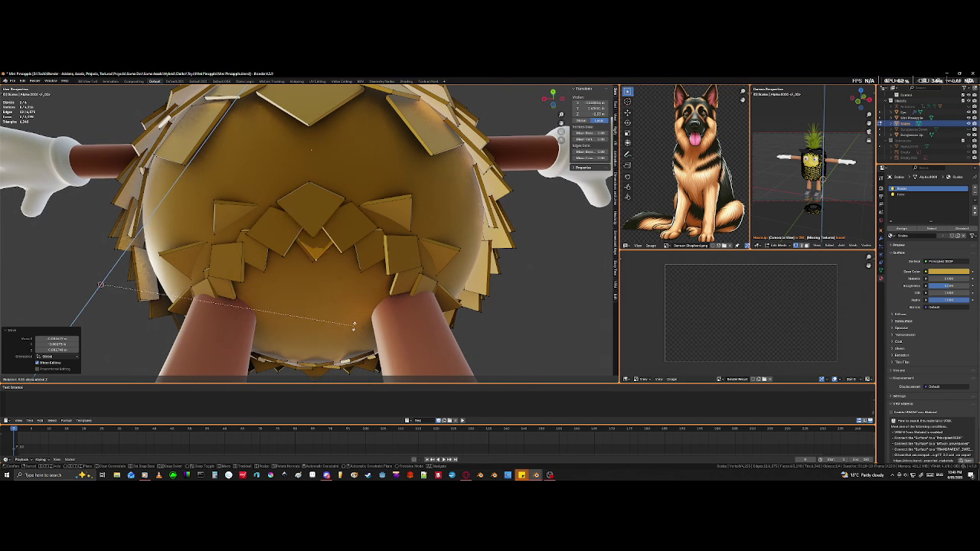
pyautogui.click(353, 326)
pyautogui.moveTo(183, 279); pyautogui.dragTo(150, 279, button='middle')
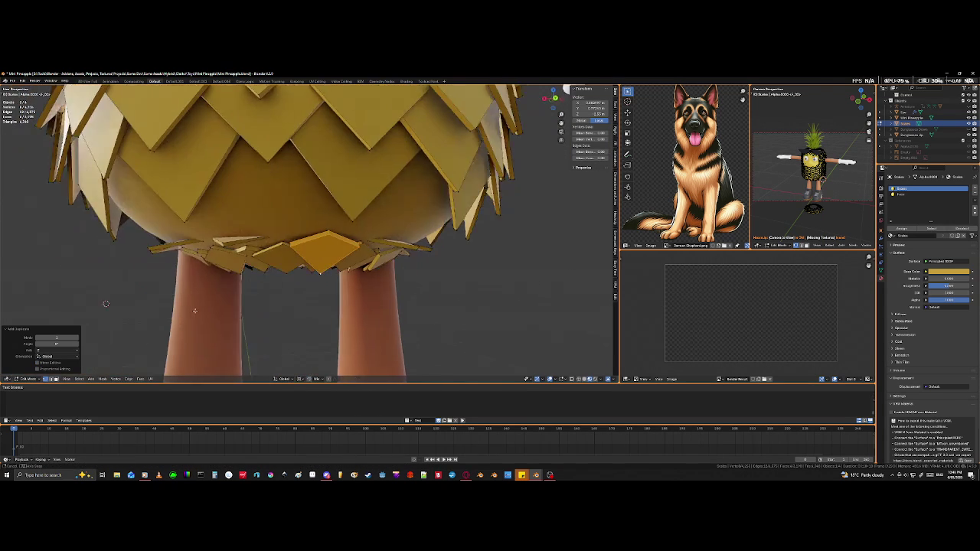
# Step: In Object Mode, snap the 3D cursor to the pineapple body's centre
pyautogui.press('Tab')
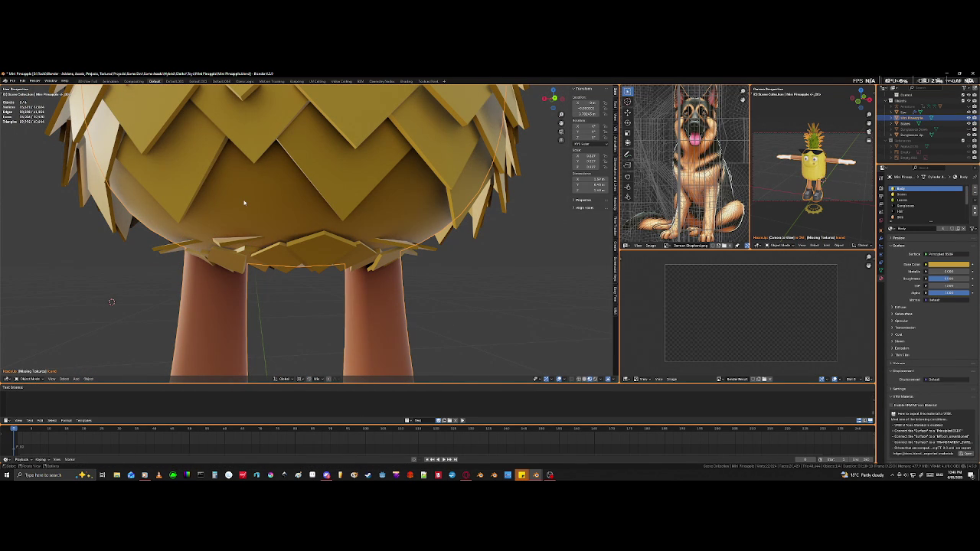
pyautogui.hotkey('shift', 's')
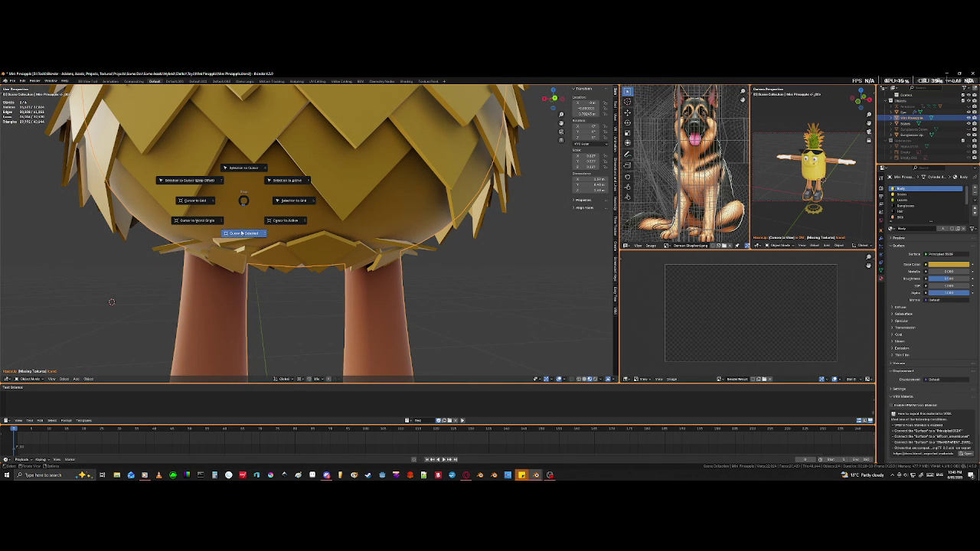
pyautogui.click(242, 233)
pyautogui.scroll(-2, 320, 253)
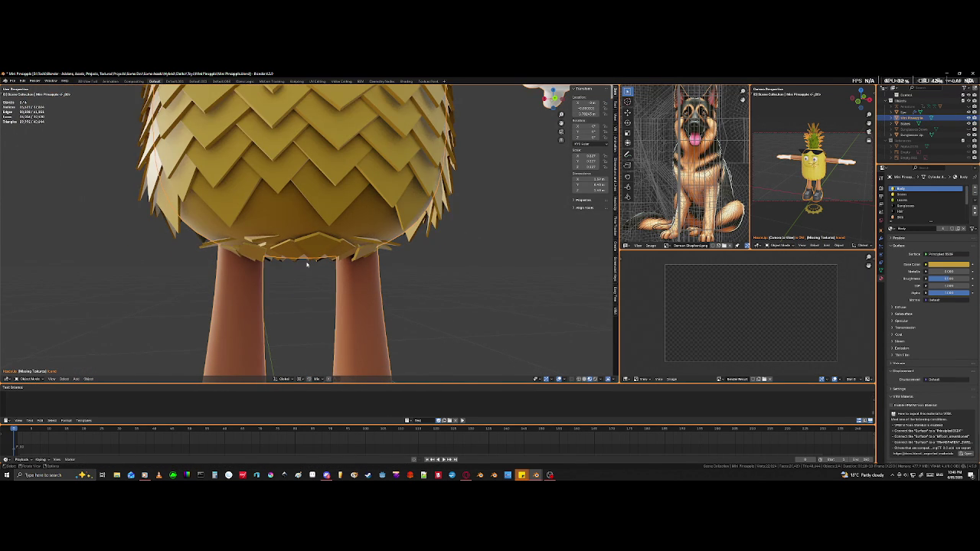
pyautogui.moveTo(321, 247); pyautogui.dragTo(321, 215, button='middle')
# Step: Enter Edit Mode on the Scales object and turn the tiles about Z
pyautogui.click(321, 248)
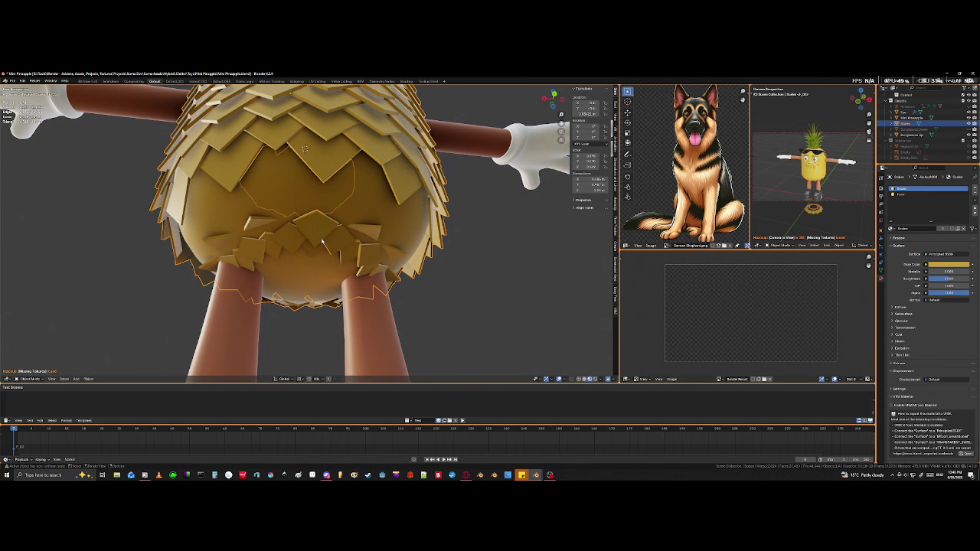
pyautogui.press('Tab')
pyautogui.press('s')
pyautogui.press('z')
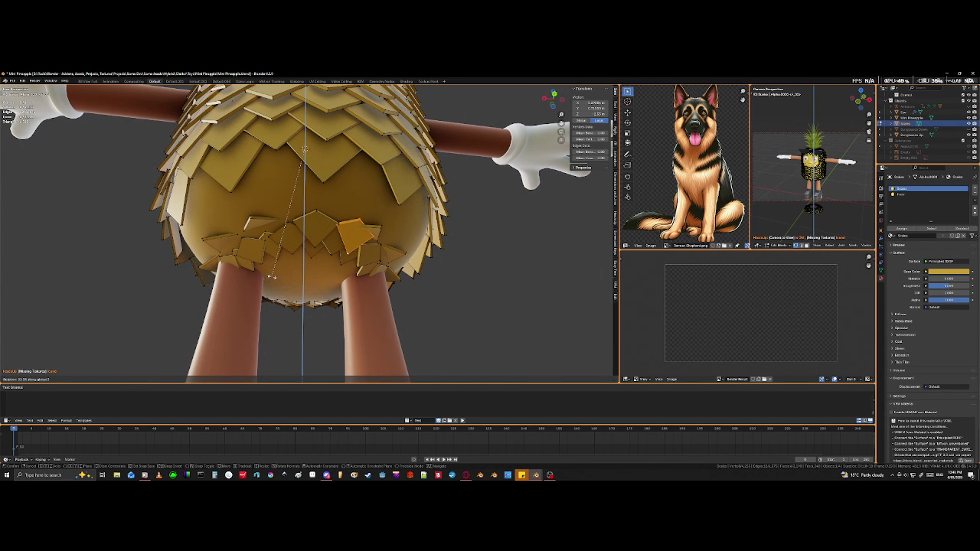
pyautogui.click(269, 277)
# Step: Rotate the underside tiles further around Z, then pick a stray tile
pyautogui.moveTo(269, 278)
pyautogui.mouseDown(button='middle')
pyautogui.moveTo(251, 278)
pyautogui.moveTo(285, 279)
pyautogui.moveTo(242, 261)
pyautogui.mouseUp(button='middle')
pyautogui.press('r')
pyautogui.press('z')
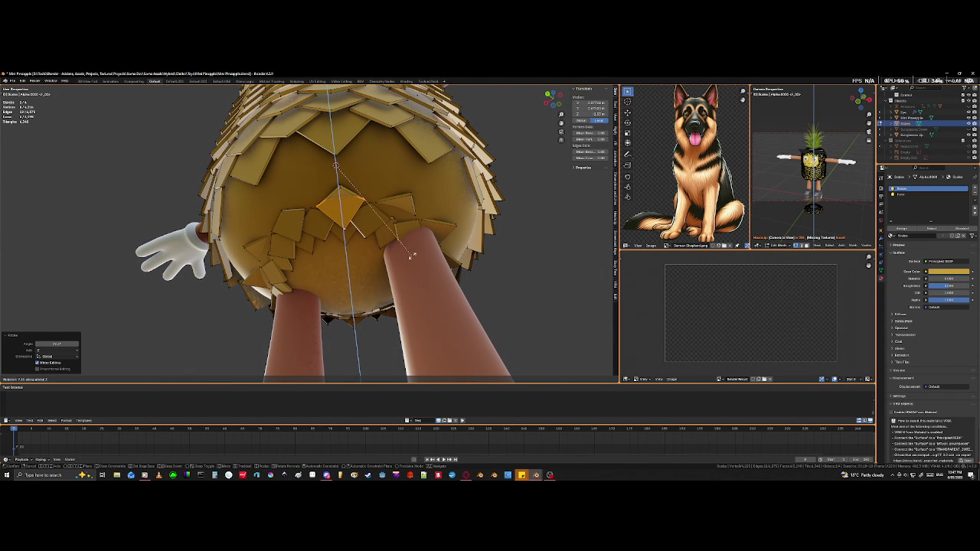
pyautogui.click(399, 257)
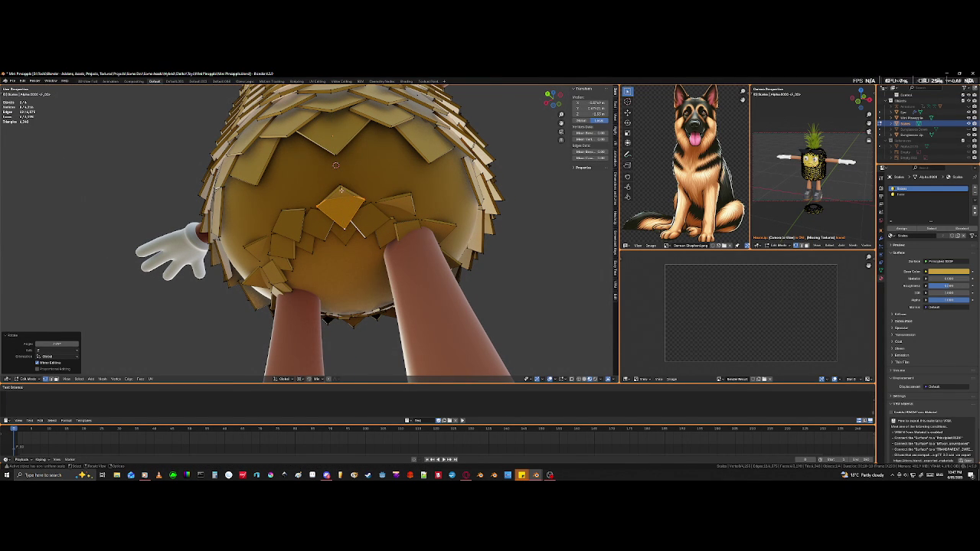
pyautogui.click(340, 188)
# Step: Delete the whole stray tile
pyautogui.press('l')
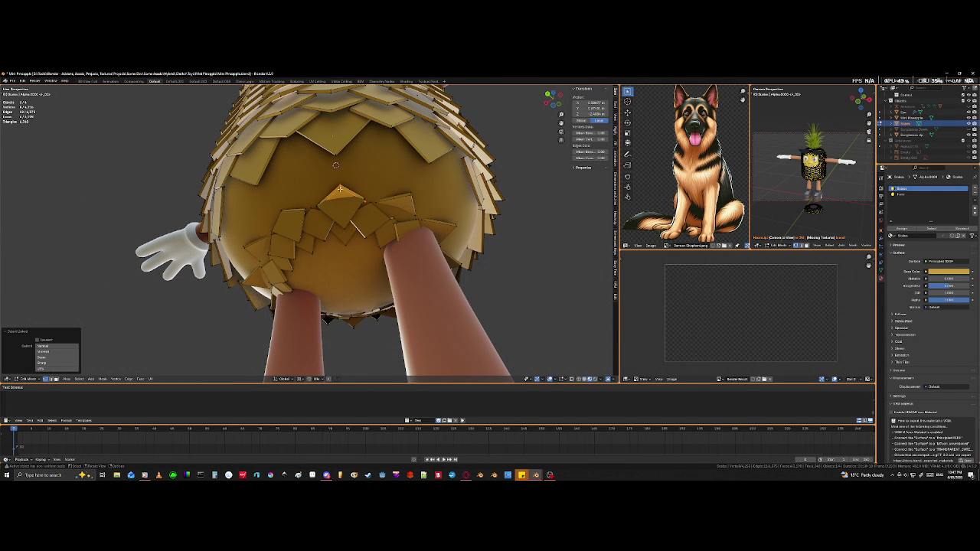
pyautogui.press('x')
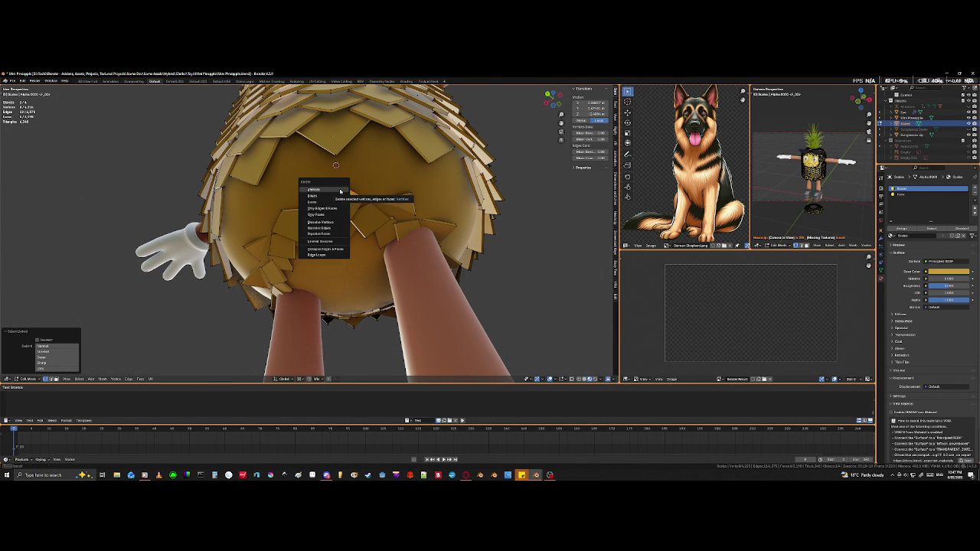
pyautogui.click(340, 196)
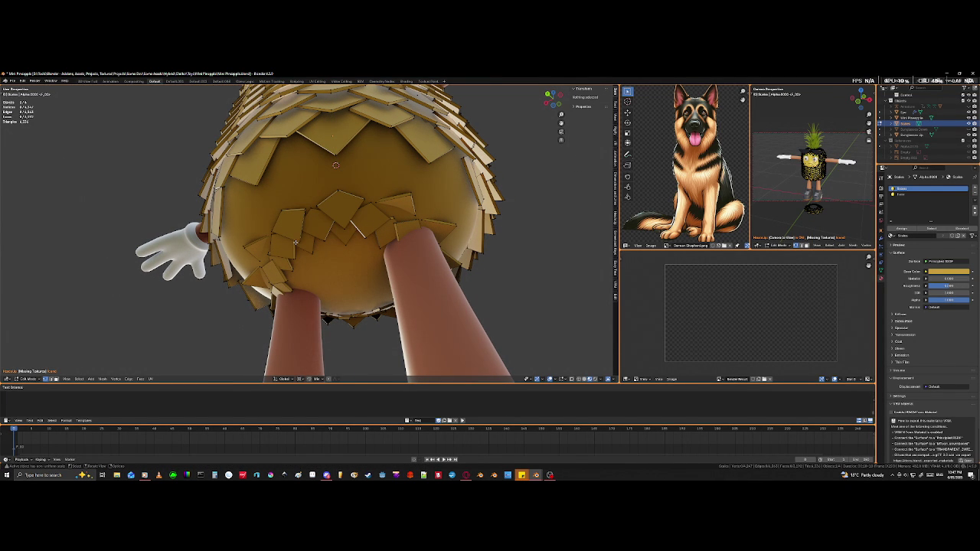
# Step: Select two tiles beside the gap and rotate them around Z
pyautogui.press('l')
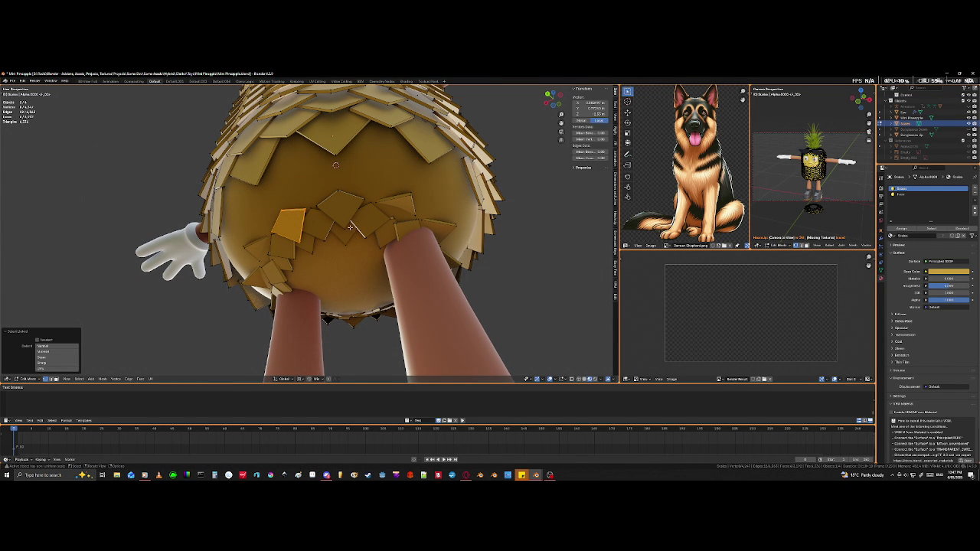
pyautogui.press('l')
pyautogui.press('r')
pyautogui.press('z')
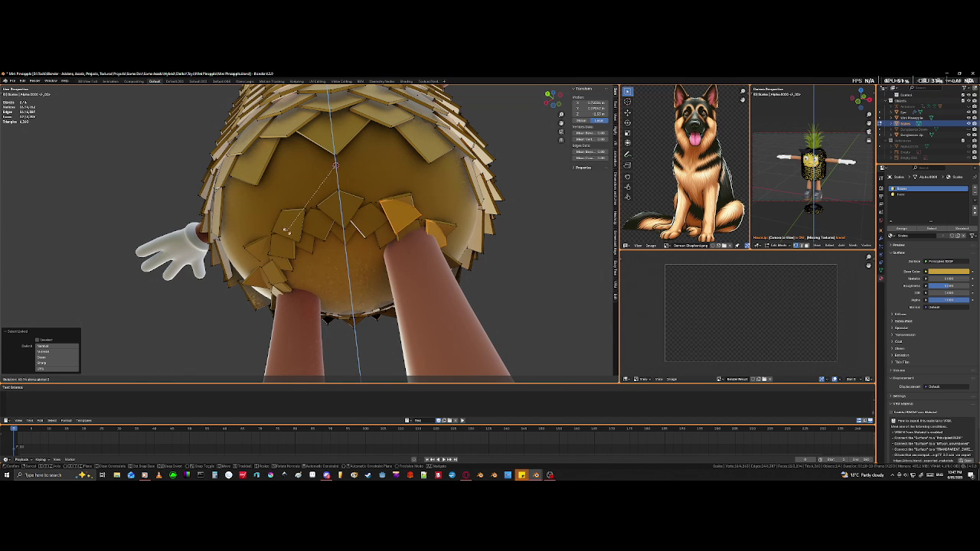
pyautogui.click(285, 229)
# Step: Rotate the two tiles again in wireframe view, then return to solid shading
pyautogui.moveTo(285, 230)
pyautogui.mouseDown(button='middle')
pyautogui.moveTo(412, 264)
pyautogui.moveTo(355, 270)
pyautogui.mouseUp(button='middle')
pyautogui.scroll(2, 355, 270)
pyautogui.scroll(2, 356, 269)
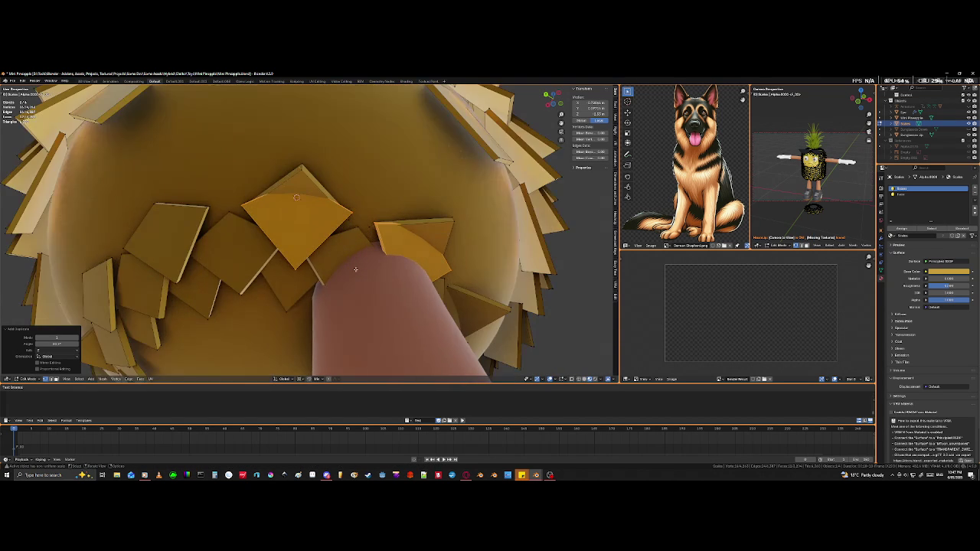
pyautogui.hotkey('shift', 'z')
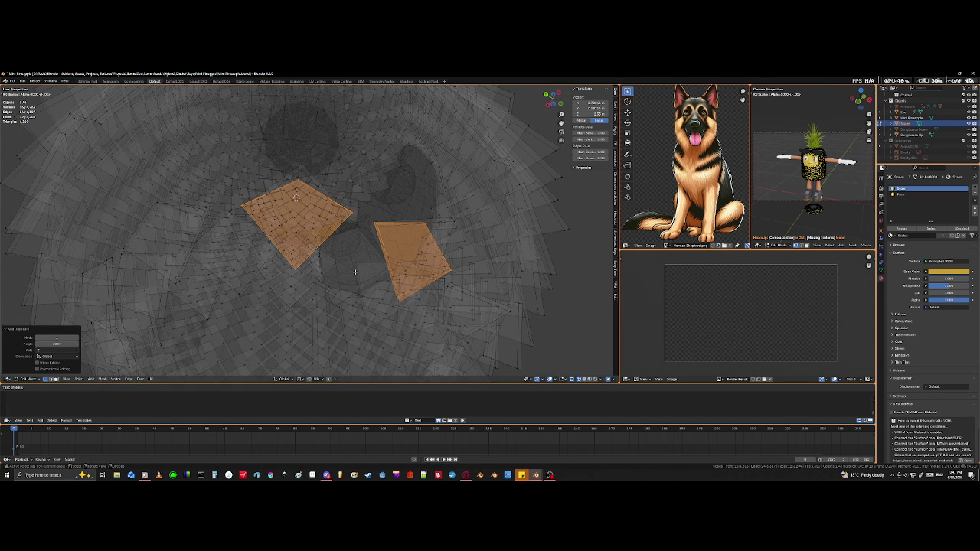
pyautogui.press('r')
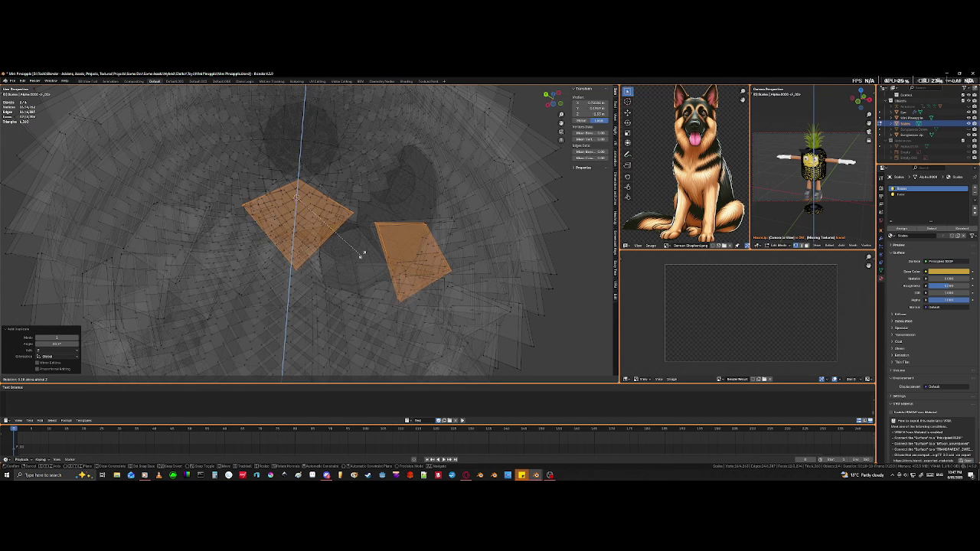
pyautogui.click(357, 268)
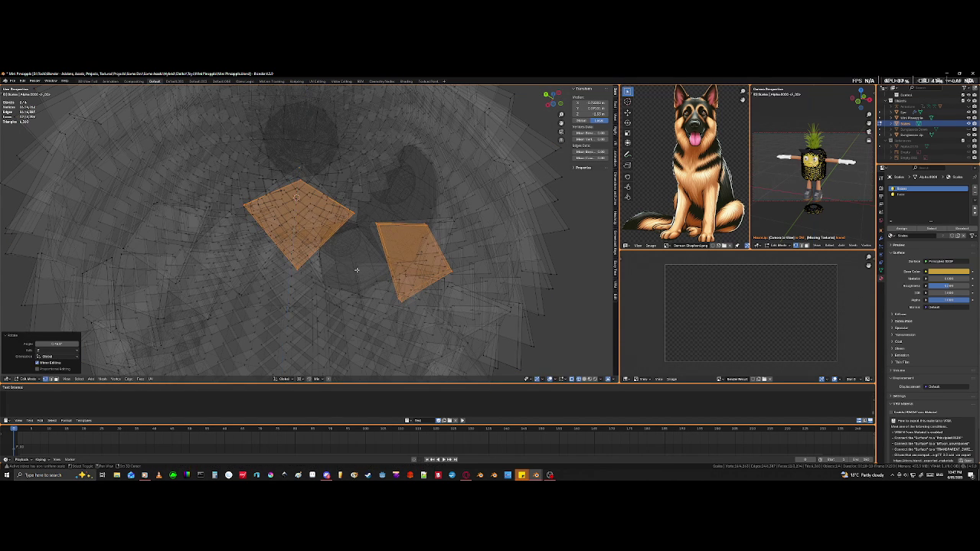
pyautogui.hotkey('shift', 'z')
# Step: Delete the small top scale piece and another flat piece as faces
pyautogui.click(303, 177)
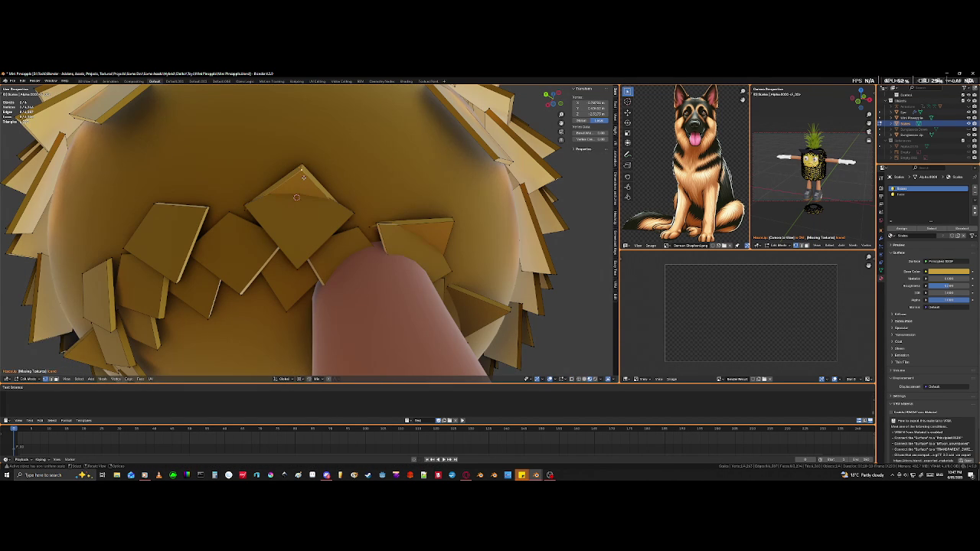
pyautogui.press('l')
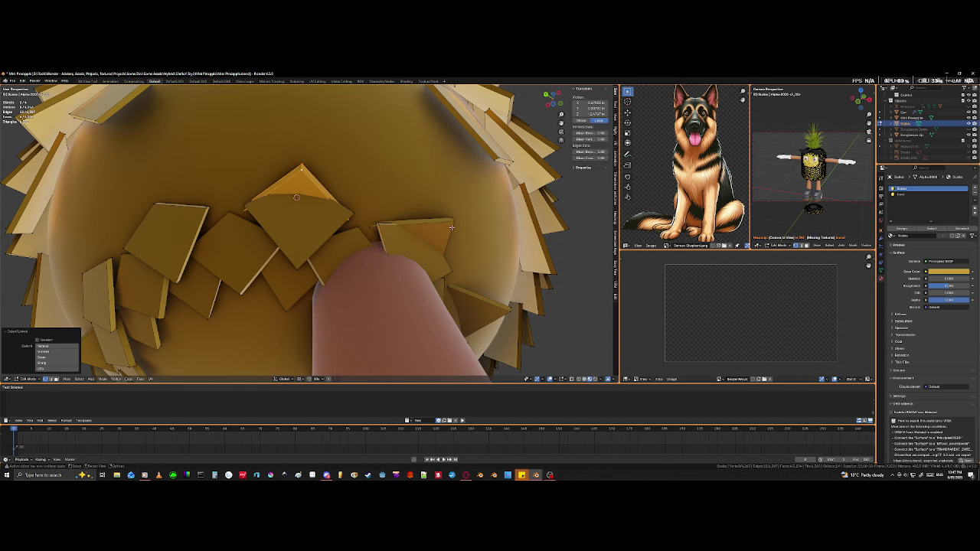
pyautogui.press('l')
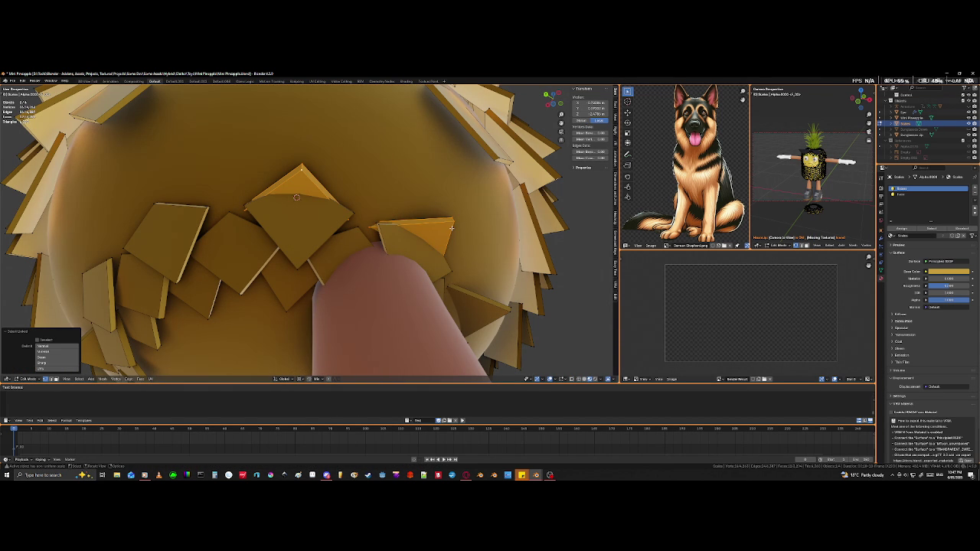
pyautogui.press('x')
pyautogui.click(452, 227)
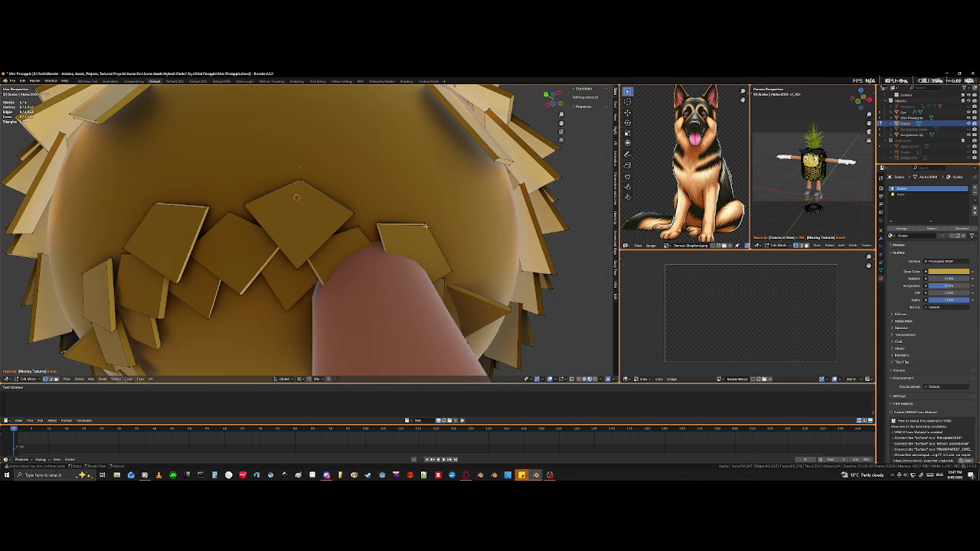
# Step: Select the right and diamond scale pieces
pyautogui.press('l')
pyautogui.press('l')
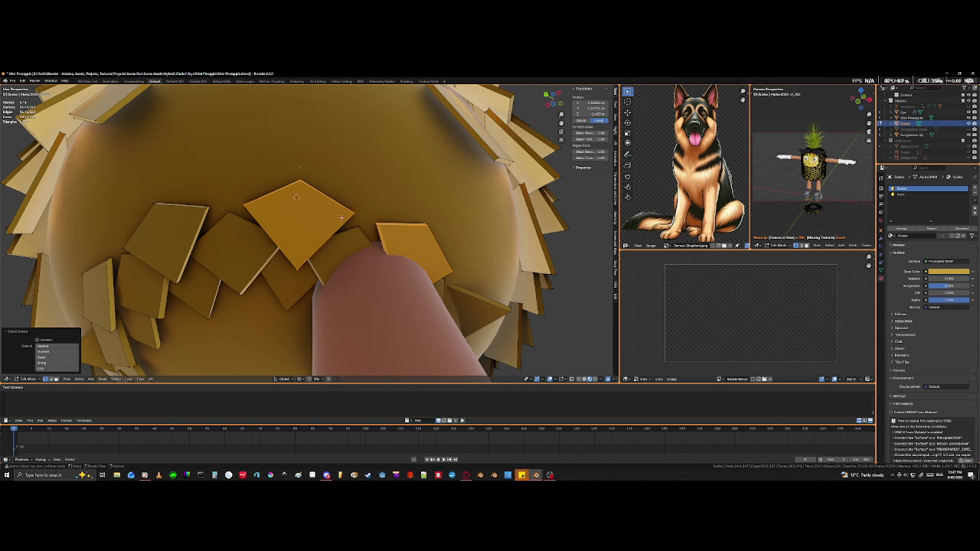
pyautogui.moveTo(99, 295)
pyautogui.mouseDown(button='middle')
pyautogui.moveTo(135, 252)
pyautogui.moveTo(181, 259)
pyautogui.mouseUp(button='middle')
pyautogui.scroll(-4, 134, 252)
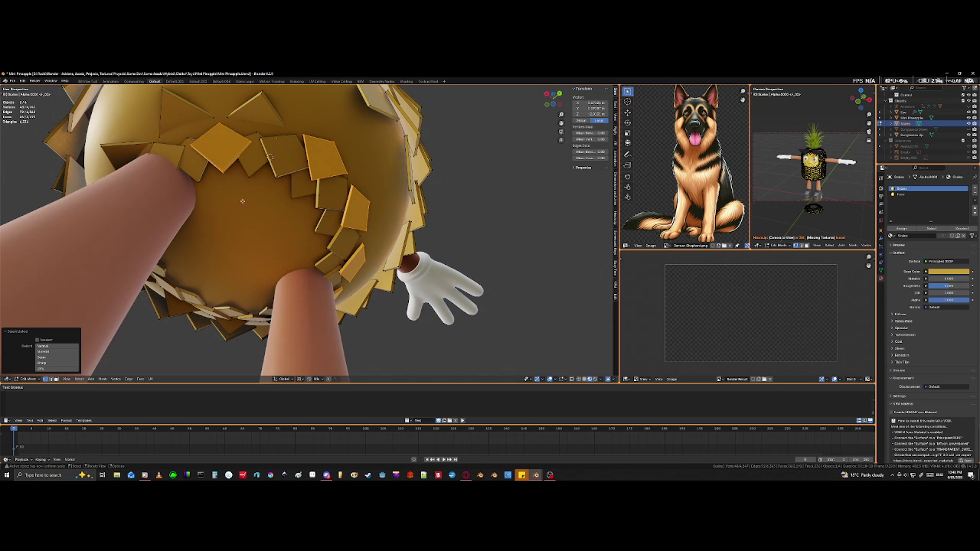
# Step: Rotate the selected scale pieces around the vertical axis in two passes
pyautogui.moveTo(222, 168); pyautogui.dragTo(253, 191, button='middle')
pyautogui.scroll(5, 253, 191)
pyautogui.scroll(-5, 281, 208)
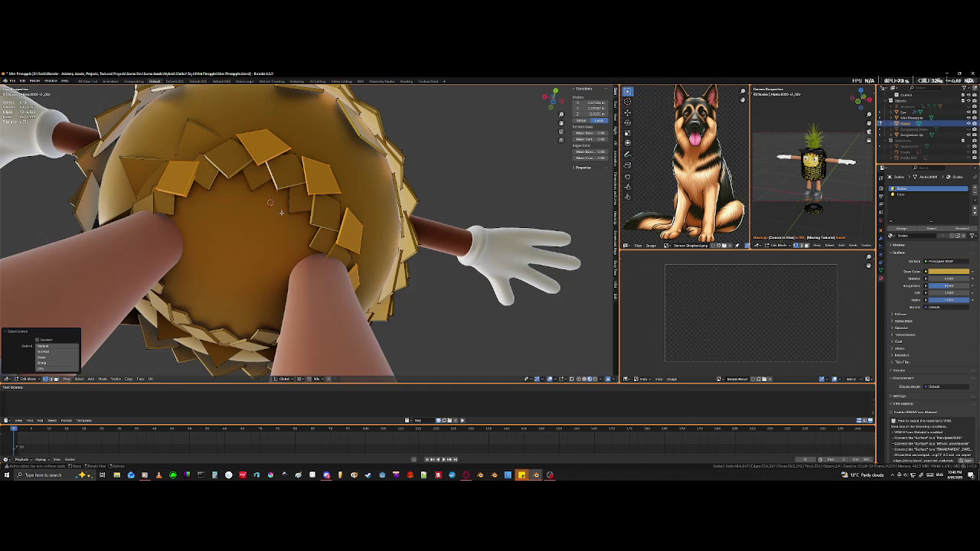
pyautogui.moveTo(280, 208)
pyautogui.mouseDown(button='middle')
pyautogui.moveTo(318, 230)
pyautogui.moveTo(305, 235)
pyautogui.mouseUp(button='middle')
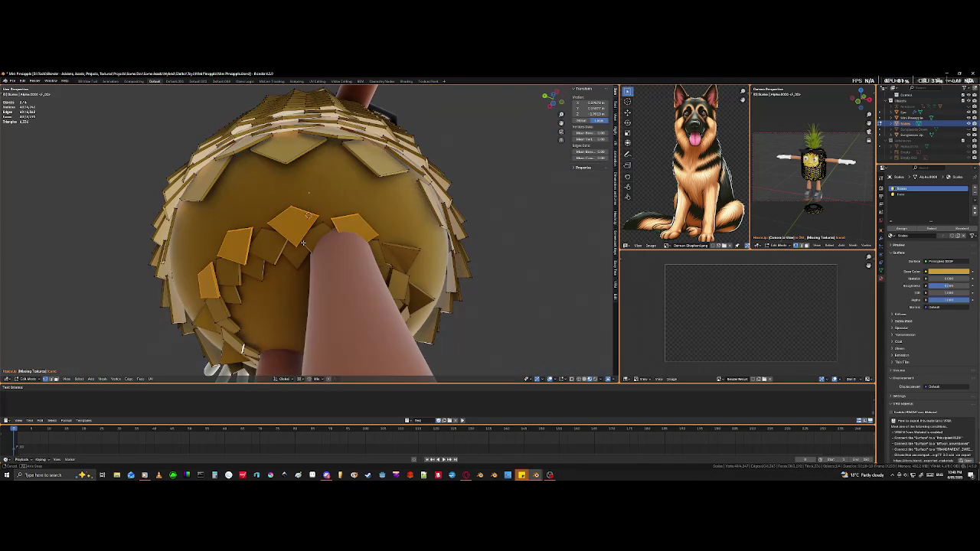
pyautogui.press('r')
pyautogui.press('z')
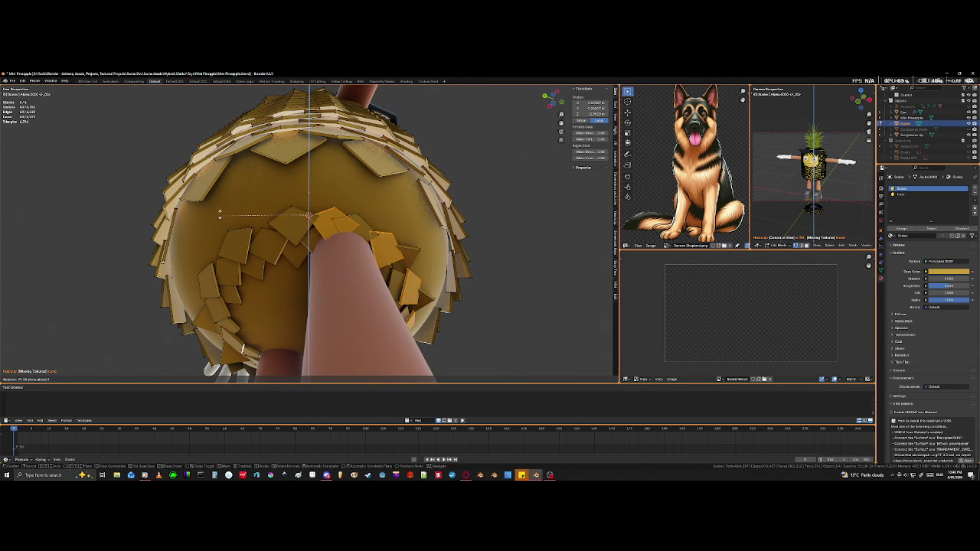
pyautogui.click(247, 165)
pyautogui.moveTo(248, 165)
pyautogui.mouseDown(button='middle')
pyautogui.moveTo(354, 222)
pyautogui.moveTo(426, 228)
pyautogui.mouseUp(button='middle')
pyautogui.scroll(3, 353, 221)
pyautogui.press('r')
pyautogui.press('z')
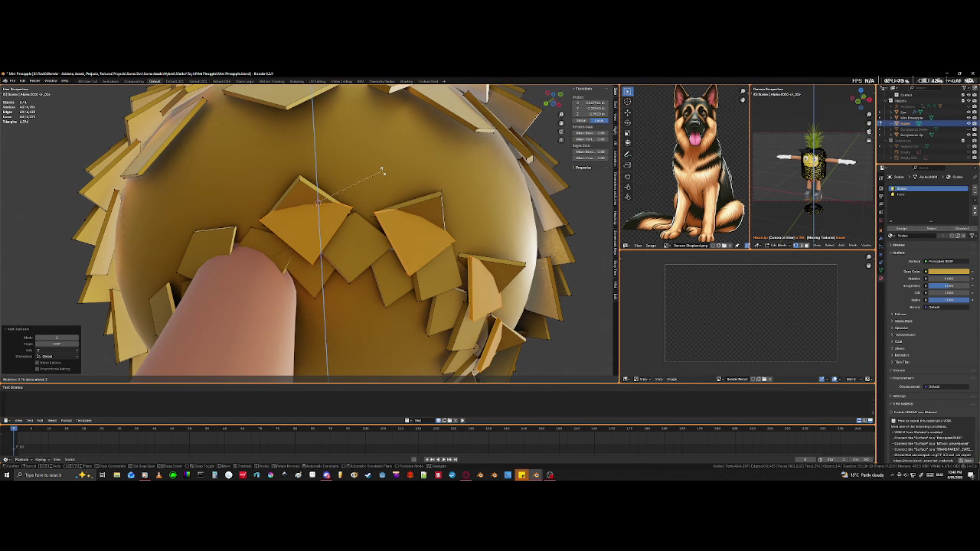
pyautogui.click(383, 172)
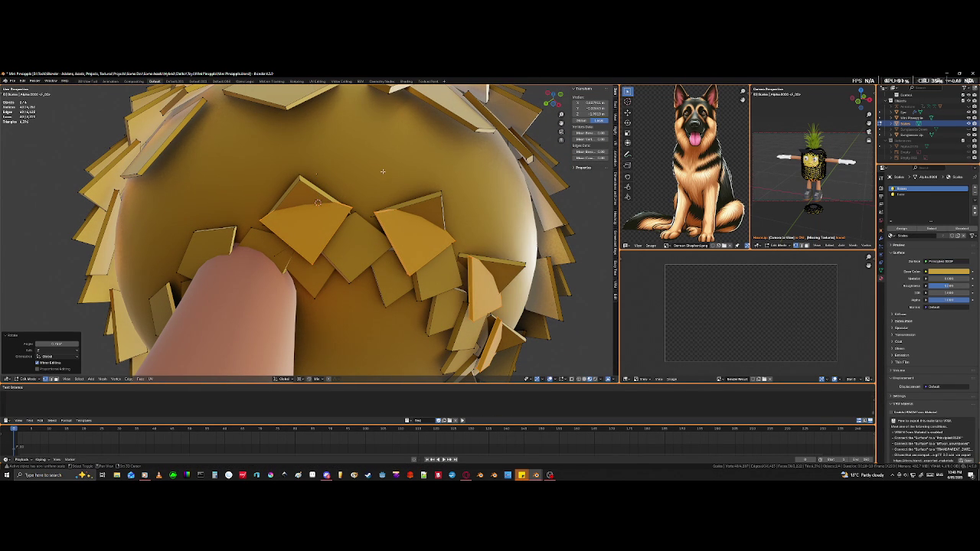
# Step: Delete the apex scale piece along with two neighbouring pieces
pyautogui.click(302, 186)
pyautogui.hotkey('ctrl', 'l')
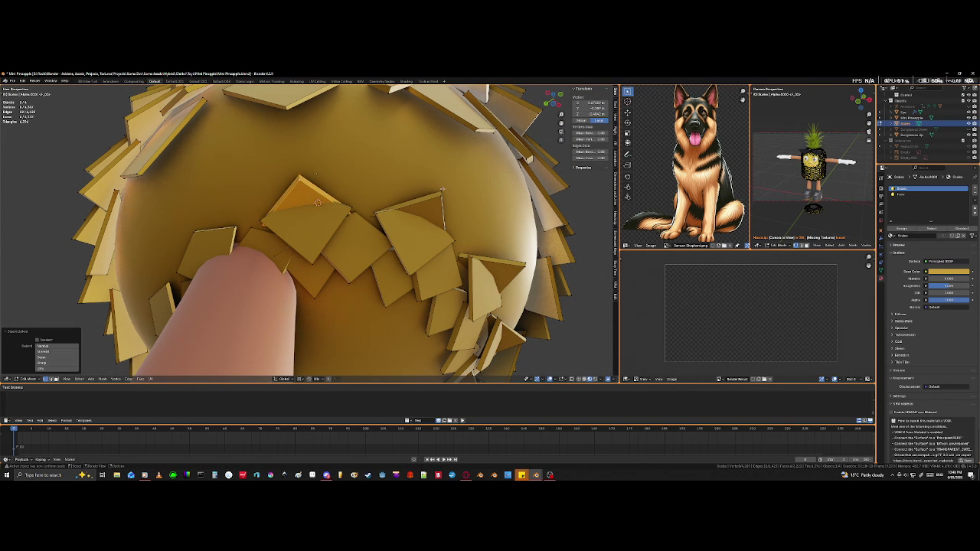
pyautogui.press('l')
pyautogui.moveTo(444, 197); pyautogui.dragTo(439, 151, button='middle')
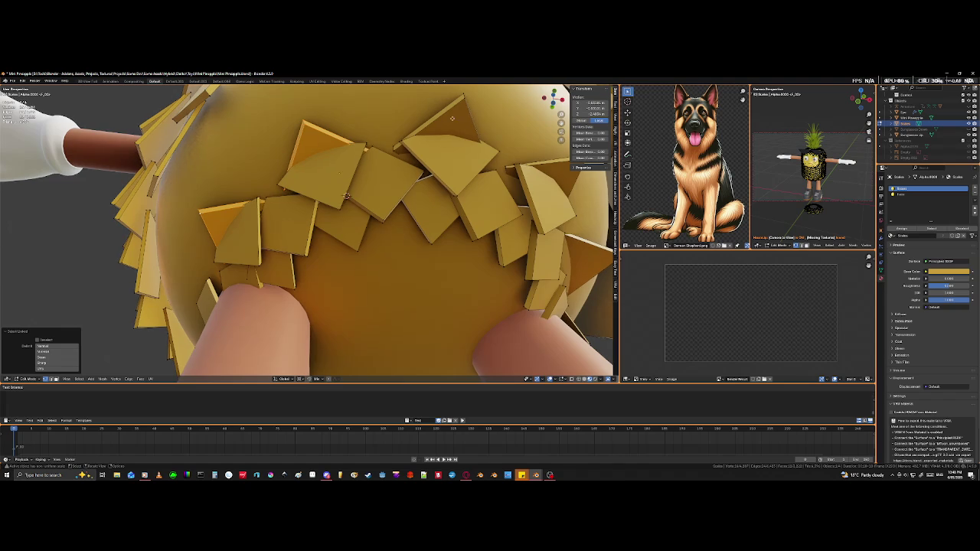
pyautogui.moveTo(456, 114); pyautogui.dragTo(383, 140, button='middle')
pyautogui.press('l')
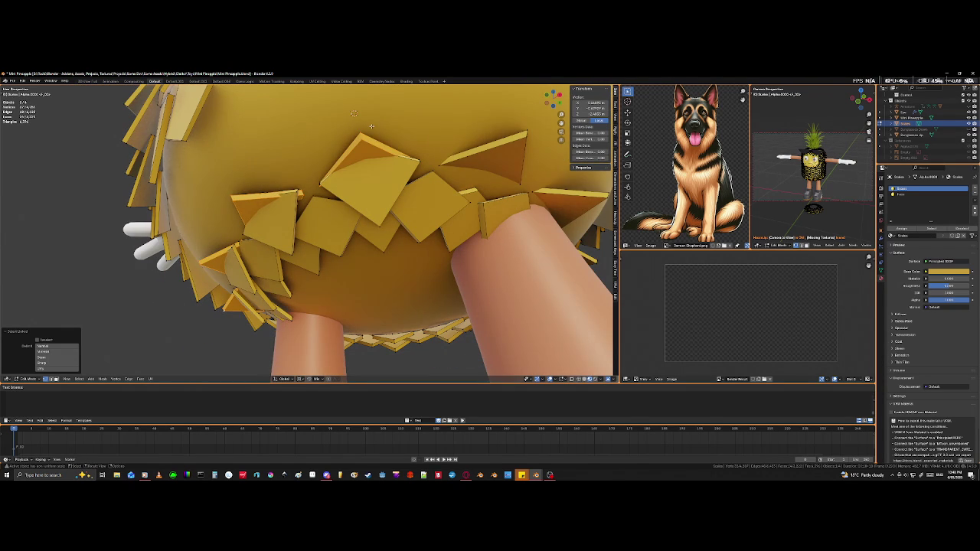
pyautogui.press('x')
pyautogui.click(370, 129)
# Step: Select two scale pieces near the legs and rotate them around Z twice
pyautogui.moveTo(268, 245); pyautogui.dragTo(474, 169, button='middle')
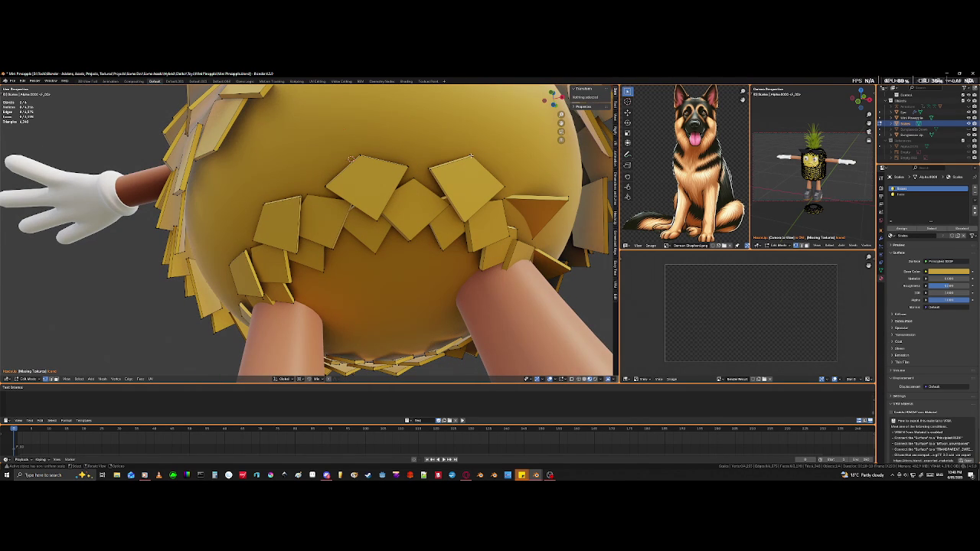
pyautogui.press('l')
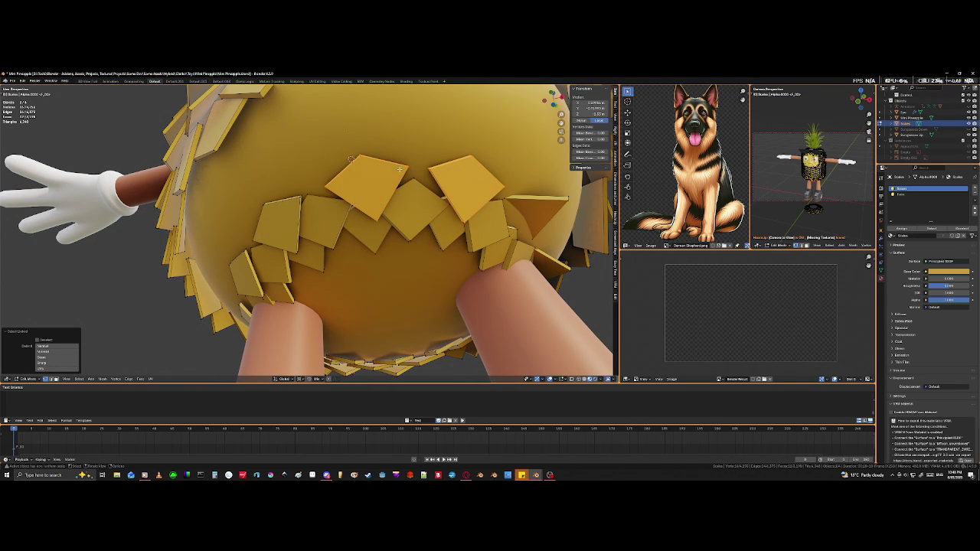
pyautogui.press('l')
pyautogui.press('l')
pyautogui.scroll(-3, 246, 248)
pyautogui.moveTo(247, 248); pyautogui.dragTo(383, 258, button='middle')
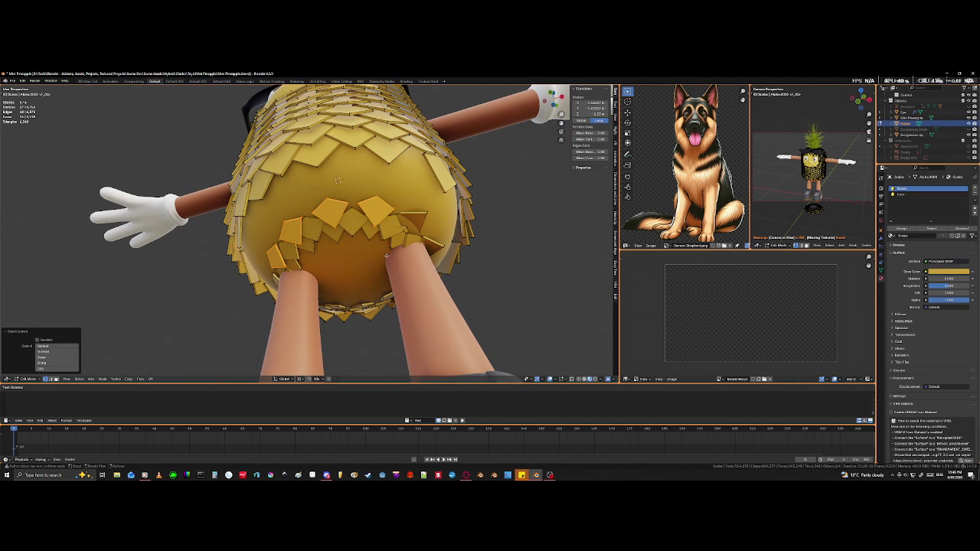
pyautogui.press('r')
pyautogui.press('z')
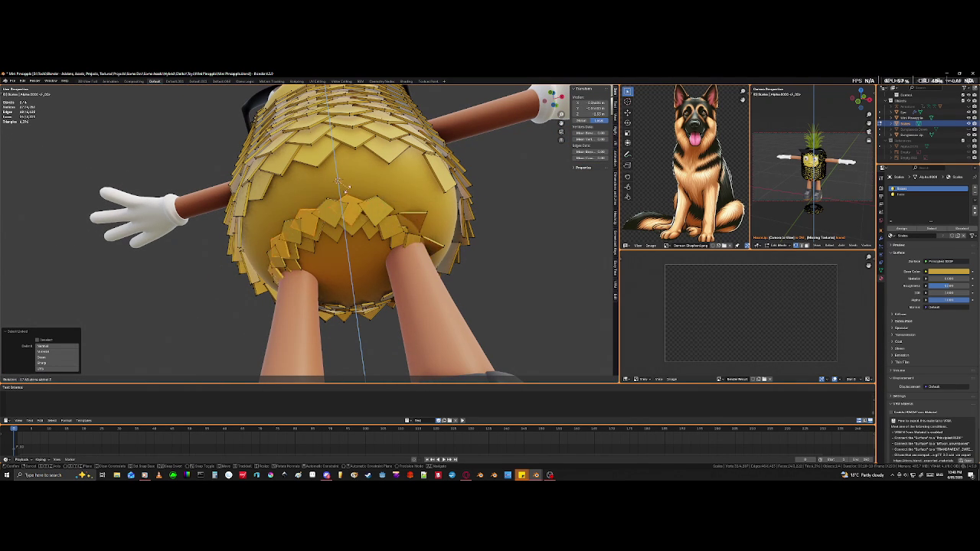
pyautogui.click(314, 210)
pyautogui.moveTo(314, 211)
pyautogui.mouseDown(button='middle')
pyautogui.moveTo(377, 197)
pyautogui.moveTo(336, 213)
pyautogui.moveTo(370, 208)
pyautogui.mouseUp(button='middle')
pyautogui.press('r')
pyautogui.press('z')
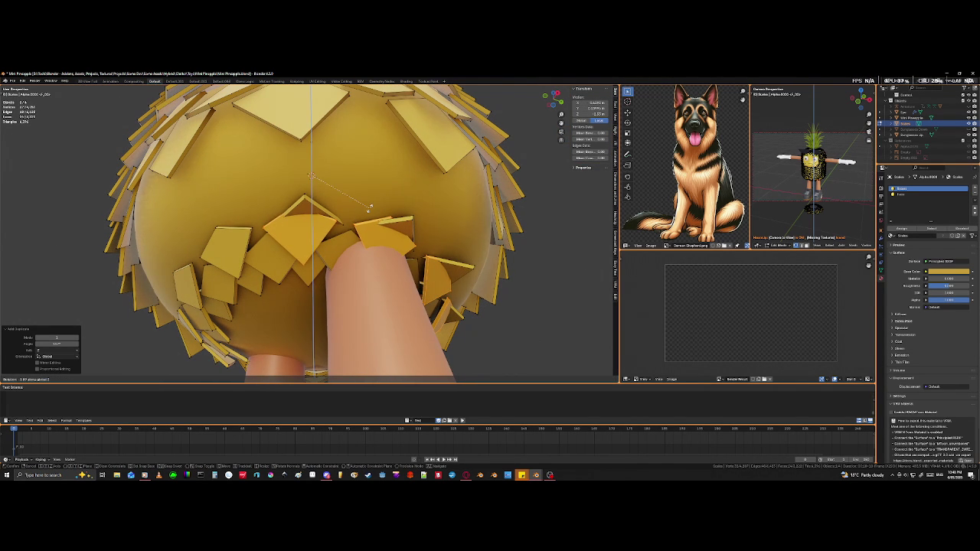
pyautogui.click(325, 266)
# Step: Delete another overlapping scale piece together with two nearby pieces
pyautogui.click(303, 204)
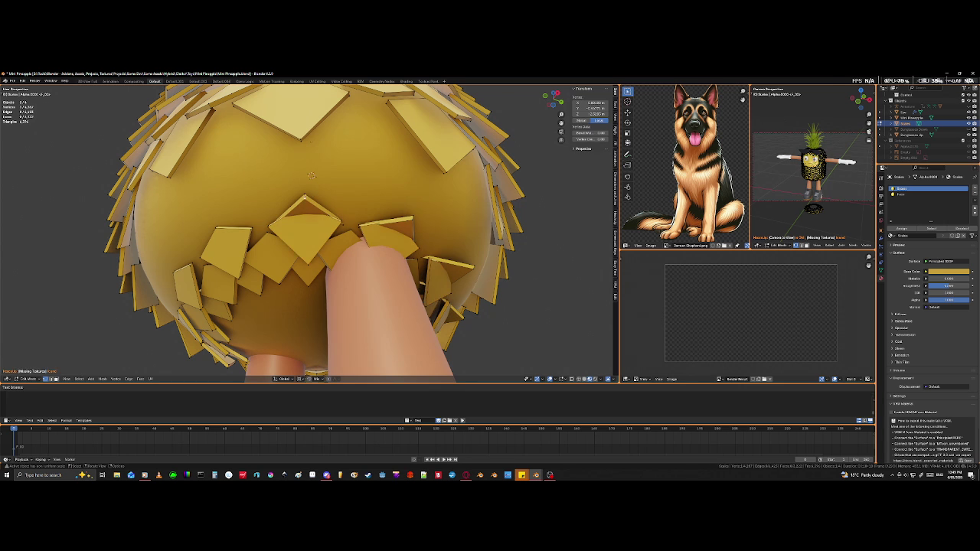
pyautogui.hotkey('ctrl', 'l')
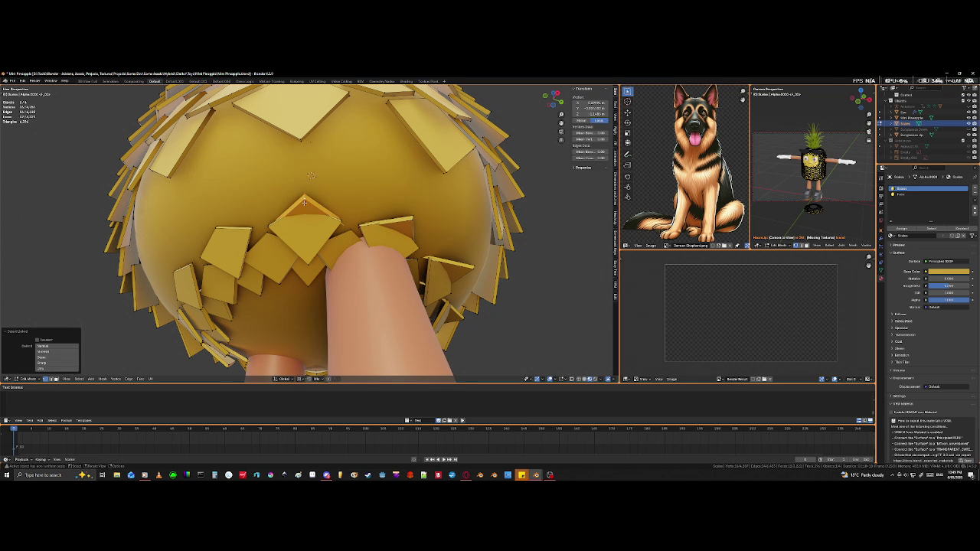
pyautogui.press('l')
pyautogui.moveTo(311, 230); pyautogui.dragTo(345, 192, button='middle')
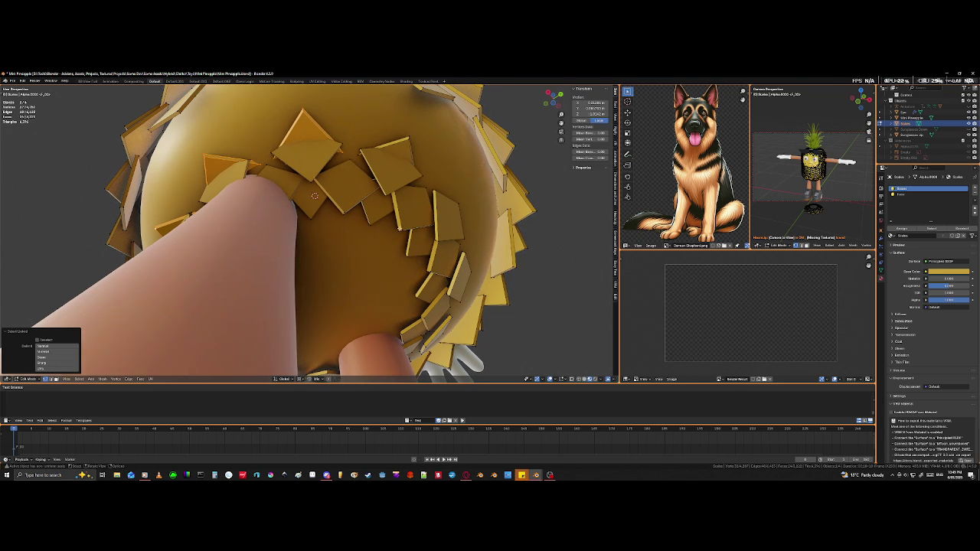
pyautogui.press('l')
pyautogui.press('x')
pyautogui.click(408, 132)
pyautogui.moveTo(334, 201)
pyautogui.mouseDown(button='middle')
pyautogui.moveTo(310, 208)
pyautogui.moveTo(353, 227)
pyautogui.moveTo(386, 219)
pyautogui.moveTo(376, 262)
pyautogui.moveTo(406, 271)
pyautogui.moveTo(331, 242)
pyautogui.moveTo(245, 243)
pyautogui.moveTo(289, 255)
pyautogui.mouseUp(button='middle')
pyautogui.scroll(-5, 374, 221)
pyautogui.scroll(-4, 379, 245)
pyautogui.scroll(5, 405, 271)
pyautogui.scroll(4, 332, 242)
# Step: Select the underside scale pieces around the legs, dropping one from the selection
pyautogui.press('l')
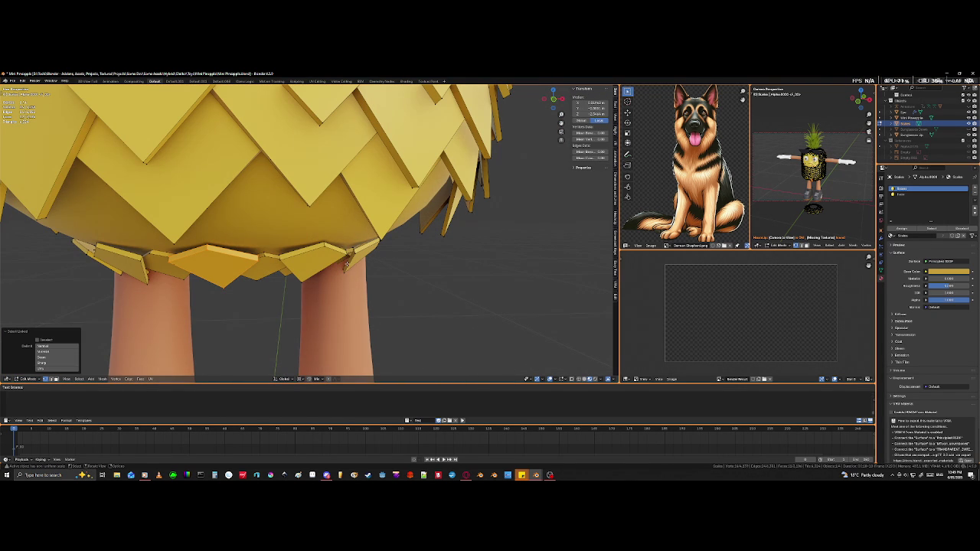
pyautogui.press('l')
pyautogui.moveTo(147, 295); pyautogui.dragTo(267, 157, button='middle')
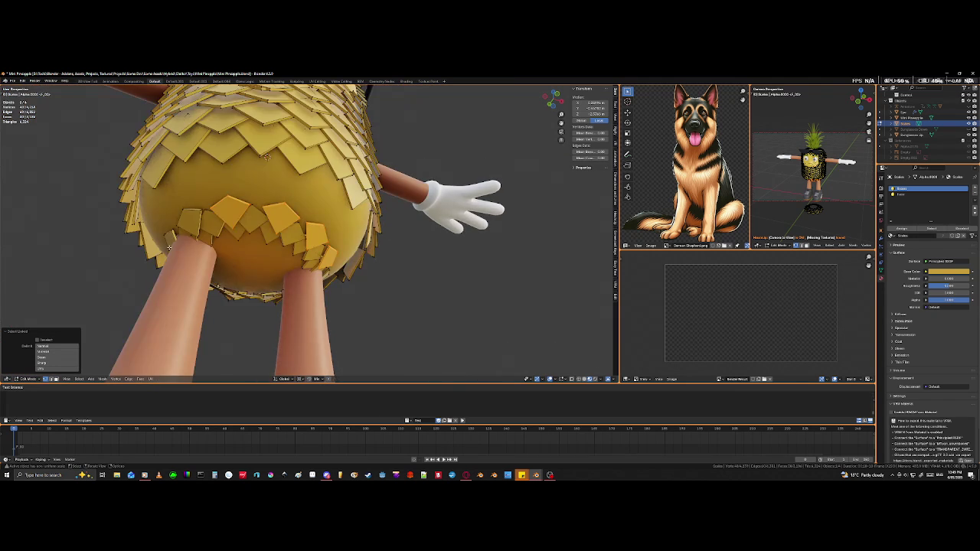
pyautogui.press('l')
pyautogui.moveTo(185, 215)
pyautogui.mouseDown(button='middle')
pyautogui.moveTo(215, 138)
pyautogui.moveTo(350, 131)
pyautogui.mouseUp(button='middle')
pyautogui.press('l')
pyautogui.press('l')
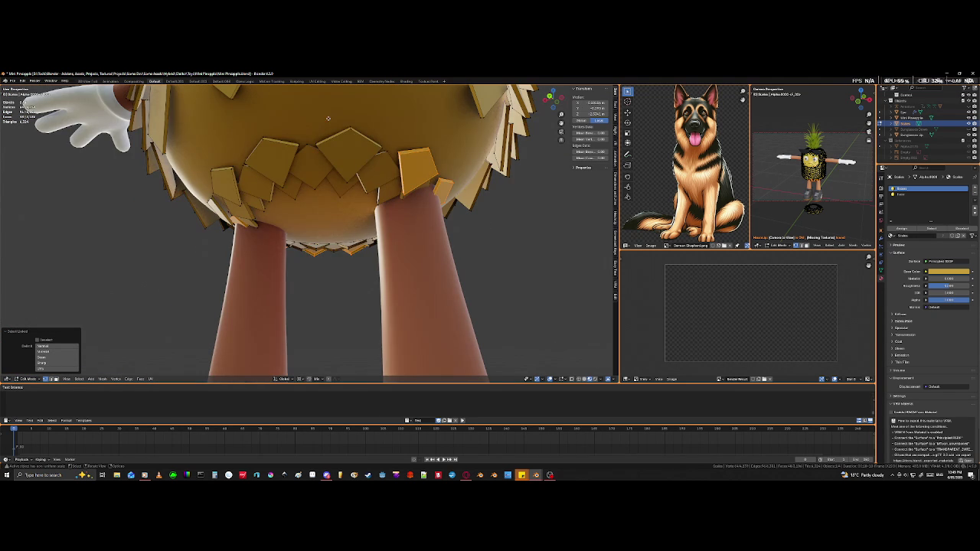
pyautogui.press('l')
pyautogui.press('l')
pyautogui.press('l')
pyautogui.moveTo(226, 184); pyautogui.dragTo(409, 199, button='middle')
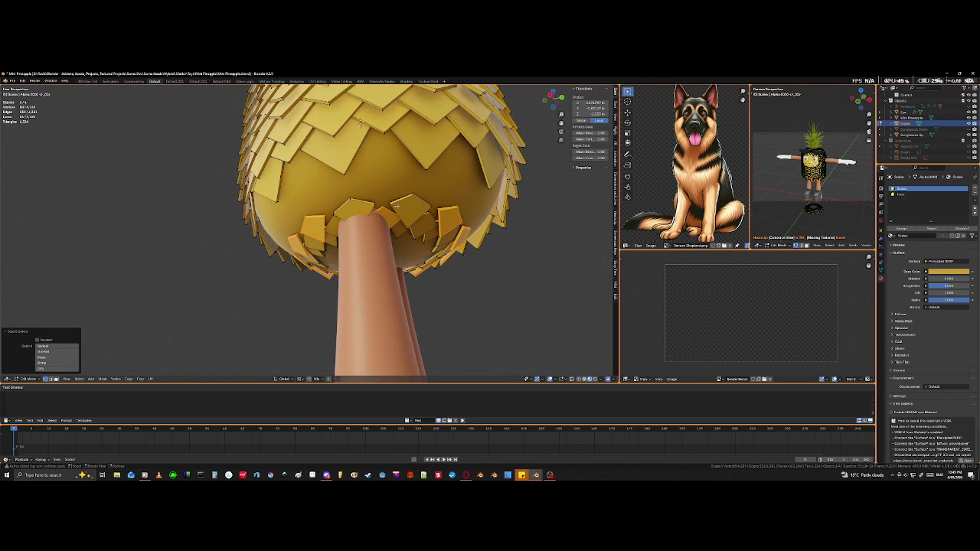
pyautogui.press('l')
pyautogui.press('l')
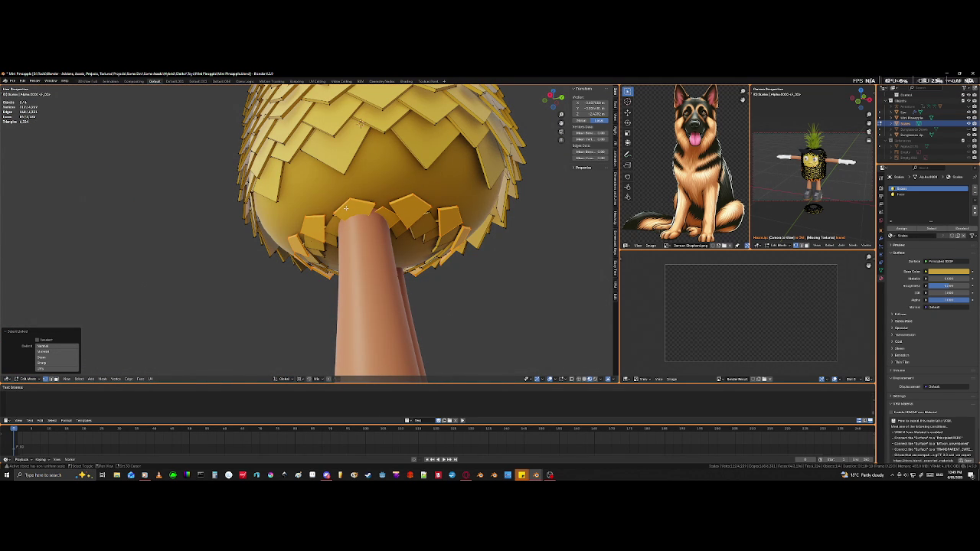
pyautogui.hotkey('shift', 'l')
pyautogui.moveTo(390, 212); pyautogui.dragTo(421, 275, button='middle')
pyautogui.scroll(3, 410, 260)
pyautogui.scroll(3, 410, 260)
# Step: Move the selected scales vertically along Z, then clear the selection
pyautogui.press('g')
pyautogui.press('z')
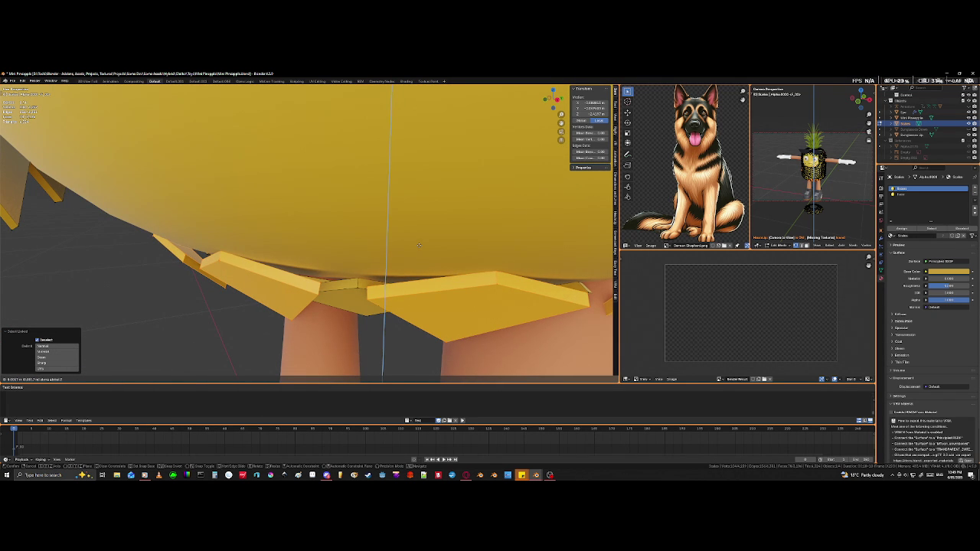
pyautogui.click(419, 245)
pyautogui.moveTo(419, 245); pyautogui.dragTo(391, 212, button='middle')
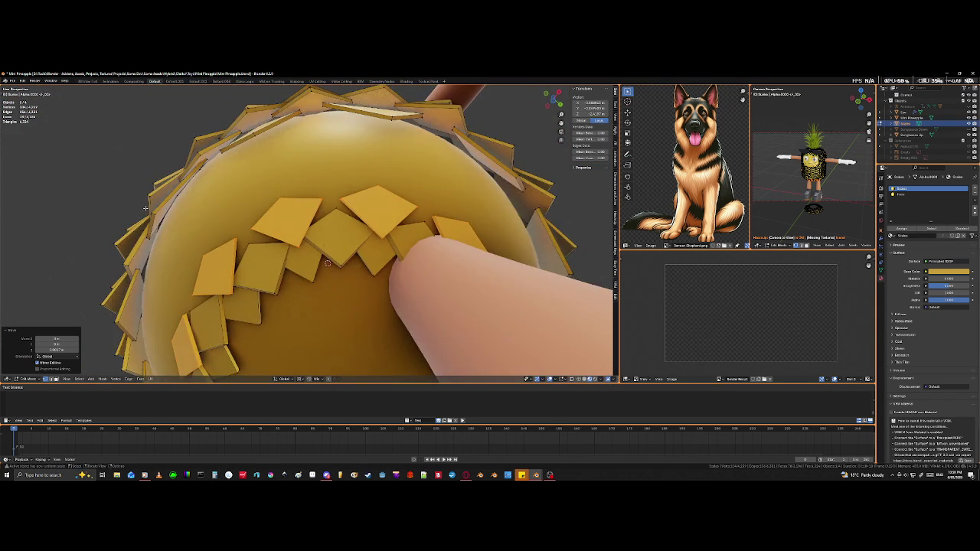
pyautogui.moveTo(328, 266)
pyautogui.mouseDown(button='middle')
pyautogui.moveTo(135, 286)
pyautogui.moveTo(265, 308)
pyautogui.moveTo(306, 278)
pyautogui.moveTo(274, 307)
pyautogui.moveTo(301, 321)
pyautogui.mouseUp(button='middle')
pyautogui.click(135, 287)
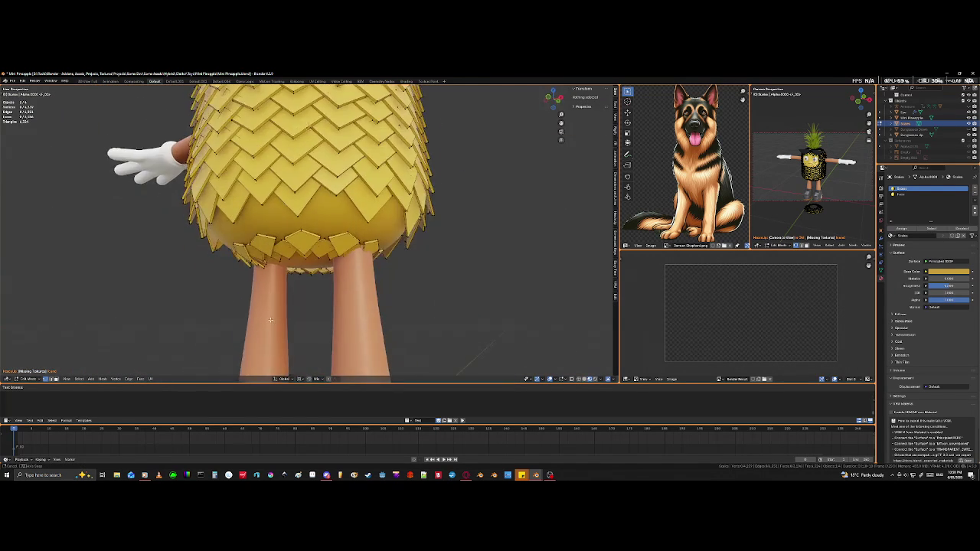
# Step: Select one whole scale card in the loose ring
pyautogui.scroll(2, 302, 346)
pyautogui.scroll(2, 322, 333)
pyautogui.scroll(3, 353, 315)
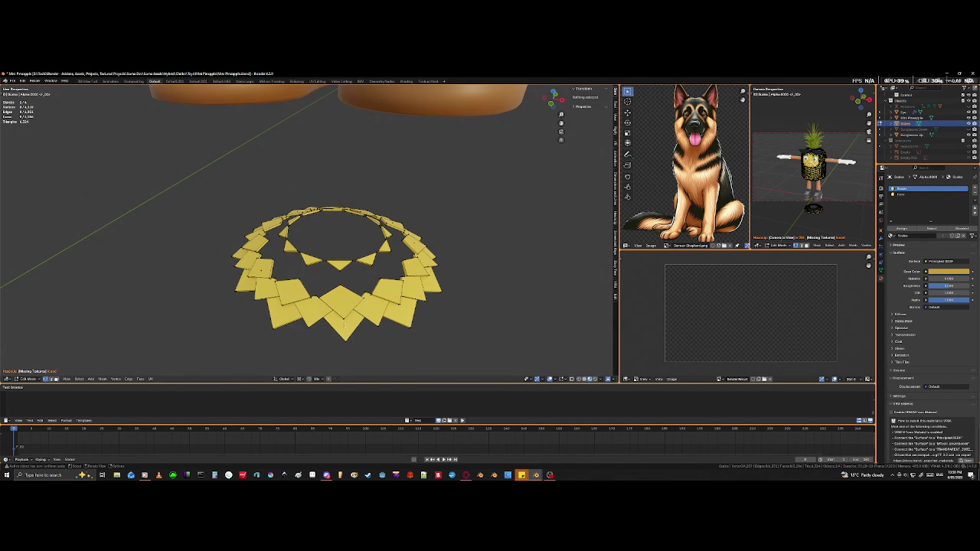
pyautogui.click(344, 319)
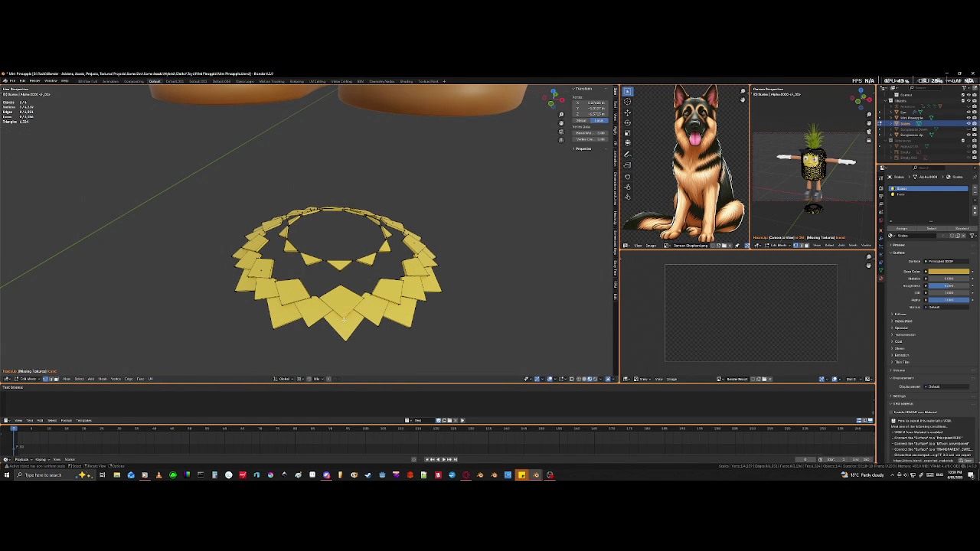
pyautogui.press('l')
pyautogui.press('l')
pyautogui.press('l')
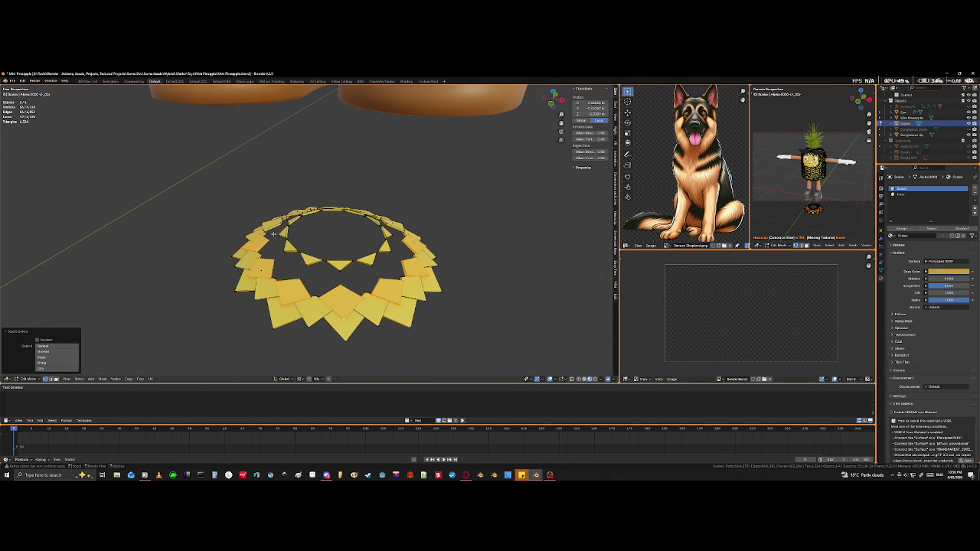
# Step: Add another card and start raising the selection straight up along Z
pyautogui.moveTo(432, 244)
pyautogui.mouseDown(button='middle')
pyautogui.moveTo(383, 252)
pyautogui.moveTo(456, 311)
pyautogui.moveTo(298, 186)
pyautogui.mouseUp(button='middle')
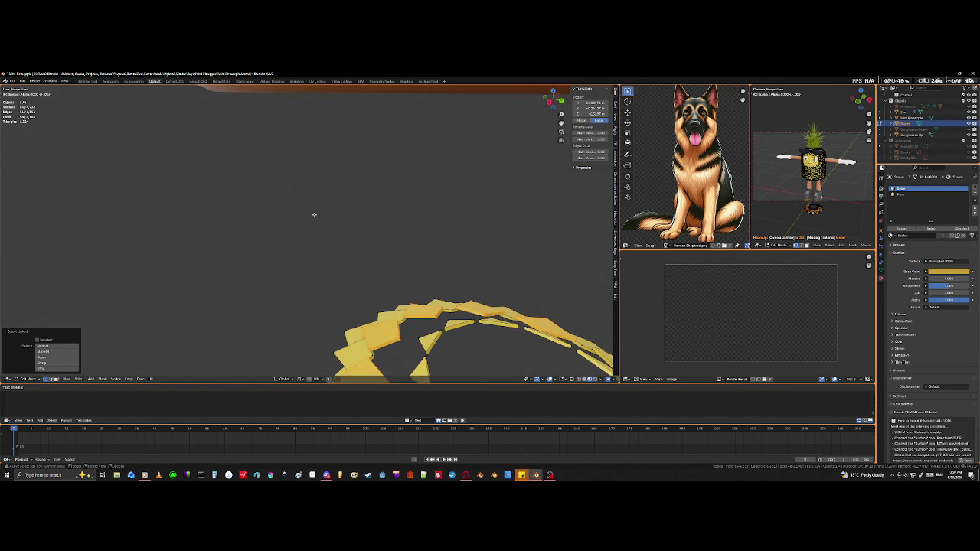
pyautogui.scroll(-4, 314, 215)
pyautogui.moveTo(600, 258); pyautogui.dragTo(539, 278, button='middle')
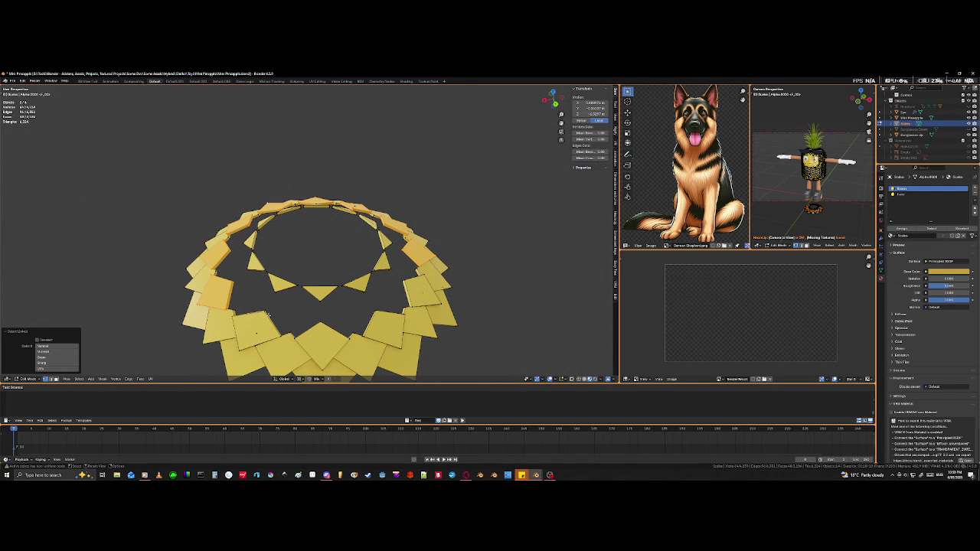
pyautogui.press('l')
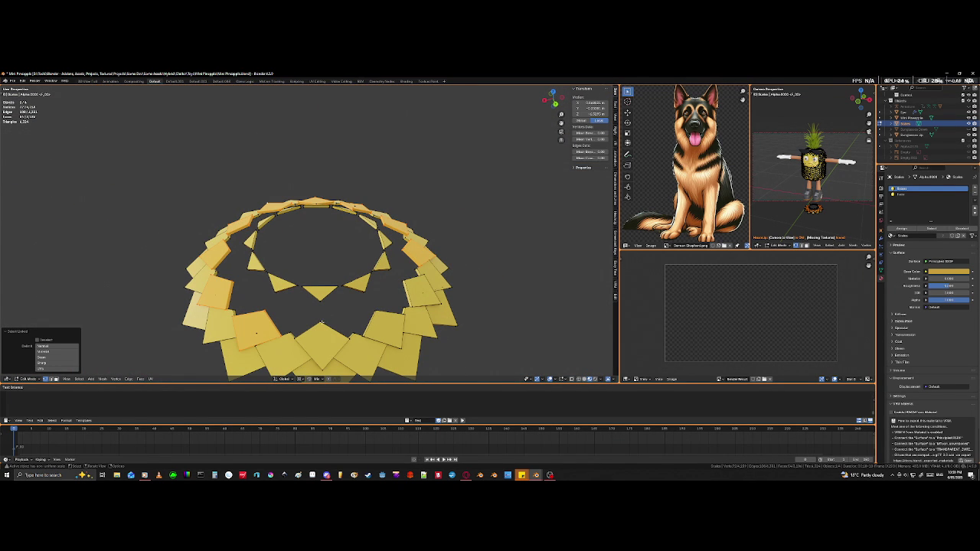
pyautogui.moveTo(421, 291)
pyautogui.mouseDown(button='middle')
pyautogui.moveTo(433, 337)
pyautogui.moveTo(443, 320)
pyautogui.moveTo(396, 330)
pyautogui.moveTo(314, 324)
pyautogui.moveTo(383, 275)
pyautogui.moveTo(382, 328)
pyautogui.mouseUp(button='middle')
pyautogui.scroll(-6, 440, 323)
pyautogui.press('g')
pyautogui.press('z')
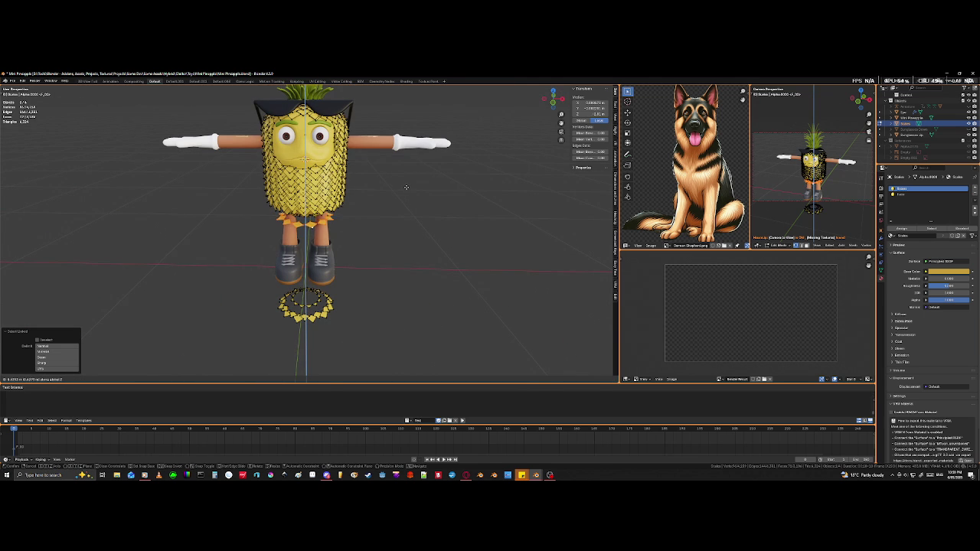
# Step: Confirm the vertical raise of the tiles under the body and view from below
pyautogui.click(396, 212)
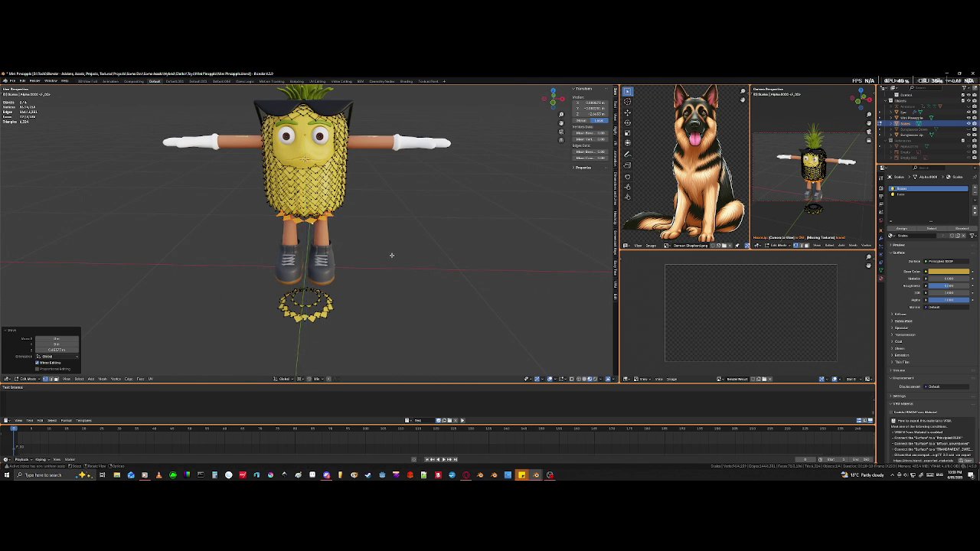
pyautogui.scroll(4, 383, 275)
pyautogui.scroll(3, 368, 334)
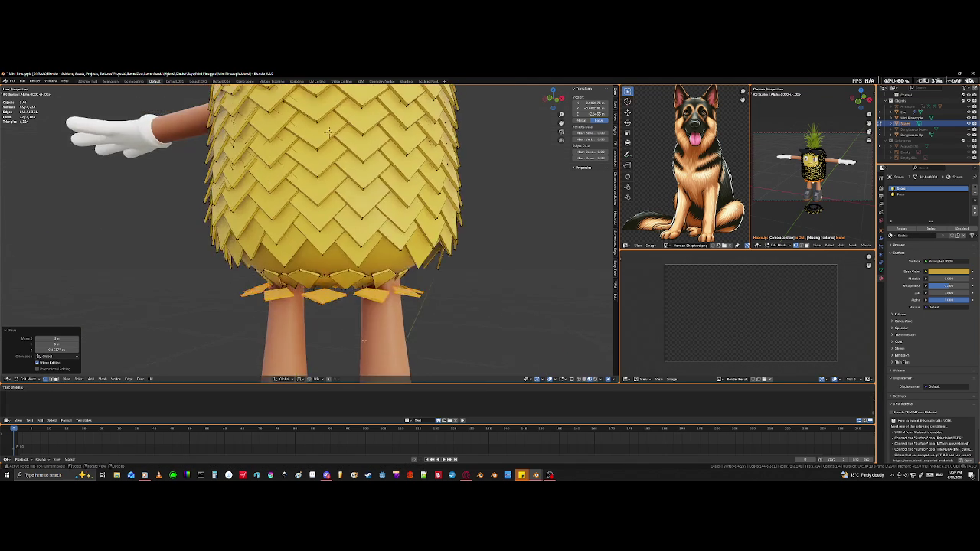
pyautogui.scroll(3, 368, 333)
pyautogui.moveTo(368, 334); pyautogui.dragTo(368, 260, button='middle')
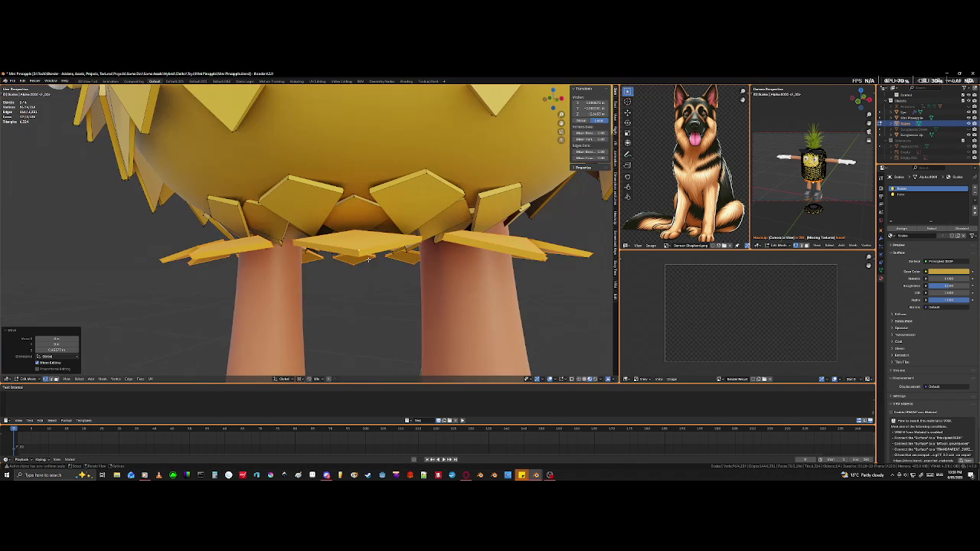
# Step: Select another linked scale tile under the body and raise it along Z
pyautogui.click(360, 248)
pyautogui.hotkey('ctrl', 'l')
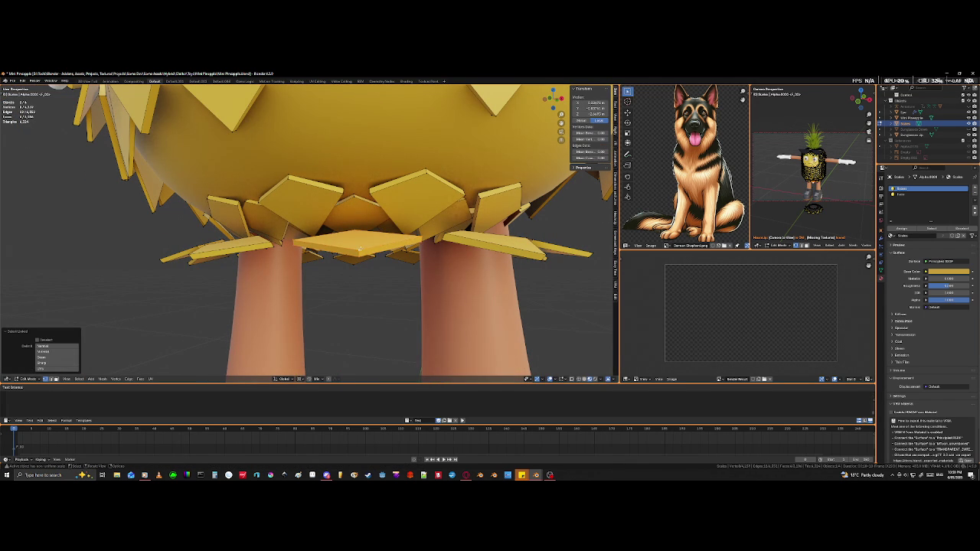
pyautogui.press('g')
pyautogui.press('z')
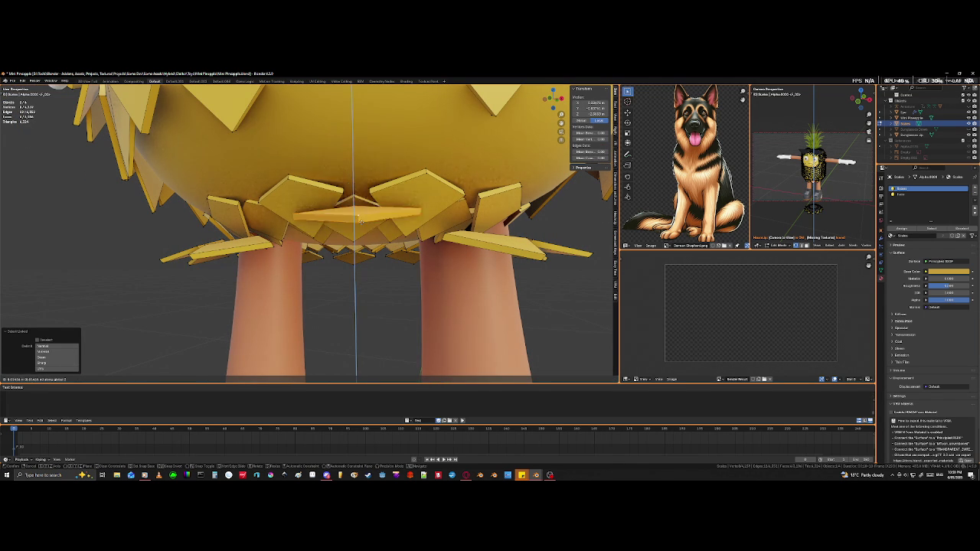
pyautogui.click(353, 217)
pyautogui.moveTo(353, 218)
pyautogui.mouseDown(button='middle')
pyautogui.moveTo(423, 251)
pyautogui.moveTo(418, 245)
pyautogui.mouseUp(button='middle')
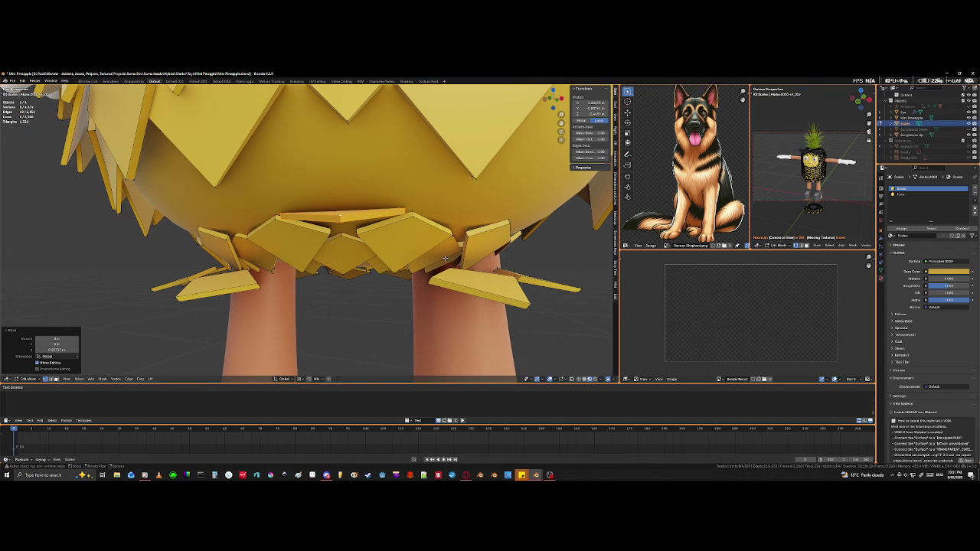
# Step: Set the pivot point to Individual Origins and transform the selected tiles around their own centres
pyautogui.click(301, 380)
pyautogui.click(316, 350)
pyautogui.press('s')
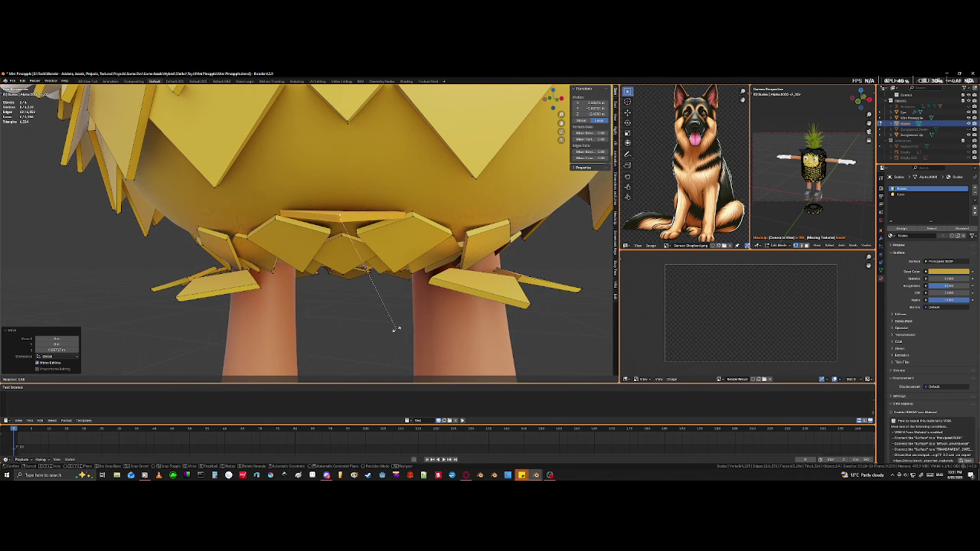
pyautogui.click(396, 330)
pyautogui.moveTo(399, 318); pyautogui.dragTo(402, 323, button='middle')
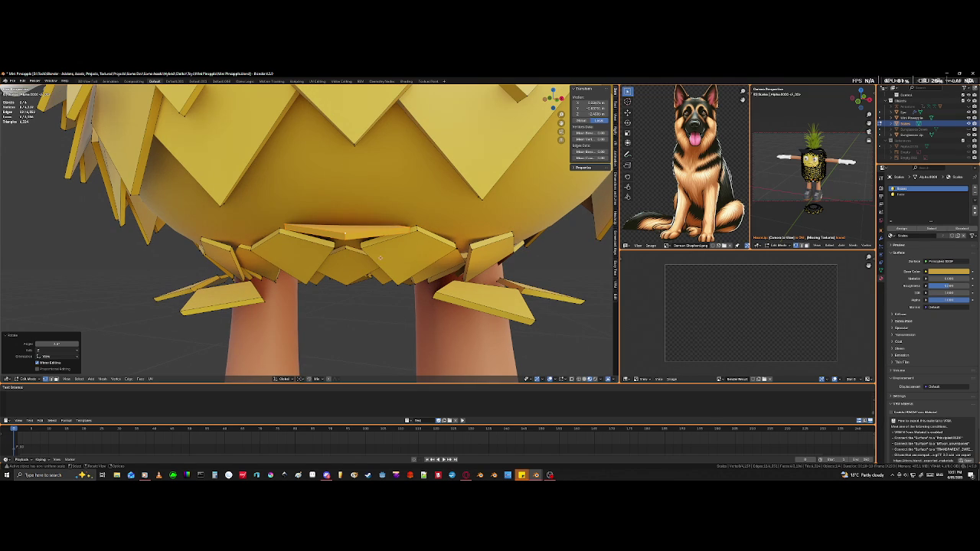
pyautogui.moveTo(453, 275)
pyautogui.mouseDown(button='middle')
pyautogui.moveTo(381, 277)
pyautogui.moveTo(457, 276)
pyautogui.mouseUp(button='middle')
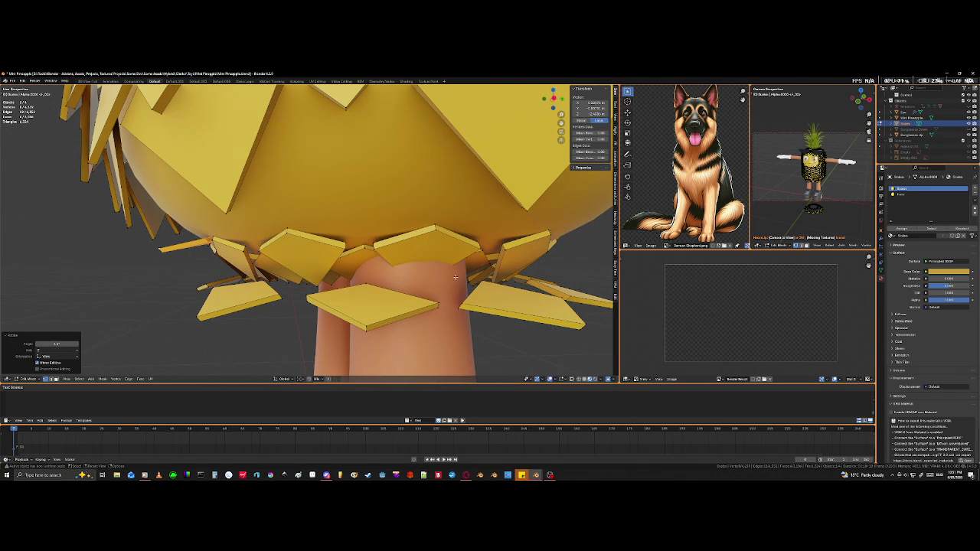
# Step: Rotate the spike tiles 180 degrees so they fan outward around the legs
pyautogui.write('r')
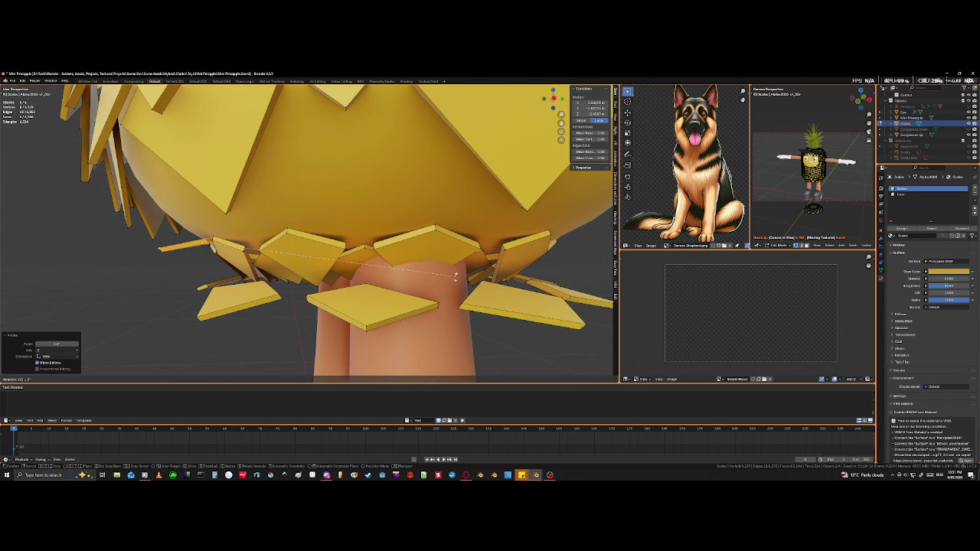
pyautogui.write('180')
pyautogui.press('Return')
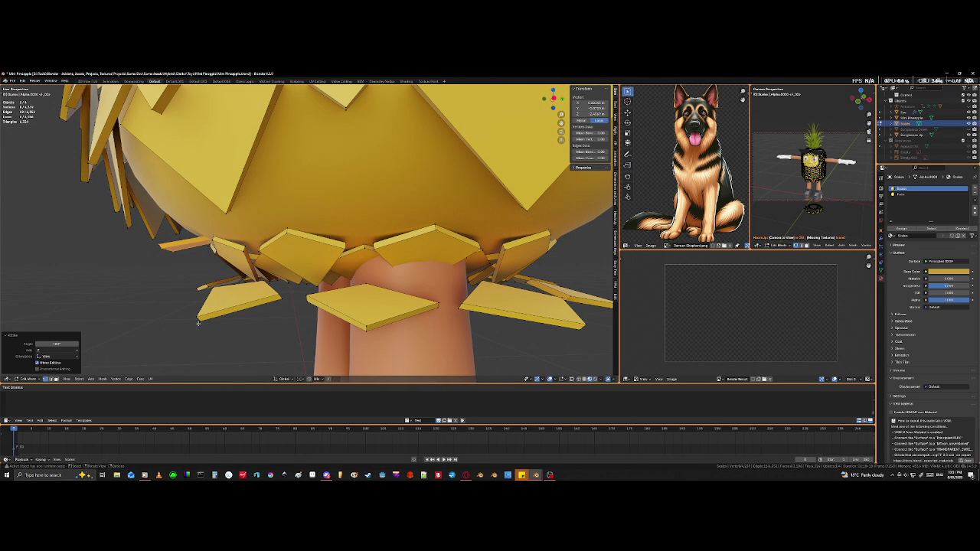
pyautogui.press('r')
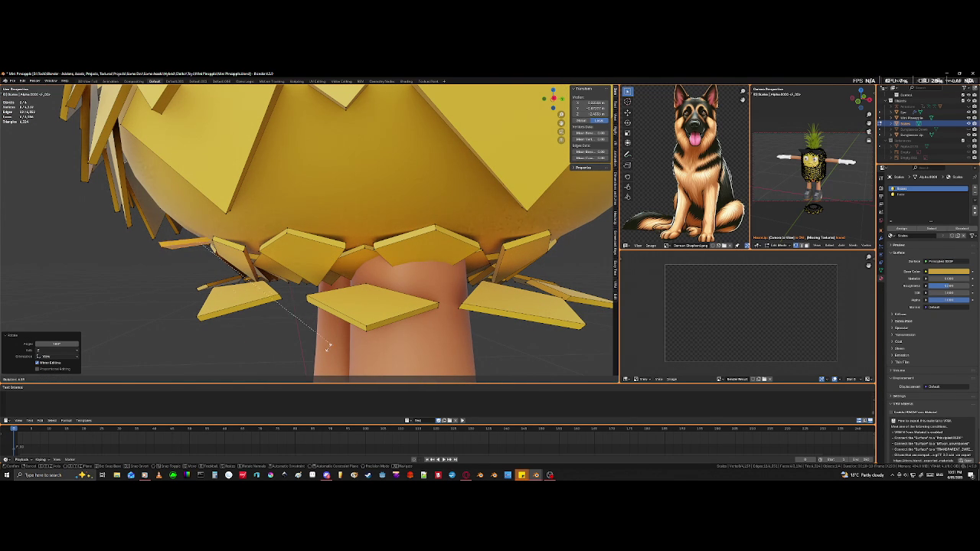
pyautogui.click(272, 362)
pyautogui.scroll(-3, 272, 362)
pyautogui.moveTo(272, 361)
pyautogui.mouseDown(button='middle')
pyautogui.moveTo(310, 314)
pyautogui.moveTo(366, 375)
pyautogui.moveTo(398, 306)
pyautogui.mouseUp(button='middle')
# Step: Rotate an underside tile twice and nudge it into place beneath the body
pyautogui.press('r')
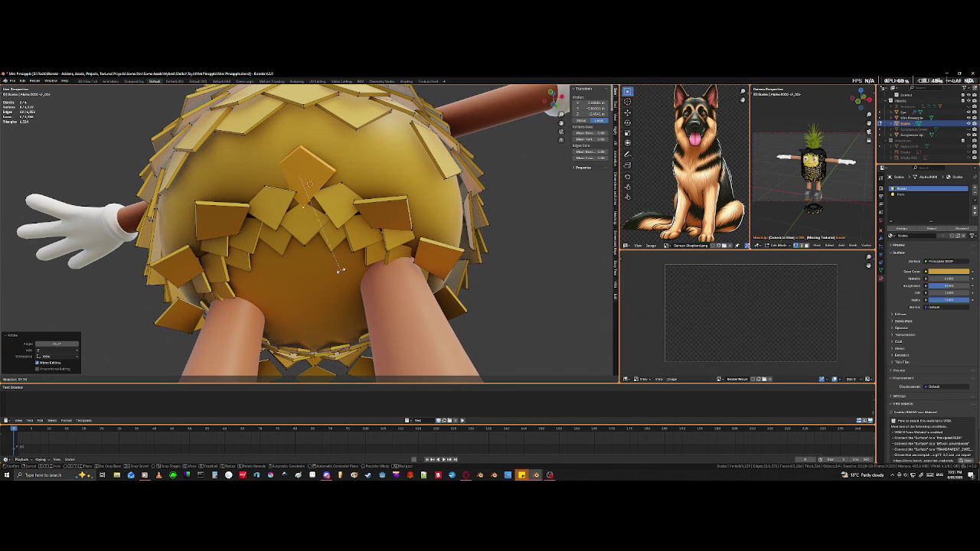
pyautogui.click(340, 270)
pyautogui.moveTo(340, 270); pyautogui.dragTo(337, 310, button='middle')
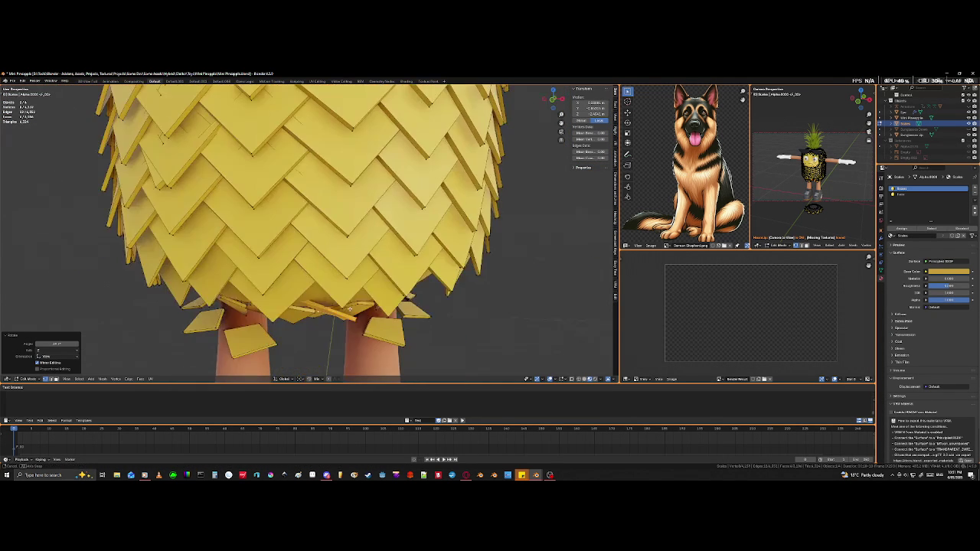
pyautogui.press('r')
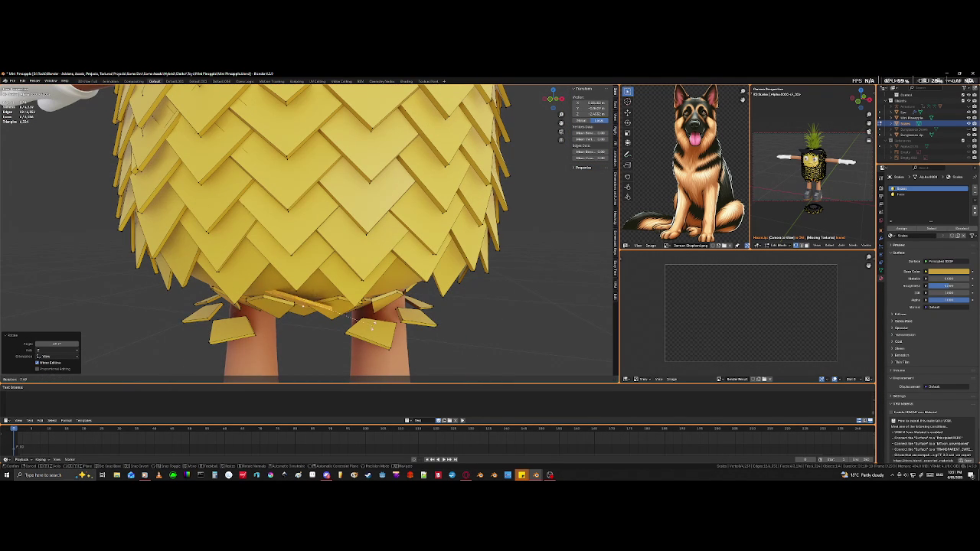
pyautogui.click(382, 311)
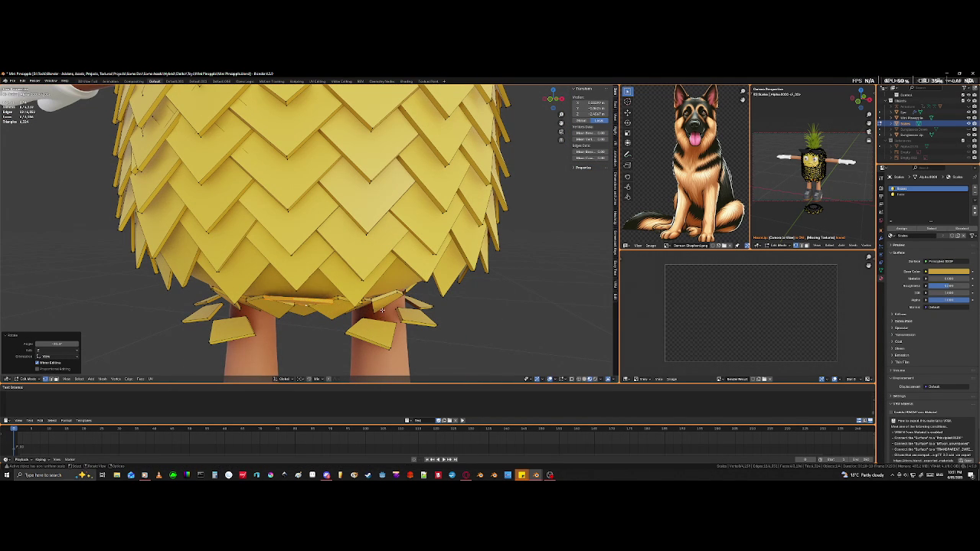
pyautogui.press('g')
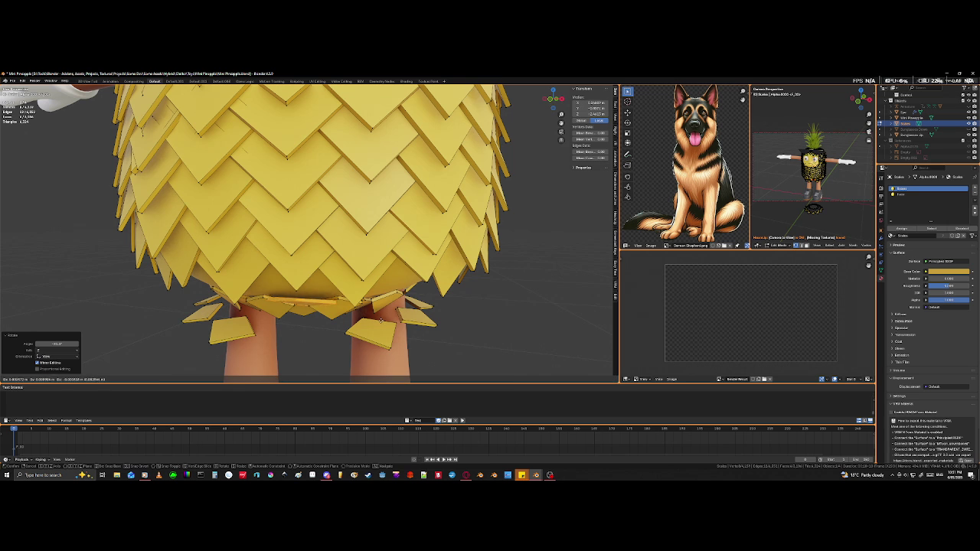
pyautogui.click(380, 320)
pyautogui.moveTo(374, 324); pyautogui.dragTo(360, 271, button='middle')
# Step: Rotate the central underside tiles, checking their placement in wireframe view
pyautogui.press('r')
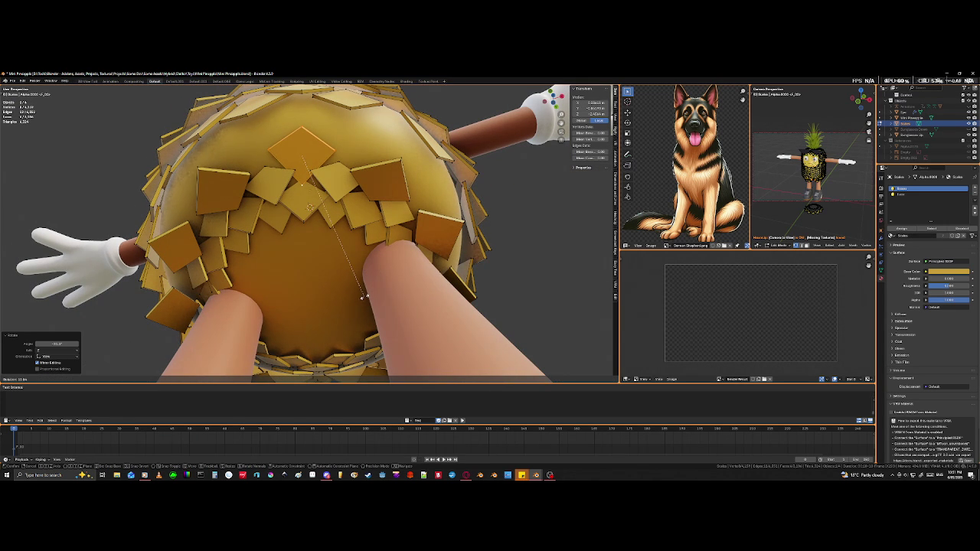
pyautogui.click(366, 295)
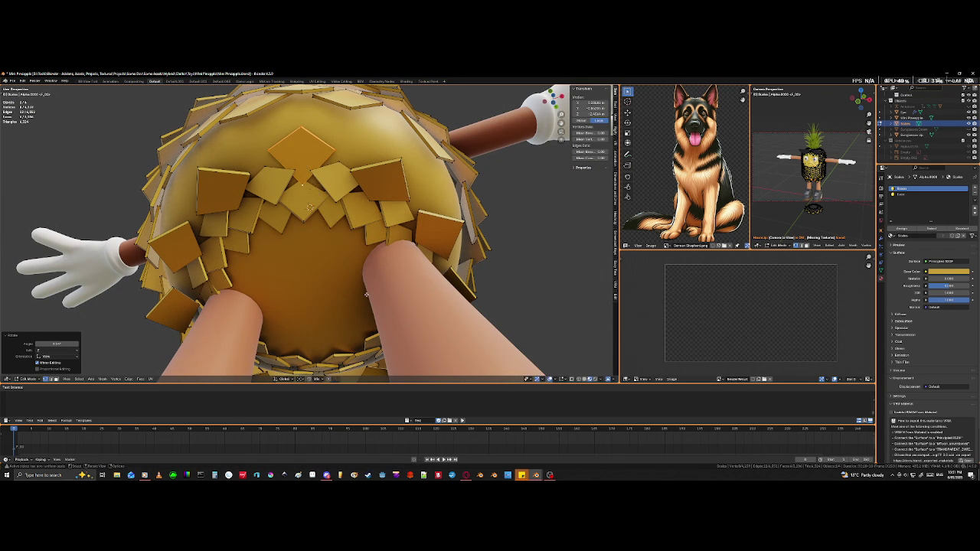
pyautogui.moveTo(374, 268)
pyautogui.mouseDown(button='middle')
pyautogui.moveTo(325, 310)
pyautogui.moveTo(354, 340)
pyautogui.moveTo(418, 357)
pyautogui.mouseUp(button='middle')
pyautogui.hotkey('shift', 'z')
pyautogui.press('r')
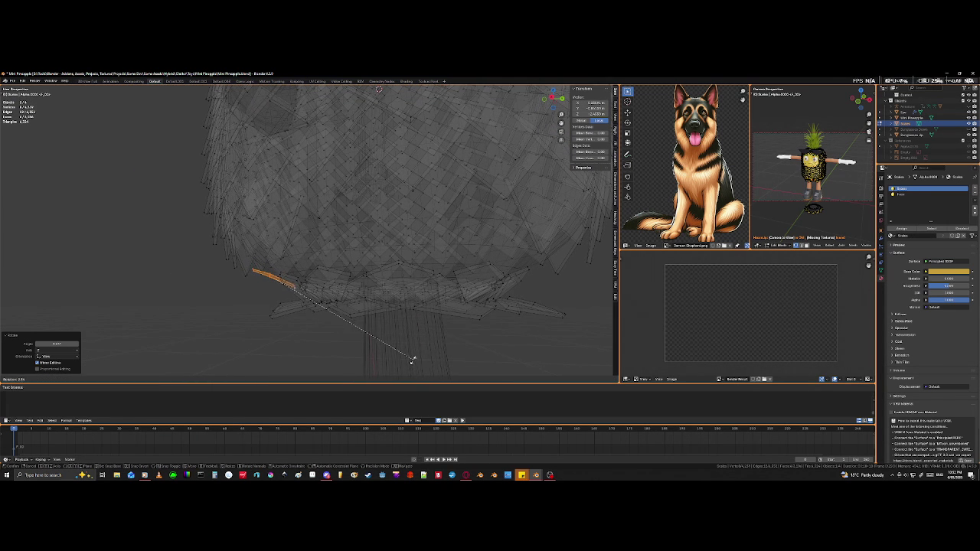
pyautogui.click(347, 377)
pyautogui.moveTo(347, 378)
pyautogui.mouseDown(button='middle')
pyautogui.moveTo(364, 365)
pyautogui.moveTo(363, 349)
pyautogui.moveTo(387, 363)
pyautogui.mouseUp(button='middle')
pyautogui.hotkey('shift', 'z')
# Step: Resize the central underside tile between the legs and begin repositioning it
pyautogui.scroll(2, 387, 363)
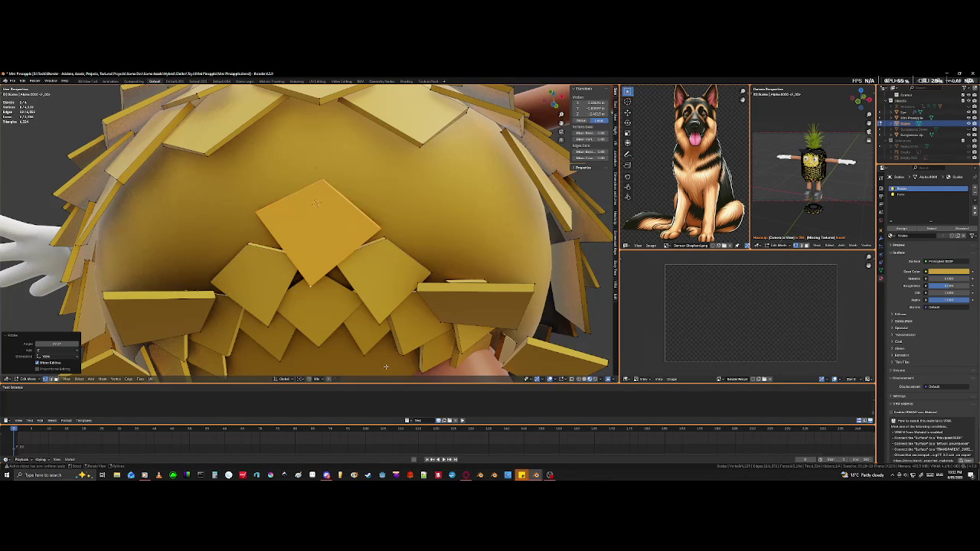
pyautogui.press('s')
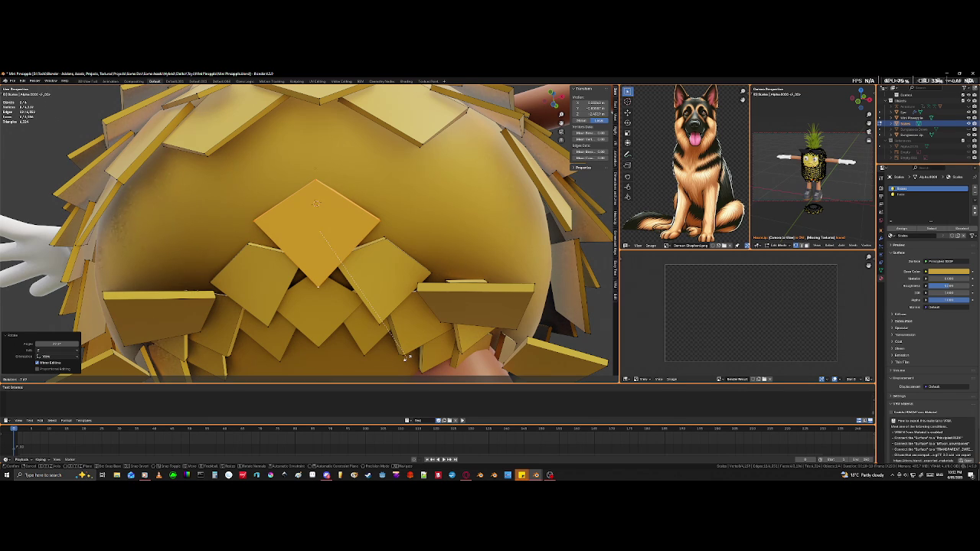
pyautogui.click(407, 357)
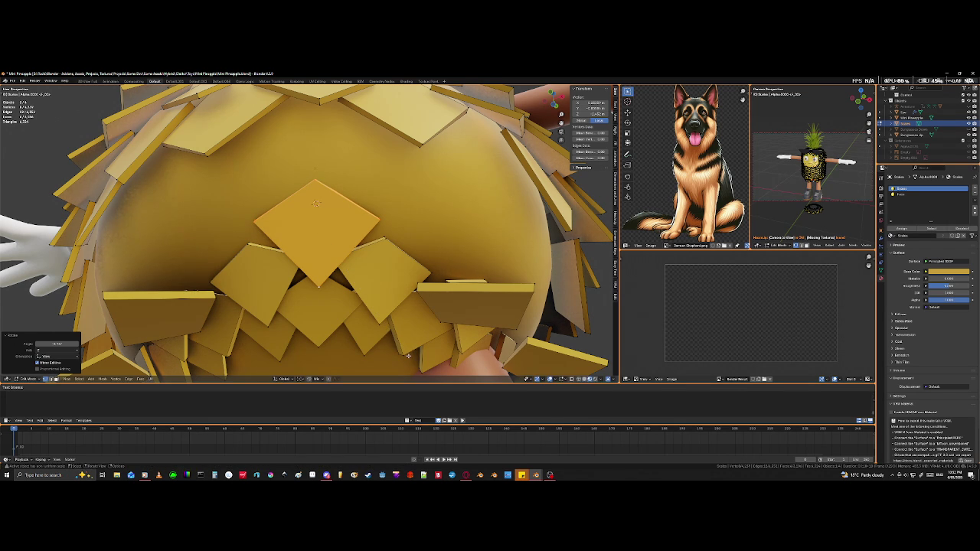
pyautogui.press('g')
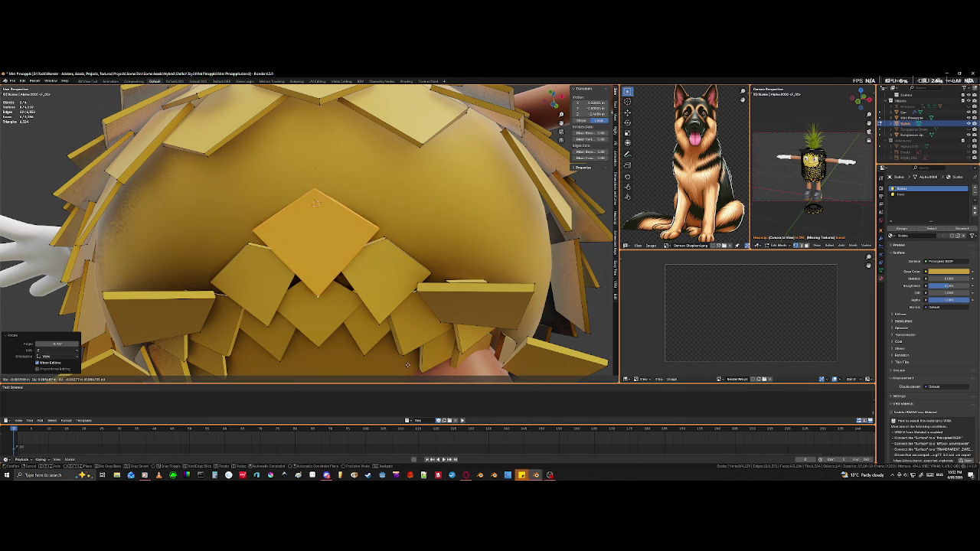
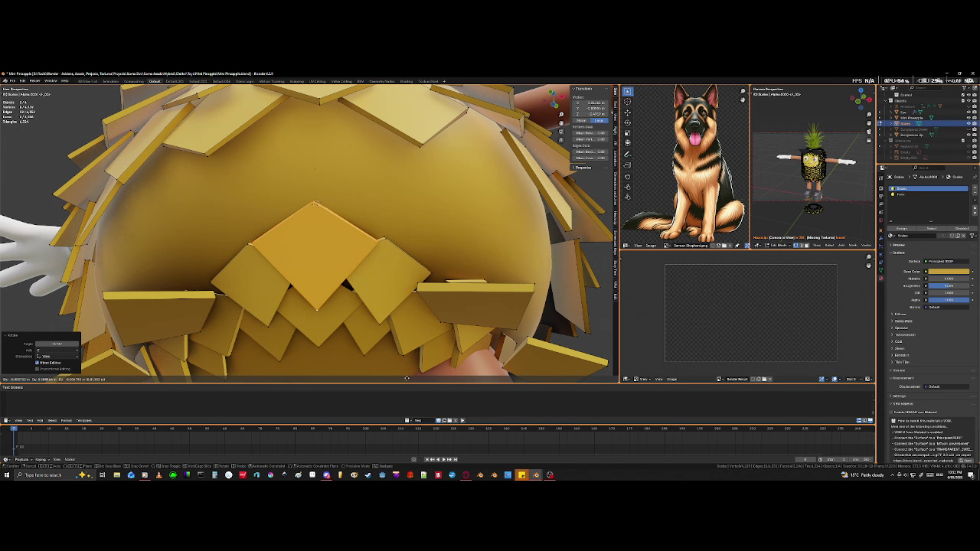
# Step: Rotate and shift a bottom-rim scale tile so it overlaps its neighbours more neatly
pyautogui.click(406, 378)
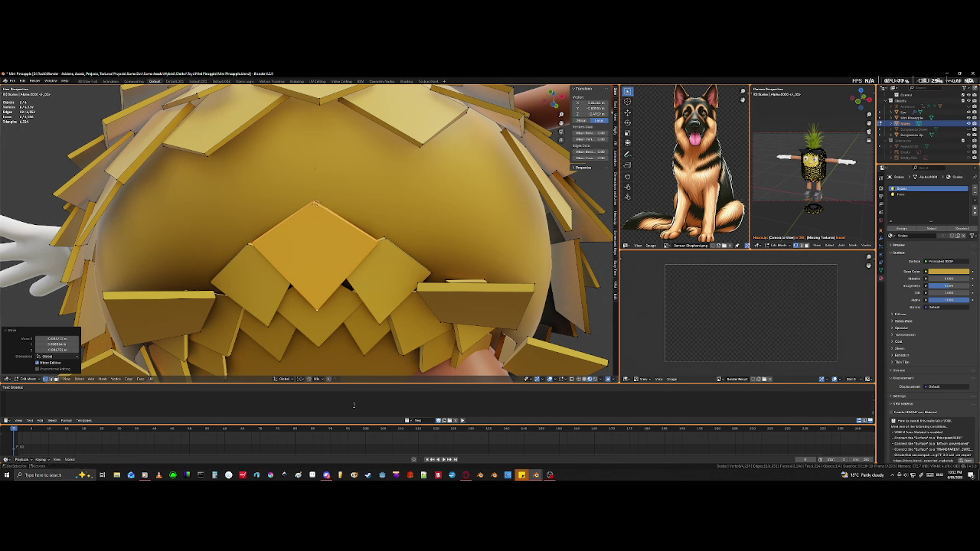
pyautogui.moveTo(316, 204); pyautogui.dragTo(315, 356, button='middle')
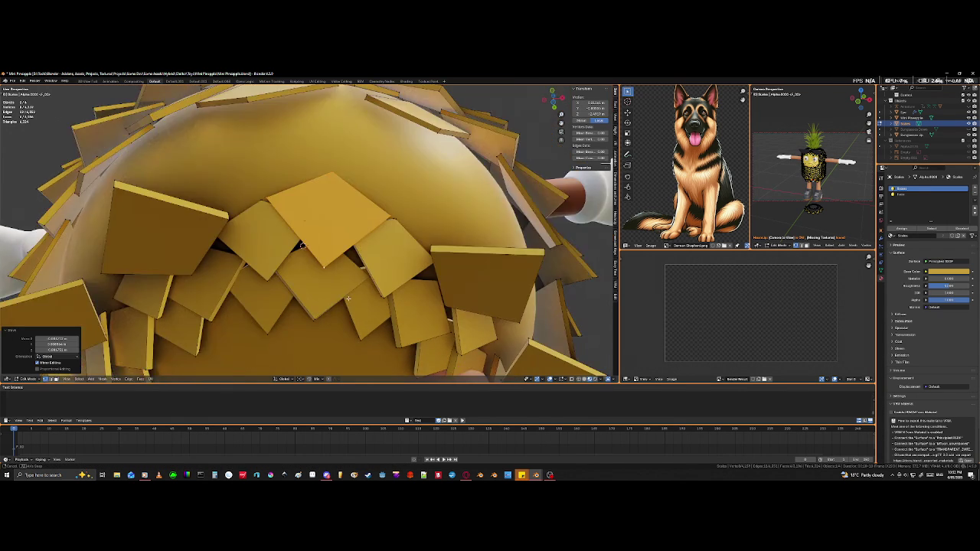
pyautogui.moveTo(342, 270)
pyautogui.mouseDown(button='middle')
pyautogui.moveTo(342, 320)
pyautogui.moveTo(442, 312)
pyautogui.mouseUp(button='middle')
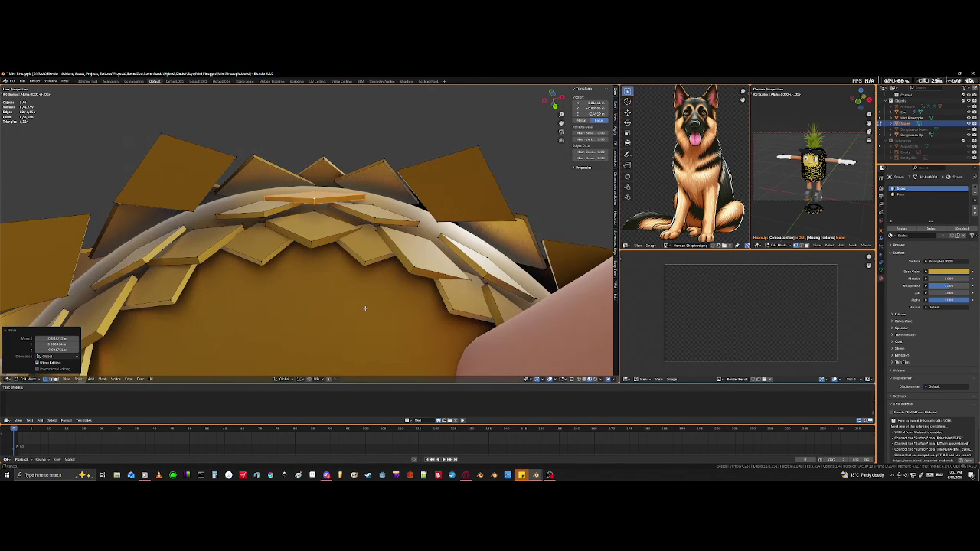
pyautogui.press('r')
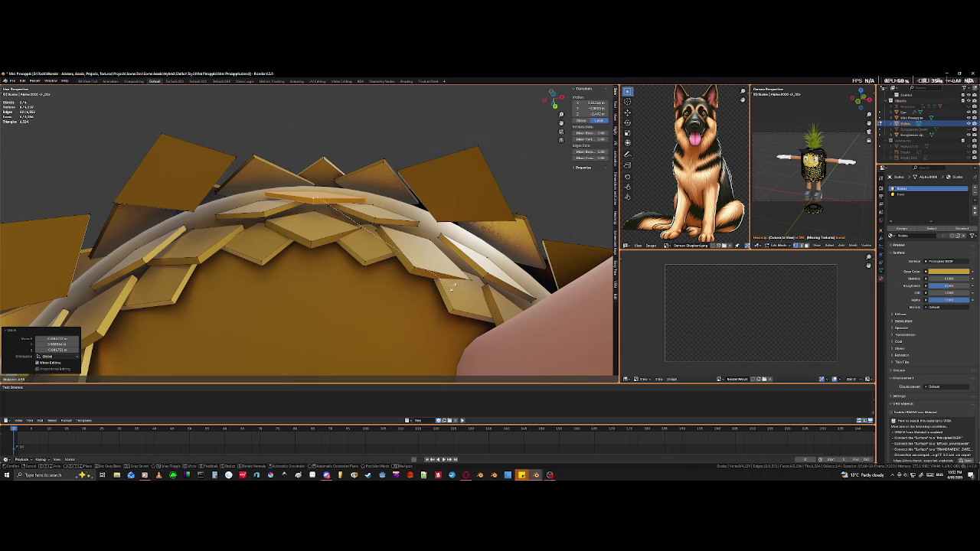
pyautogui.click(452, 288)
pyautogui.press('g')
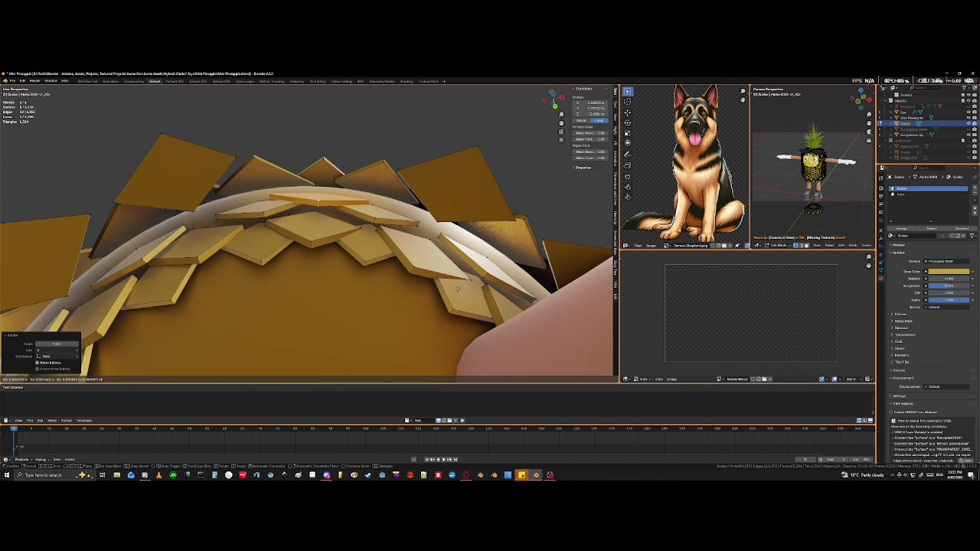
pyautogui.click(457, 289)
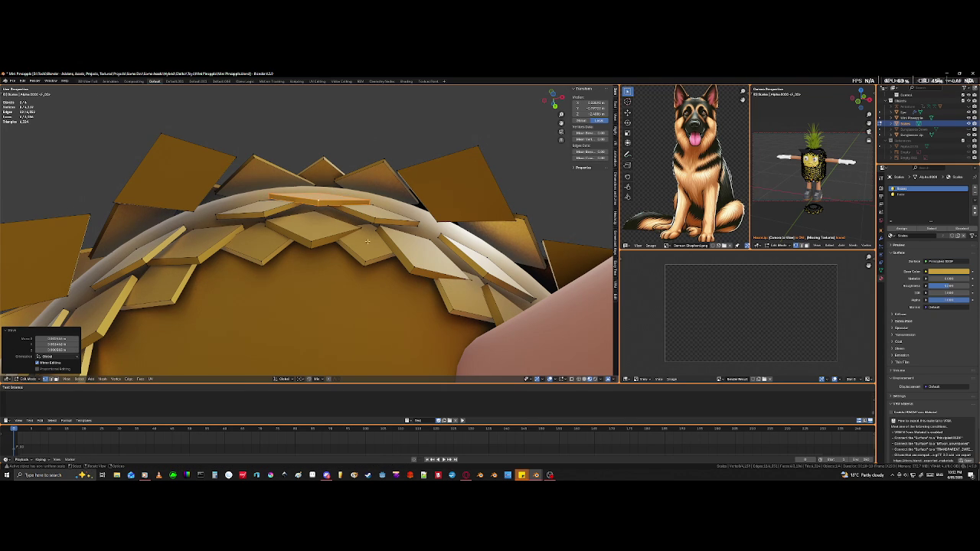
# Step: From a low front view, lower another tile straight down along Z toward the legs
pyautogui.moveTo(321, 228); pyautogui.dragTo(314, 314, button='middle')
pyautogui.press('g')
pyautogui.press('z')
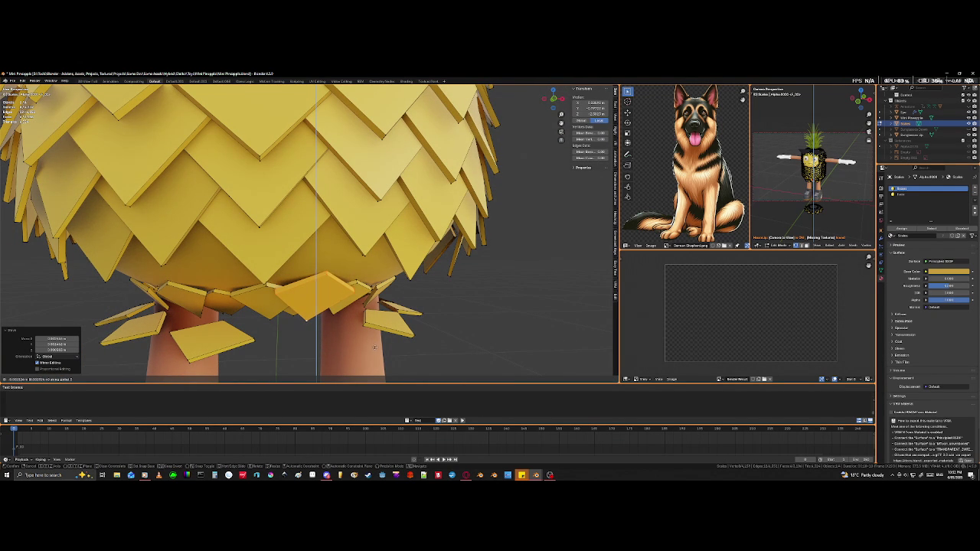
# Step: Confirm the lowered tile's position and zoom in on the bottom scales
pyautogui.click(376, 346)
pyautogui.moveTo(375, 346)
pyautogui.mouseDown(button='middle')
pyautogui.moveTo(401, 332)
pyautogui.moveTo(272, 340)
pyautogui.moveTo(385, 329)
pyautogui.mouseUp(button='middle')
pyautogui.rightClick(401, 332)
pyautogui.press('Escape')
pyautogui.scroll(3, 272, 339)
pyautogui.scroll(-2, 384, 328)
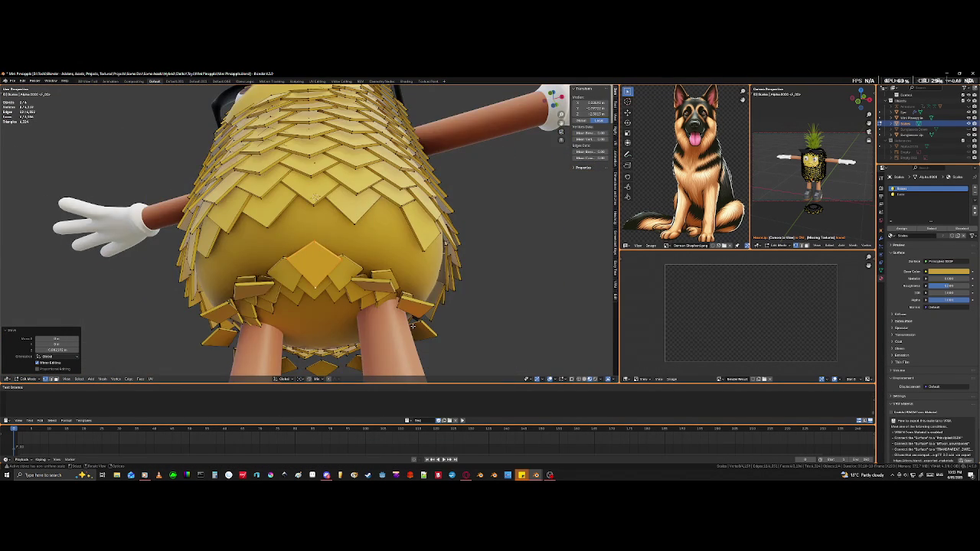
pyautogui.scroll(5, 412, 326)
pyautogui.scroll(-2, 410, 310)
pyautogui.scroll(1, 408, 296)
# Step: Select a bottom tile's edge using X-ray and move it into place
pyautogui.moveTo(408, 297); pyautogui.dragTo(321, 246, button='middle')
pyautogui.scroll(3, 373, 307)
pyautogui.scroll(-1, 366, 303)
pyautogui.scroll(-1, 359, 301)
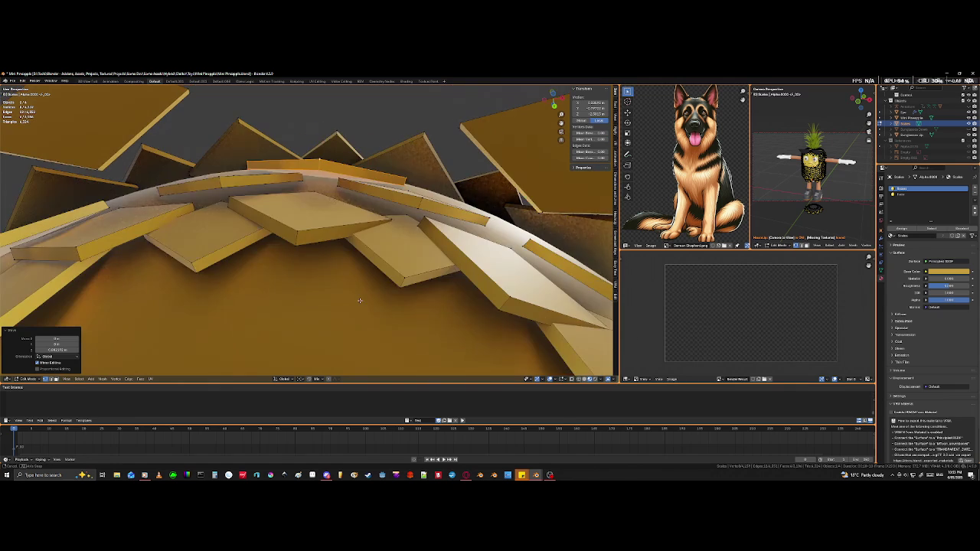
pyautogui.moveTo(359, 300); pyautogui.dragTo(398, 226, button='middle')
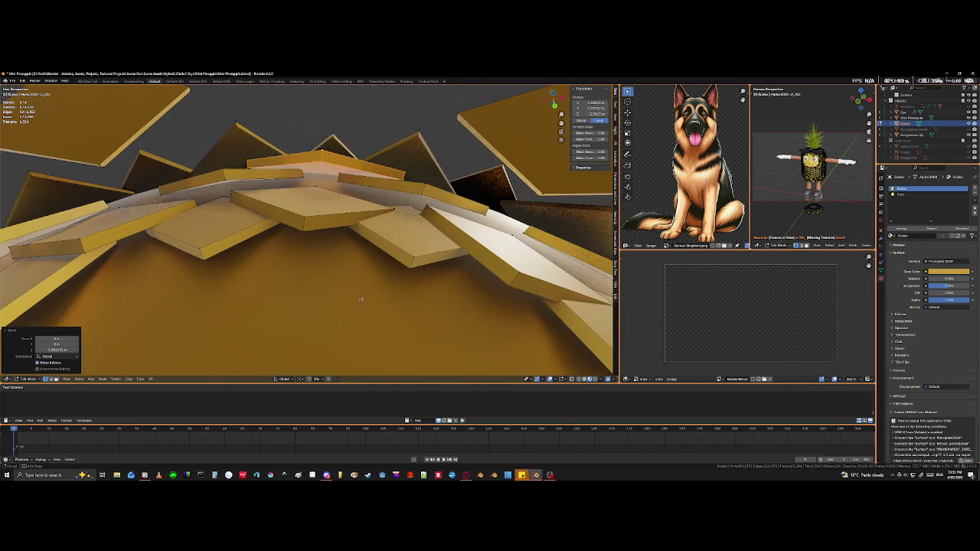
pyautogui.click(396, 201)
pyautogui.hotkey('alt', 'z')
pyautogui.press('z')
pyautogui.press('g')
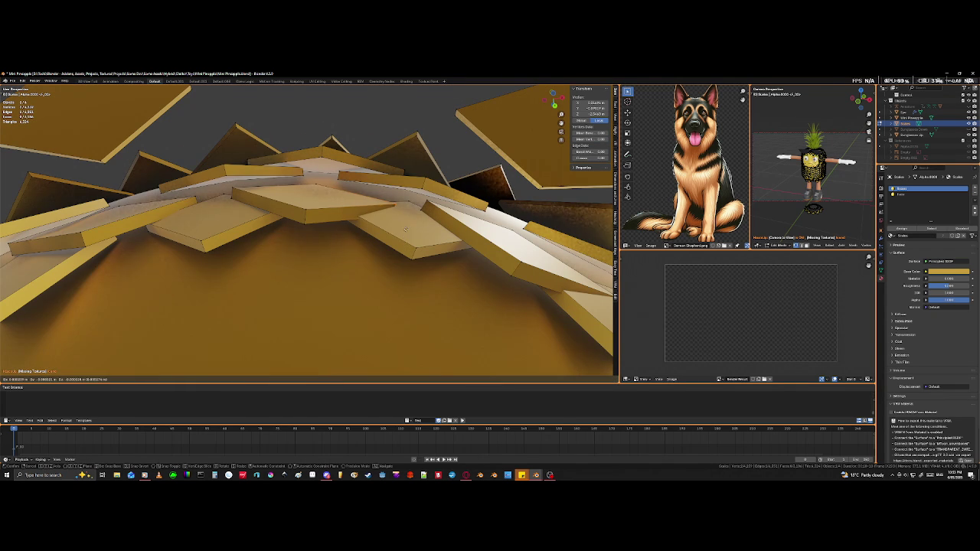
pyautogui.click(399, 142)
# Step: Move an adjoining tile edge so it tucks against the neighbouring tiles
pyautogui.moveTo(386, 187); pyautogui.dragTo(356, 232, button='middle')
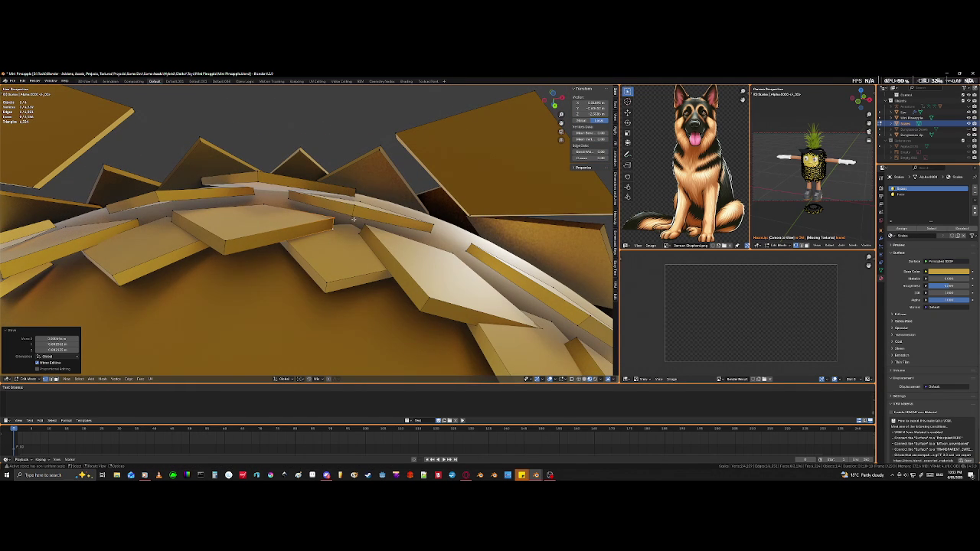
pyautogui.click(354, 210)
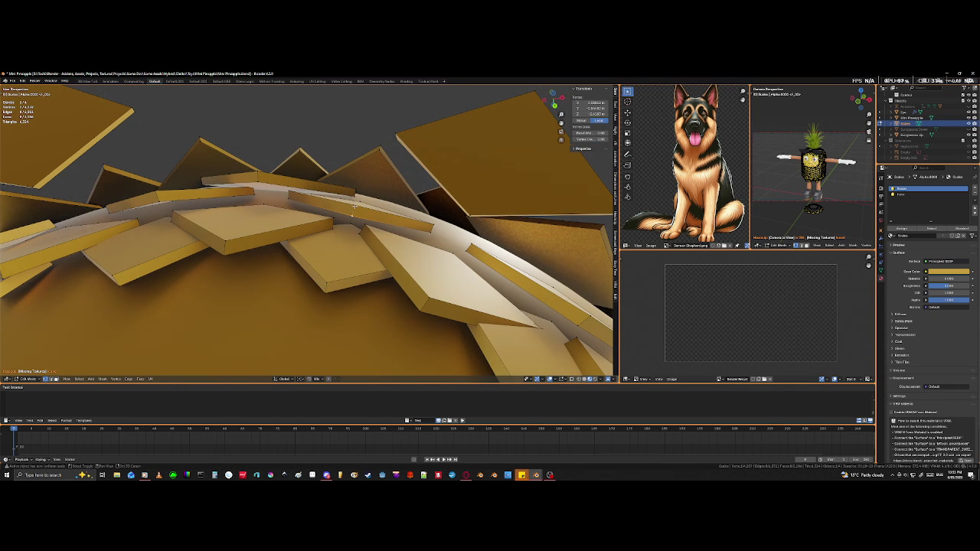
pyautogui.keyDown('shift'); pyautogui.click(353, 206); pyautogui.keyUp('shift')
pyautogui.press('g')
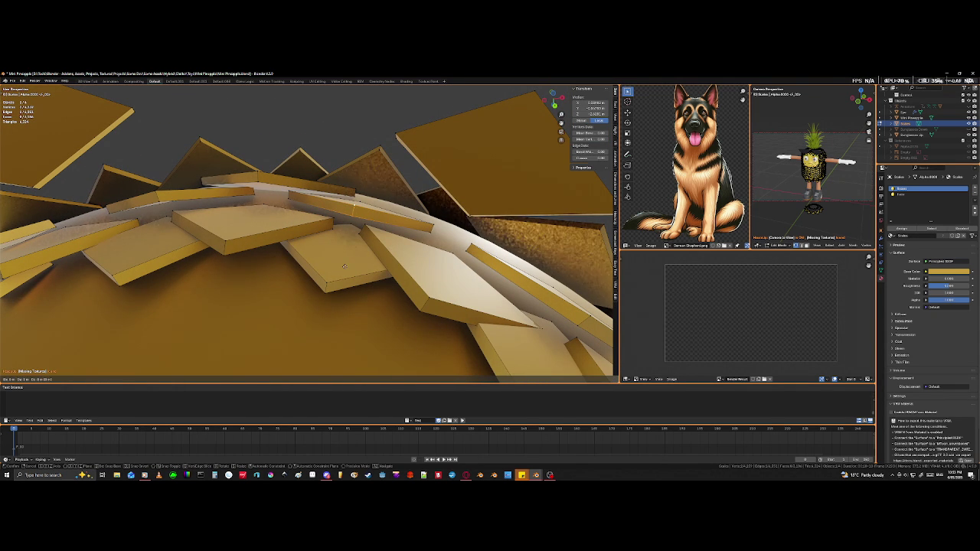
pyautogui.click(332, 351)
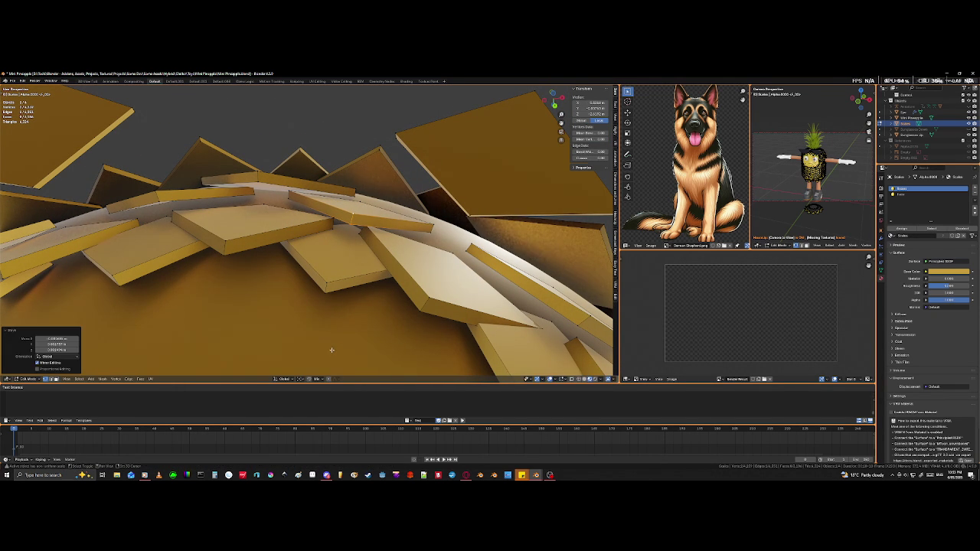
pyautogui.moveTo(447, 314)
pyautogui.mouseDown(button='middle')
pyautogui.moveTo(365, 245)
pyautogui.moveTo(456, 253)
pyautogui.moveTo(429, 245)
pyautogui.mouseUp(button='middle')
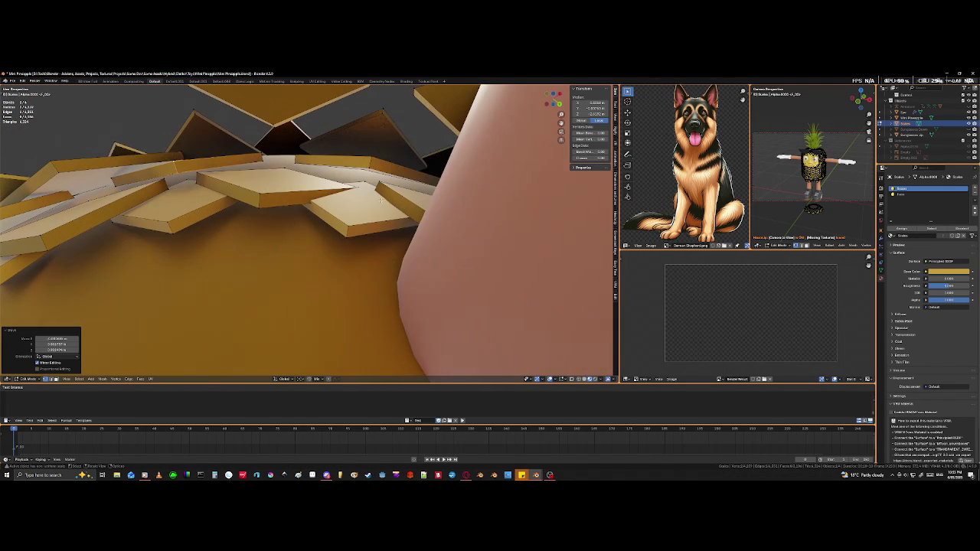
pyautogui.click(360, 185)
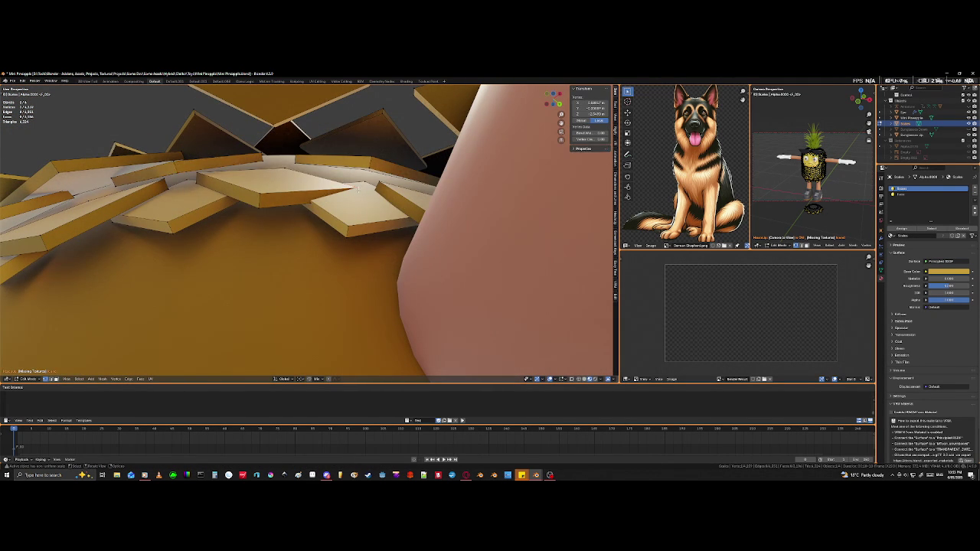
# Step: Select the tile edge near the leg through X-ray and move it
pyautogui.hotkey('shift', 'z')
pyautogui.click(356, 197)
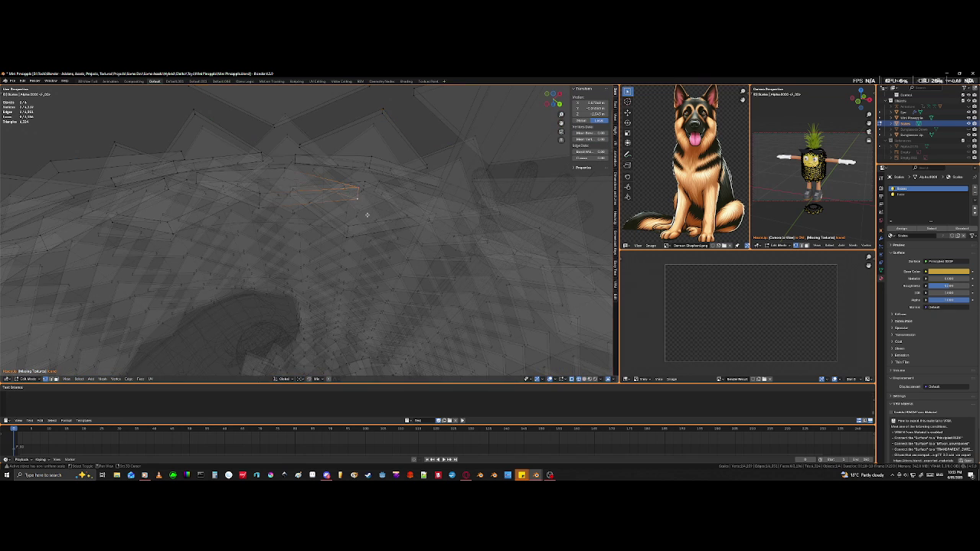
pyautogui.hotkey('shift', 'z')
pyautogui.moveTo(369, 199); pyautogui.dragTo(370, 176, button='middle')
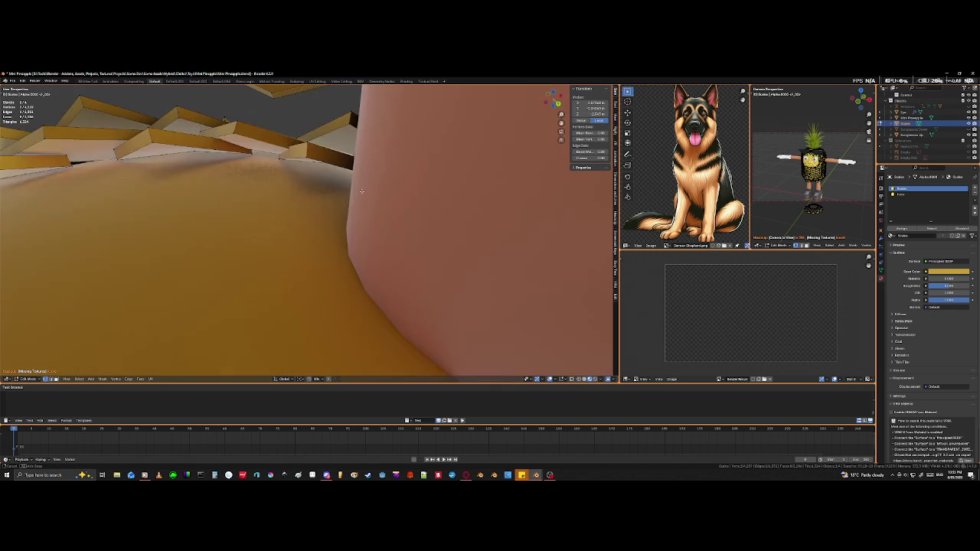
pyautogui.press('g')
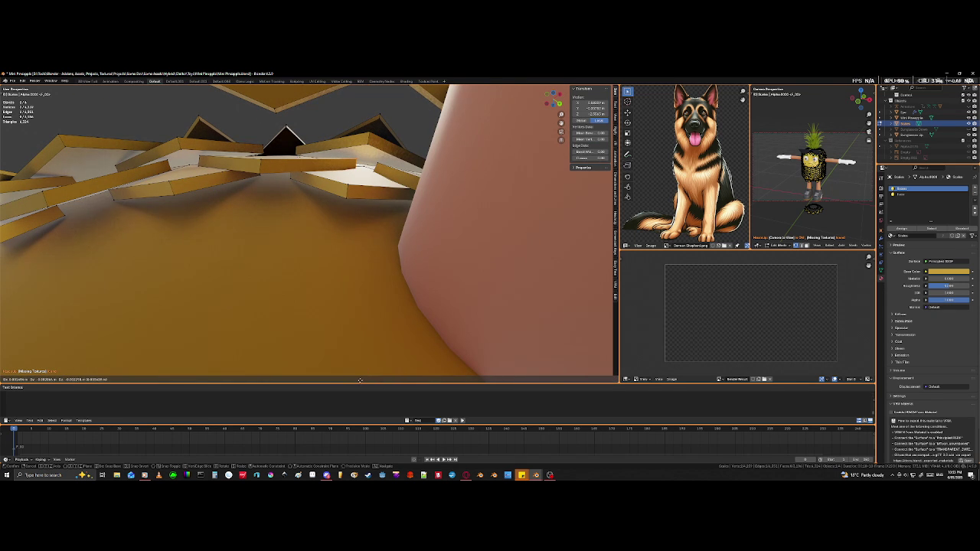
pyautogui.click(360, 88)
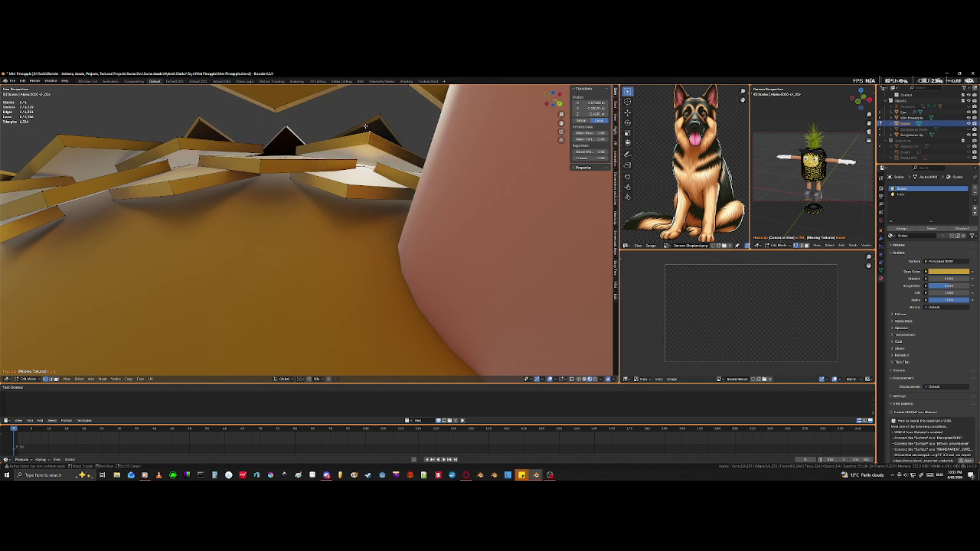
# Step: Move the selected flap downward and orbit around the flaps
pyautogui.moveTo(363, 138); pyautogui.dragTo(362, 146, button='middle')
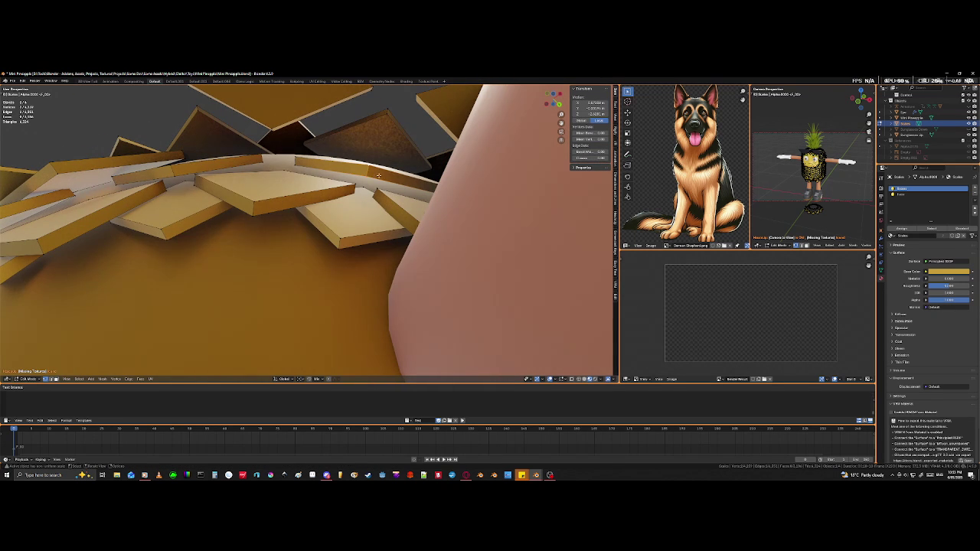
pyautogui.press('g')
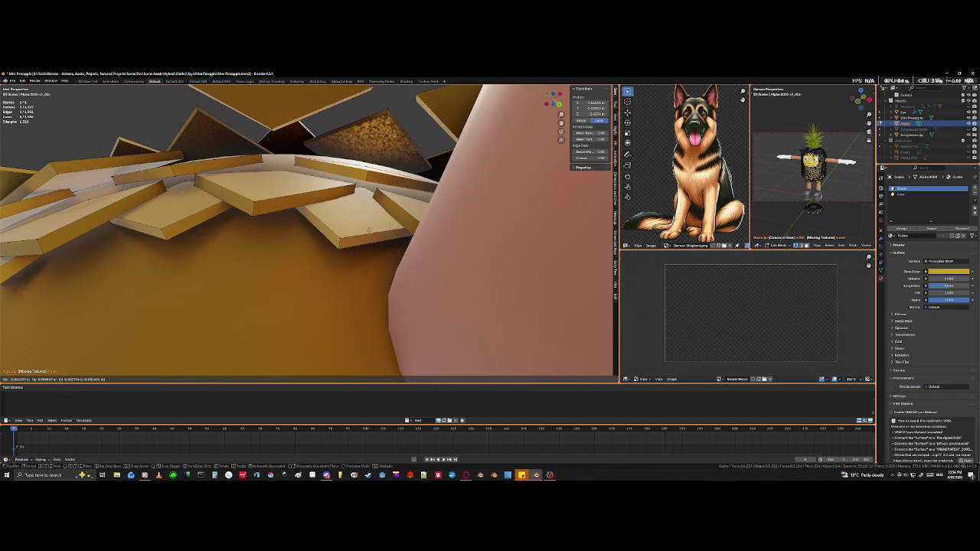
pyautogui.click(358, 285)
pyautogui.moveTo(263, 247); pyautogui.dragTo(233, 232, button='middle')
pyautogui.moveTo(396, 259)
pyautogui.mouseDown(button='middle')
pyautogui.moveTo(528, 250)
pyautogui.moveTo(519, 260)
pyautogui.mouseUp(button='middle')
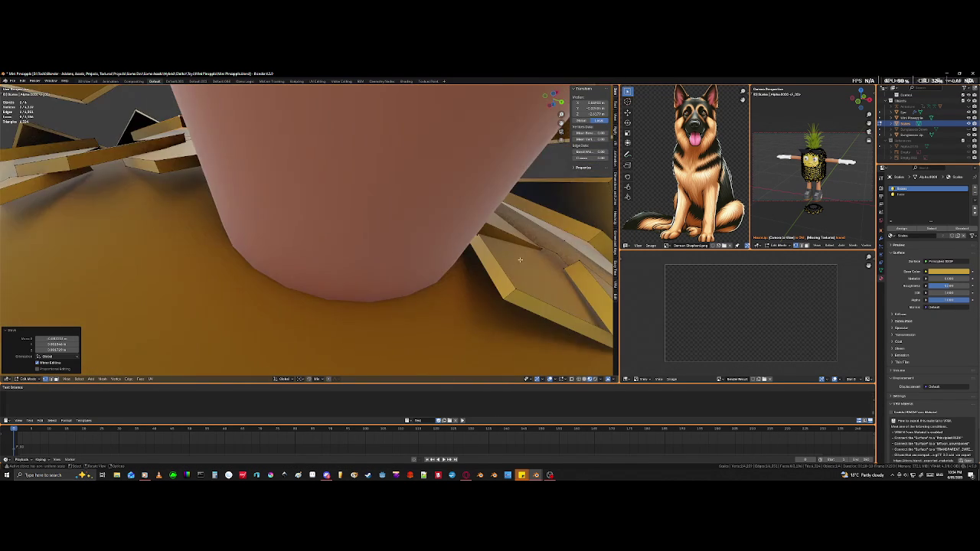
# Step: Reselect the tile geometry in X-ray, frame it, and move the tile edge
pyautogui.hotkey('shift', 'z')
pyautogui.moveTo(433, 239)
pyautogui.mouseDown(button='middle')
pyautogui.moveTo(455, 258)
pyautogui.moveTo(429, 258)
pyautogui.moveTo(419, 270)
pyautogui.moveTo(383, 218)
pyautogui.mouseUp(button='middle')
pyautogui.hotkey('alt', 'a')
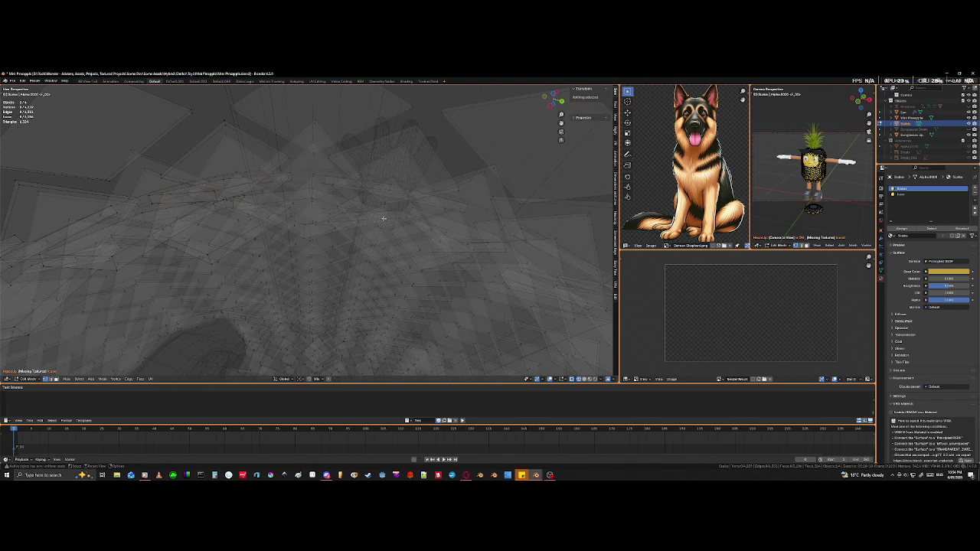
pyautogui.hotkey('ctrl', 'z')
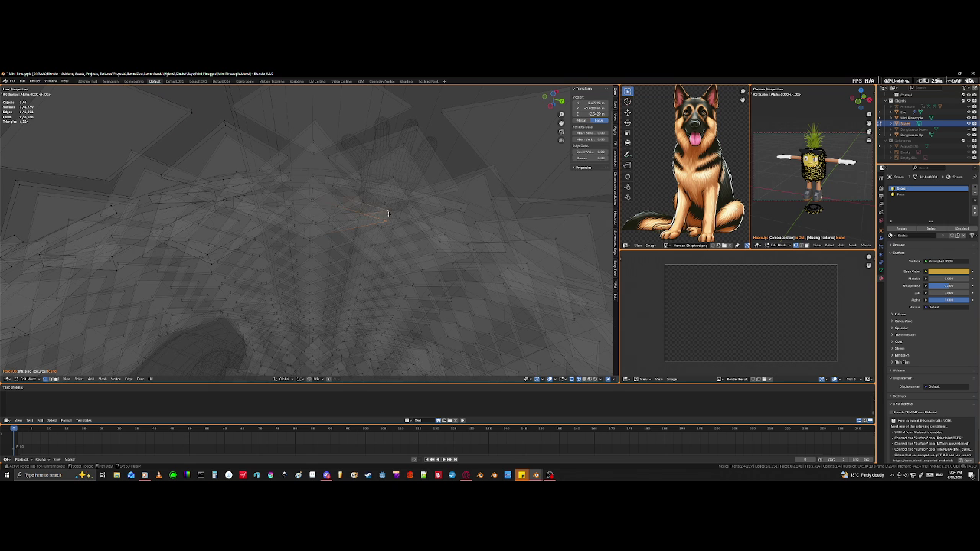
pyautogui.hotkey('shift', 'z')
pyautogui.press('KP_Decimal')
pyautogui.moveTo(442, 231); pyautogui.dragTo(425, 200, button='middle')
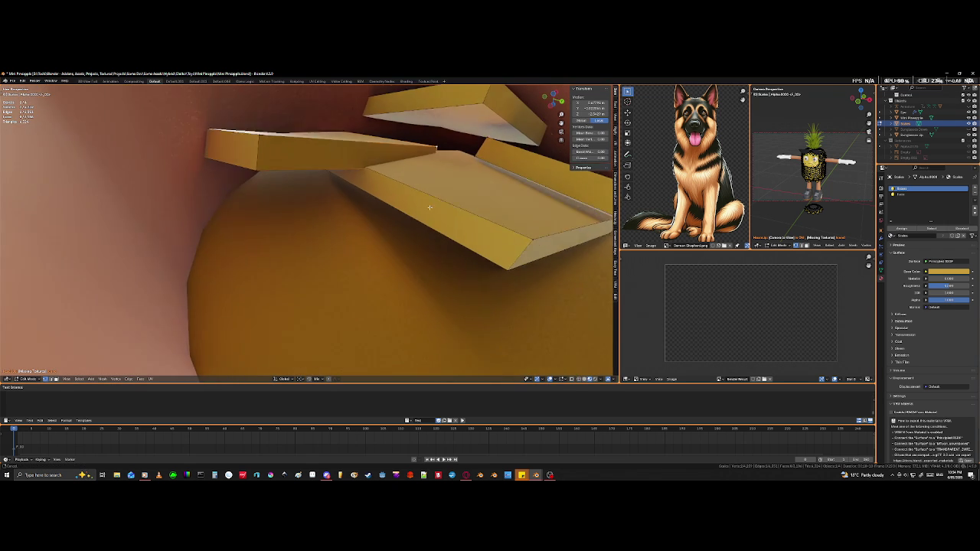
pyautogui.press('g')
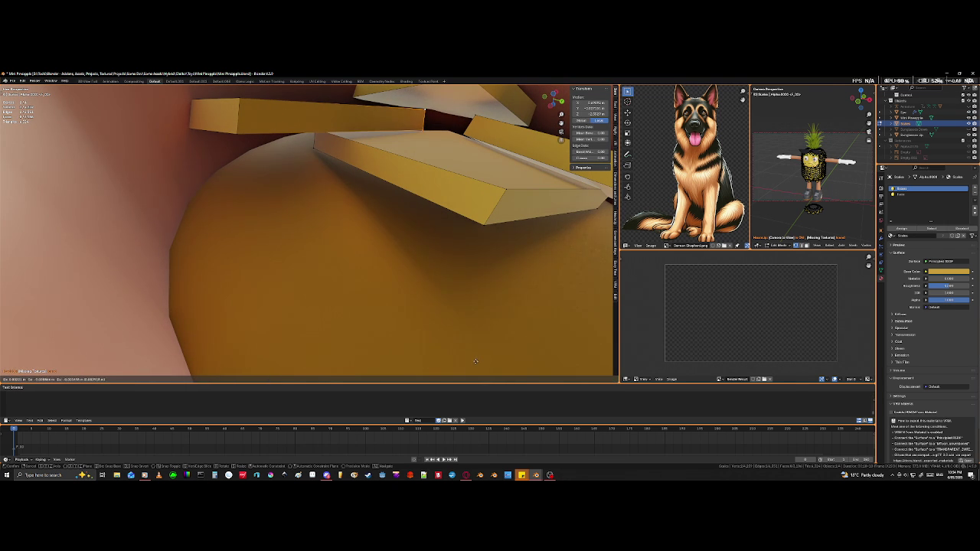
pyautogui.click(476, 357)
# Step: Slide the upper tile lower so it overlaps its neighbours around the pink leg
pyautogui.moveTo(476, 364); pyautogui.dragTo(402, 249, button='middle')
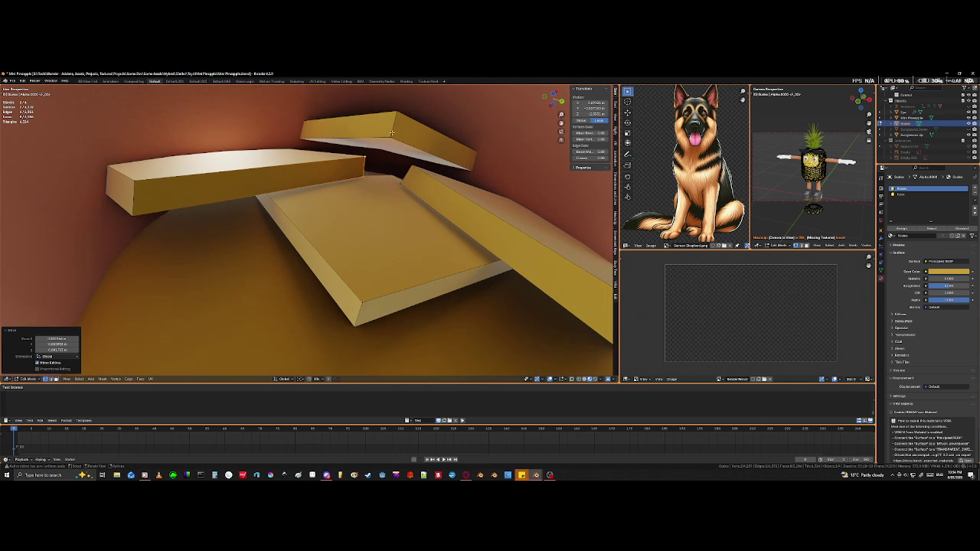
pyautogui.click(396, 151)
pyautogui.press('g')
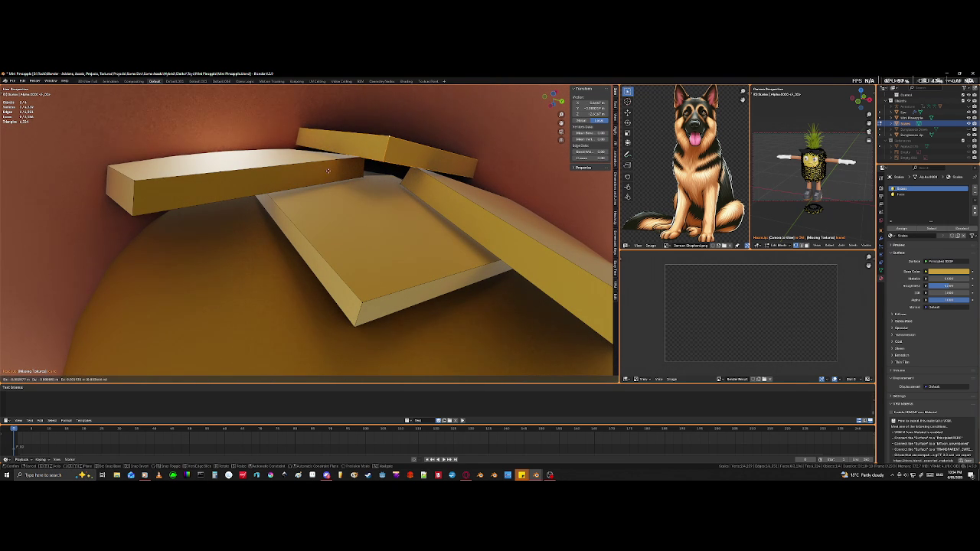
pyautogui.click(328, 167)
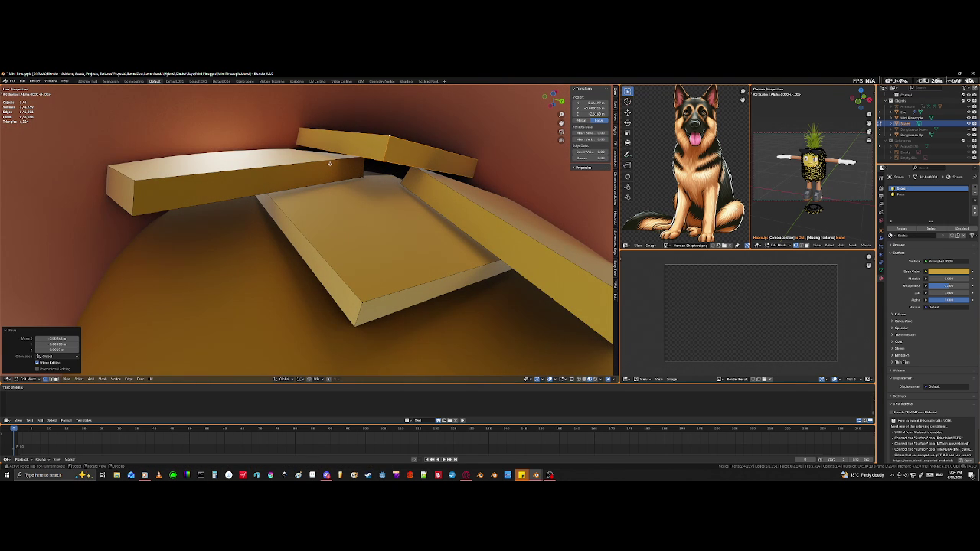
pyautogui.scroll(-5, 493, 215)
pyautogui.moveTo(493, 216)
pyautogui.mouseDown(button='middle')
pyautogui.moveTo(423, 247)
pyautogui.moveTo(380, 190)
pyautogui.moveTo(340, 201)
pyautogui.mouseUp(button='middle')
pyautogui.scroll(2, 423, 248)
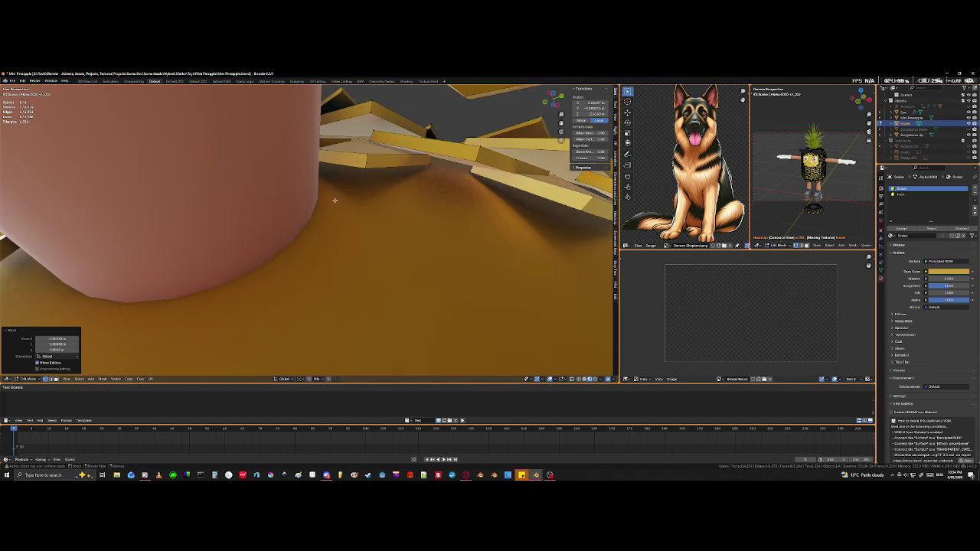
# Step: Reposition the selected tile geometry at the leg's base with two moves
pyautogui.hotkey('shift', 'z')
pyautogui.moveTo(367, 151); pyautogui.dragTo(345, 150, button='middle')
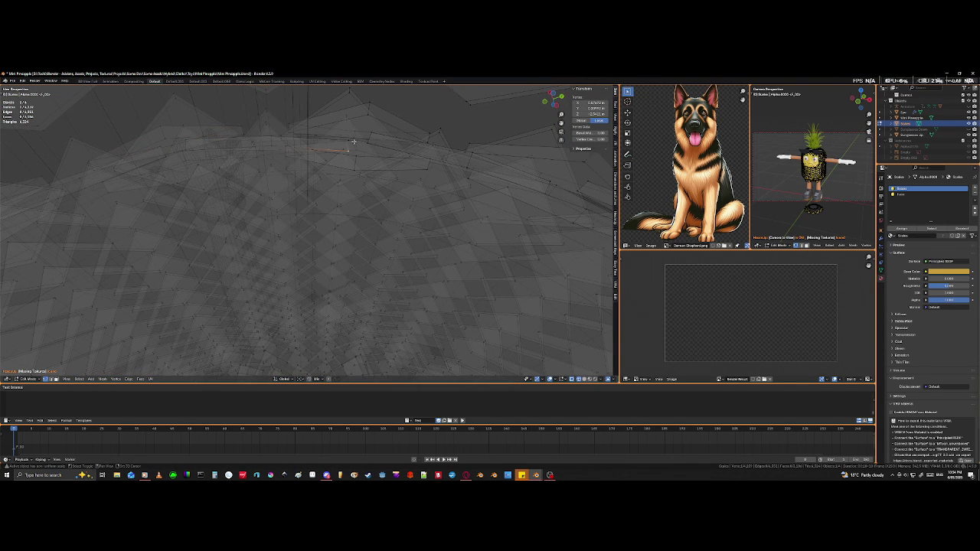
pyautogui.hotkey('shift', 'z')
pyautogui.press('g')
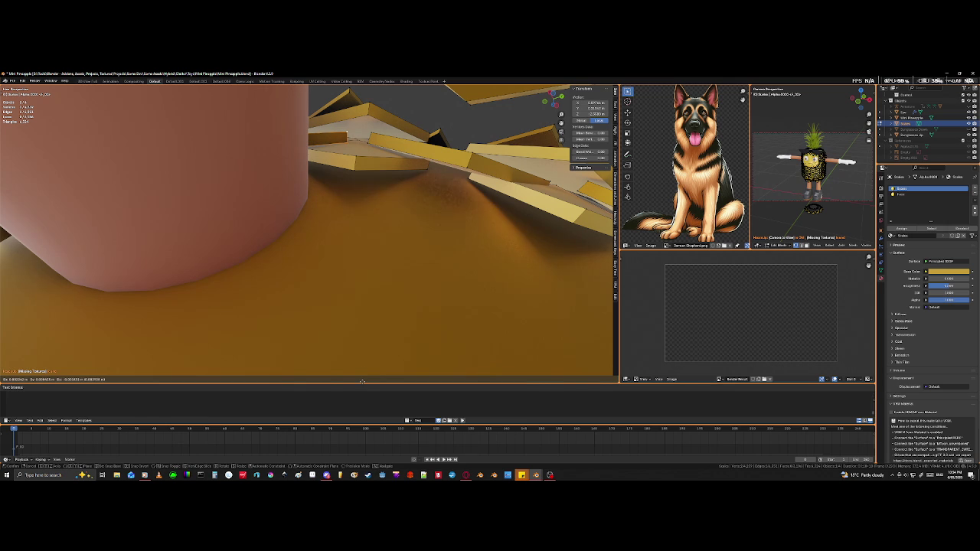
pyautogui.click(363, 381)
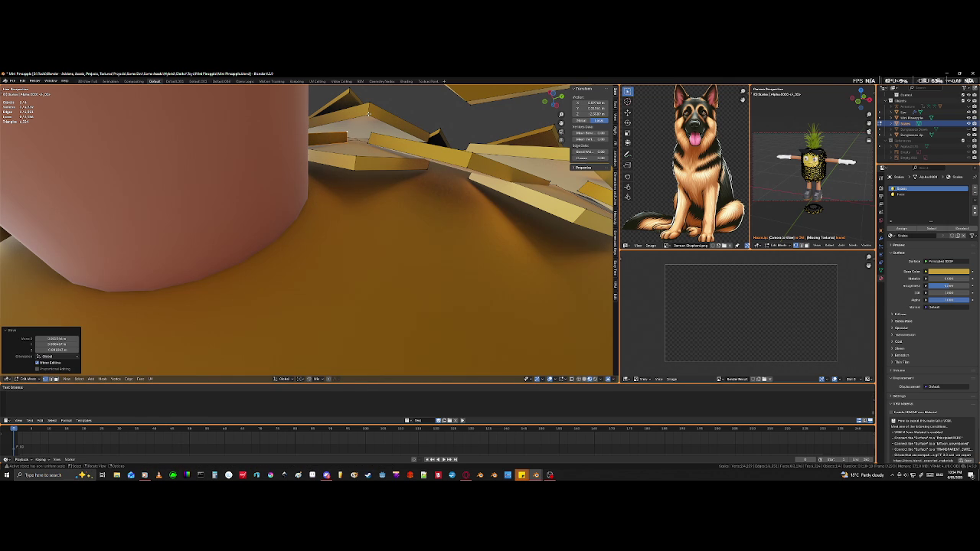
pyautogui.press('g')
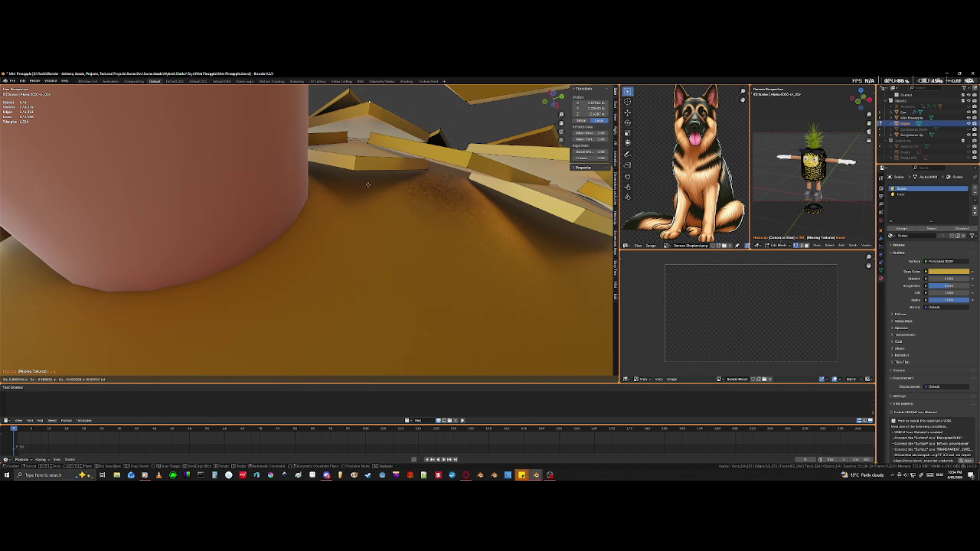
pyautogui.click(268, 342)
pyautogui.moveTo(268, 340)
pyautogui.mouseDown(button='middle')
pyautogui.moveTo(403, 262)
pyautogui.moveTo(394, 220)
pyautogui.mouseUp(button='middle')
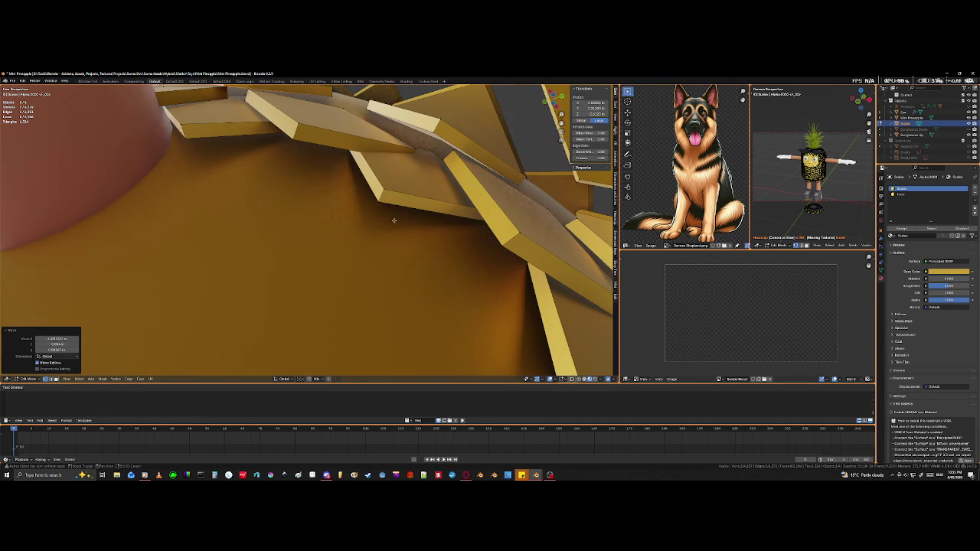
# Step: Move a tile vertex near the leg into a neater overlap
pyautogui.click(414, 147)
pyautogui.hotkey('shift', 'z')
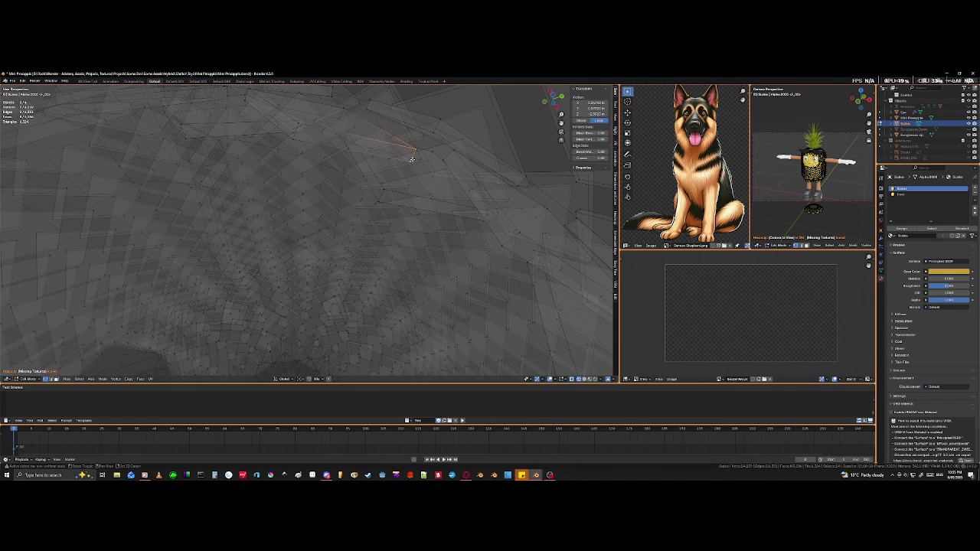
pyautogui.hotkey('shift', 'z')
pyautogui.moveTo(409, 188)
pyautogui.mouseDown(button='middle')
pyautogui.moveTo(450, 201)
pyautogui.moveTo(452, 245)
pyautogui.moveTo(440, 249)
pyautogui.mouseUp(button='middle')
pyautogui.press('g')
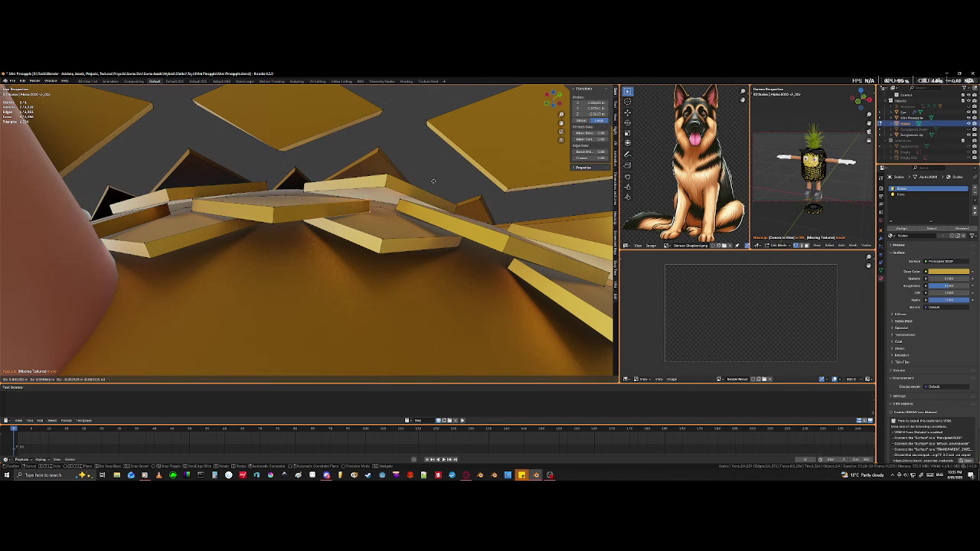
pyautogui.click(433, 184)
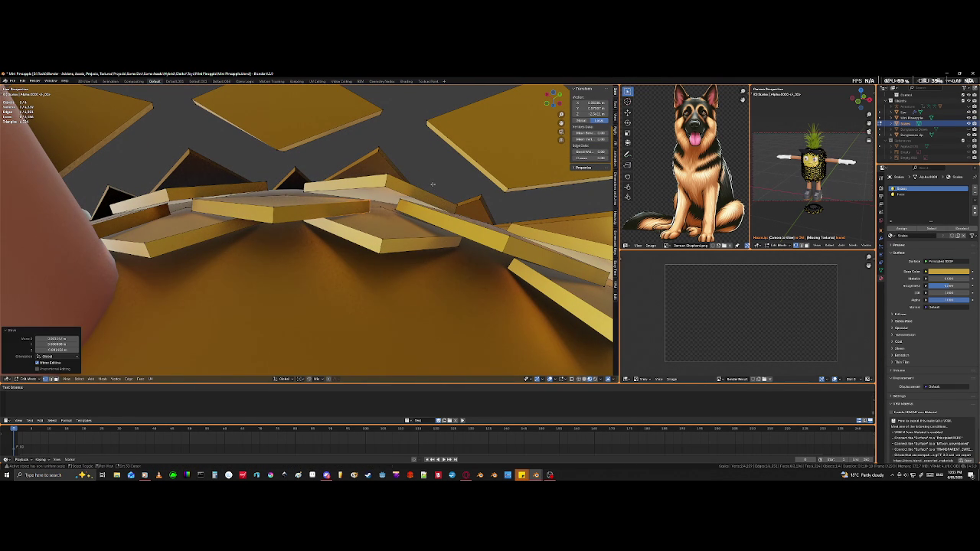
# Step: Nudge two vertices on the neighbouring tiles into place
pyautogui.keyDown('shift'); pyautogui.click(400, 204); pyautogui.keyUp('shift')
pyautogui.press('g')
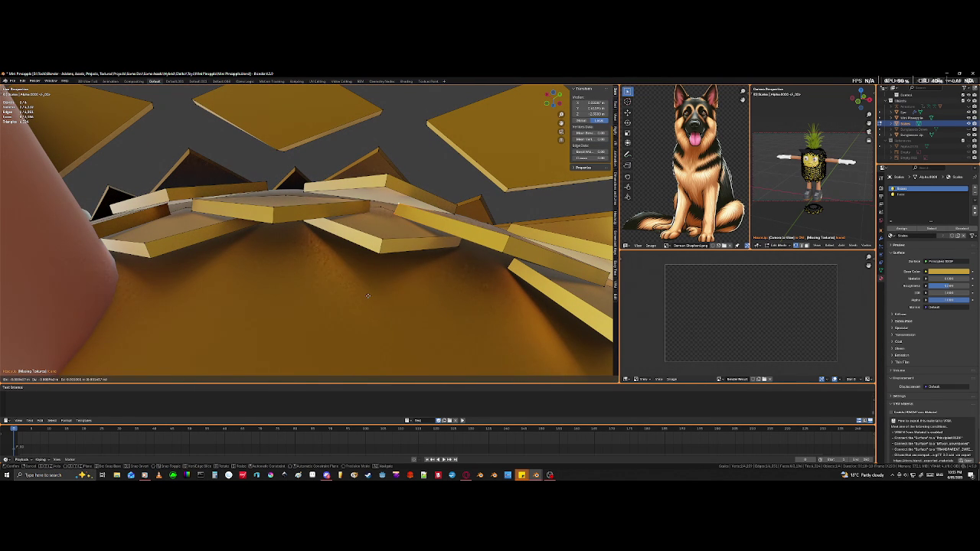
pyautogui.click(368, 295)
pyautogui.click(388, 181)
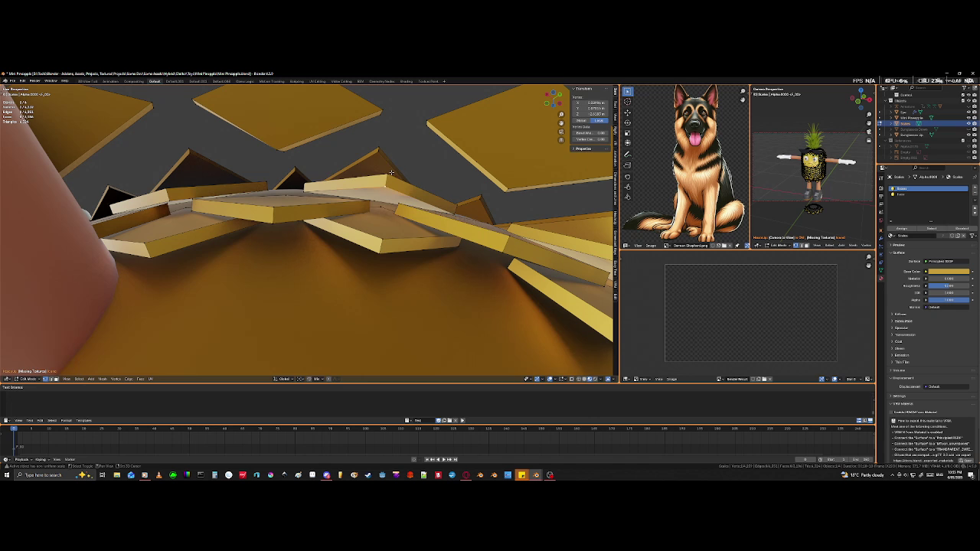
pyautogui.press('g')
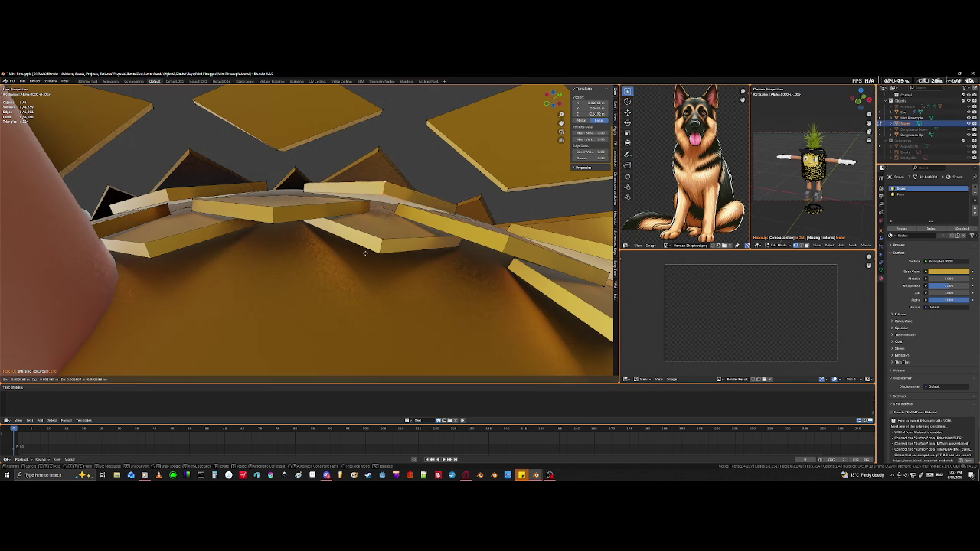
pyautogui.click(342, 298)
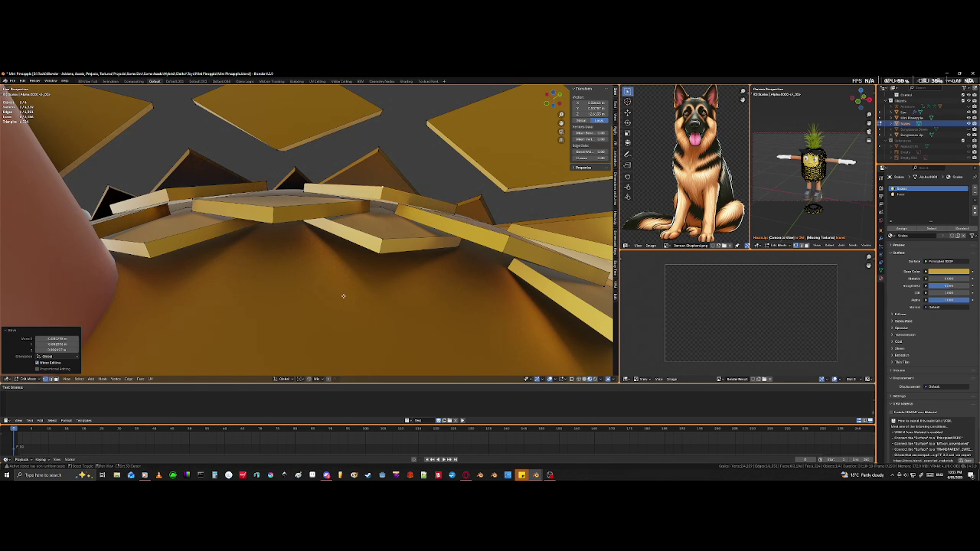
# Step: From below, select two corner vertices of a tile and move that edge
pyautogui.moveTo(358, 266); pyautogui.dragTo(302, 203, button='middle')
pyautogui.moveTo(372, 235)
pyautogui.mouseDown(button='middle')
pyautogui.moveTo(459, 225)
pyautogui.moveTo(435, 219)
pyautogui.moveTo(529, 230)
pyautogui.moveTo(404, 186)
pyautogui.moveTo(427, 212)
pyautogui.moveTo(475, 230)
pyautogui.moveTo(460, 238)
pyautogui.moveTo(397, 228)
pyautogui.mouseUp(button='middle')
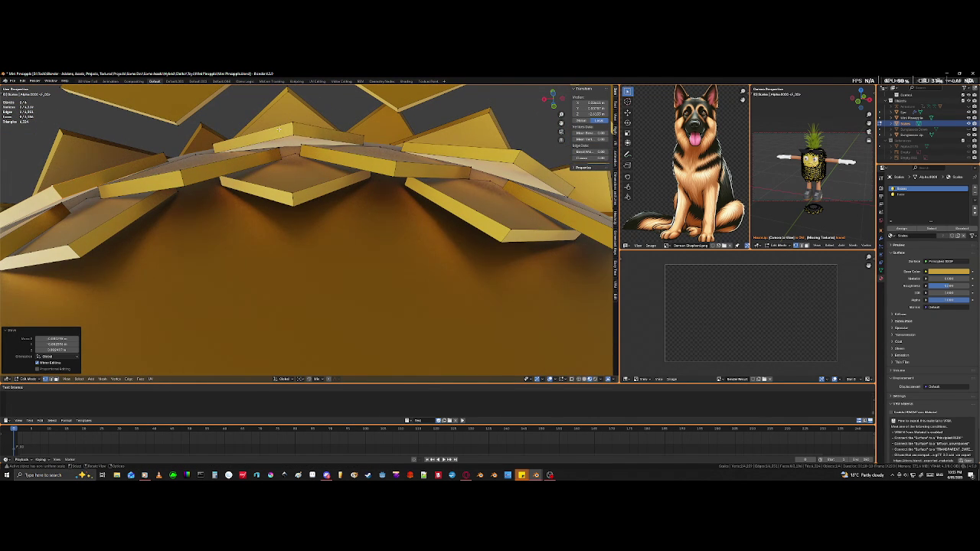
pyautogui.click(301, 128)
pyautogui.keyDown('shift'); pyautogui.click(294, 118); pyautogui.keyUp('shift')
pyautogui.press('g')
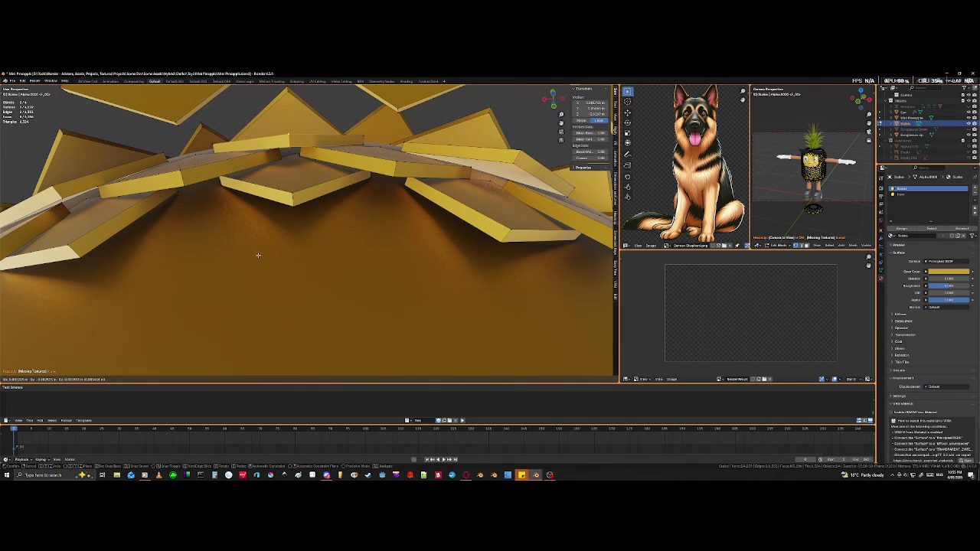
pyautogui.click(257, 255)
# Step: Move further tile geometry and an edge so they sit flush in the ring
pyautogui.moveTo(437, 237)
pyautogui.mouseDown(button='middle')
pyautogui.moveTo(475, 252)
pyautogui.moveTo(143, 242)
pyautogui.moveTo(232, 245)
pyautogui.moveTo(384, 142)
pyautogui.mouseUp(button='middle')
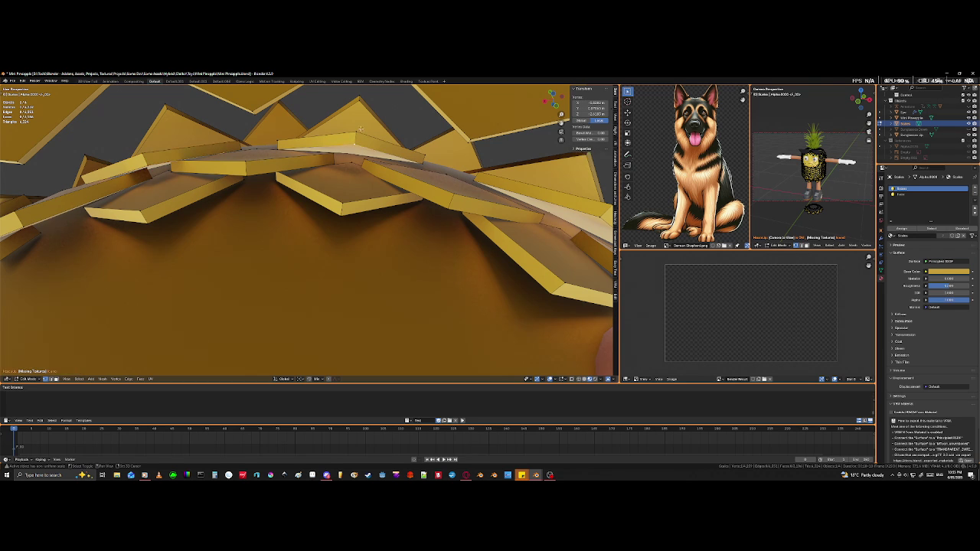
pyautogui.press('g')
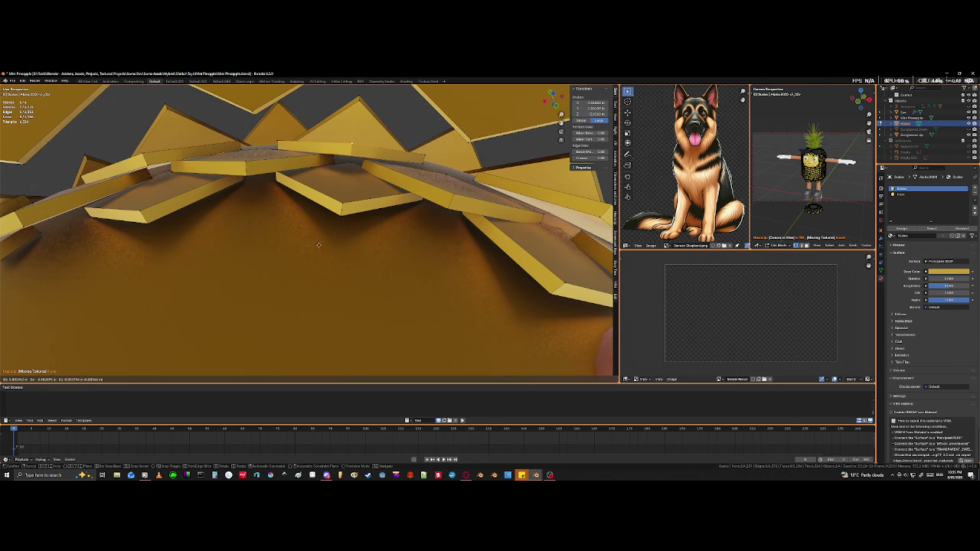
pyautogui.click(332, 250)
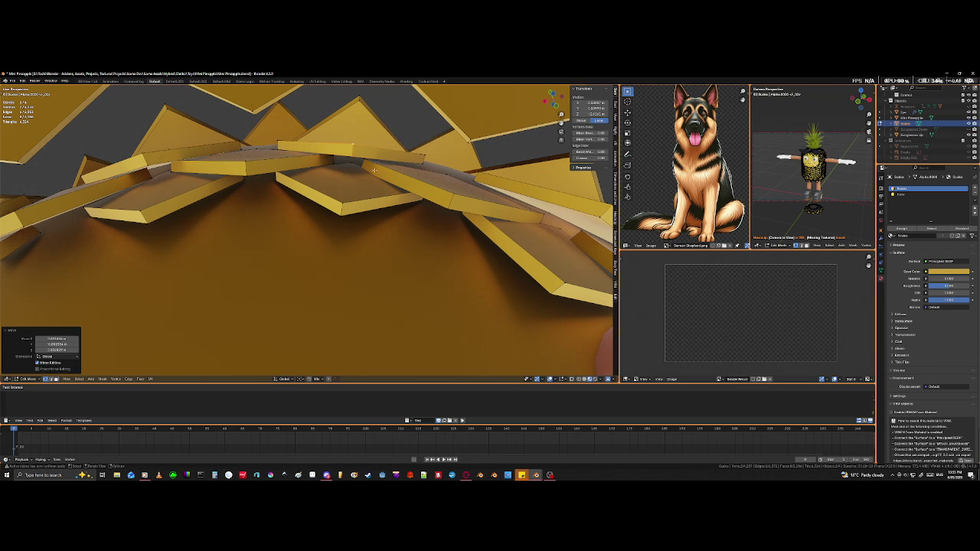
pyautogui.press('Tab')
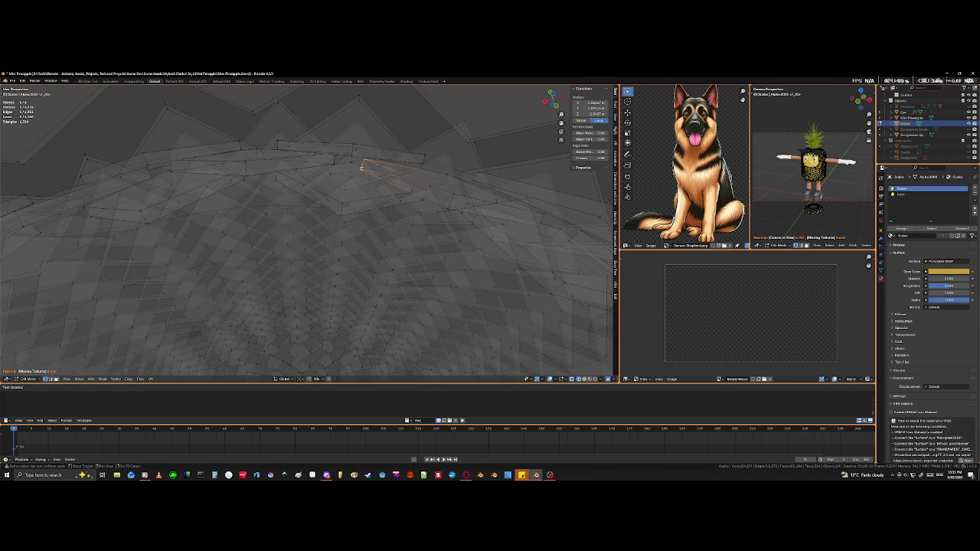
pyautogui.press('Tab')
pyautogui.press('g')
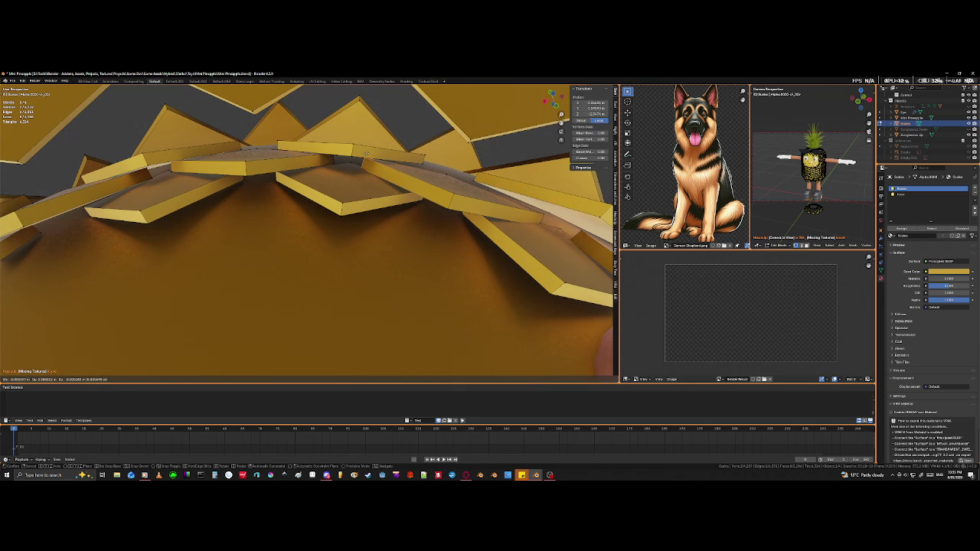
pyautogui.click(368, 153)
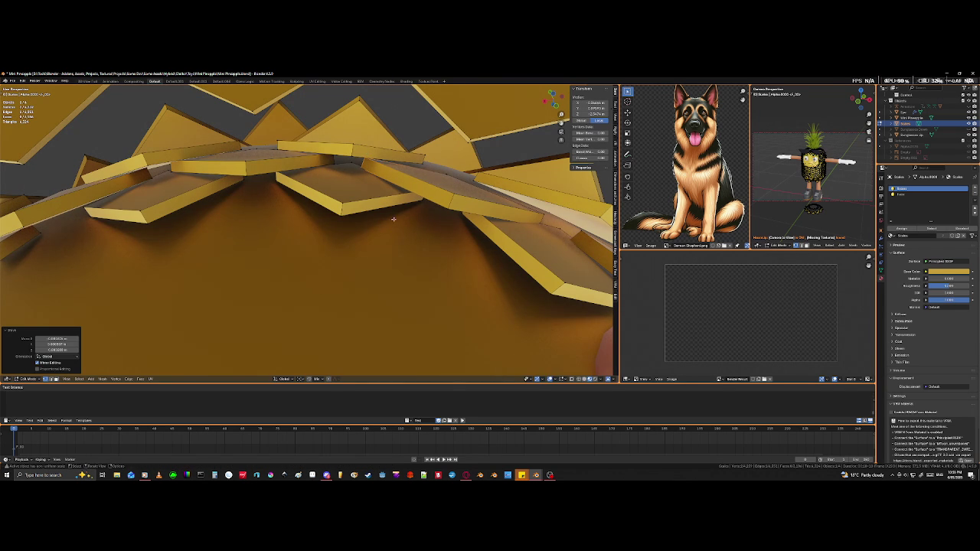
pyautogui.moveTo(499, 255)
pyautogui.mouseDown(button='middle')
pyautogui.moveTo(547, 251)
pyautogui.moveTo(491, 243)
pyautogui.mouseUp(button='middle')
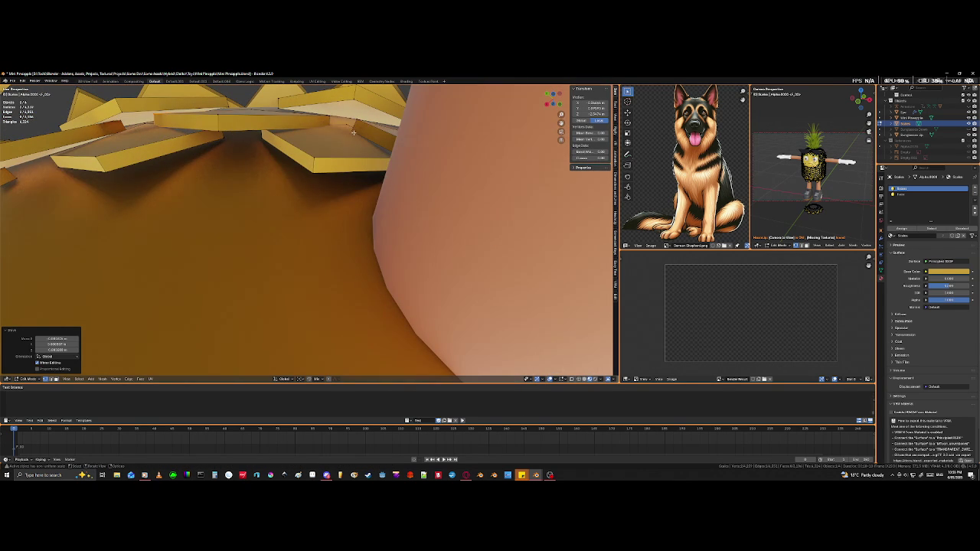
# Step: Move a single tile vertex, briefly switching to the BEM workspace and back
pyautogui.click(330, 119)
pyautogui.hotkey('shift', 'z')
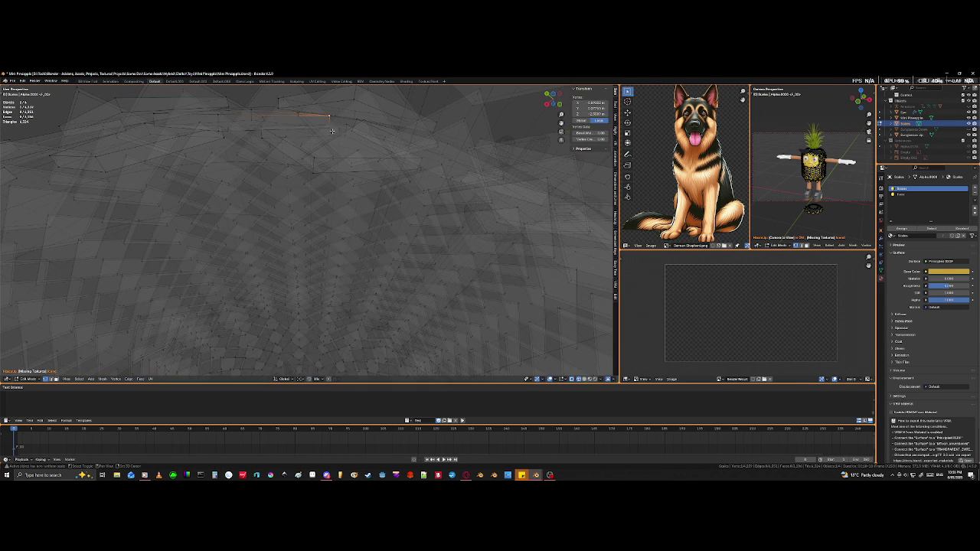
pyautogui.hotkey('shift', 'z')
pyautogui.press('g')
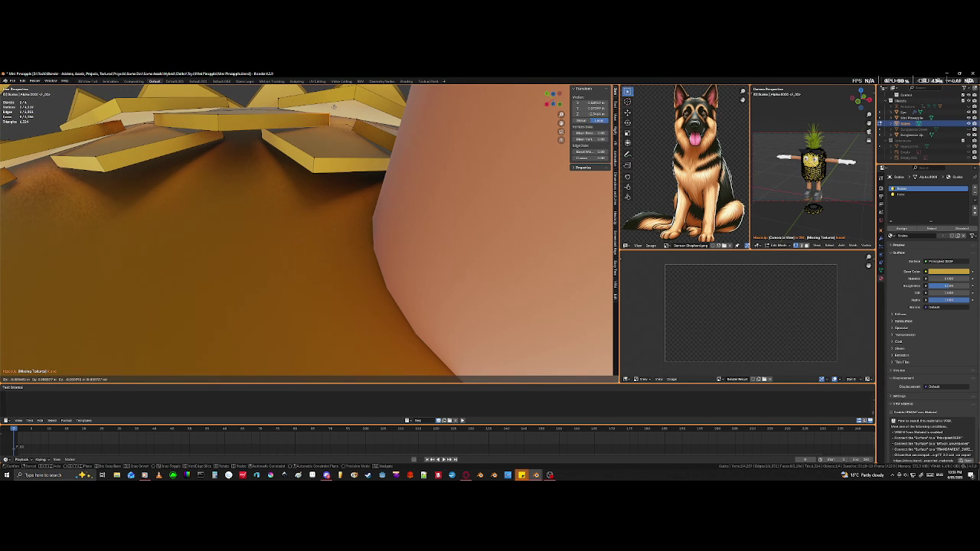
pyautogui.click(334, 106)
pyautogui.click(358, 93)
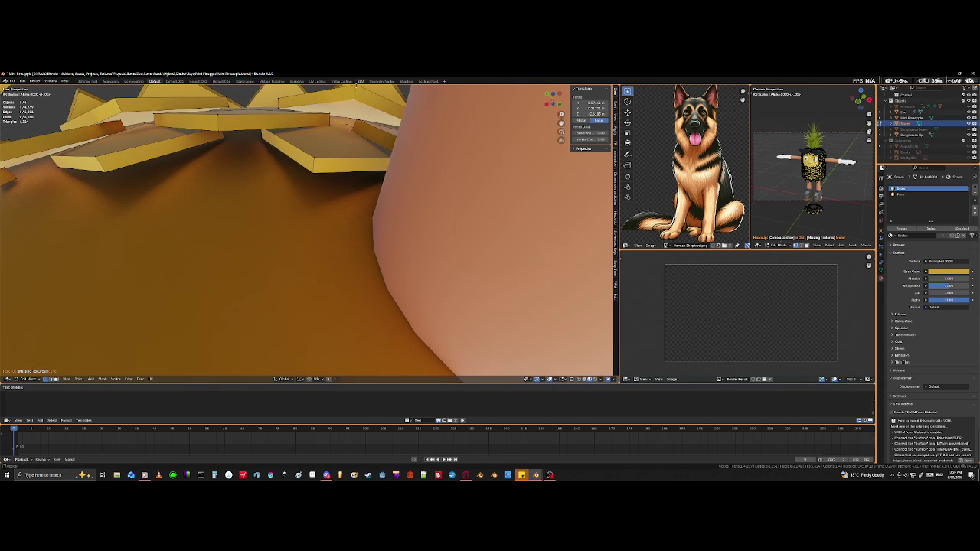
pyautogui.click(360, 81)
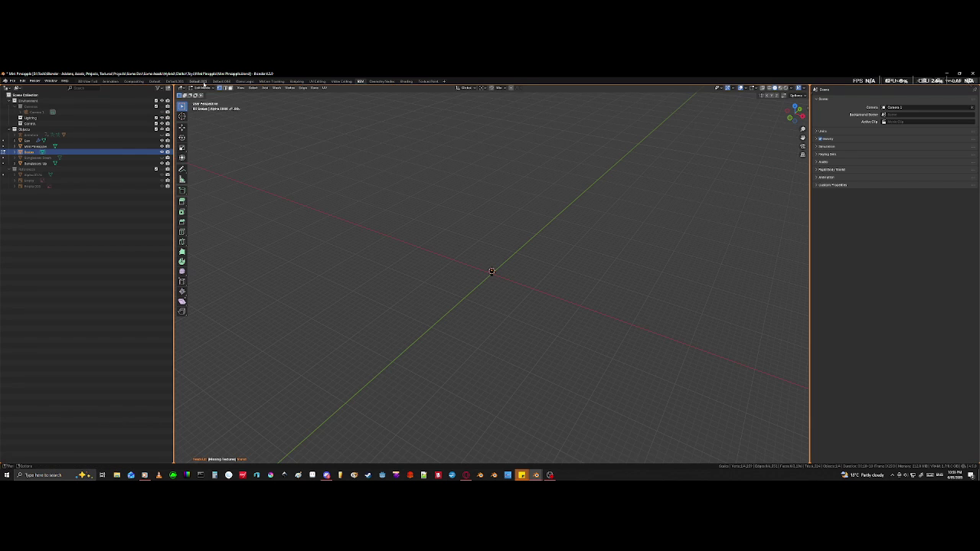
pyautogui.click(156, 82)
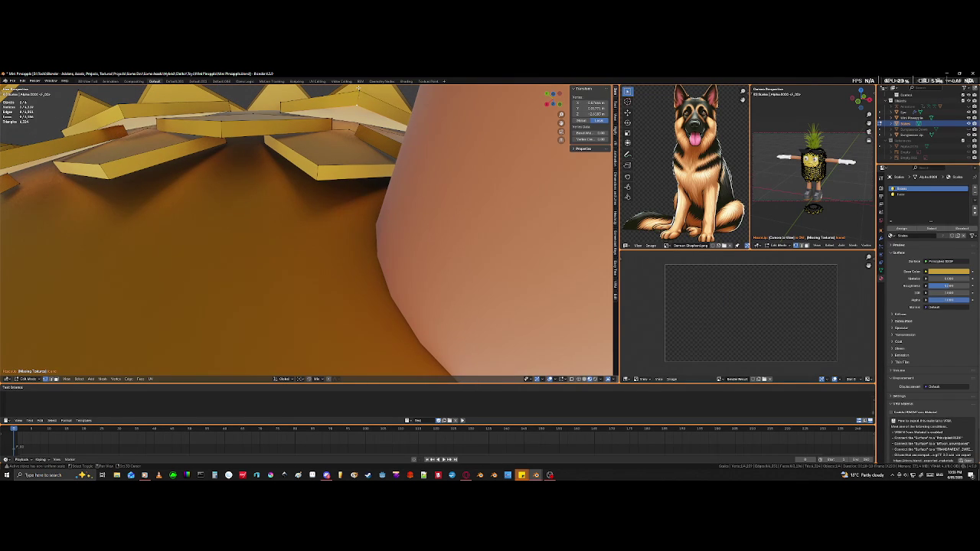
# Step: Shift a yellow tile's edge beside the leg and inspect the overlap
pyautogui.keyDown('shift'); pyautogui.click(358, 89); pyautogui.keyUp('shift')
pyautogui.press('g')
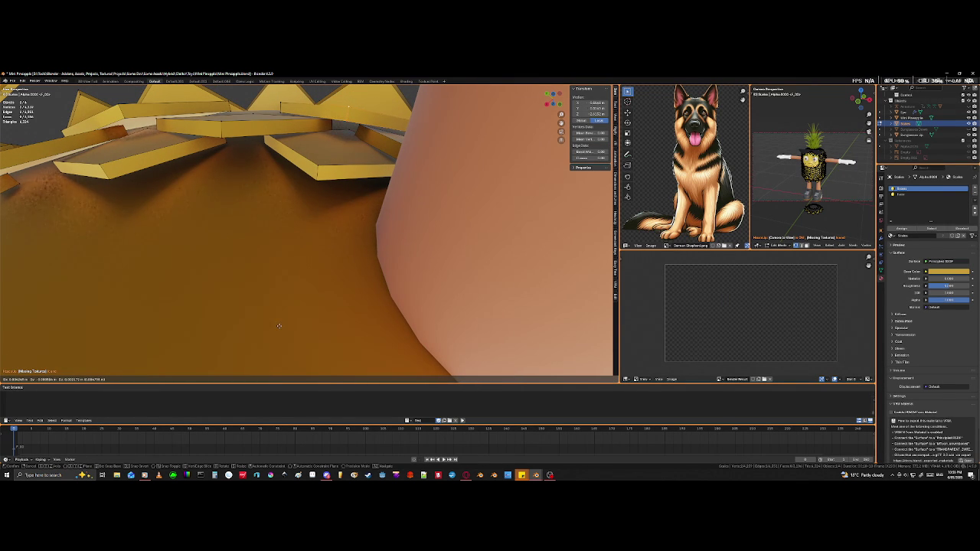
pyautogui.click(279, 324)
pyautogui.moveTo(279, 325); pyautogui.dragTo(316, 292, button='middle')
pyautogui.click(363, 218)
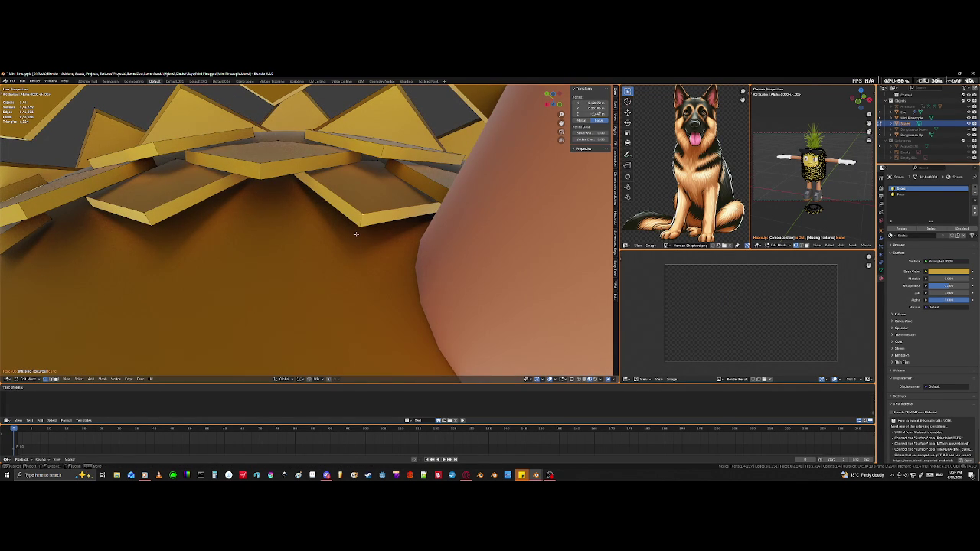
pyautogui.moveTo(357, 233)
pyautogui.mouseDown(button='middle')
pyautogui.moveTo(431, 263)
pyautogui.moveTo(434, 229)
pyautogui.moveTo(422, 224)
pyautogui.mouseUp(button='middle')
pyautogui.moveTo(429, 165)
pyautogui.mouseDown(button='middle')
pyautogui.moveTo(431, 151)
pyautogui.moveTo(415, 225)
pyautogui.moveTo(381, 180)
pyautogui.mouseUp(button='middle')
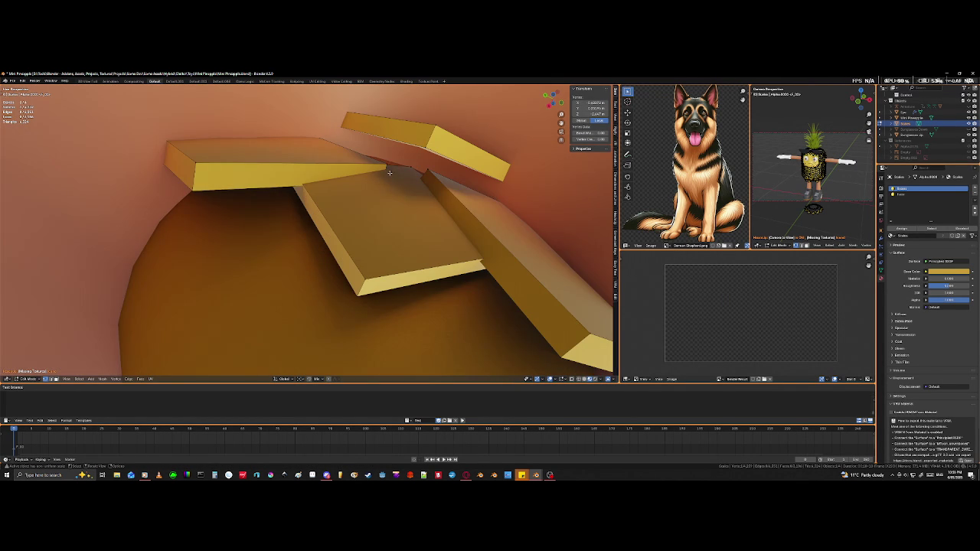
# Step: Move a yellow tile slice at the leg's edge into place
pyautogui.scroll(3, 386, 175)
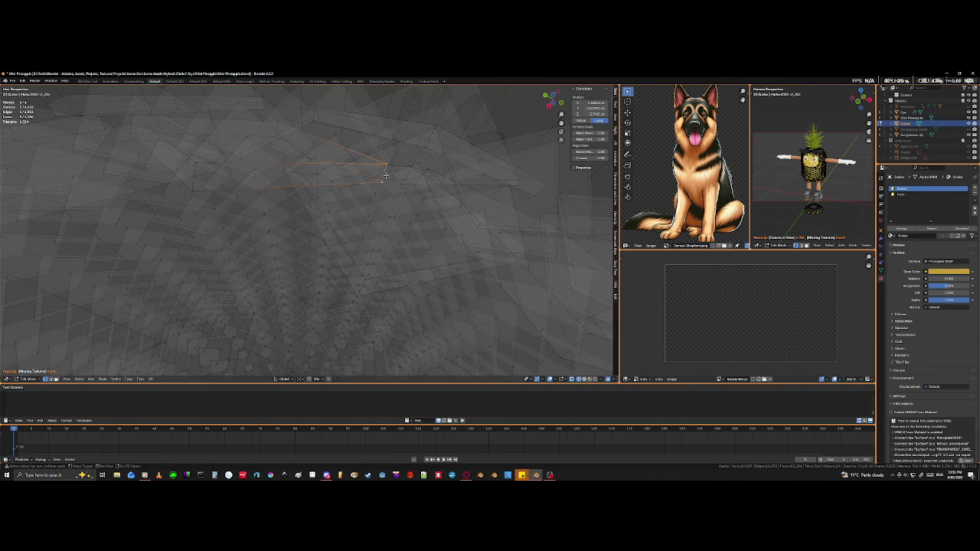
pyautogui.scroll(-3, 426, 179)
pyautogui.moveTo(426, 179); pyautogui.dragTo(440, 181, button='middle')
pyautogui.press('g')
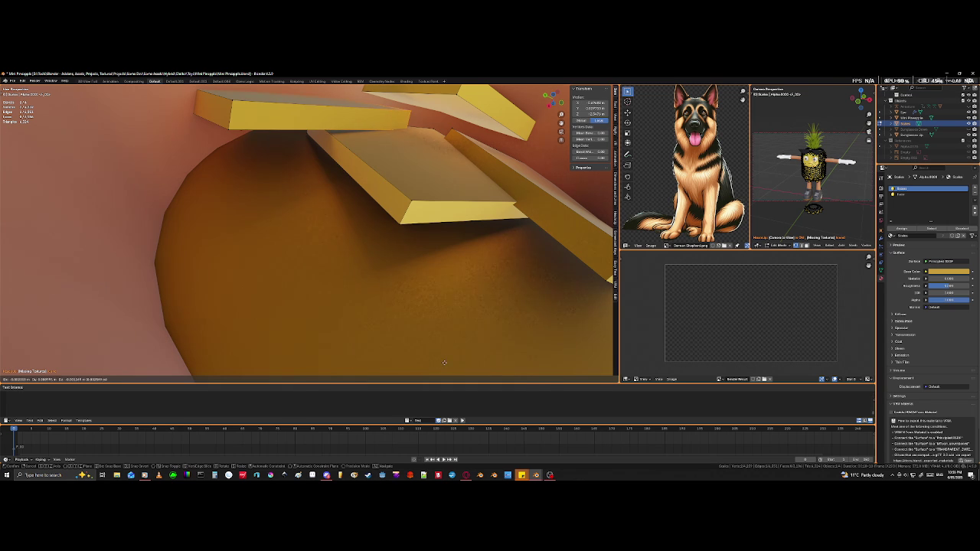
pyautogui.click(444, 355)
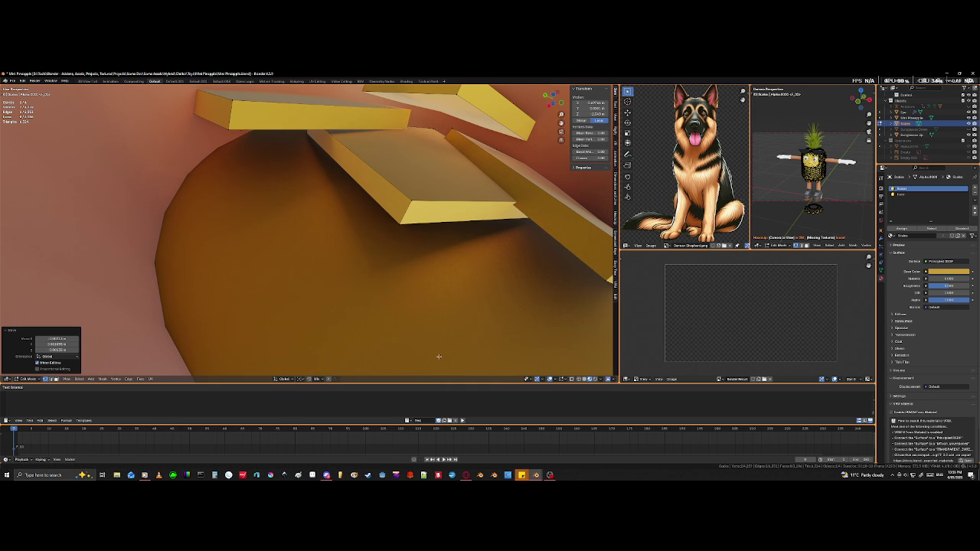
# Step: Lower the upper right-hand tile over the flat tile beneath it
pyautogui.click(457, 131)
pyautogui.hotkey('shift', 'z')
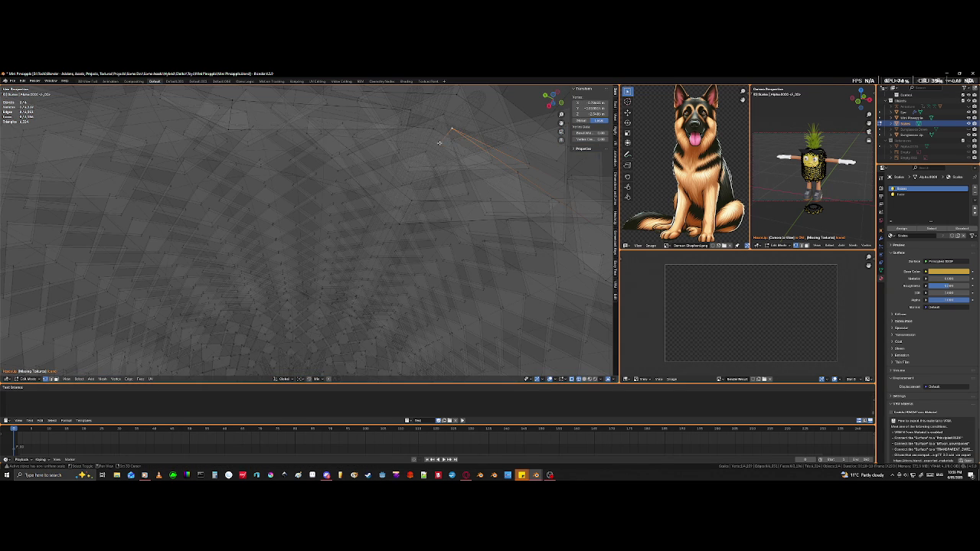
pyautogui.hotkey('shift', 'z')
pyautogui.moveTo(510, 268)
pyautogui.mouseDown(button='middle')
pyautogui.moveTo(520, 270)
pyautogui.moveTo(470, 219)
pyautogui.moveTo(487, 304)
pyautogui.moveTo(471, 306)
pyautogui.moveTo(478, 290)
pyautogui.moveTo(474, 296)
pyautogui.mouseUp(button='middle')
pyautogui.press('g')
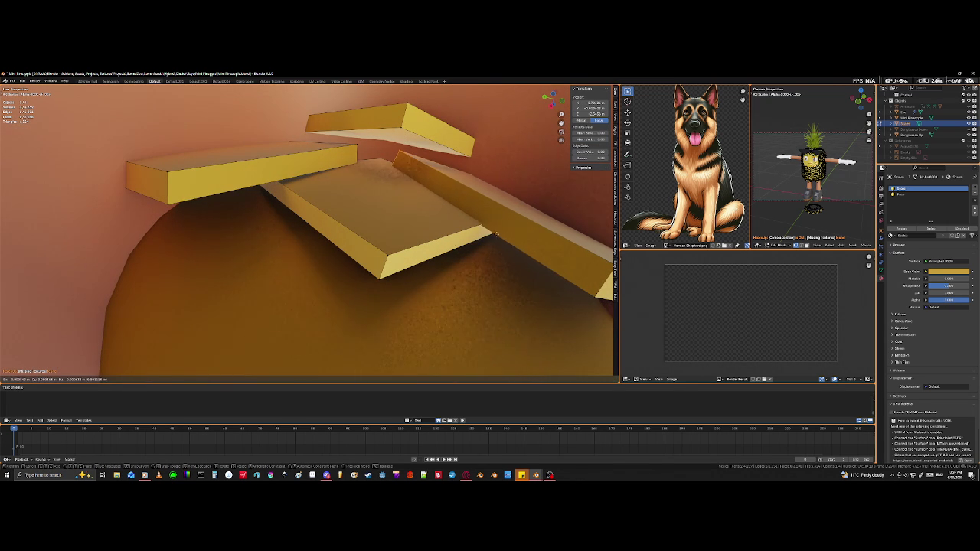
pyautogui.click(566, 254)
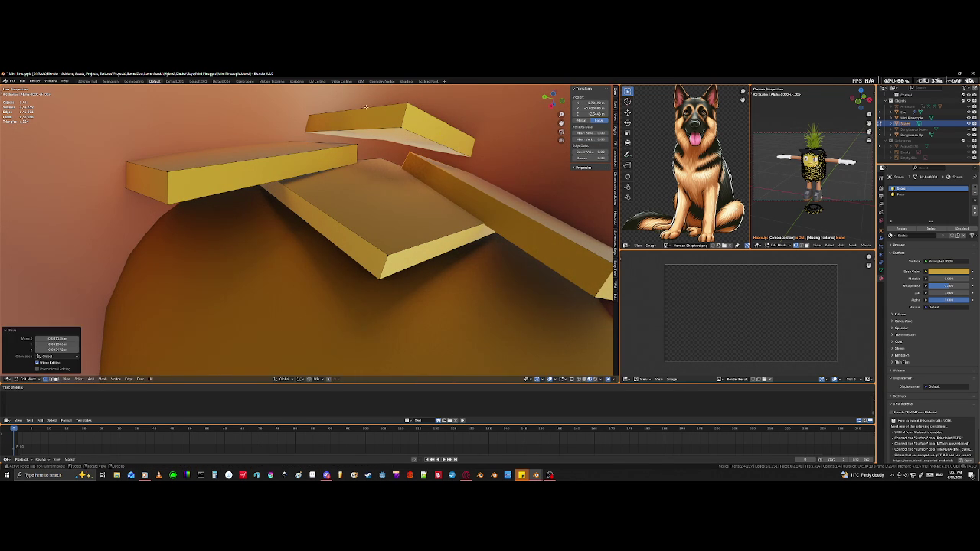
pyautogui.press('g')
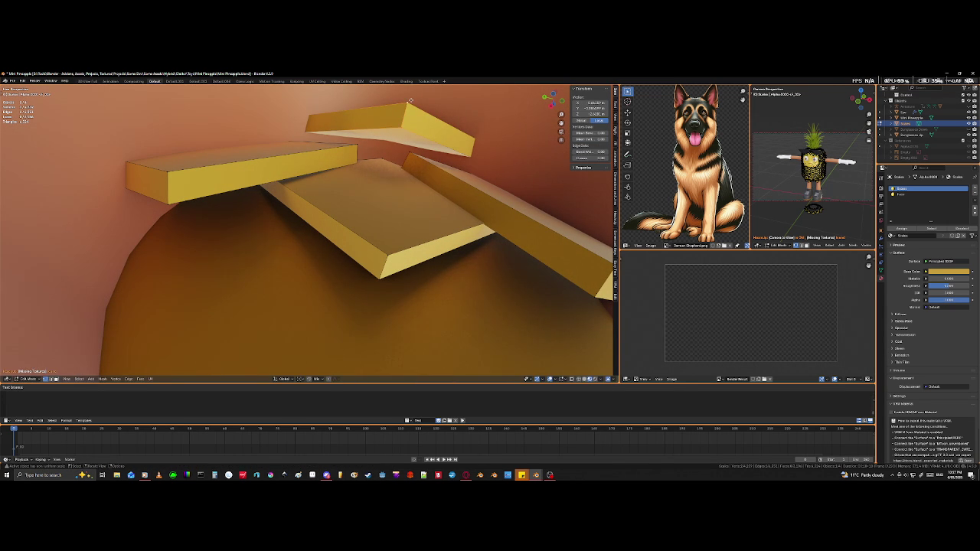
pyautogui.click(350, 348)
# Step: Orbit around the leg to inspect the tiles and the hand
pyautogui.moveTo(350, 348); pyautogui.dragTo(460, 307, button='middle')
pyautogui.scroll(-3, 407, 322)
pyautogui.scroll(3, 391, 292)
pyautogui.moveTo(392, 293)
pyautogui.mouseDown(button='middle')
pyautogui.moveTo(470, 289)
pyautogui.moveTo(610, 347)
pyautogui.mouseUp(button='middle')
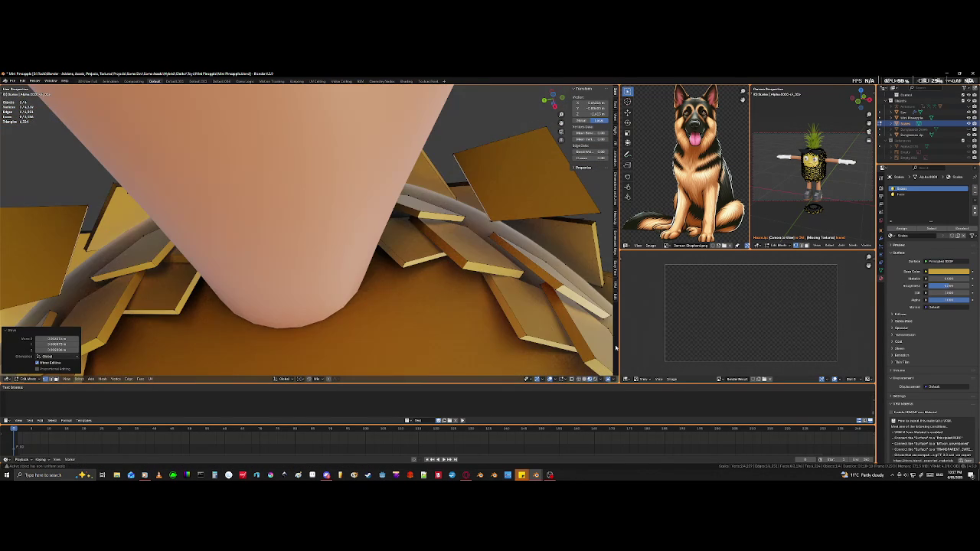
# Step: Raise a yellow slab under the leg with G after checking it in see-through view
pyautogui.moveTo(515, 324); pyautogui.dragTo(480, 344, button='middle')
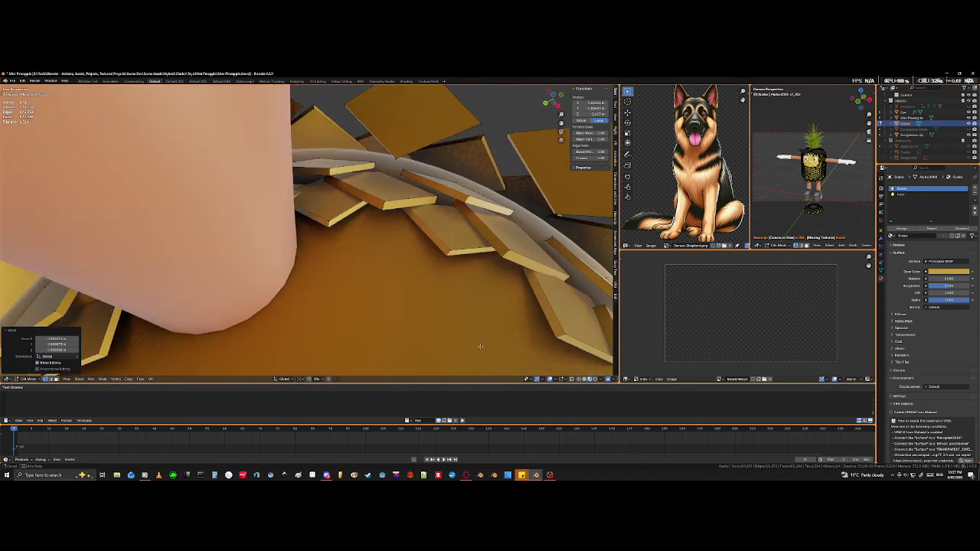
pyautogui.scroll(3, 350, 232)
pyautogui.scroll(-3, 350, 232)
pyautogui.moveTo(368, 245); pyautogui.dragTo(357, 232, button='middle')
pyautogui.hotkey('shift', 'z')
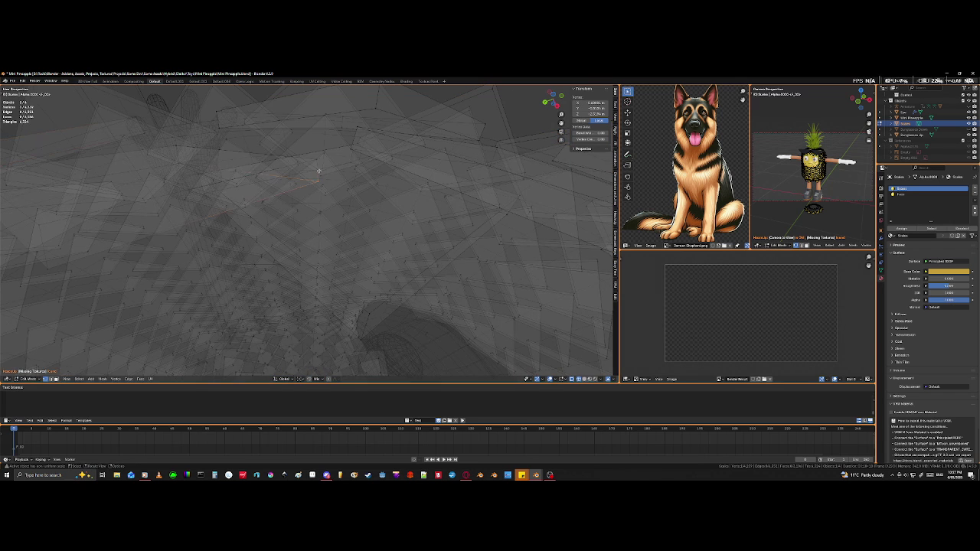
pyautogui.hotkey('shift', 'z')
pyautogui.press('g')
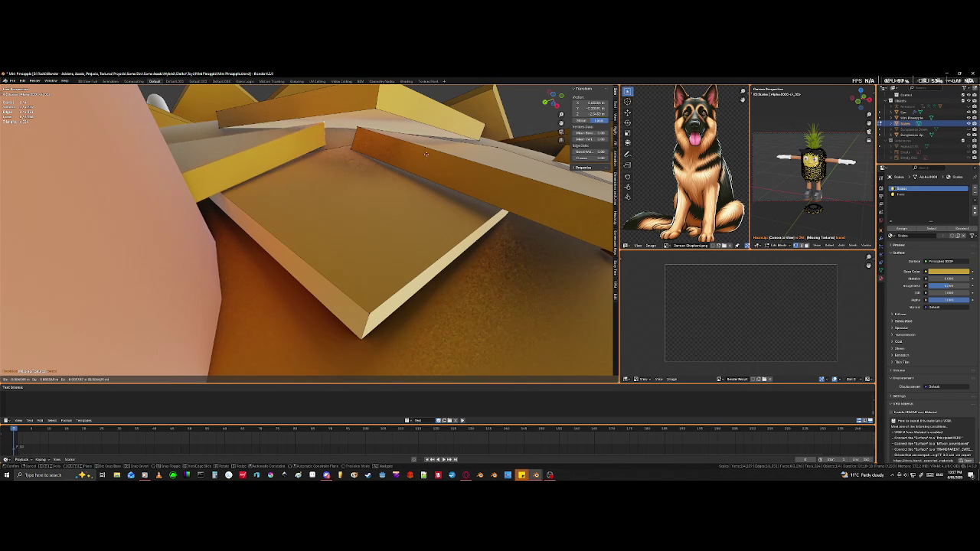
pyautogui.click(409, 228)
# Step: Select a whole connected tile with Ctrl+L, change the pivot point, and begin rotating it
pyautogui.moveTo(409, 229)
pyautogui.mouseDown(button='middle')
pyautogui.moveTo(443, 242)
pyautogui.moveTo(391, 246)
pyautogui.moveTo(332, 288)
pyautogui.moveTo(340, 300)
pyautogui.mouseUp(button='middle')
pyautogui.scroll(-5, 392, 246)
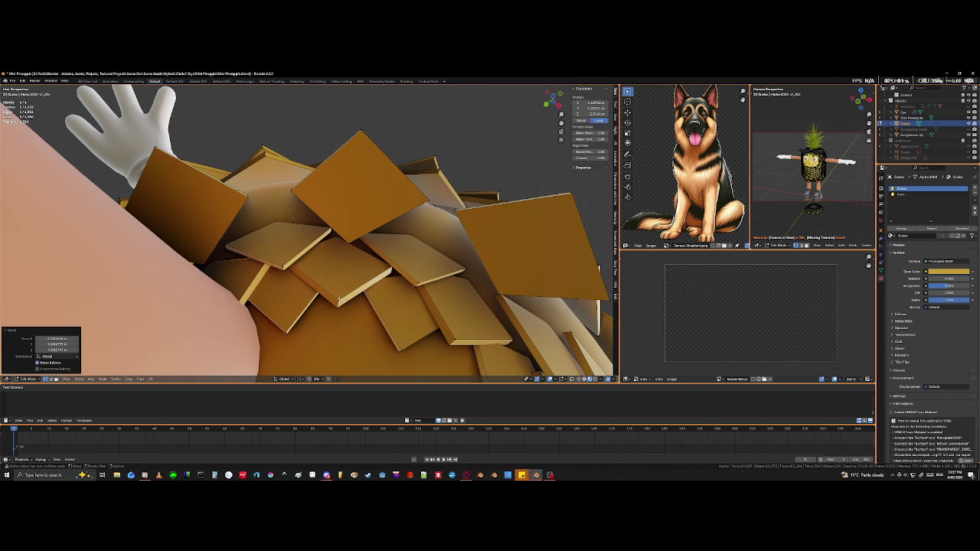
pyautogui.click(339, 300)
pyautogui.hotkey('ctrl', 'l')
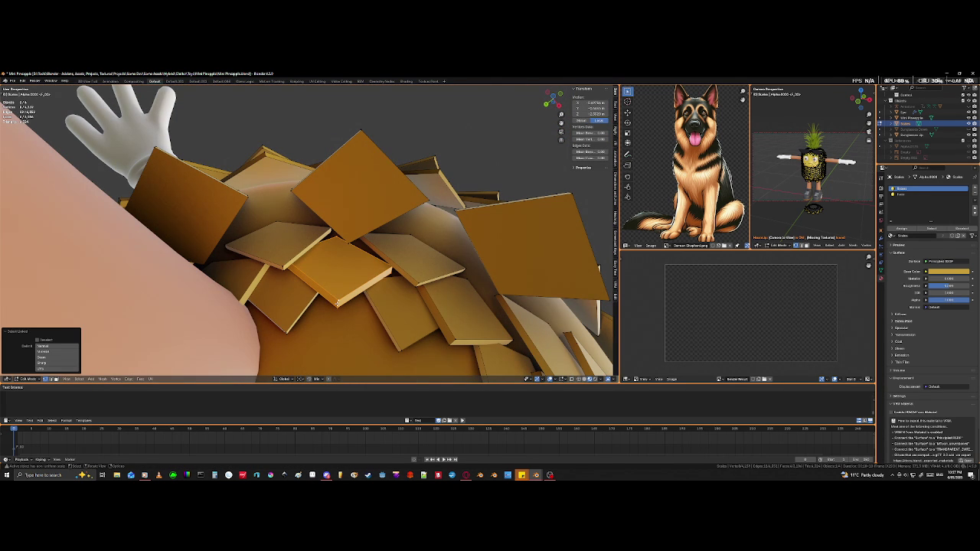
pyautogui.click(301, 379)
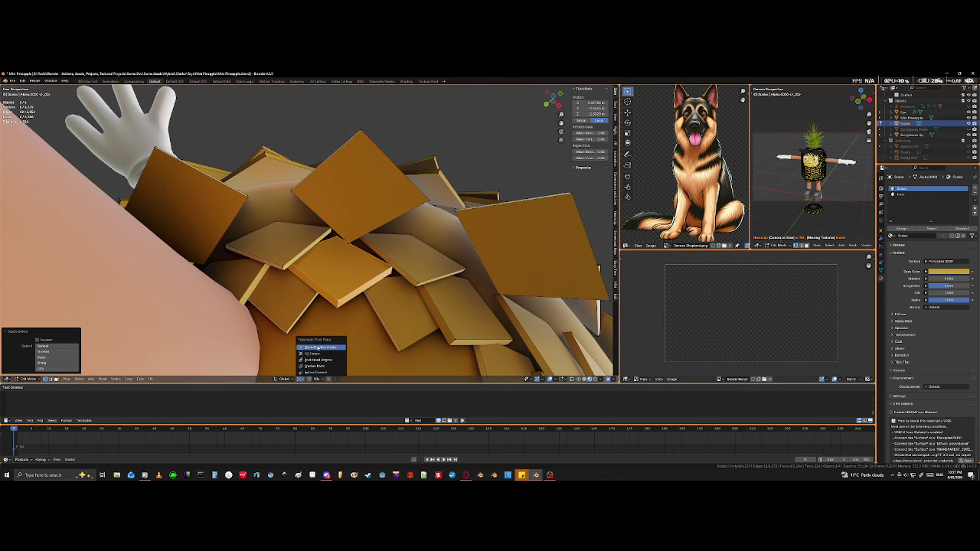
pyautogui.click(320, 347)
pyautogui.scroll(5, 429, 351)
pyautogui.keyDown('shift'); pyautogui.moveTo(430, 351); pyautogui.dragTo(415, 352, button='middle'); pyautogui.keyUp('shift')
pyautogui.press('r')
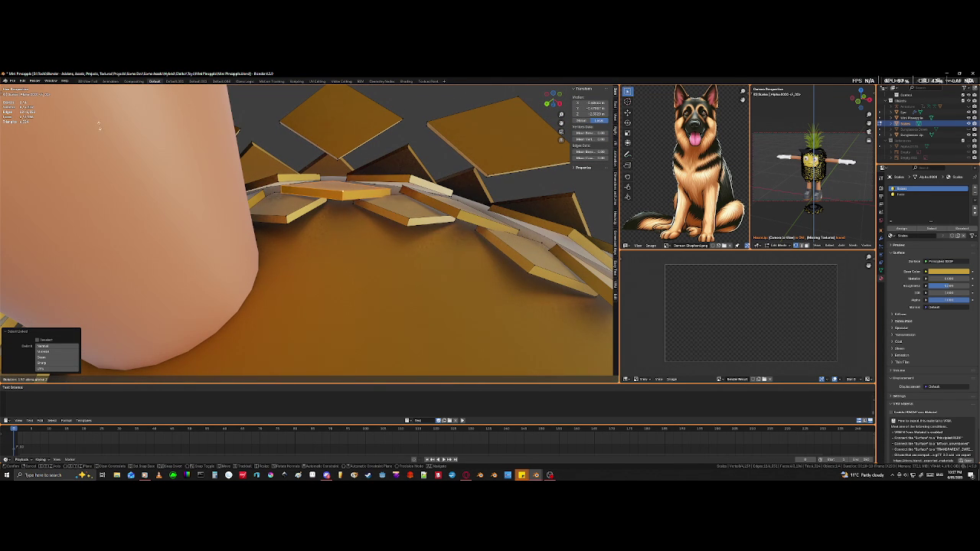
# Step: Confirm the tilted tile and move the next tile in the row into place
pyautogui.click(269, 301)
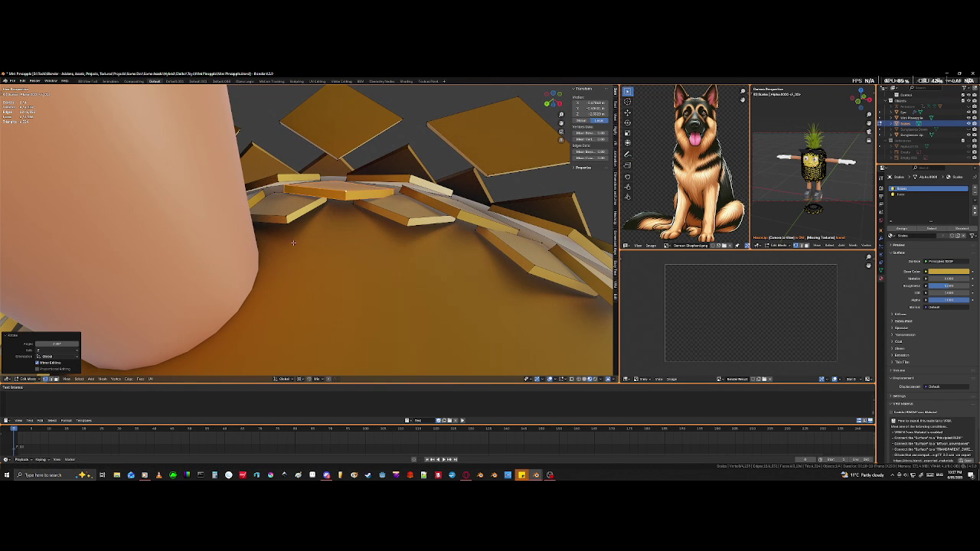
pyautogui.moveTo(318, 324); pyautogui.dragTo(278, 217, button='middle')
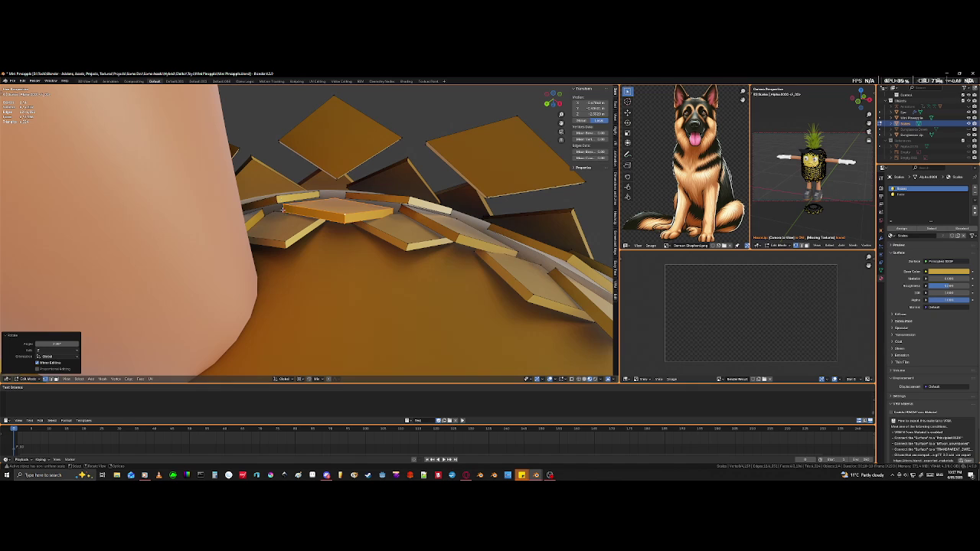
pyautogui.click(277, 193)
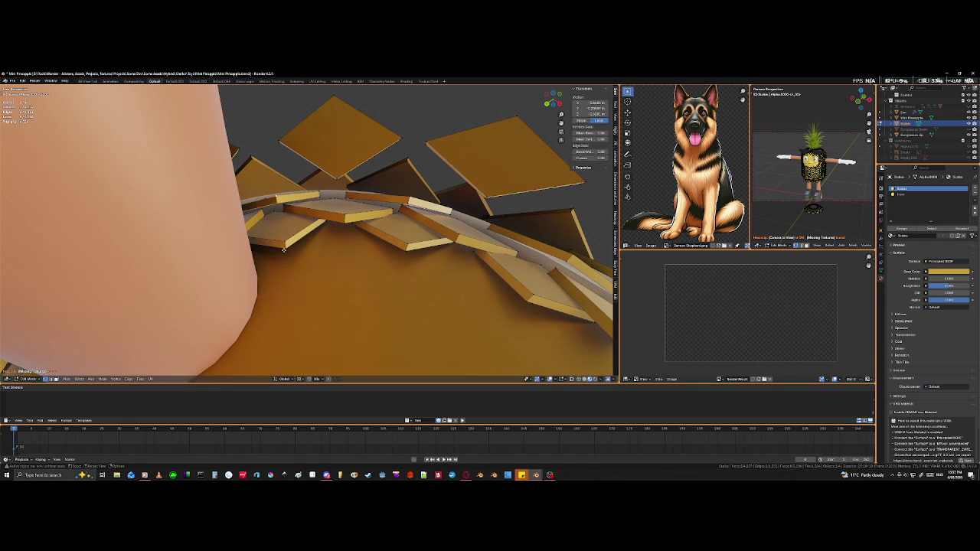
pyautogui.press('g')
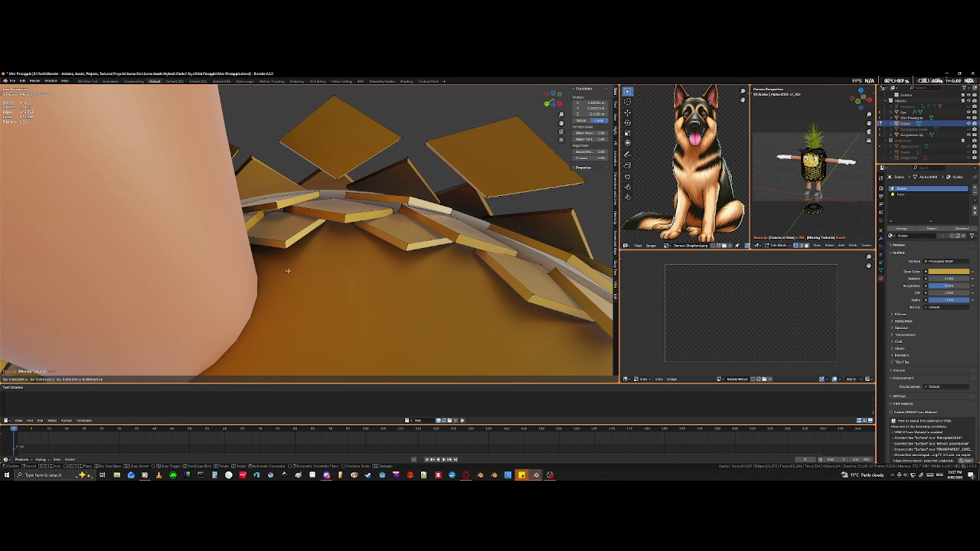
pyautogui.click(315, 271)
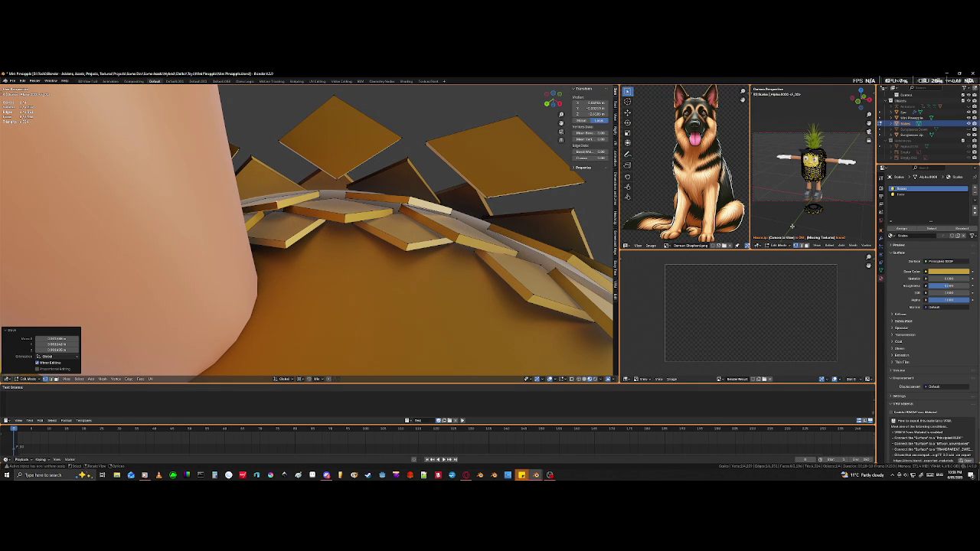
pyautogui.moveTo(528, 237)
pyautogui.mouseDown(button='middle')
pyautogui.moveTo(448, 215)
pyautogui.moveTo(409, 262)
pyautogui.mouseUp(button='middle')
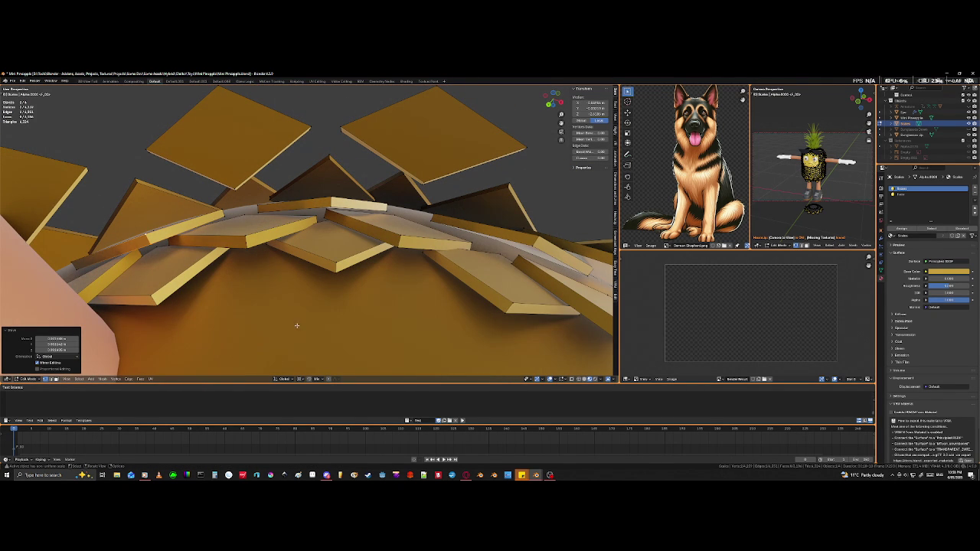
# Step: Select another whole tile with L and rotate it around the Z axis
pyautogui.click(334, 217)
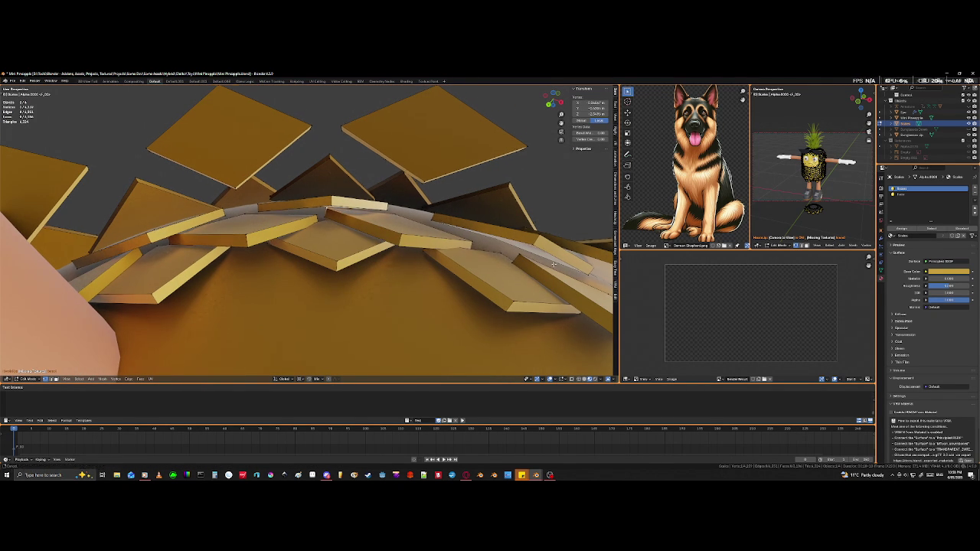
pyautogui.moveTo(526, 266); pyautogui.dragTo(433, 237, button='middle')
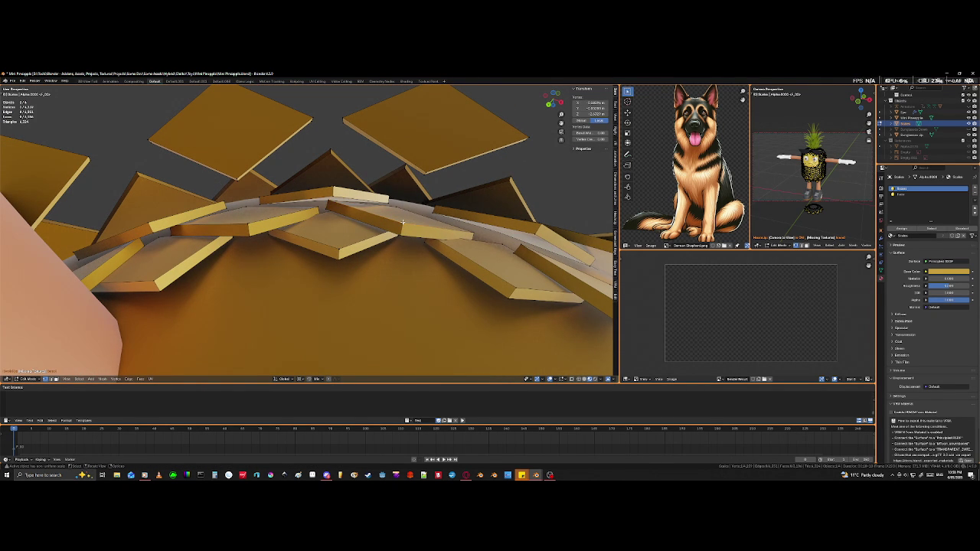
pyautogui.press('l')
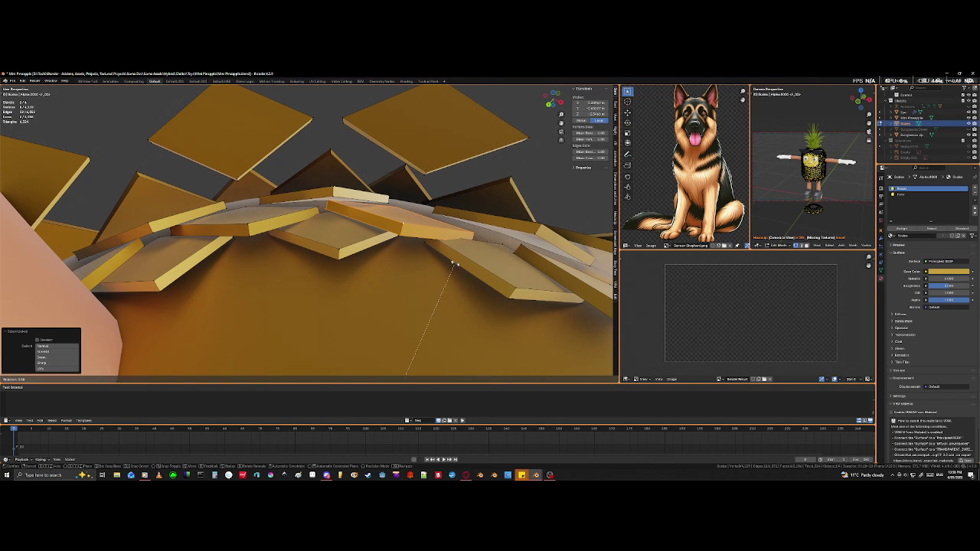
pyautogui.press('r')
pyautogui.press('z')
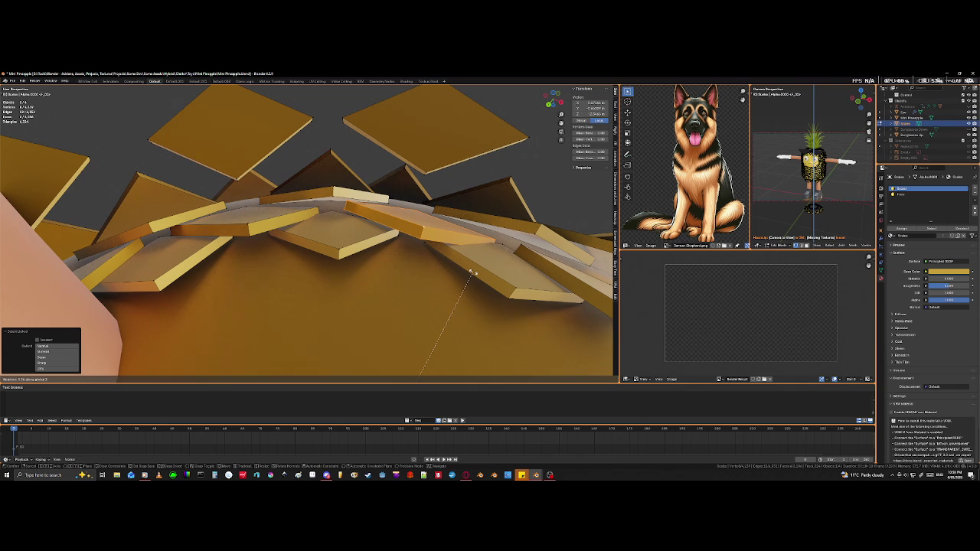
pyautogui.click(473, 272)
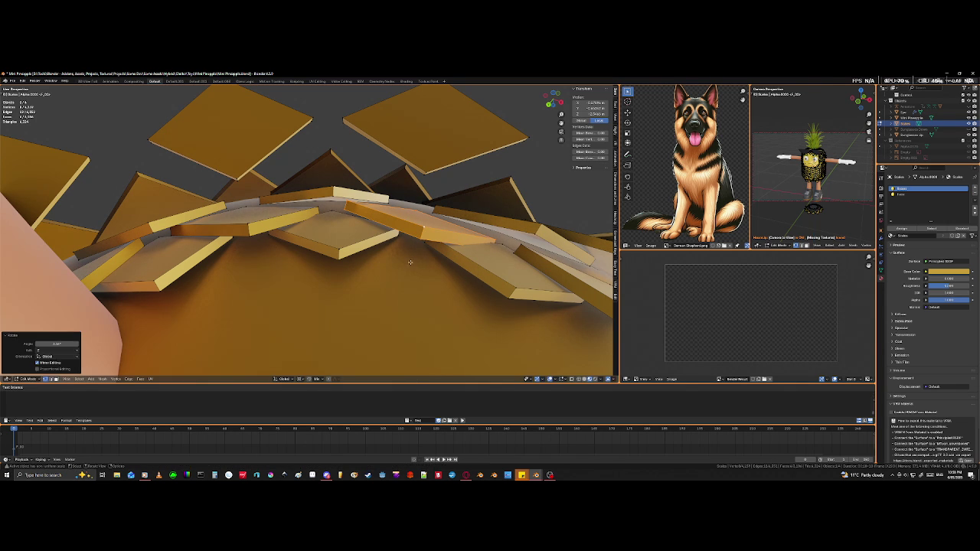
# Step: Move two corners of a neighbouring tile to shift its edge
pyautogui.click(344, 207)
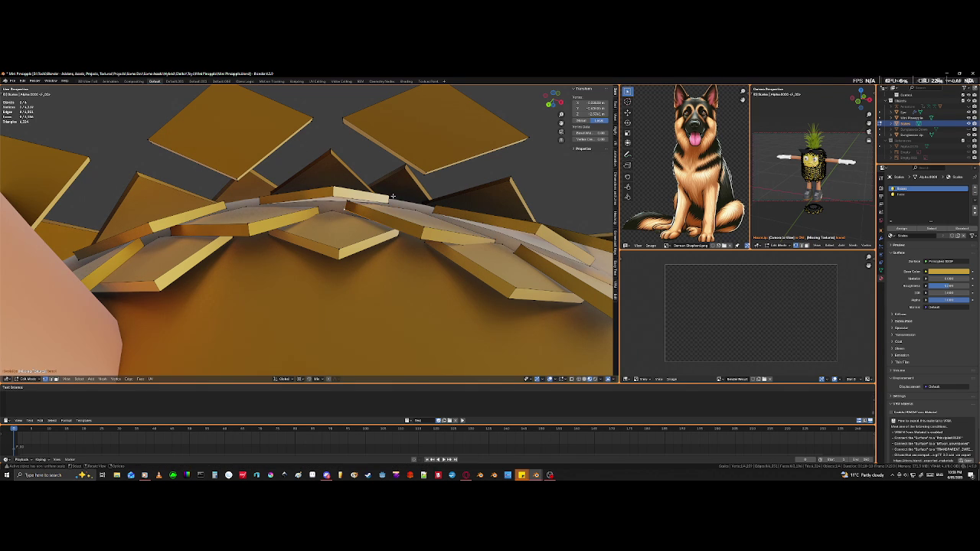
pyautogui.keyDown('shift'); pyautogui.click(321, 216); pyautogui.keyUp('shift')
pyautogui.press('g')
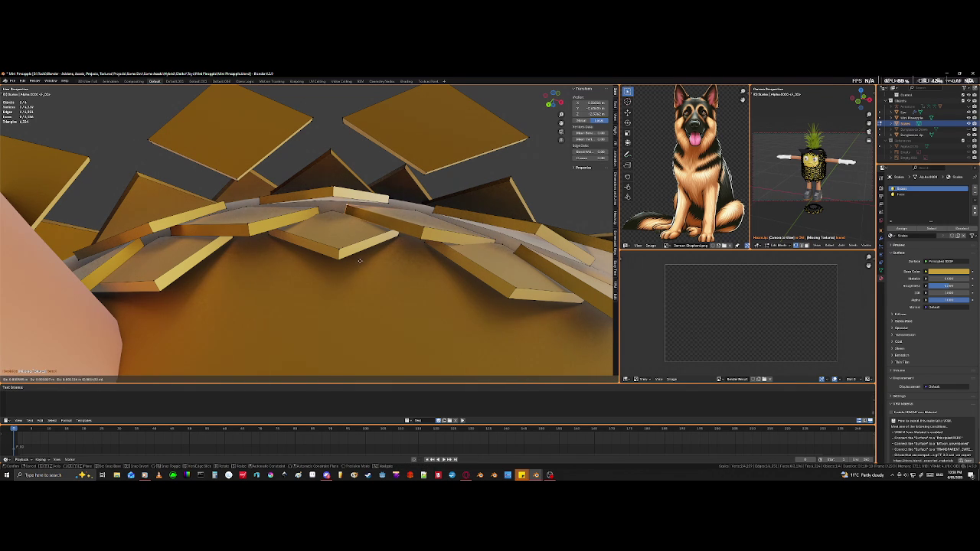
pyautogui.click(359, 261)
# Step: Pick a tile edge in see-through view and move it into the overlap
pyautogui.click(322, 217)
pyautogui.hotkey('shift', 'z')
pyautogui.keyDown('shift'); pyautogui.click(322, 217); pyautogui.keyUp('shift')
pyautogui.moveTo(324, 217)
pyautogui.mouseDown(button='middle')
pyautogui.moveTo(332, 239)
pyautogui.moveTo(314, 231)
pyautogui.mouseUp(button='middle')
pyautogui.click(331, 238)
pyautogui.hotkey('shift', 'z')
pyautogui.moveTo(327, 286); pyautogui.dragTo(331, 262, button='middle')
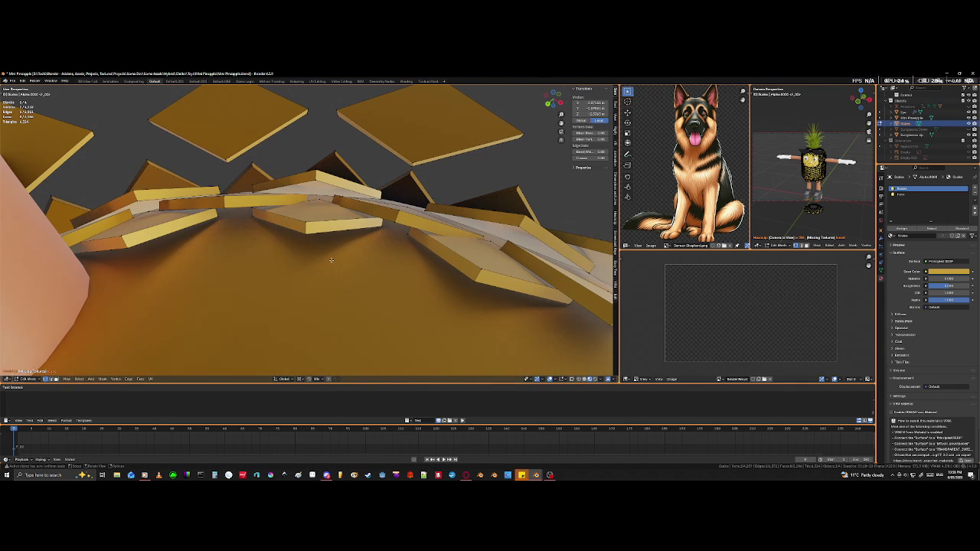
pyautogui.press('g')
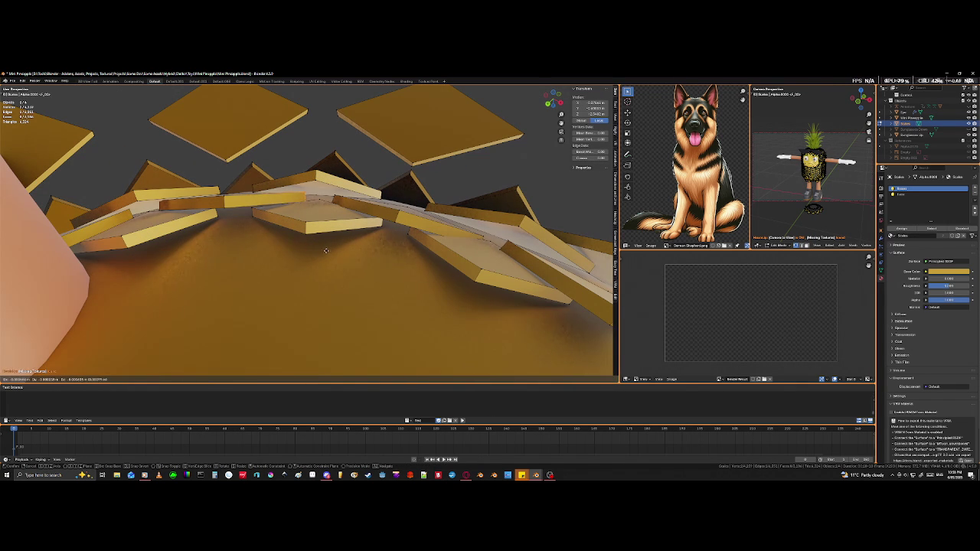
pyautogui.click(323, 249)
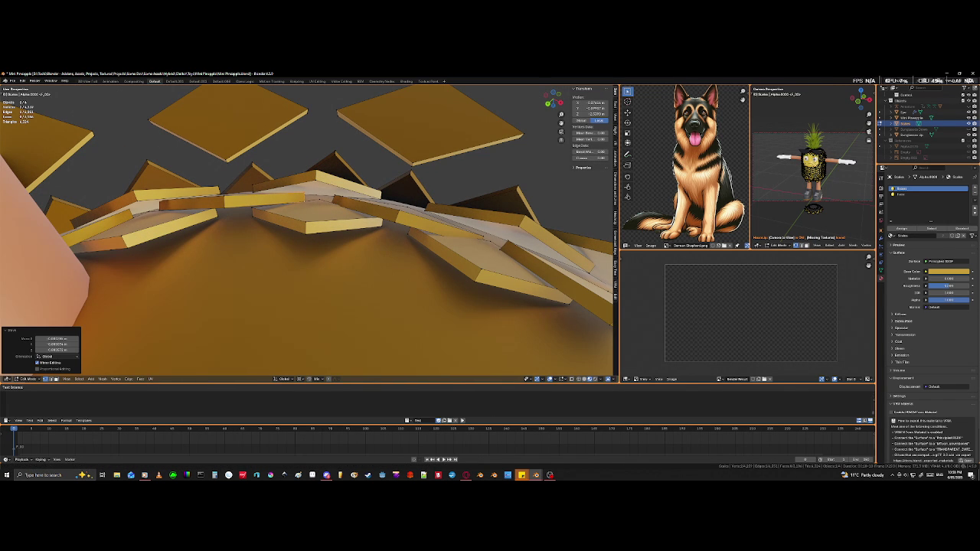
# Step: Move corners on two more tiles down to tuck them into the rim
pyautogui.click(316, 191)
pyautogui.press('g')
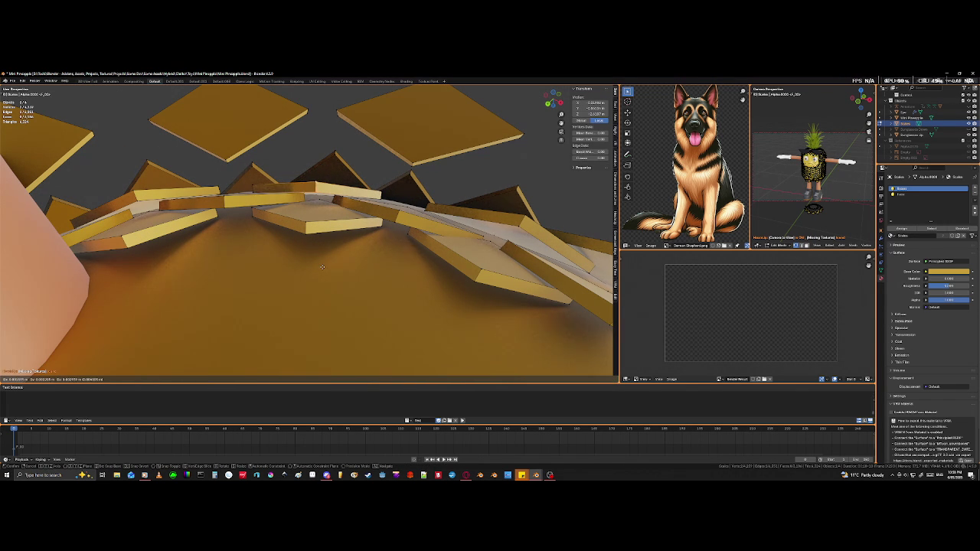
pyautogui.click(322, 267)
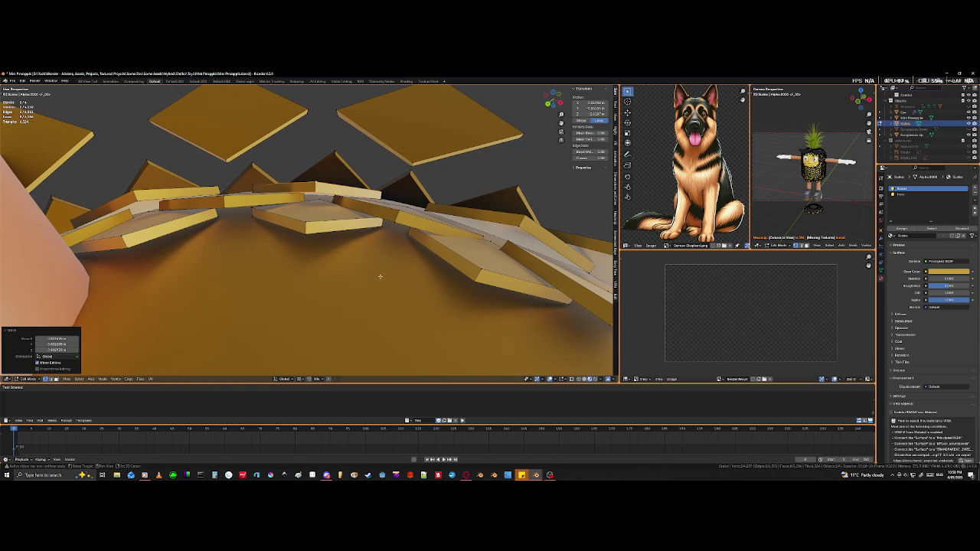
pyautogui.moveTo(467, 290); pyautogui.dragTo(383, 188, button='middle')
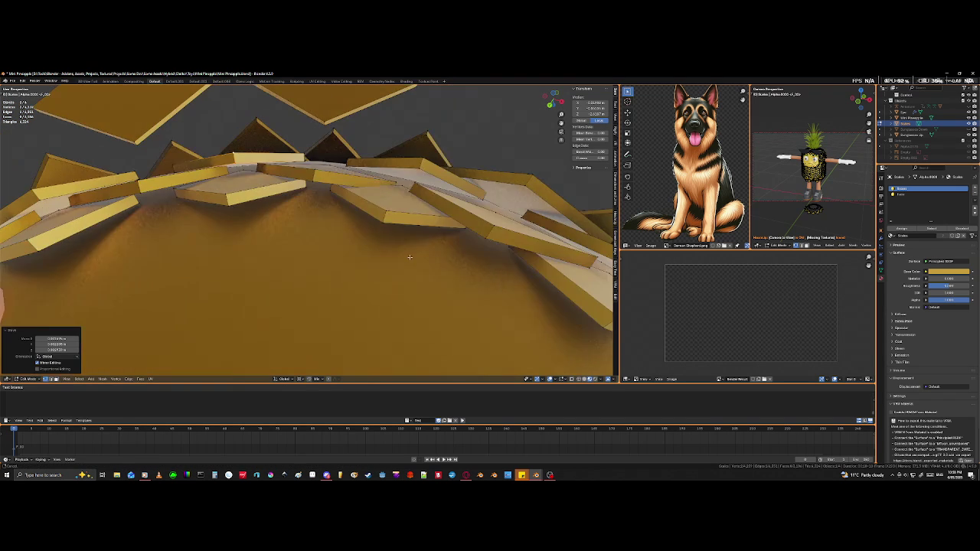
pyautogui.click(391, 187)
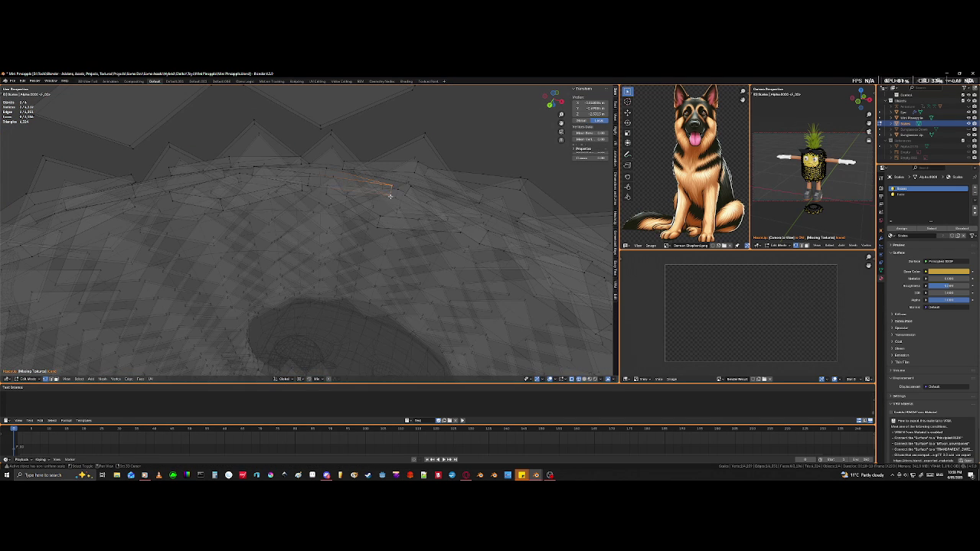
pyautogui.press('g')
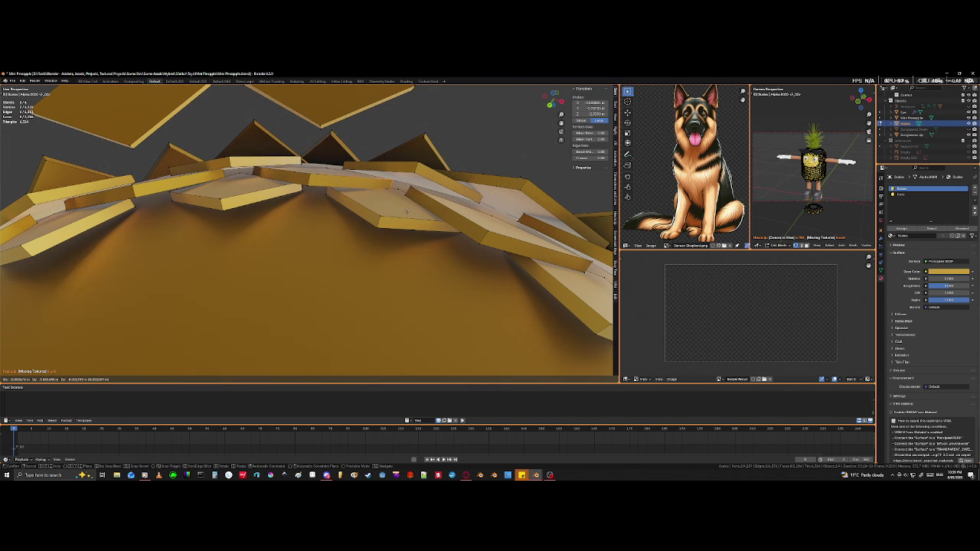
pyautogui.click(406, 207)
# Step: Undo the last tile move and redo it to a corrected position
pyautogui.moveTo(418, 231)
pyautogui.mouseDown(button='middle')
pyautogui.moveTo(412, 208)
pyautogui.moveTo(428, 200)
pyautogui.mouseUp(button='middle')
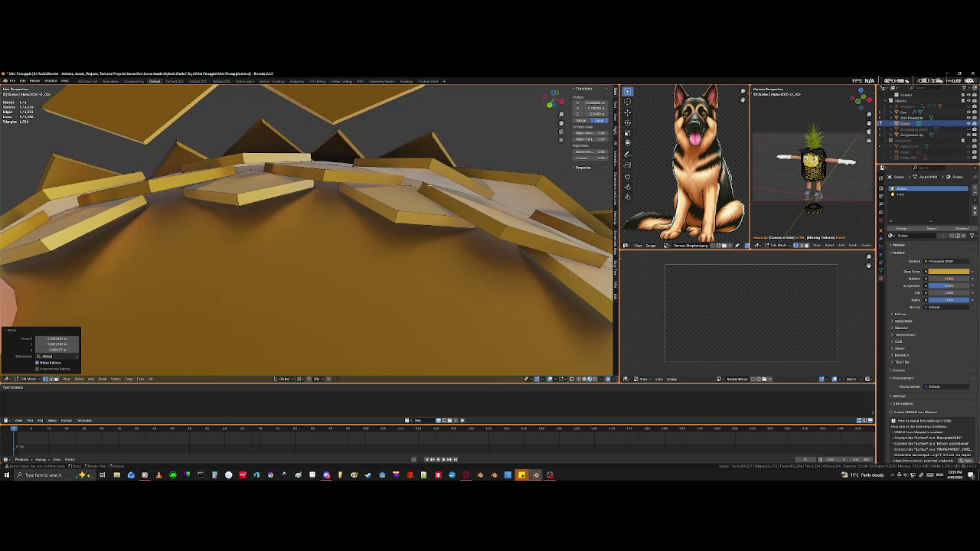
pyautogui.hotkey('ctrl', 'z')
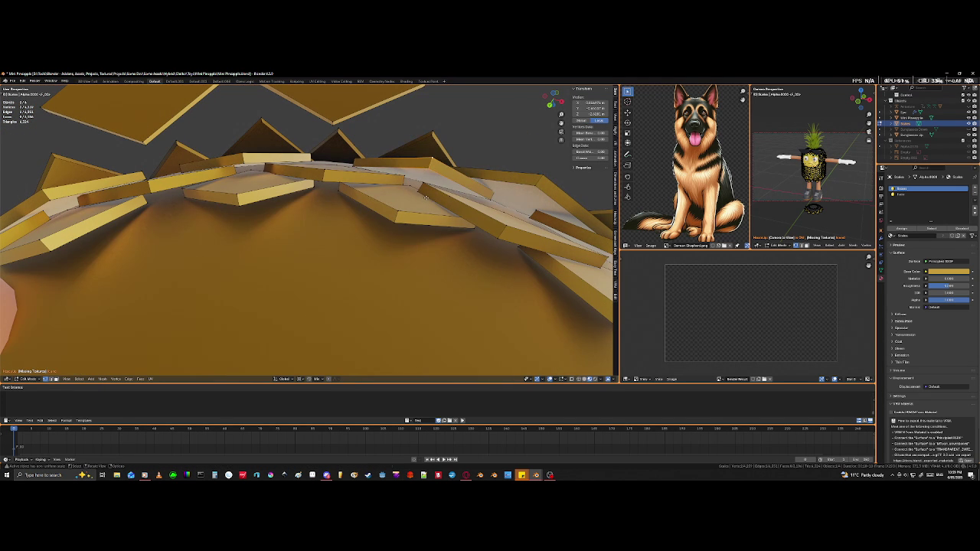
pyautogui.press('g')
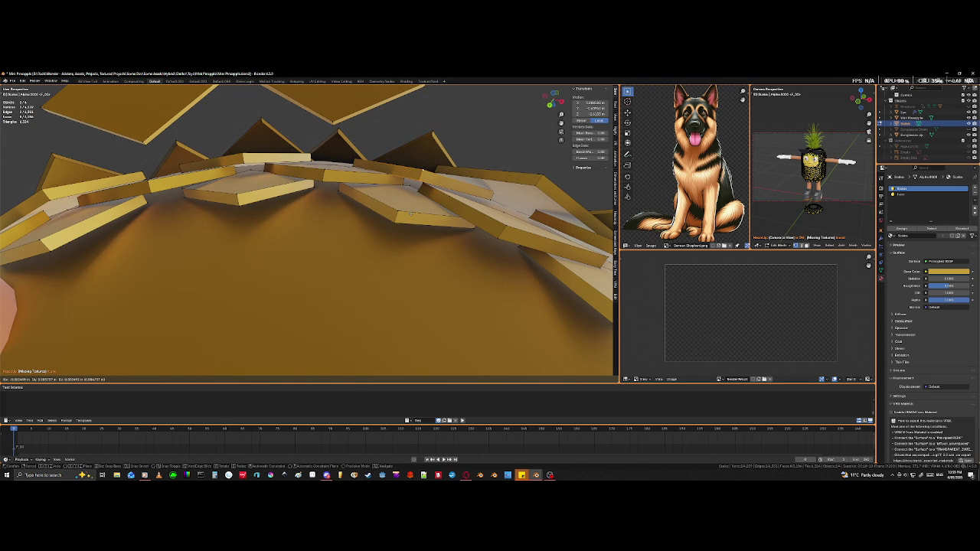
pyautogui.click(411, 213)
pyautogui.moveTo(411, 213)
pyautogui.mouseDown(button='middle')
pyautogui.moveTo(464, 280)
pyautogui.moveTo(441, 236)
pyautogui.moveTo(458, 243)
pyautogui.moveTo(488, 197)
pyautogui.moveTo(473, 240)
pyautogui.moveTo(330, 153)
pyautogui.mouseUp(button='middle')
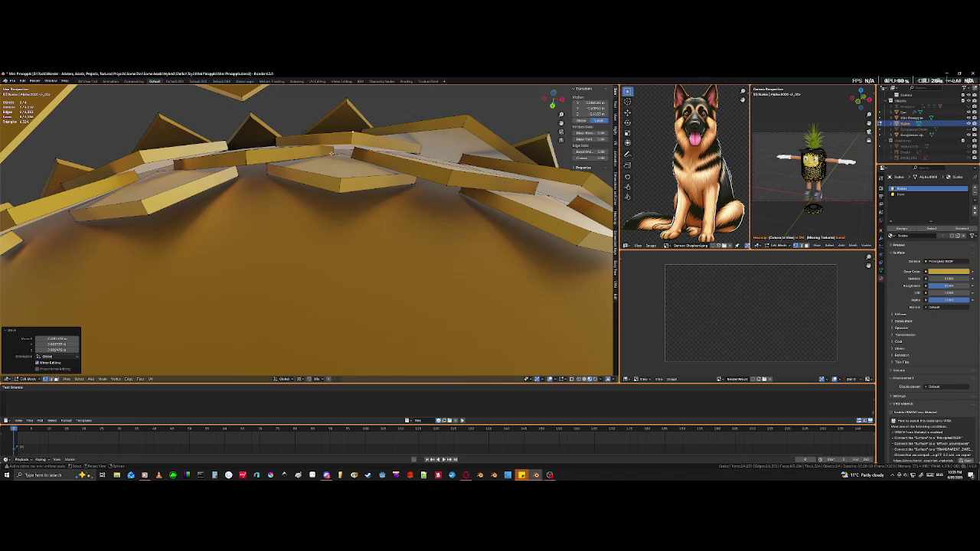
# Step: Move two small tile edges in see-through view to tighten the rim
pyautogui.click(329, 153)
pyautogui.hotkey('shift', 'z')
pyautogui.hotkey('shift', 'z')
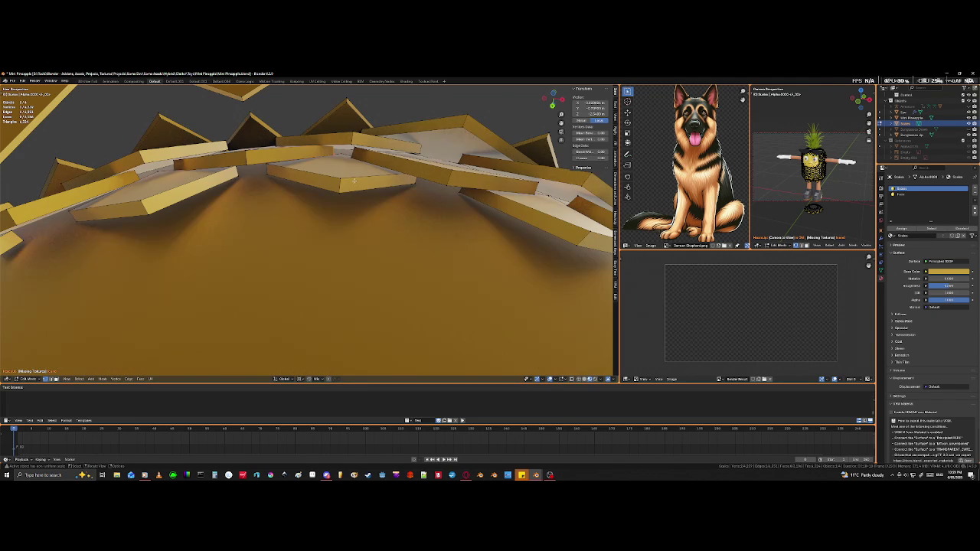
pyautogui.press('g')
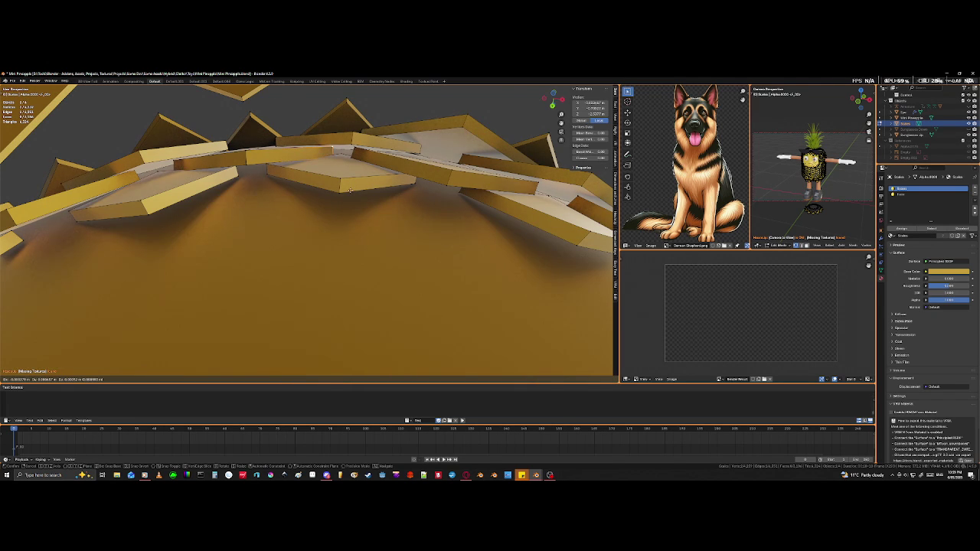
pyautogui.click(350, 190)
pyautogui.moveTo(349, 190)
pyautogui.mouseDown(button='middle')
pyautogui.moveTo(435, 200)
pyautogui.moveTo(420, 214)
pyautogui.moveTo(451, 153)
pyautogui.mouseUp(button='middle')
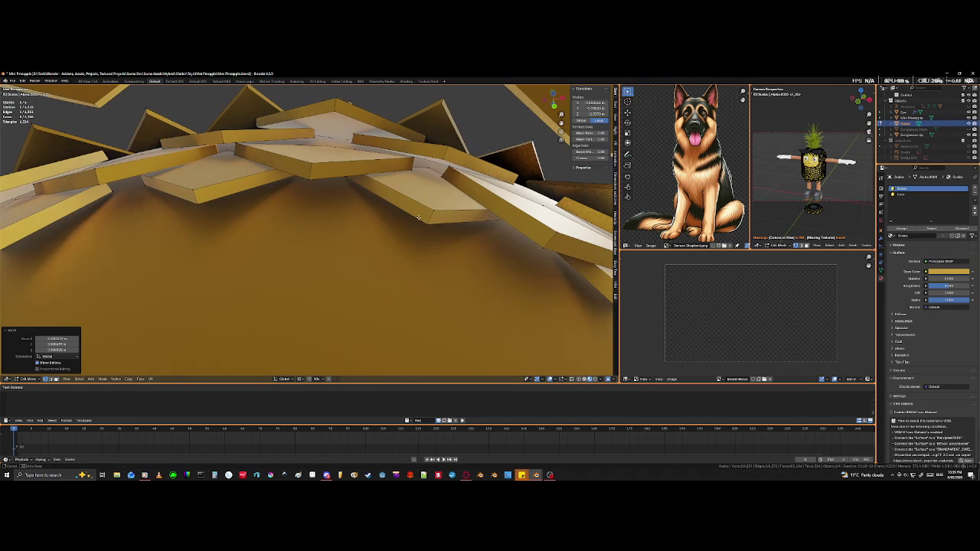
pyautogui.click(444, 159)
pyautogui.press('g')
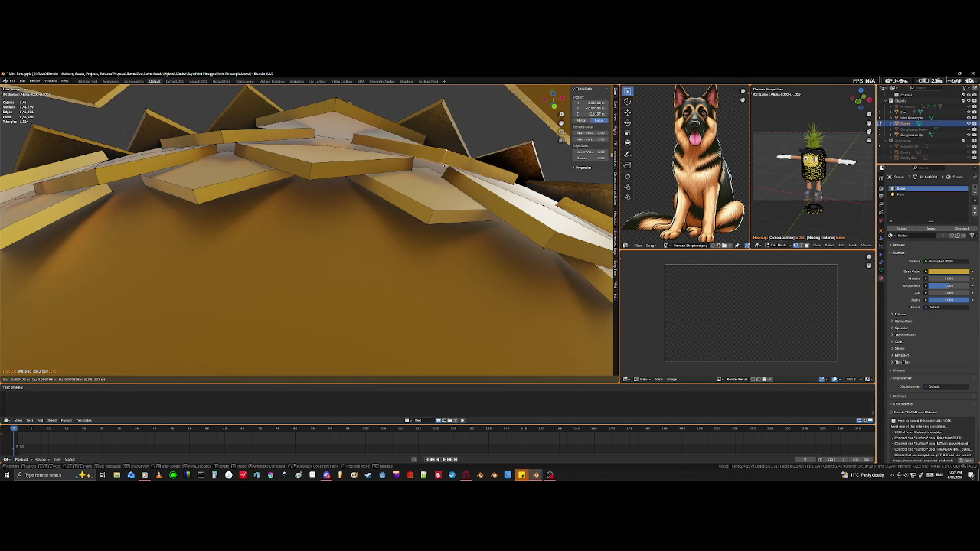
pyautogui.click(452, 161)
pyautogui.moveTo(452, 161)
pyautogui.mouseDown(button='middle')
pyautogui.moveTo(483, 217)
pyautogui.moveTo(375, 143)
pyautogui.mouseUp(button='middle')
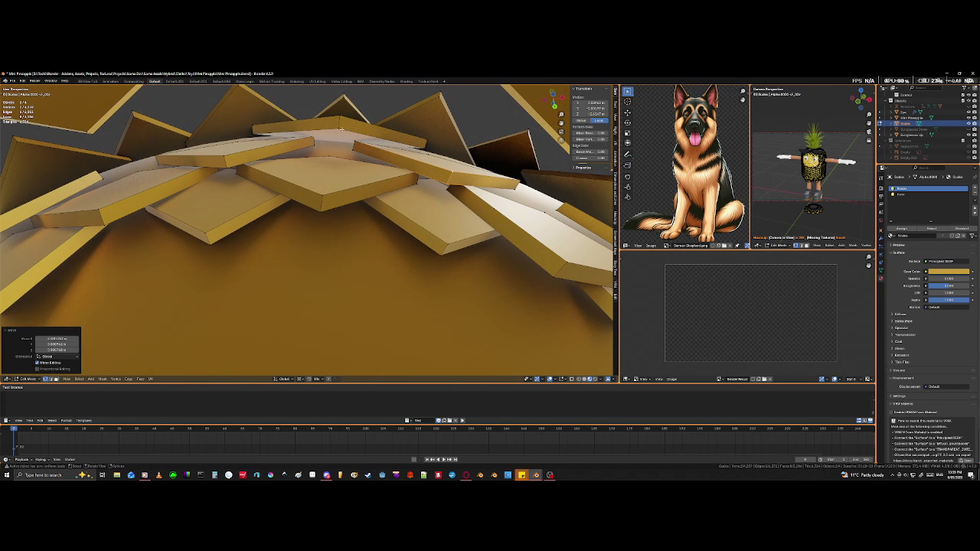
# Step: Select two edges on a top tile and move that plate over
pyautogui.click(346, 130)
pyautogui.keyDown('shift'); pyautogui.click(352, 143); pyautogui.keyUp('shift')
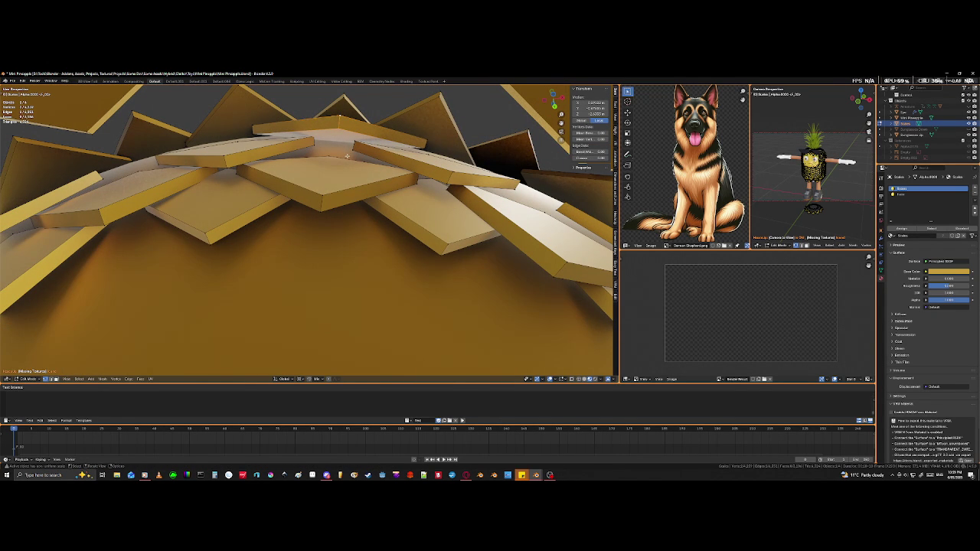
pyautogui.press('g')
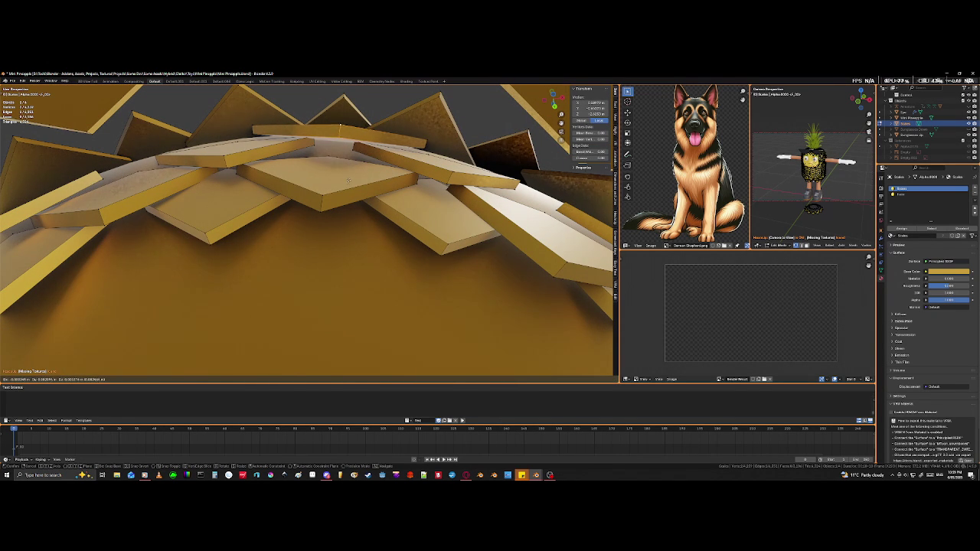
pyautogui.click(300, 143)
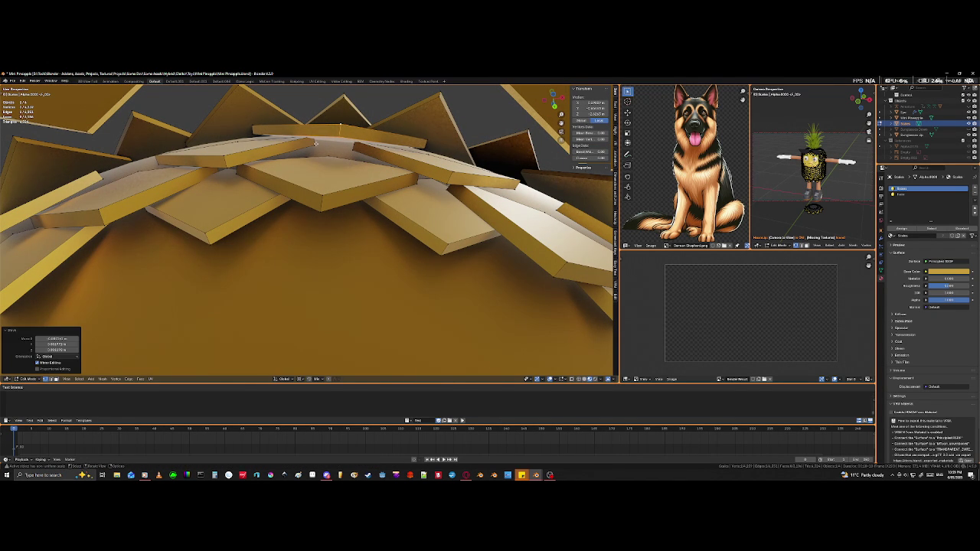
# Step: Select an edge on a hidden plate and reposition it, redoing the first attempt
pyautogui.hotkey('shift', 'z')
pyautogui.click(313, 143)
pyautogui.hotkey('shift', 'z')
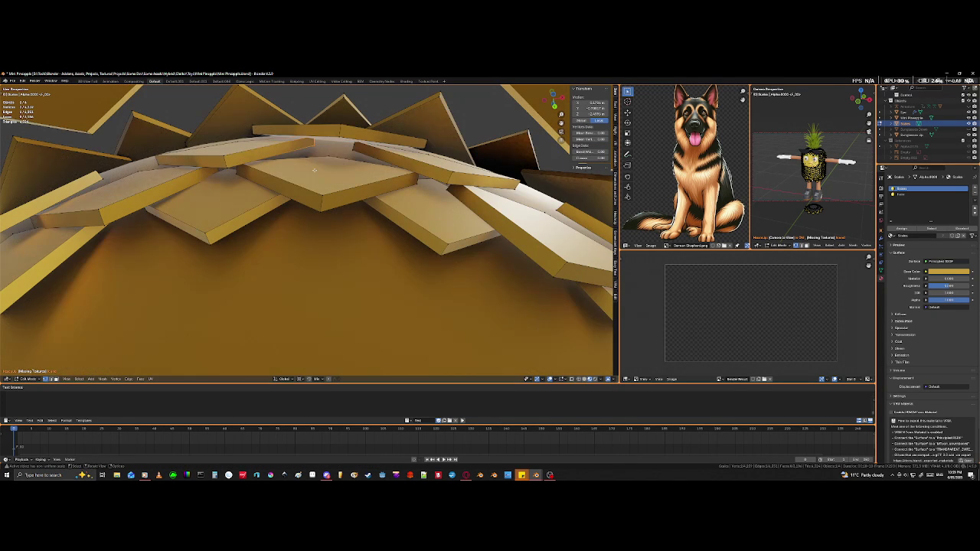
pyautogui.press('g')
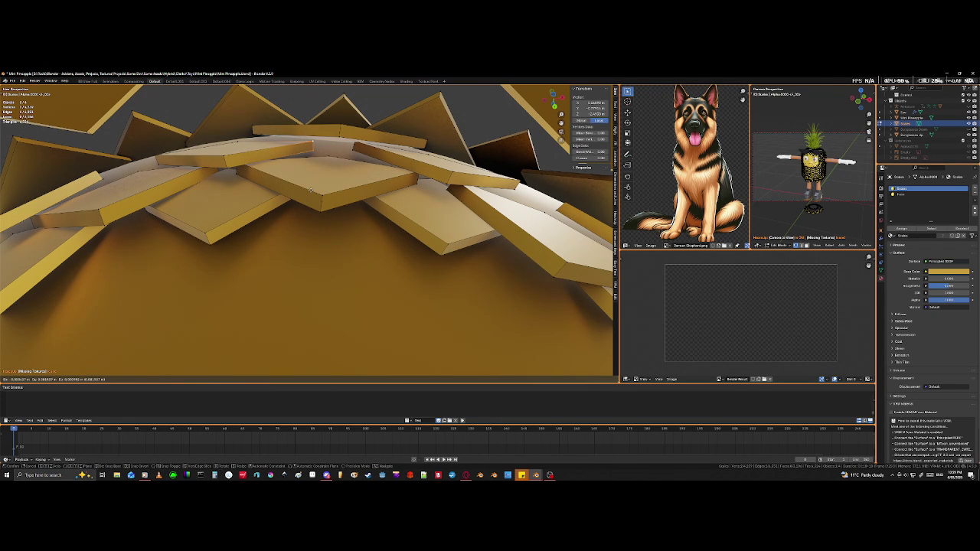
pyautogui.click(346, 145)
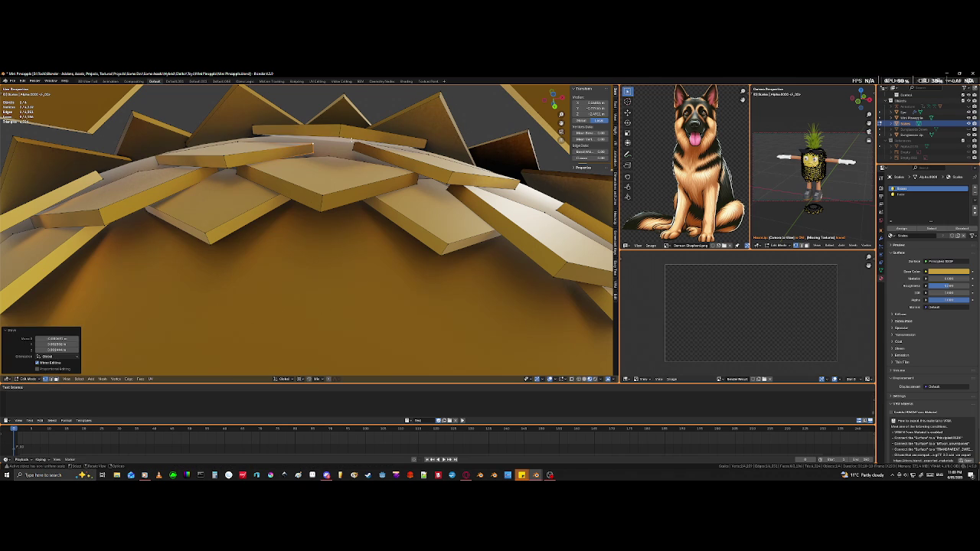
pyautogui.hotkey('ctrl', 'z')
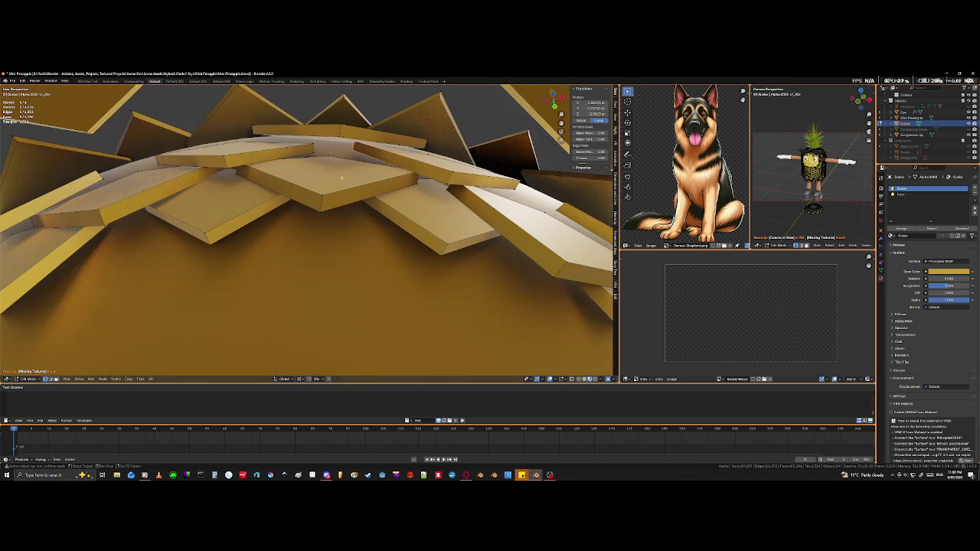
pyautogui.press('g')
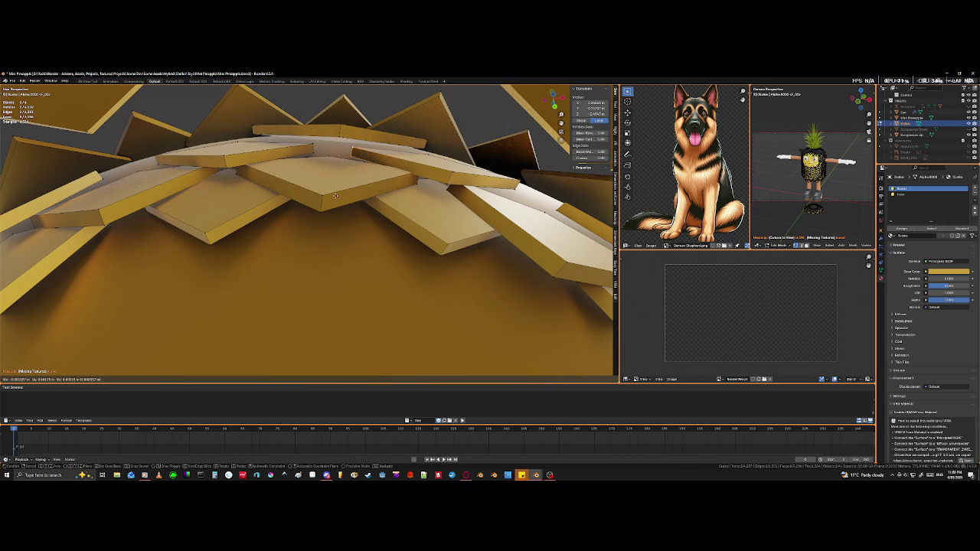
pyautogui.click(341, 194)
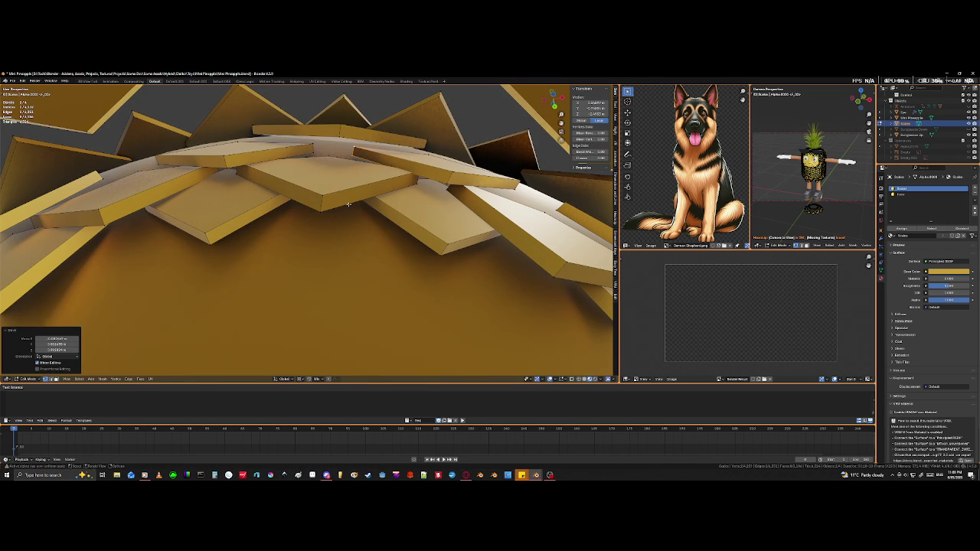
pyautogui.moveTo(341, 194); pyautogui.dragTo(354, 201, button='middle')
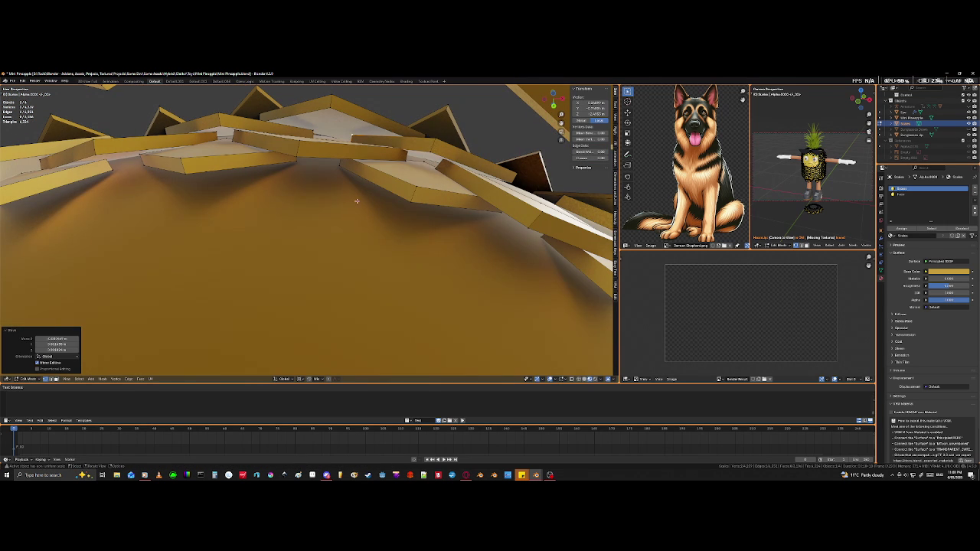
# Step: Nudge another plate by a face, then select a whole plate with L and start moving it
pyautogui.click(420, 177)
pyautogui.press('g')
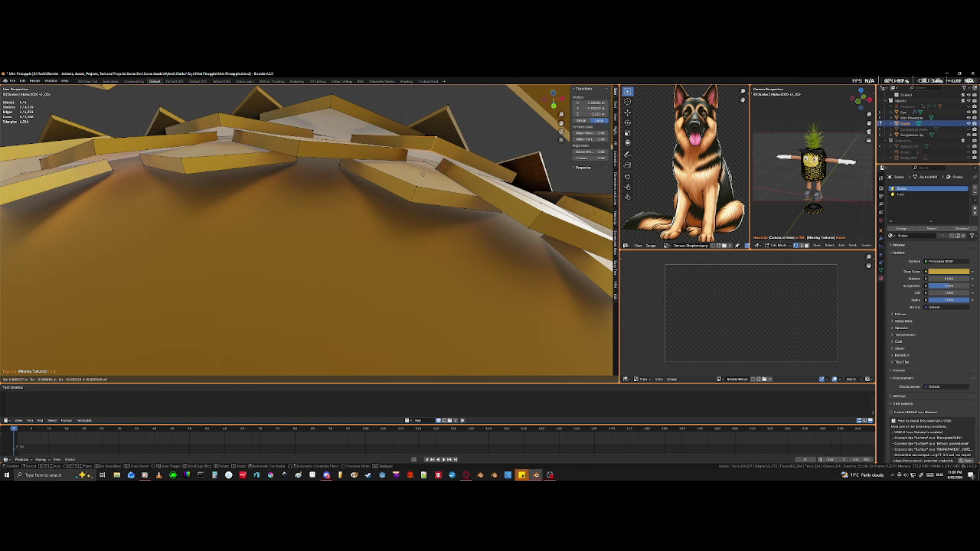
pyautogui.click(423, 172)
pyautogui.moveTo(423, 172)
pyautogui.mouseDown(button='middle')
pyautogui.moveTo(372, 170)
pyautogui.moveTo(337, 129)
pyautogui.mouseUp(button='middle')
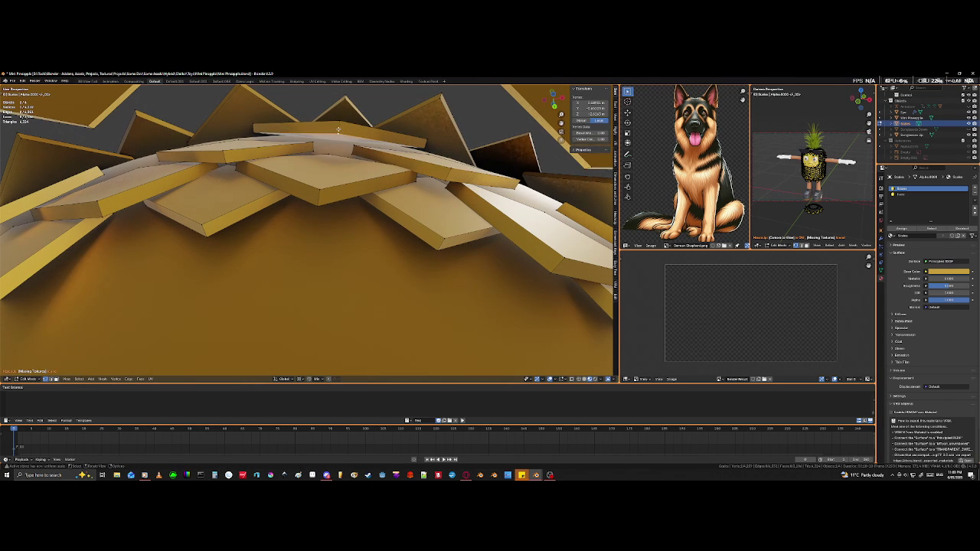
pyautogui.press('l')
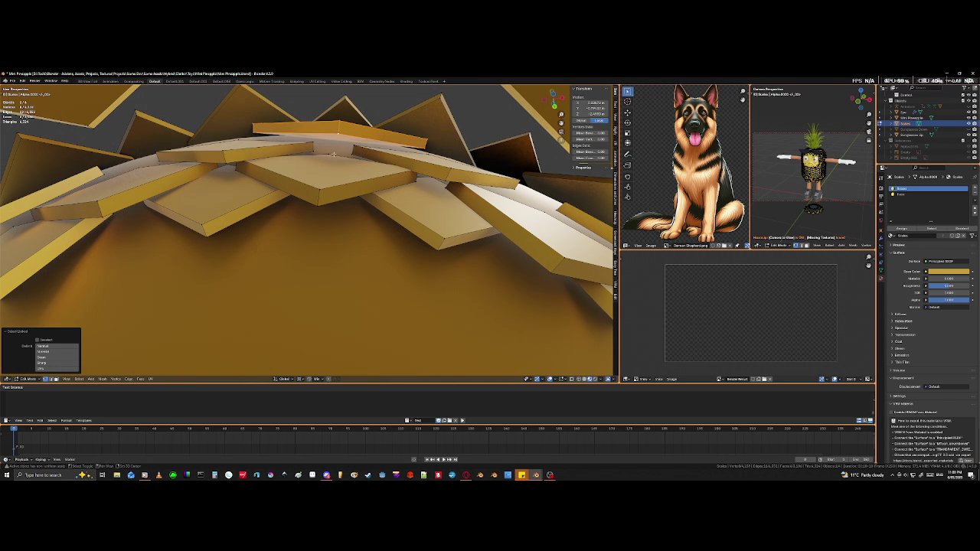
pyautogui.press('g')
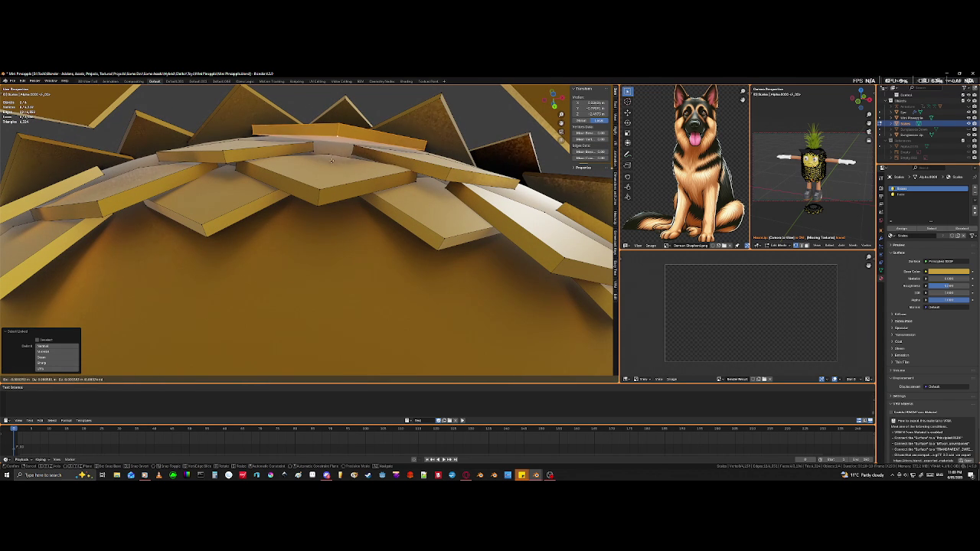
# Step: Confirm the moved plate, then try rotating the tile near the leg and undo it
pyautogui.click(331, 162)
pyautogui.moveTo(331, 162)
pyautogui.mouseDown(button='middle')
pyautogui.moveTo(388, 238)
pyautogui.moveTo(326, 272)
pyautogui.mouseUp(button='middle')
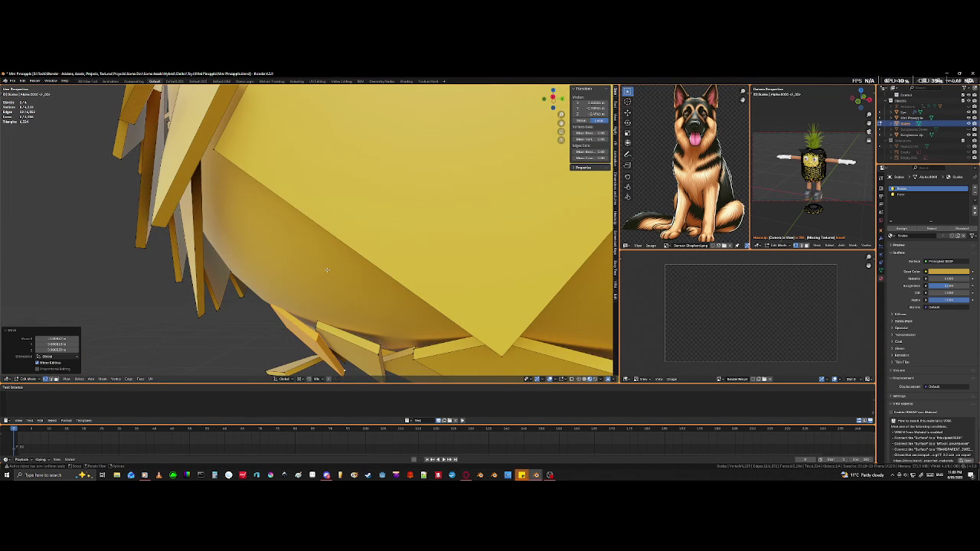
pyautogui.moveTo(345, 309); pyautogui.dragTo(358, 359, button='middle')
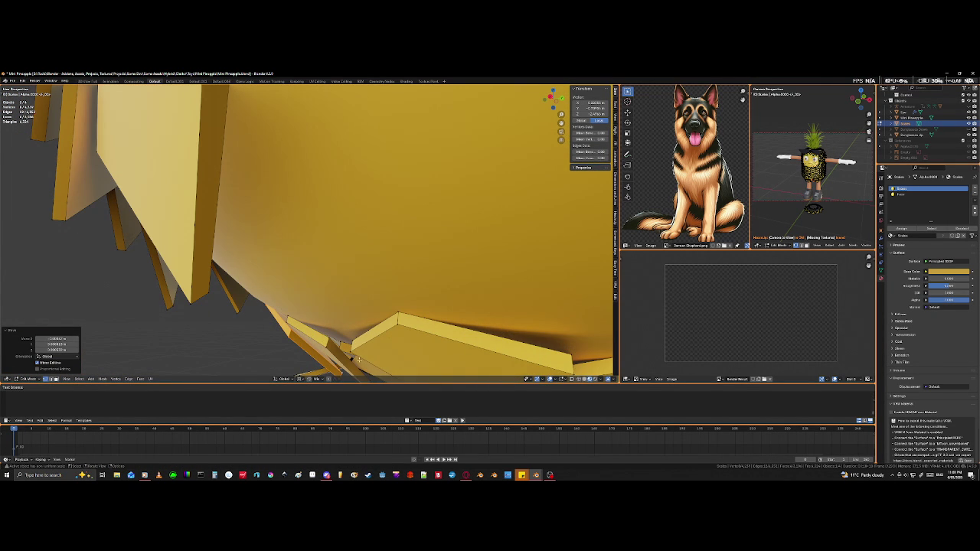
pyautogui.press('r')
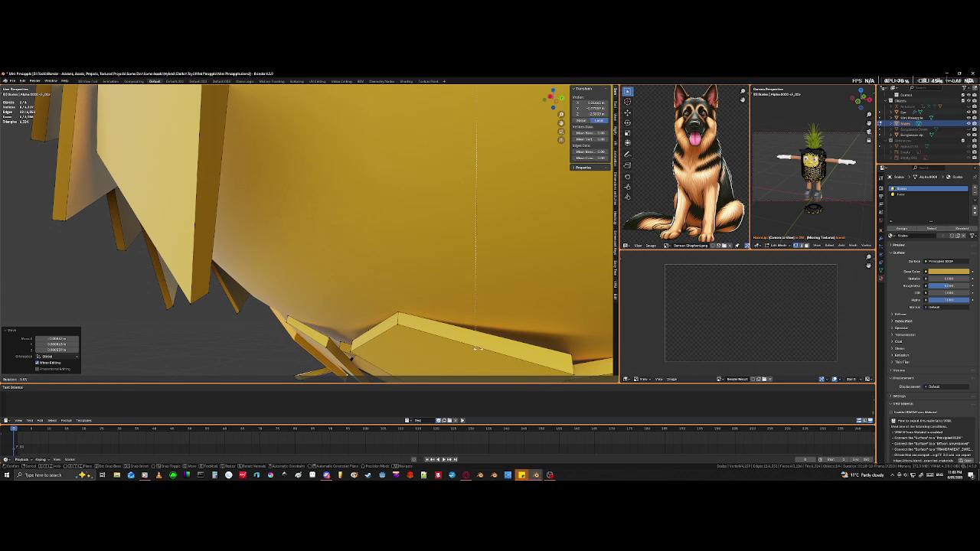
pyautogui.click(350, 357)
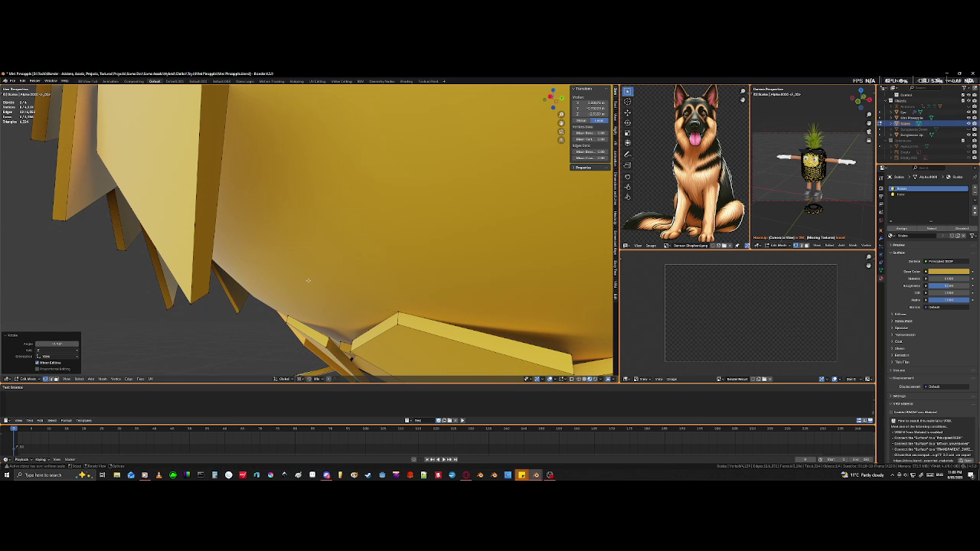
pyautogui.hotkey('ctrl', 'z')
# Step: Set the pivot point to 3D Cursor and rotate the tile near the leg
pyautogui.click(303, 379)
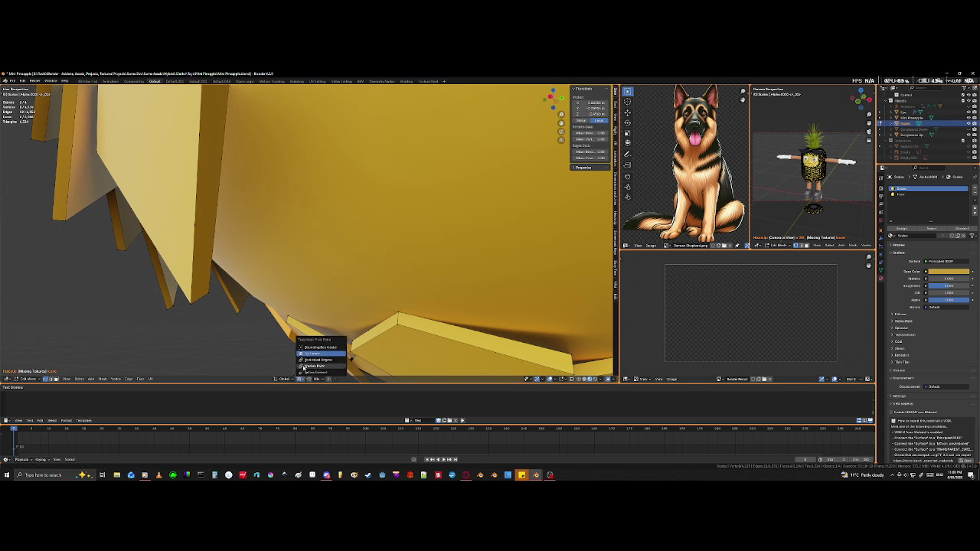
pyautogui.click(308, 352)
pyautogui.press('r')
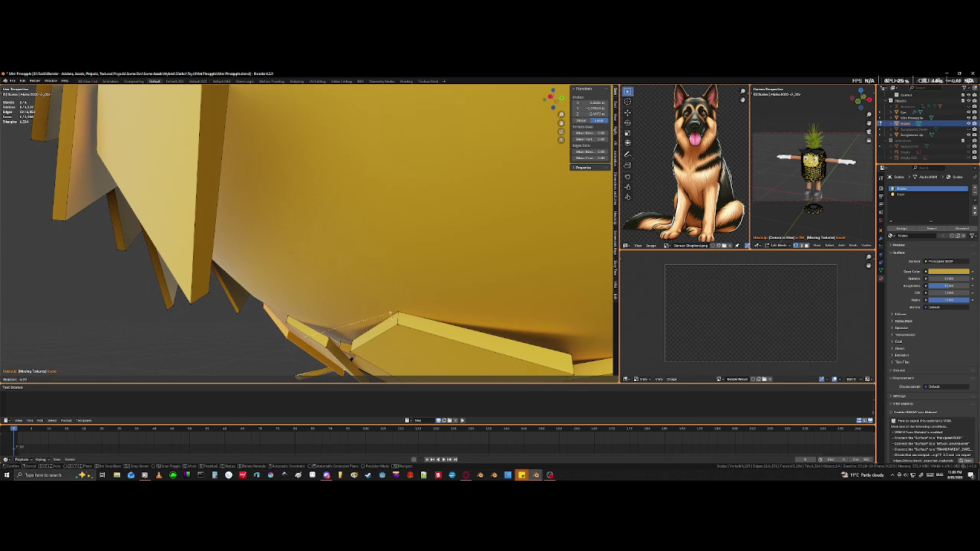
pyautogui.click(390, 314)
# Step: Shift the rotated tile into place and deselect everything to view the lower body
pyautogui.moveTo(390, 314); pyautogui.dragTo(290, 314, button='middle')
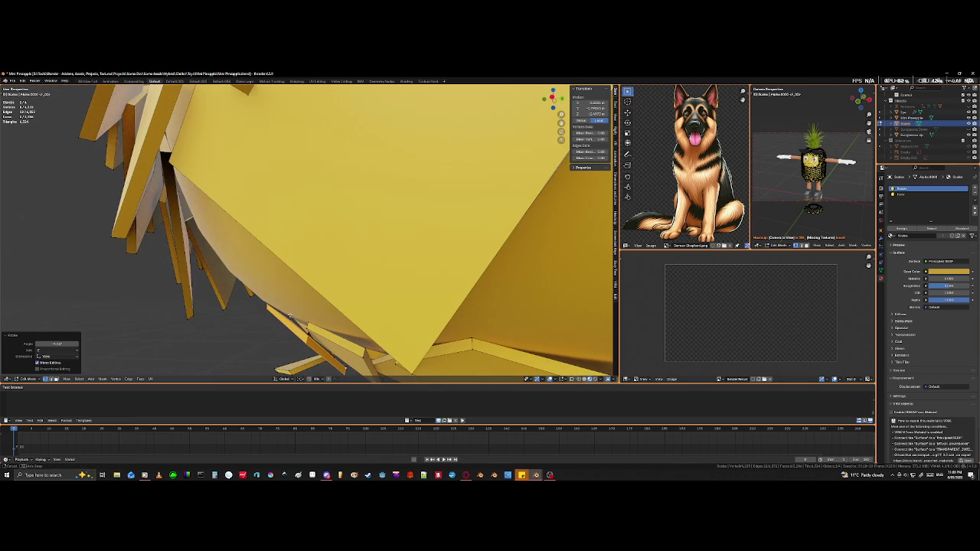
pyautogui.press('g')
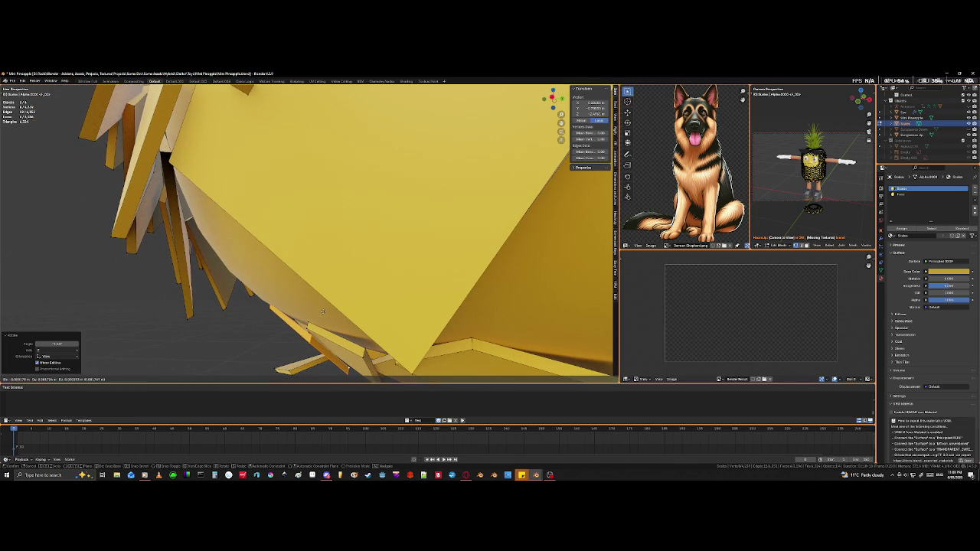
pyautogui.click(317, 310)
pyautogui.moveTo(317, 310)
pyautogui.mouseDown(button='middle')
pyautogui.moveTo(313, 282)
pyautogui.moveTo(354, 243)
pyautogui.moveTo(338, 259)
pyautogui.moveTo(385, 305)
pyautogui.mouseUp(button='middle')
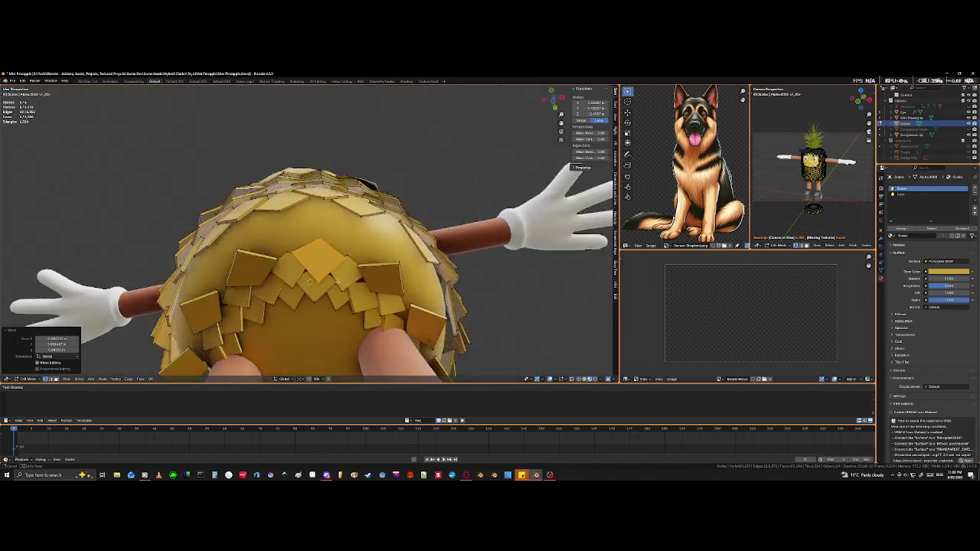
pyautogui.click(471, 311)
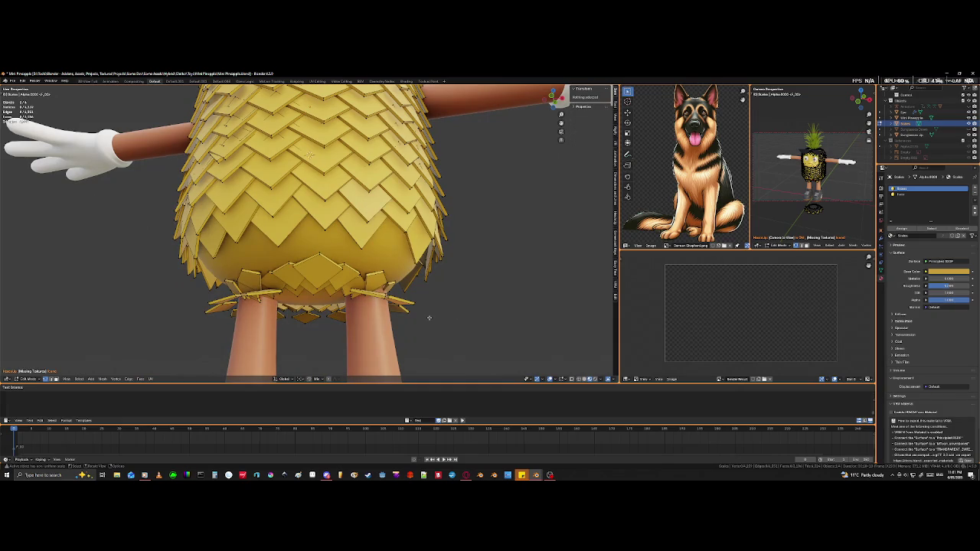